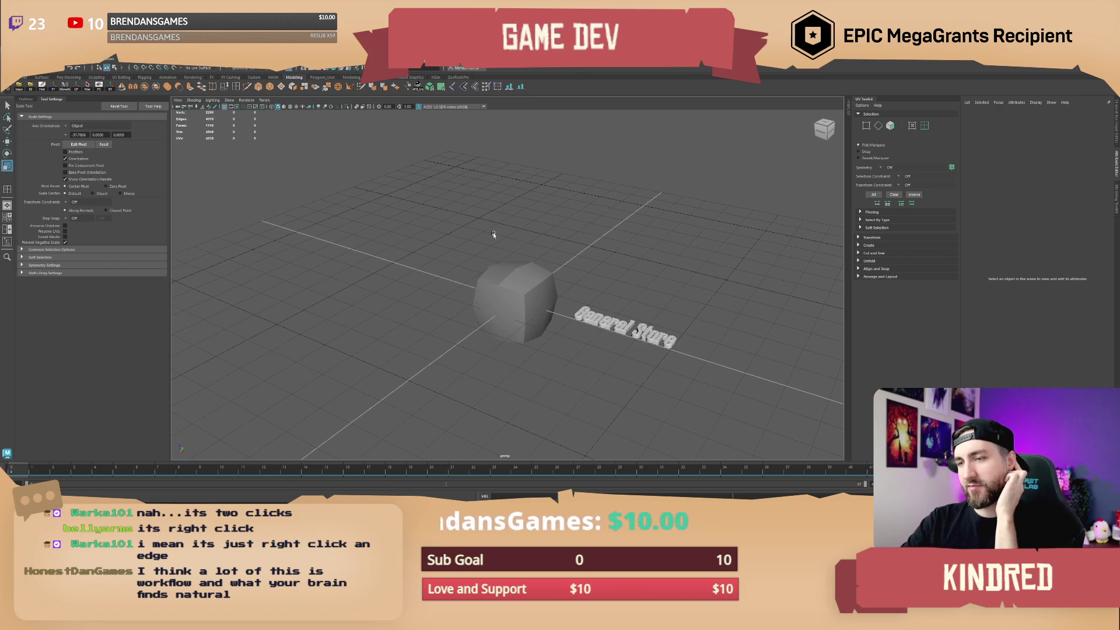
# In Maya, select and deselect the rock and cube models, orbiting around the General Store text.
pyautogui.click(520, 341)
pyautogui.click(517, 346)
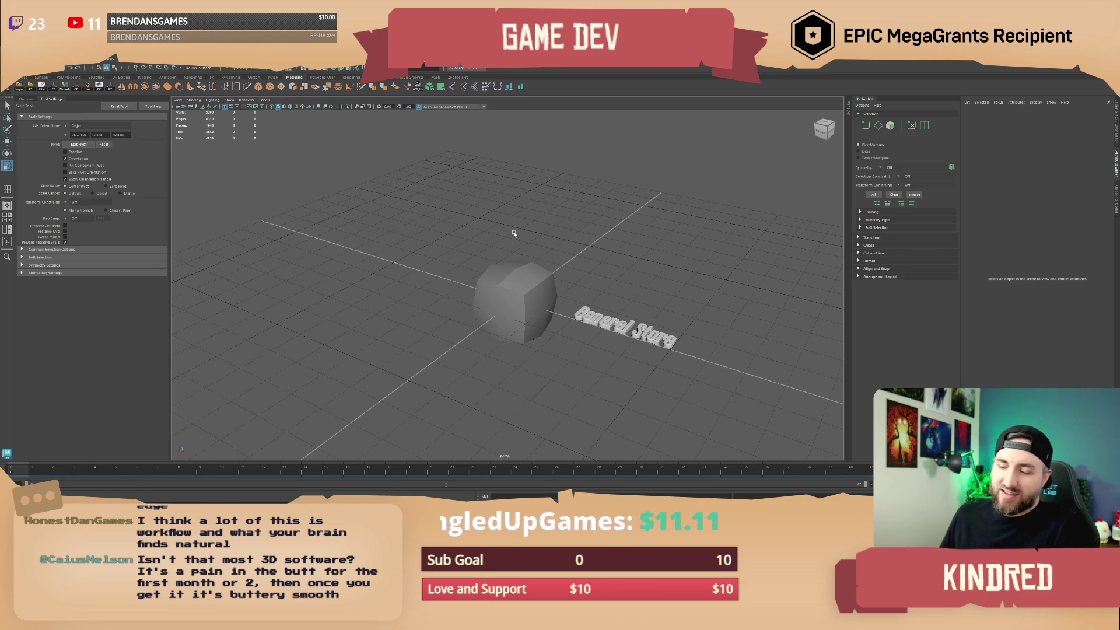
pyautogui.moveTo(533, 215)
pyautogui.mouseDown()
pyautogui.moveTo(587, 242)
pyautogui.moveTo(539, 243)
pyautogui.moveTo(528, 251)
pyautogui.moveTo(542, 274)
pyautogui.moveTo(525, 252)
pyautogui.moveTo(539, 257)
pyautogui.mouseUp()
pyautogui.click(516, 286)
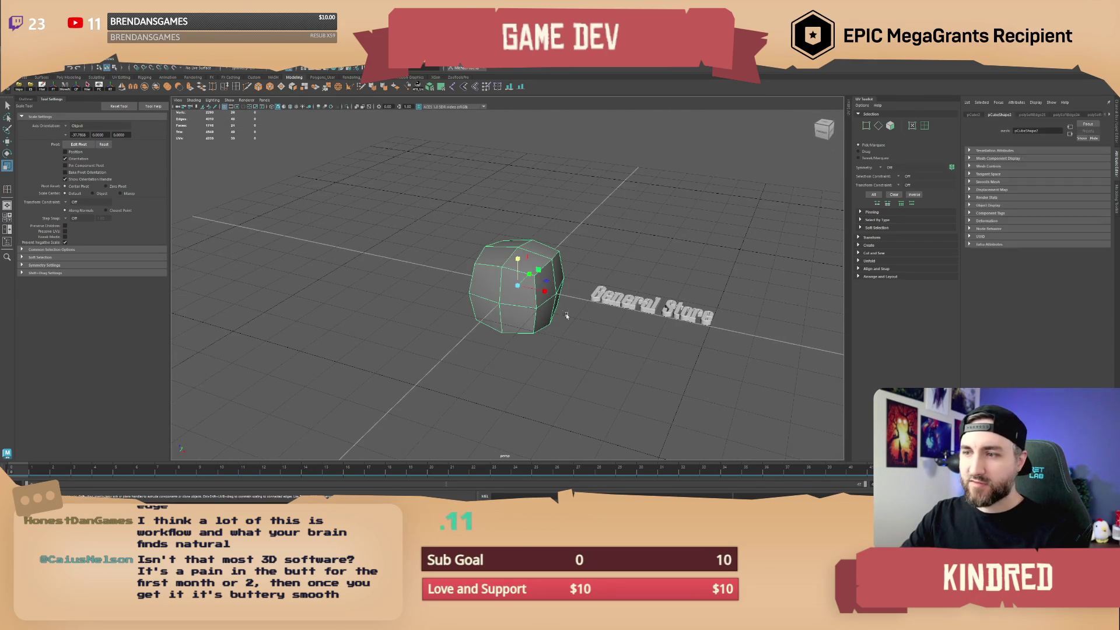
pyautogui.click(758, 175)
# Switch to the Unreal Engine editor and fly the viewport over the river.
pyautogui.hotkey('alt', 'Tab')
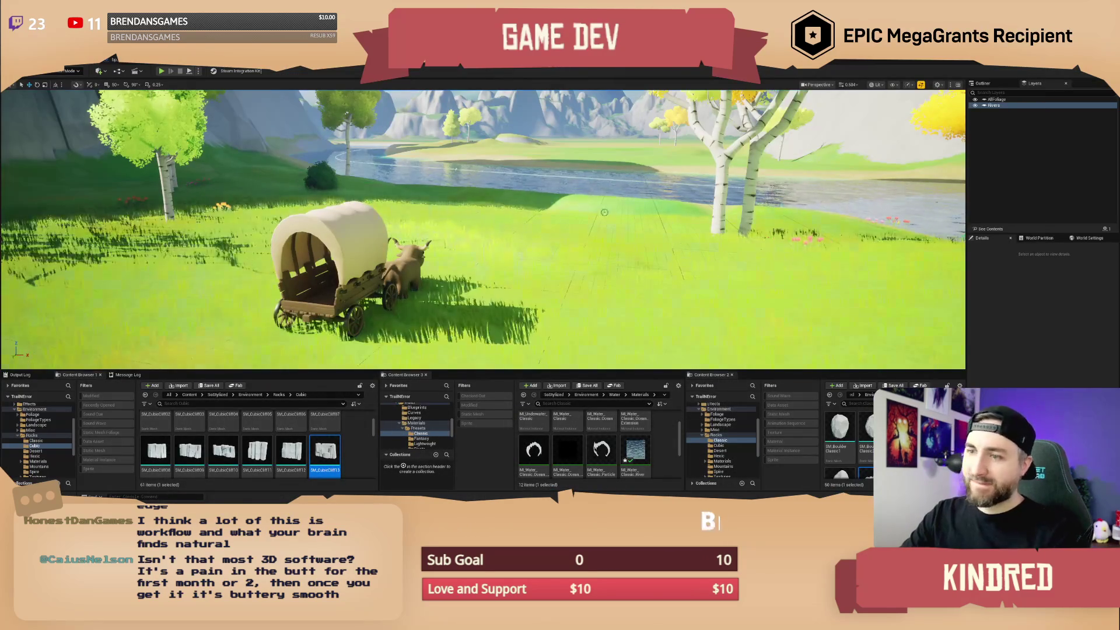
pyautogui.scroll(3, 483, 230)
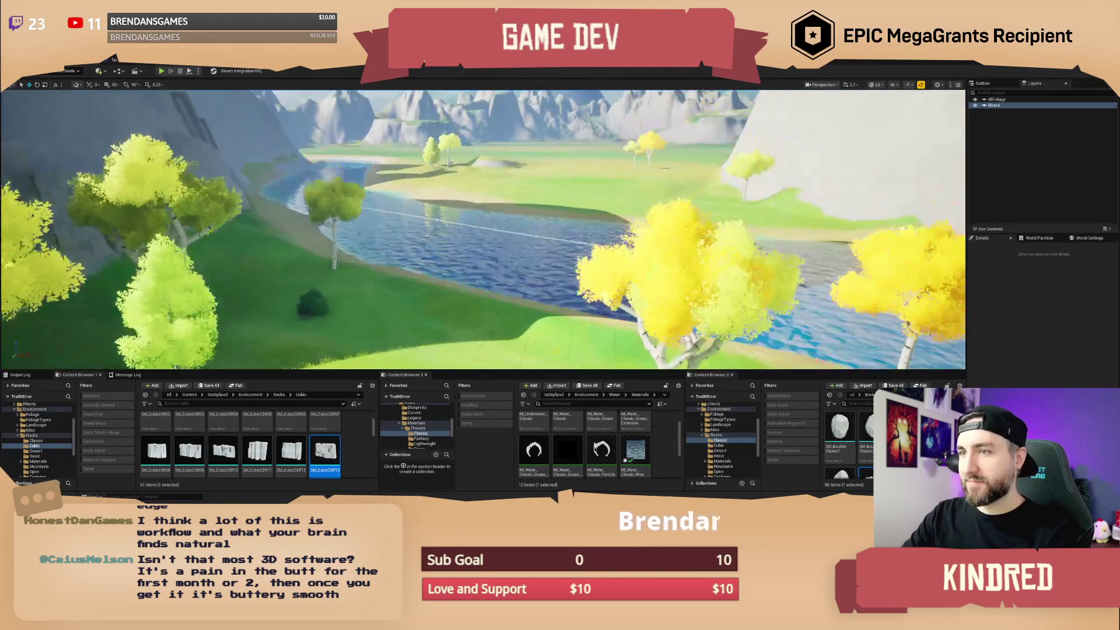
pyautogui.press('w')
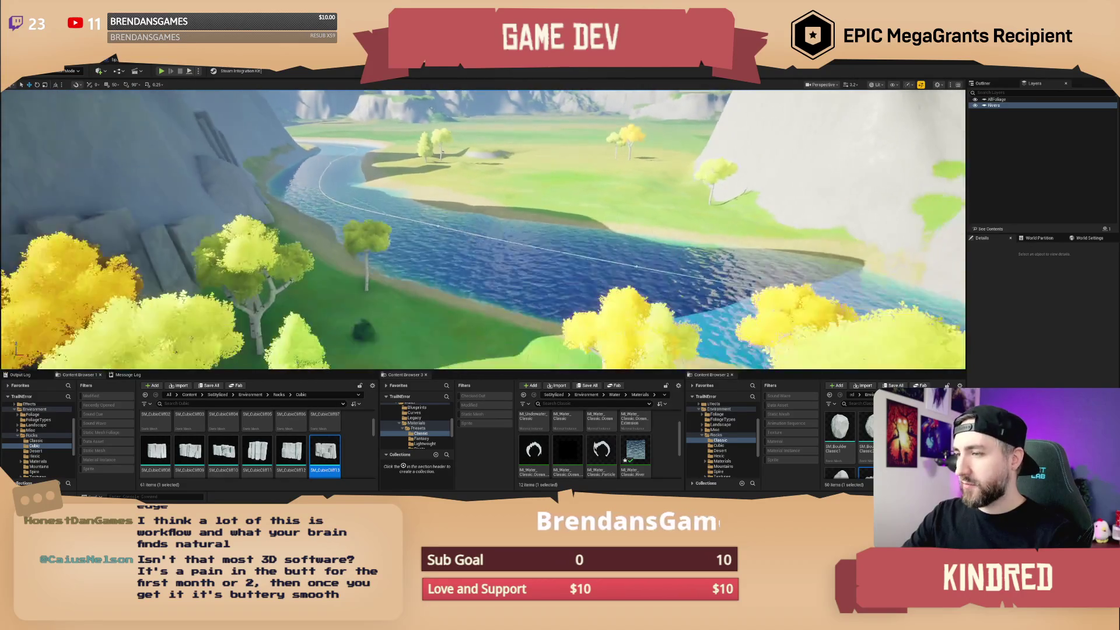
pyautogui.press('s')
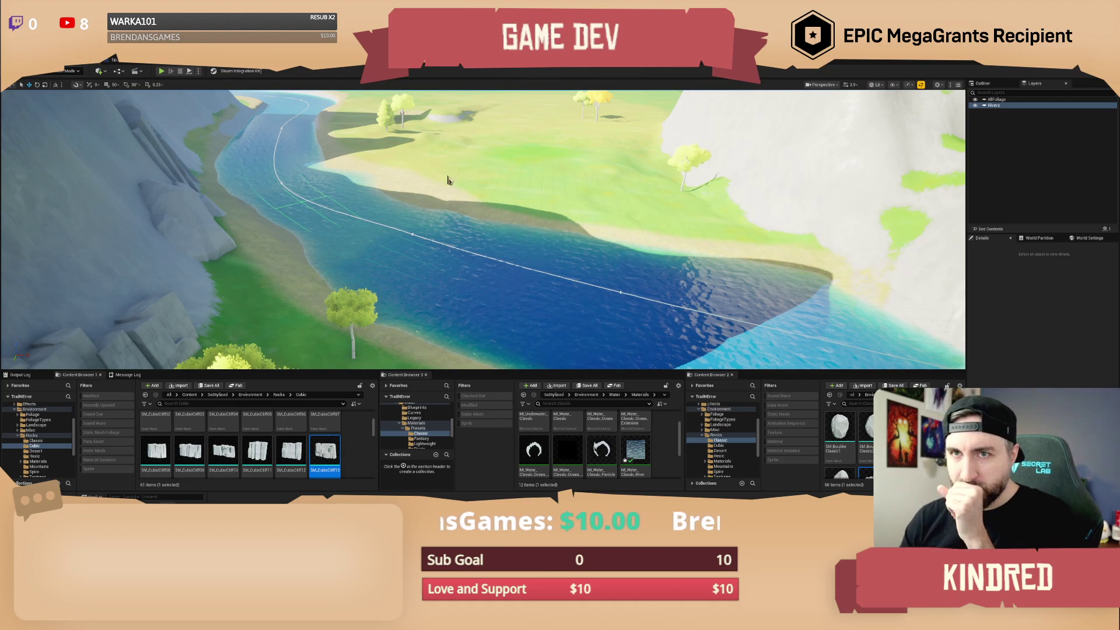
# Fly down to the grassy riverbank by the yellow trees and switch the editor to Landscape mode.
pyautogui.moveTo(484, 129); pyautogui.dragTo(466, 99)
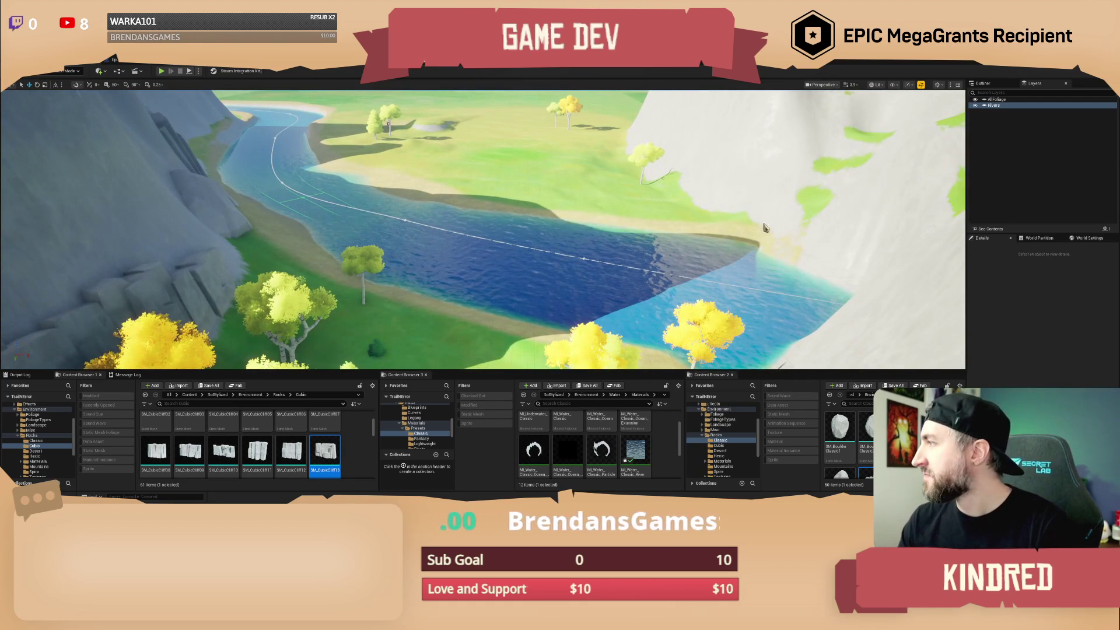
pyautogui.scroll(2, 483, 229)
pyautogui.press('w')
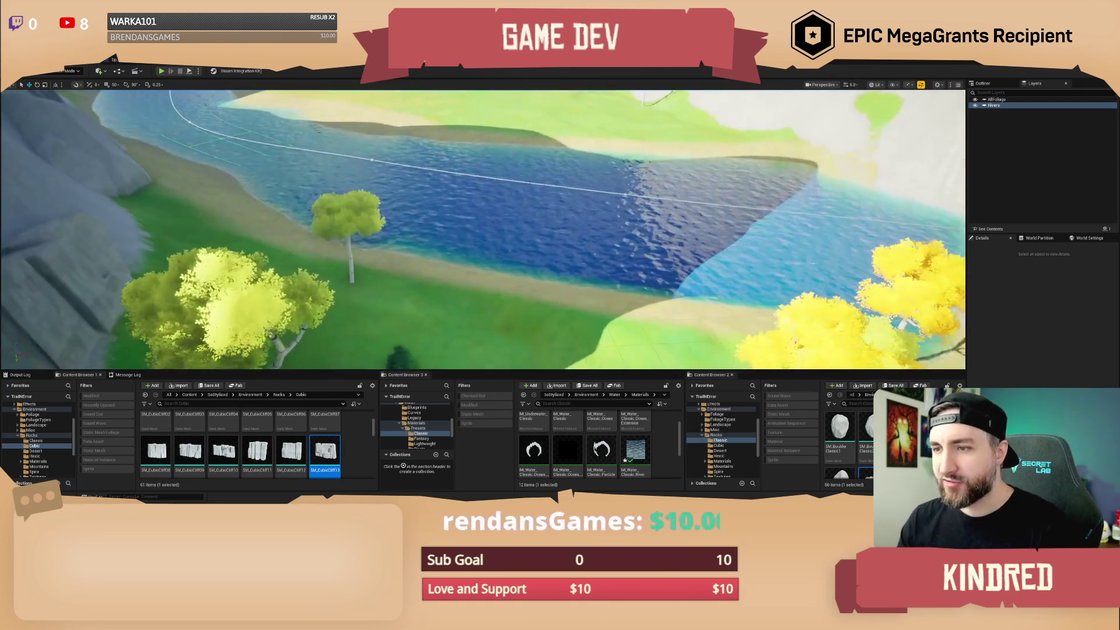
pyautogui.press('w')
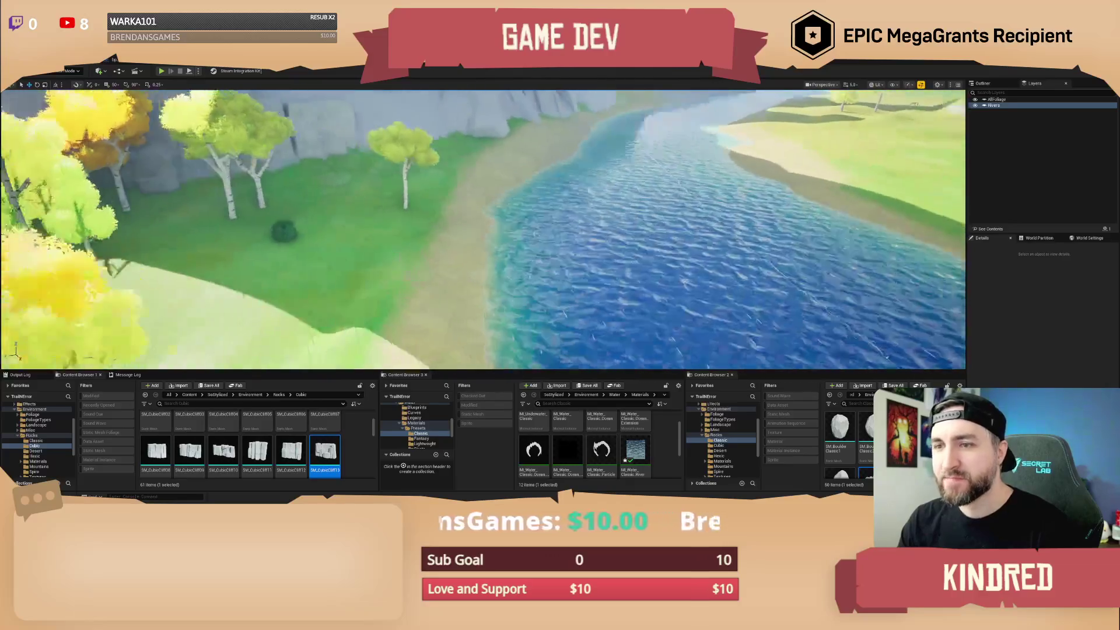
pyautogui.scroll(-3, 483, 229)
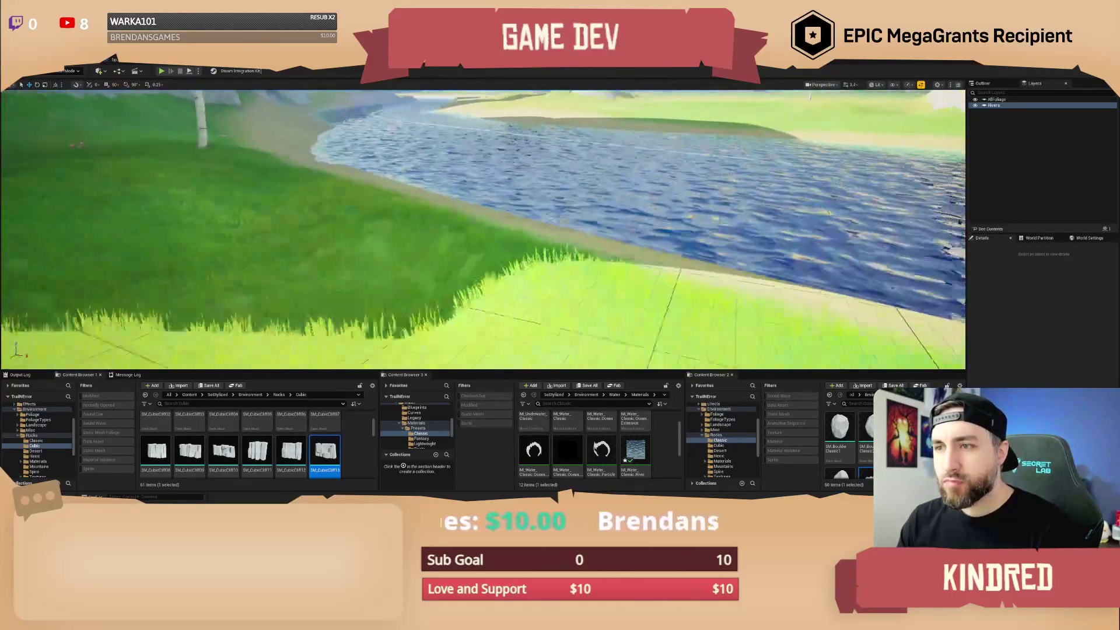
pyautogui.press('q')
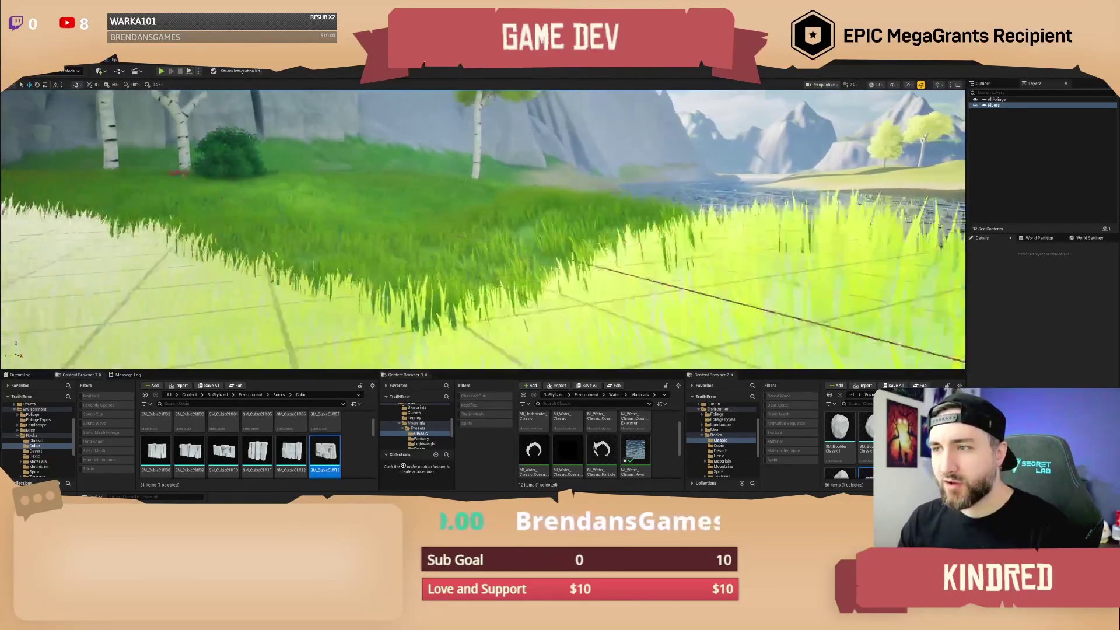
pyautogui.click(69, 70)
pyautogui.click(67, 91)
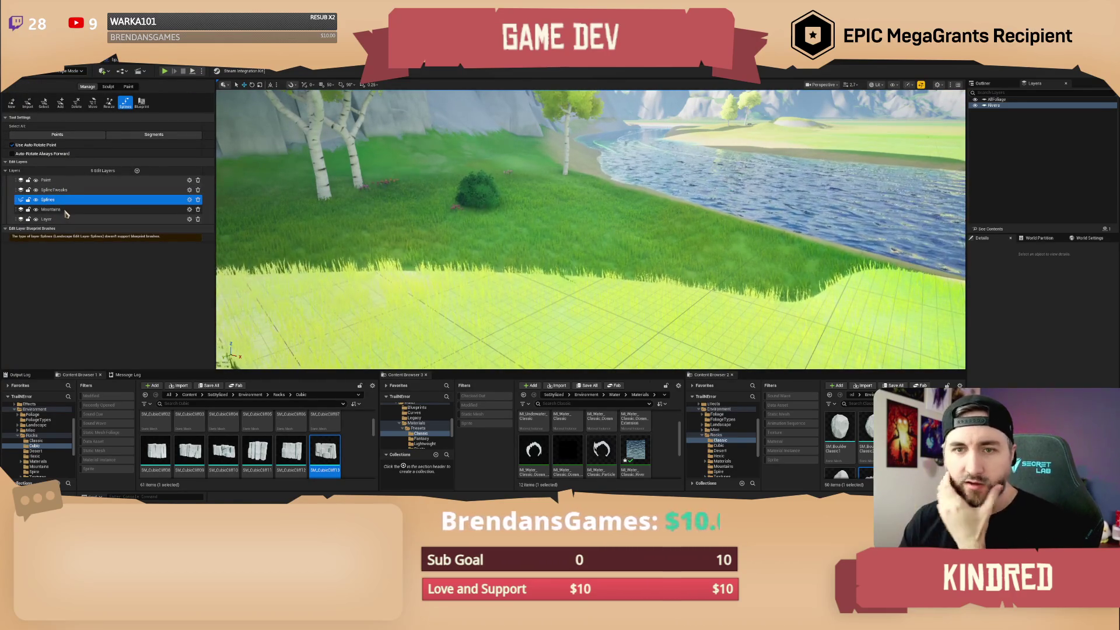
# Activate the SplineTweaks layer, reduce Sculpt brush size to about 1104, then return to Selection mode.
pyautogui.click(54, 190)
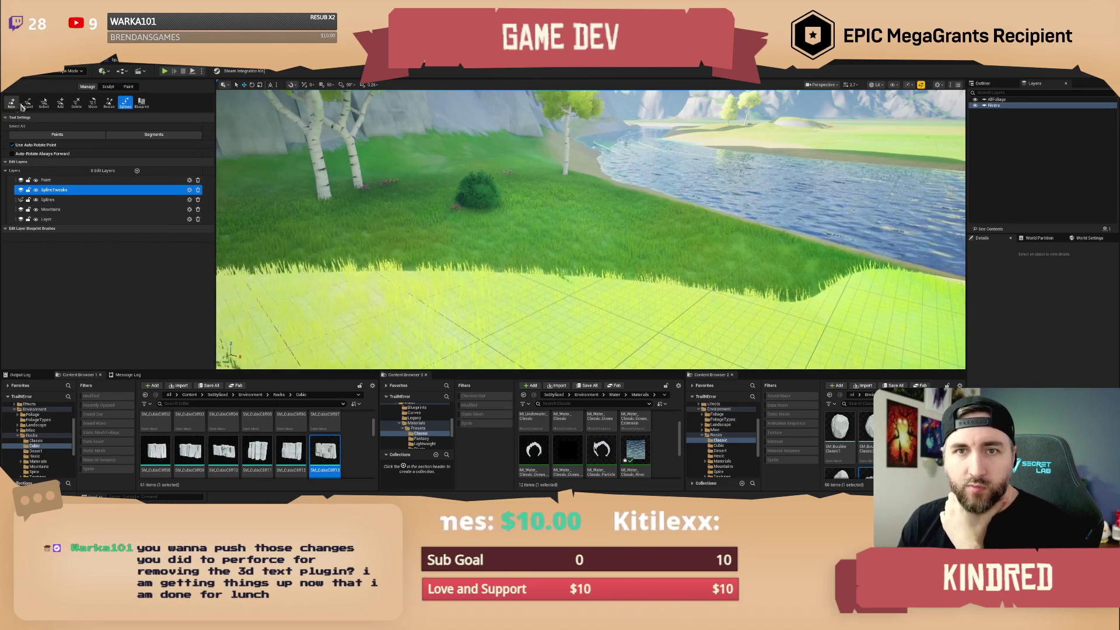
pyautogui.click(108, 87)
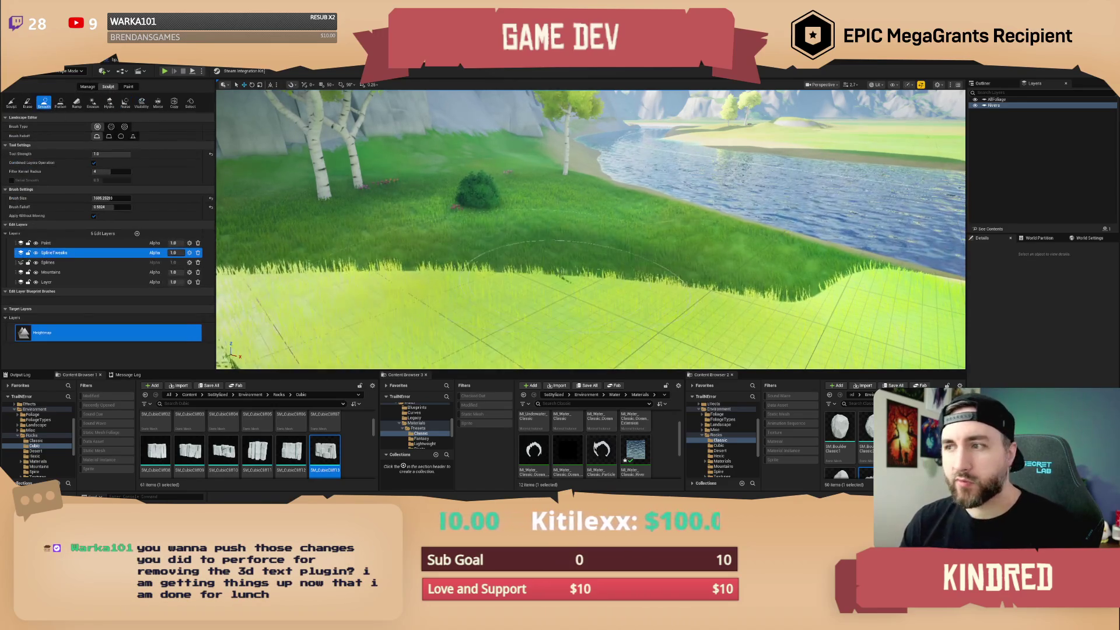
pyautogui.moveTo(589, 228); pyautogui.dragTo(554, 239)
pyautogui.click(113, 198)
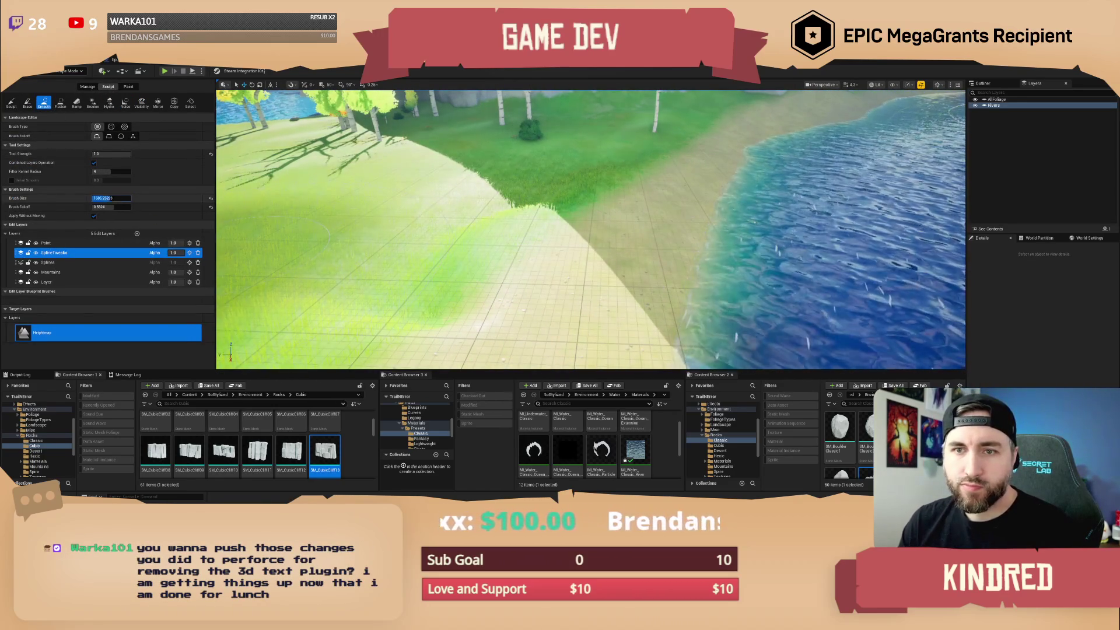
pyautogui.moveTo(111, 197); pyautogui.dragTo(96, 198)
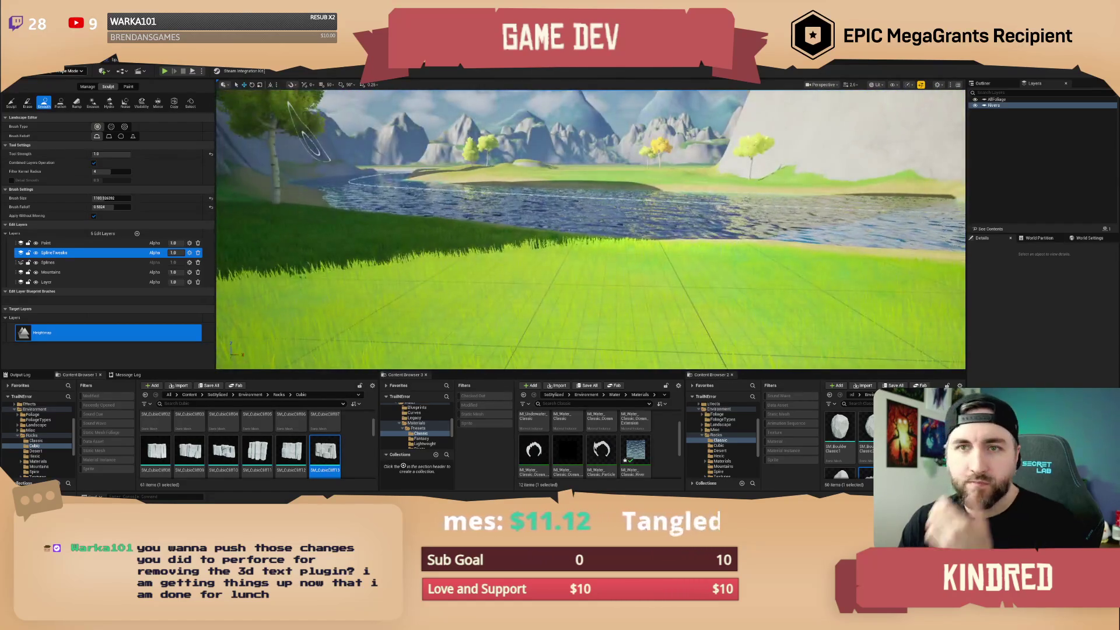
pyautogui.click(67, 72)
pyautogui.click(69, 88)
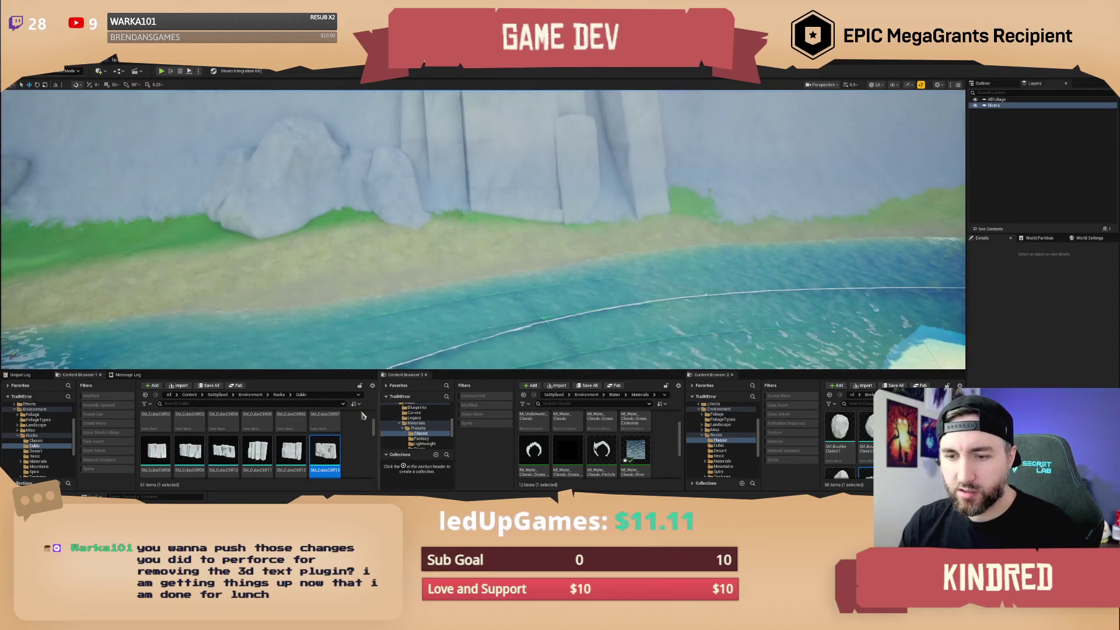
# Rearrange the asset browsers along the bottom and narrow the second browser's folder tree.
pyautogui.scroll(1, 310, 444)
pyautogui.scroll(1, 310, 443)
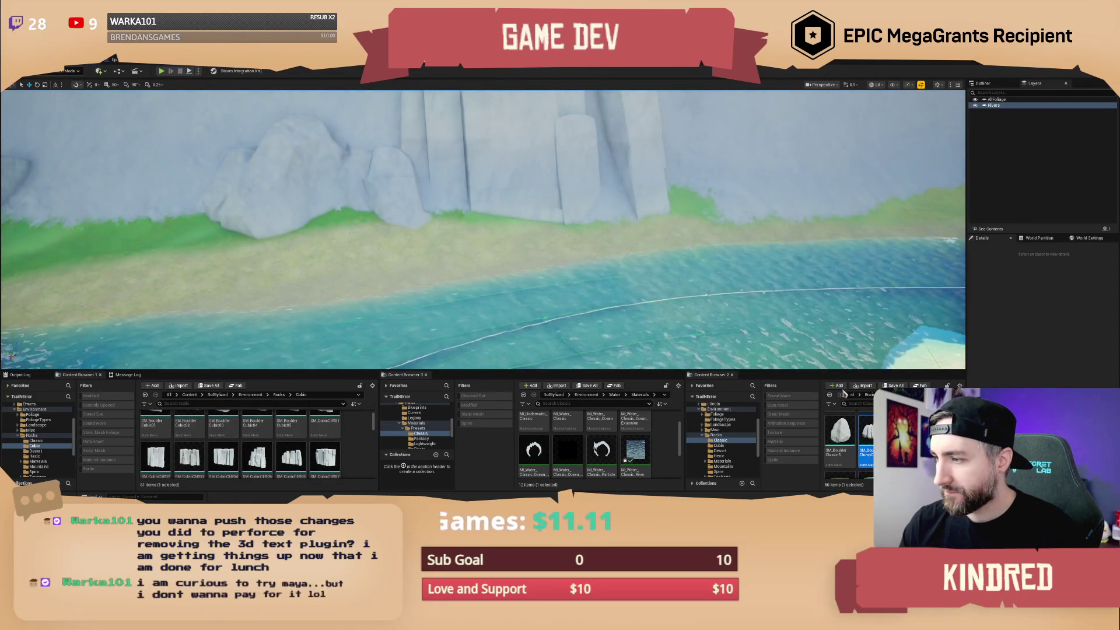
pyautogui.moveTo(710, 374); pyautogui.dragTo(348, 422)
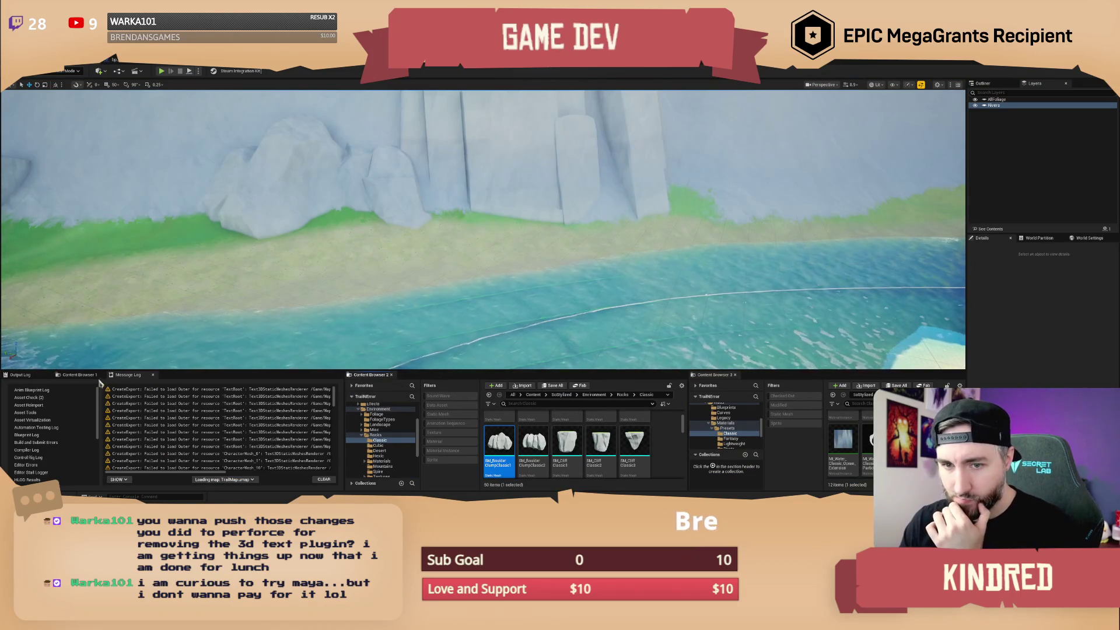
pyautogui.click(79, 375)
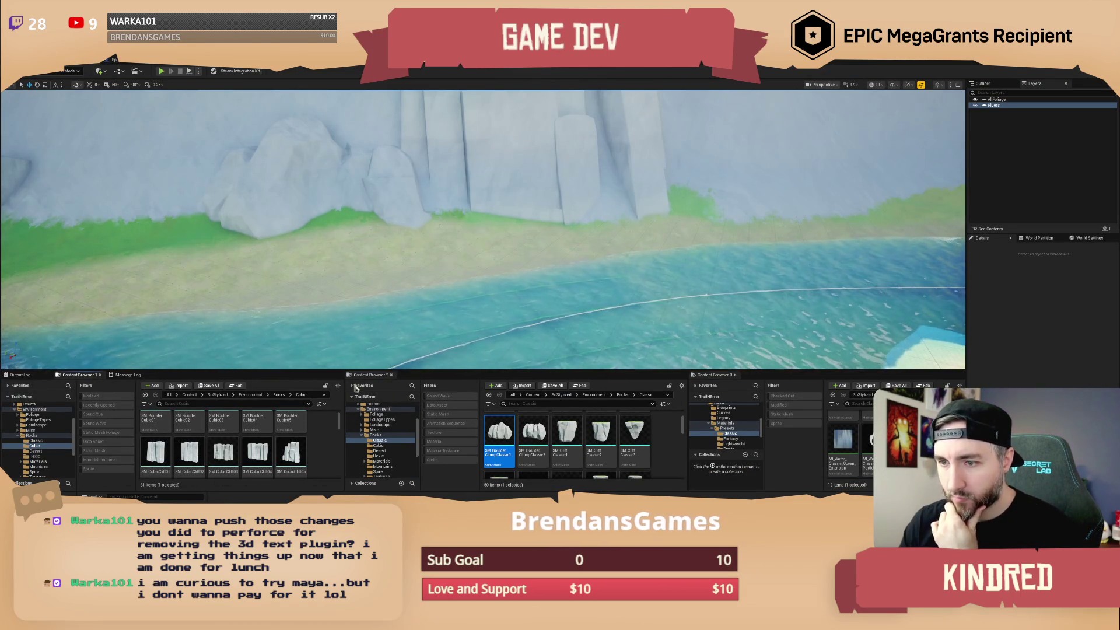
pyautogui.click(492, 404)
pyautogui.click(489, 404)
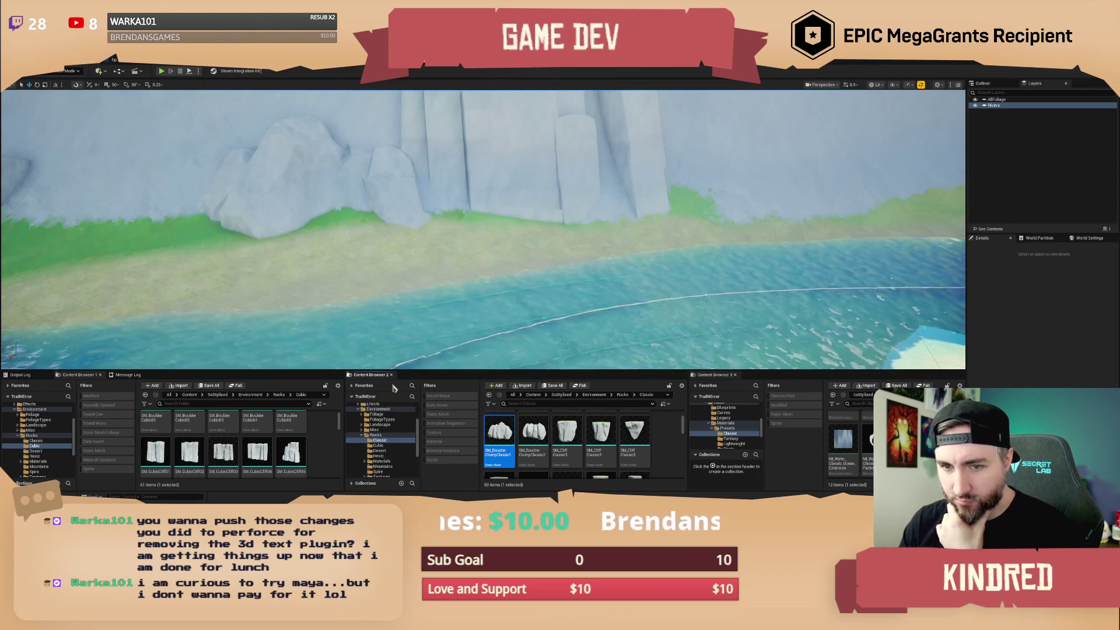
pyautogui.click(353, 396)
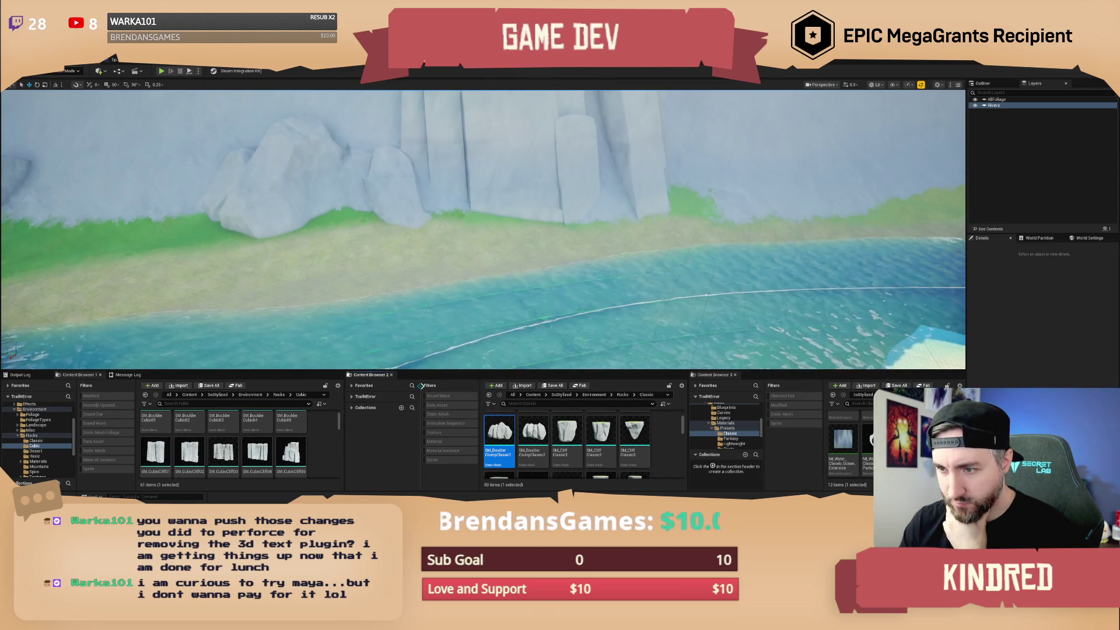
pyautogui.moveTo(420, 385); pyautogui.dragTo(397, 391)
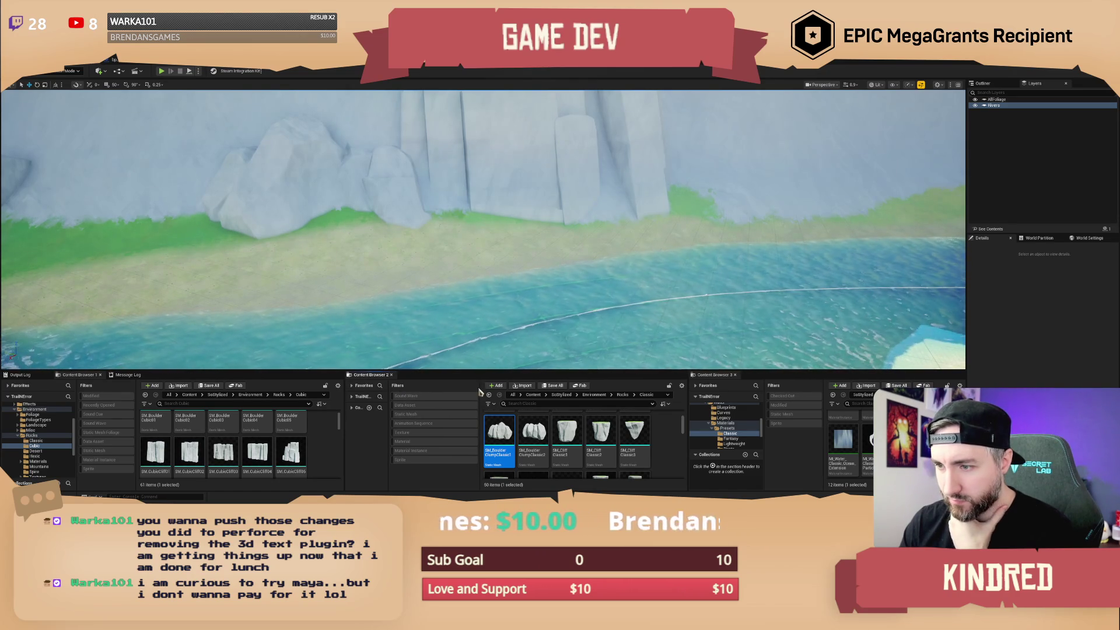
pyautogui.moveTo(478, 386); pyautogui.dragTo(437, 397)
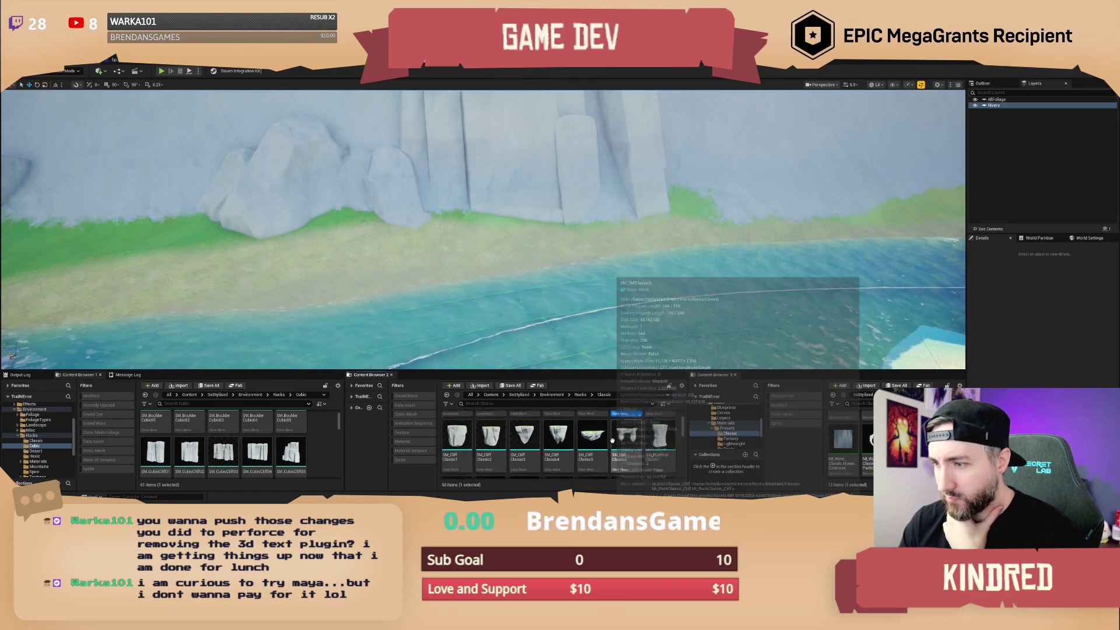
pyautogui.scroll(-1, 607, 441)
pyautogui.scroll(1, 606, 441)
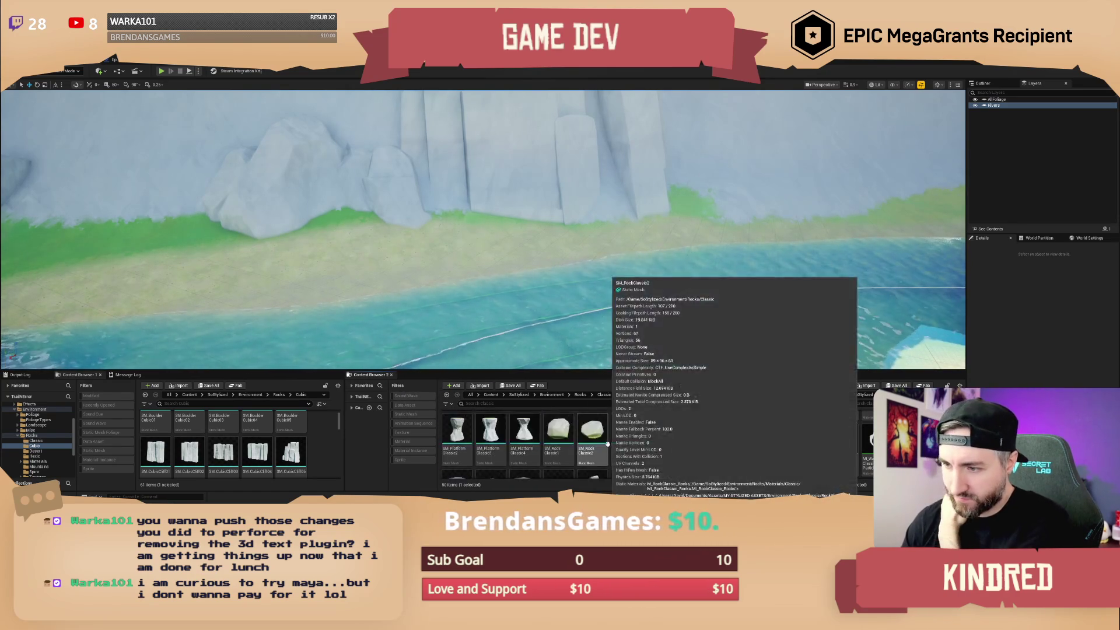
pyautogui.scroll(1, 607, 445)
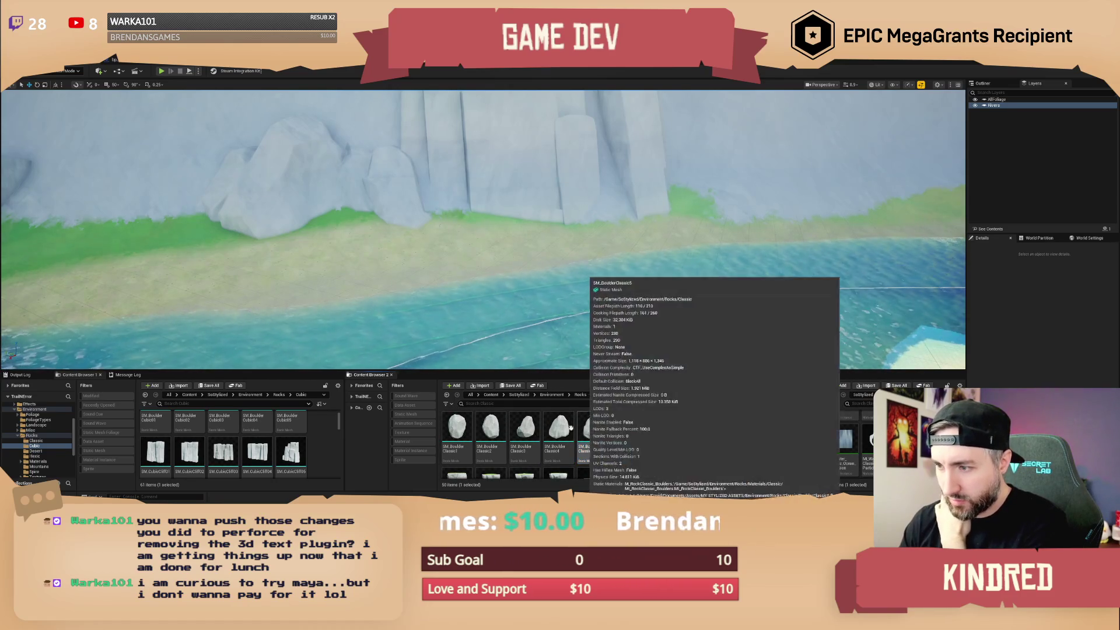
# Drop SM_BoulderClassic1 at the foot of the white cliff, ready for scaling.
pyautogui.click(457, 432)
pyautogui.moveTo(602, 218)
pyautogui.mouseDown()
pyautogui.moveTo(574, 223)
pyautogui.moveTo(602, 232)
pyautogui.mouseUp()
pyautogui.press('r')
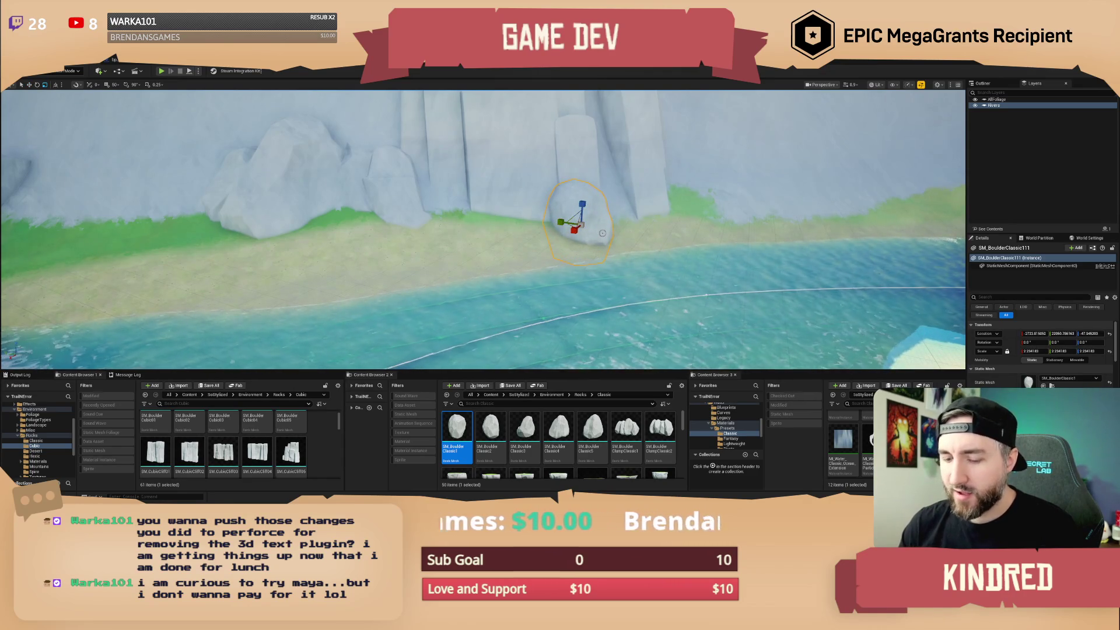
# Enlarge the first boulder to about 3.1 scale.
pyautogui.scroll(5, 602, 233)
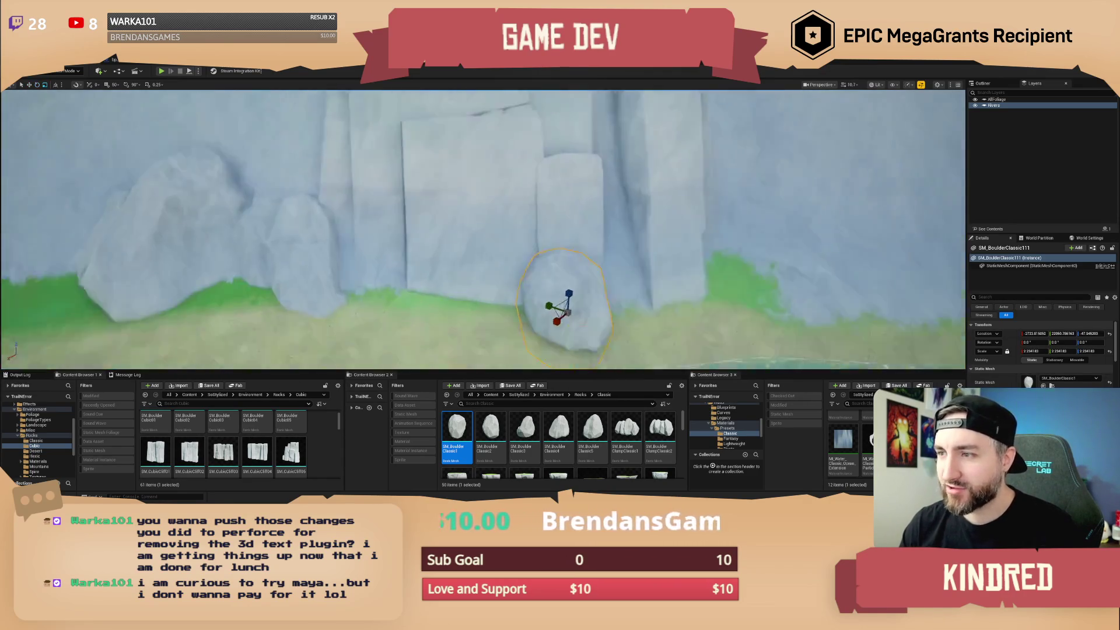
pyautogui.scroll(-3, 496, 226)
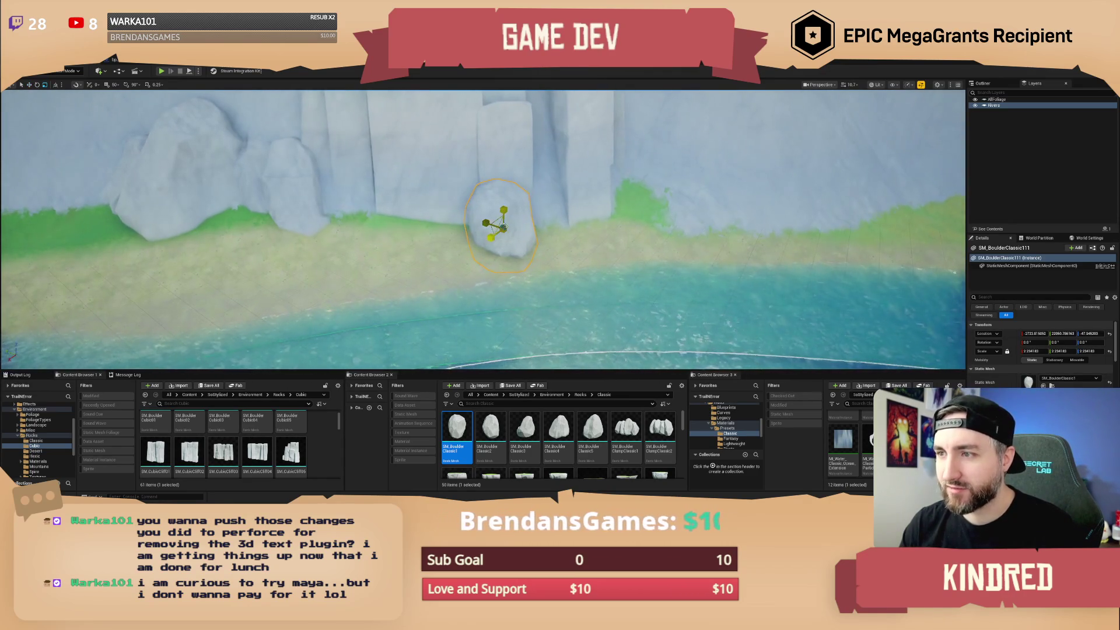
pyautogui.moveTo(502, 226); pyautogui.dragTo(547, 215)
pyautogui.press('w')
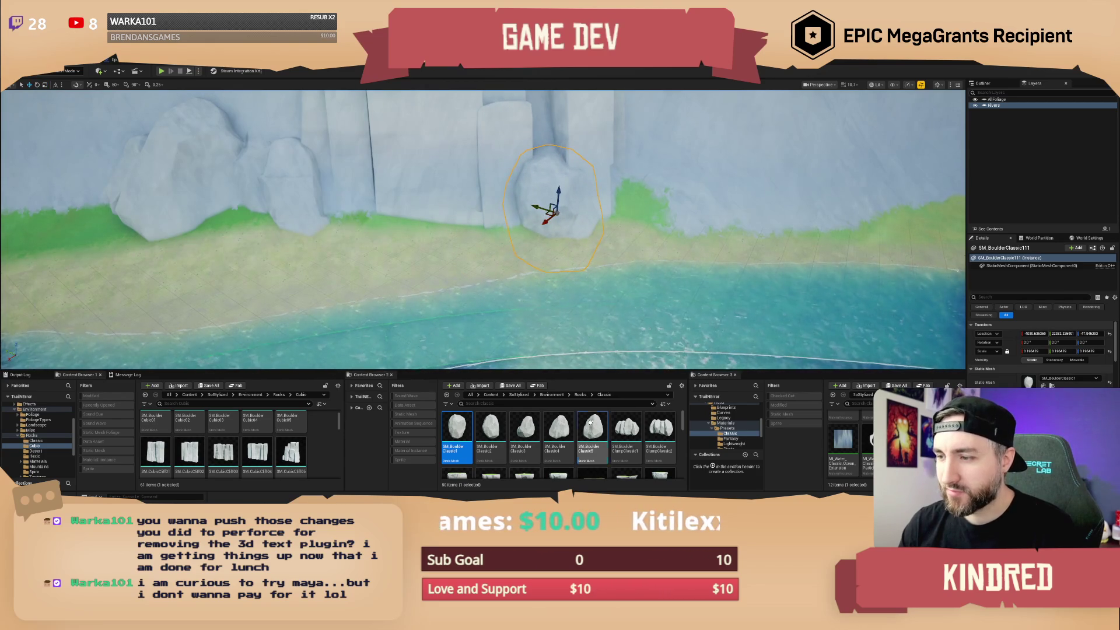
# Add SM_BoulderClassic5 and a smaller boulder beside the riverbank rocks at the cliff's foot.
pyautogui.moveTo(592, 429)
pyautogui.mouseDown()
pyautogui.moveTo(560, 233)
pyautogui.moveTo(554, 264)
pyautogui.moveTo(608, 223)
pyautogui.mouseUp()
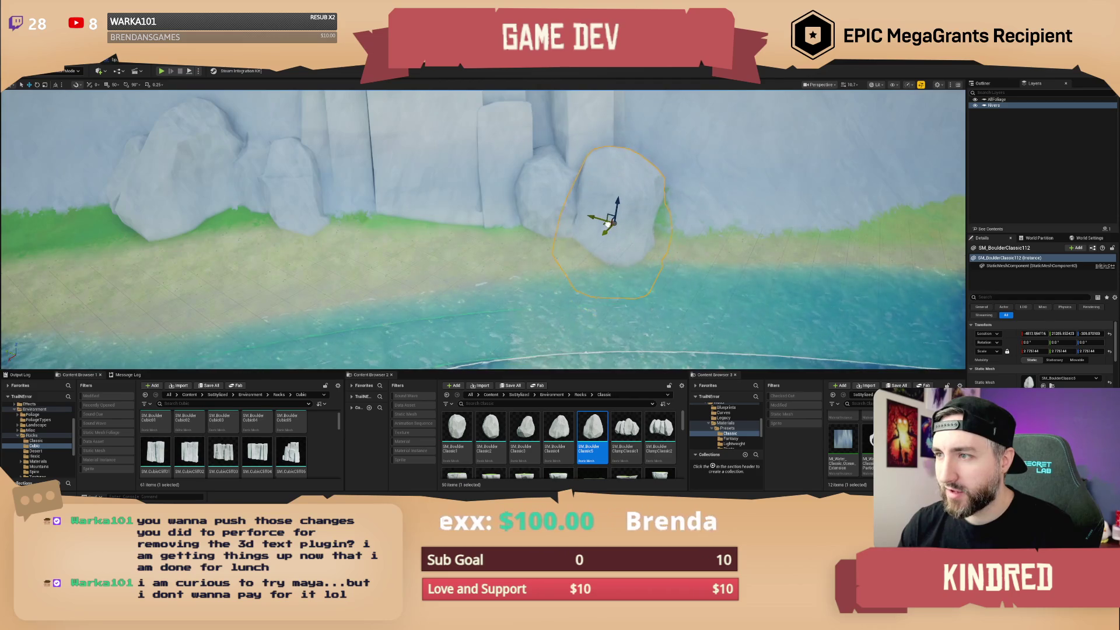
pyautogui.moveTo(537, 416)
pyautogui.mouseDown()
pyautogui.moveTo(600, 220)
pyautogui.moveTo(569, 258)
pyautogui.mouseUp()
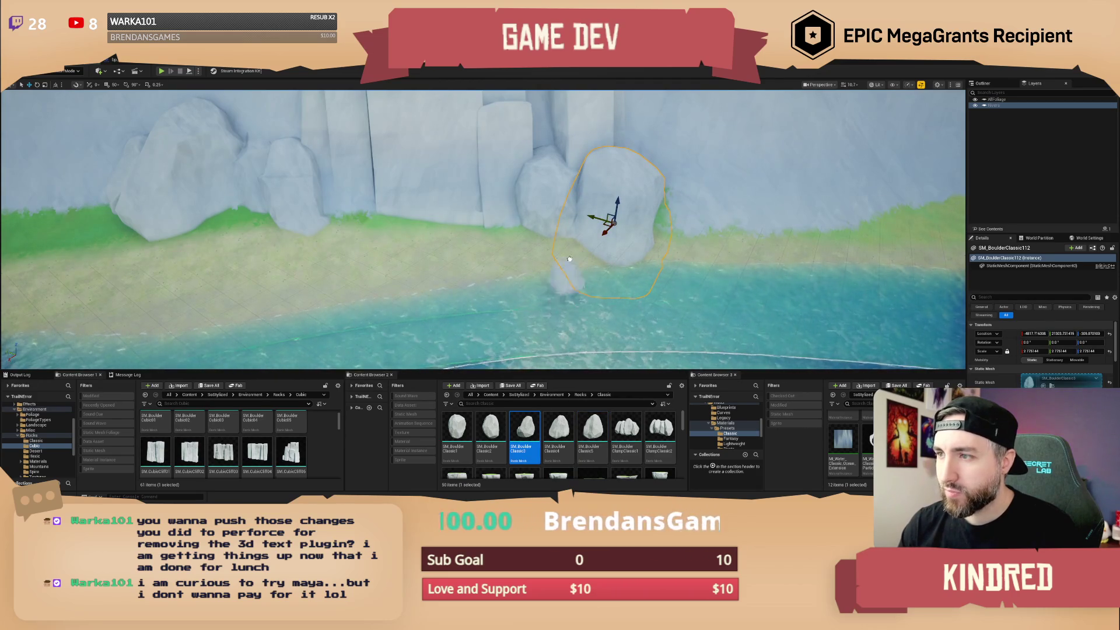
pyautogui.click(570, 251)
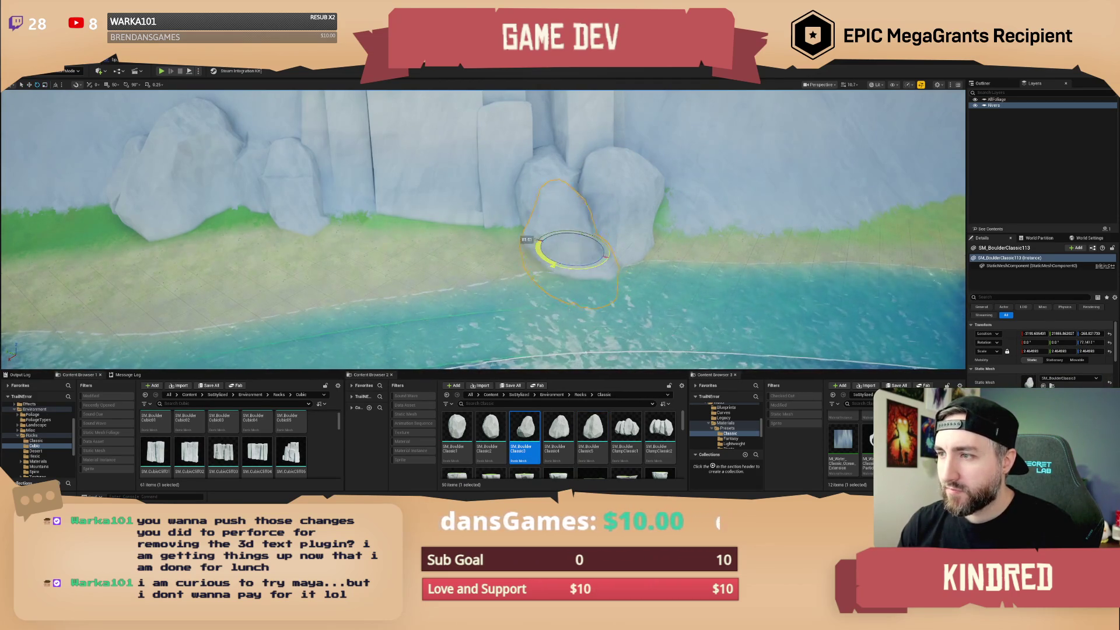
pyautogui.scroll(5, 615, 263)
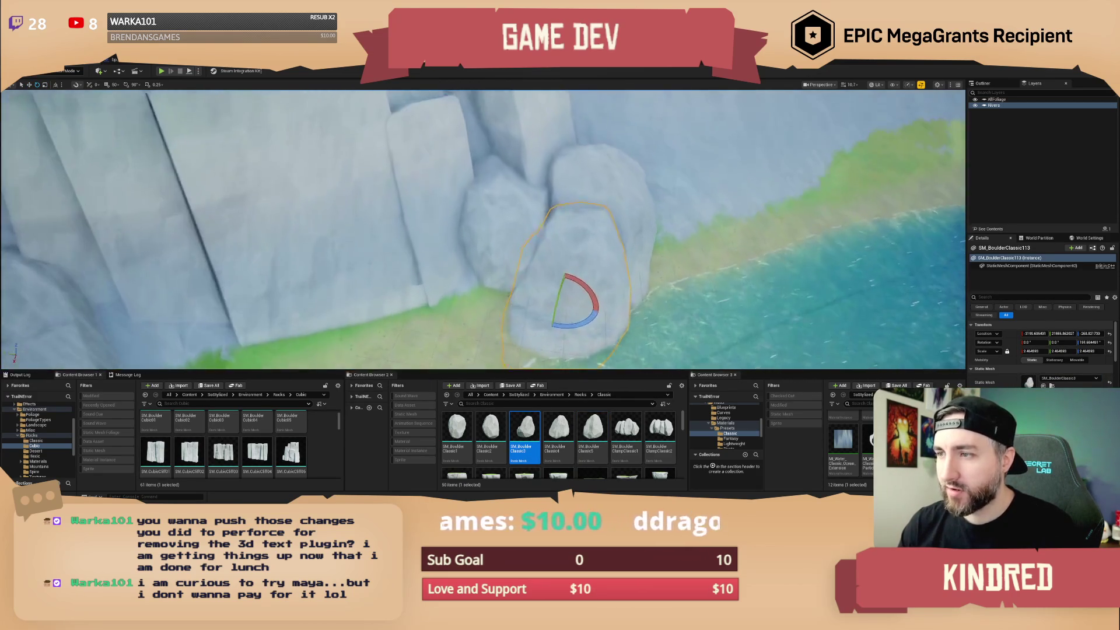
pyautogui.scroll(-5, 558, 228)
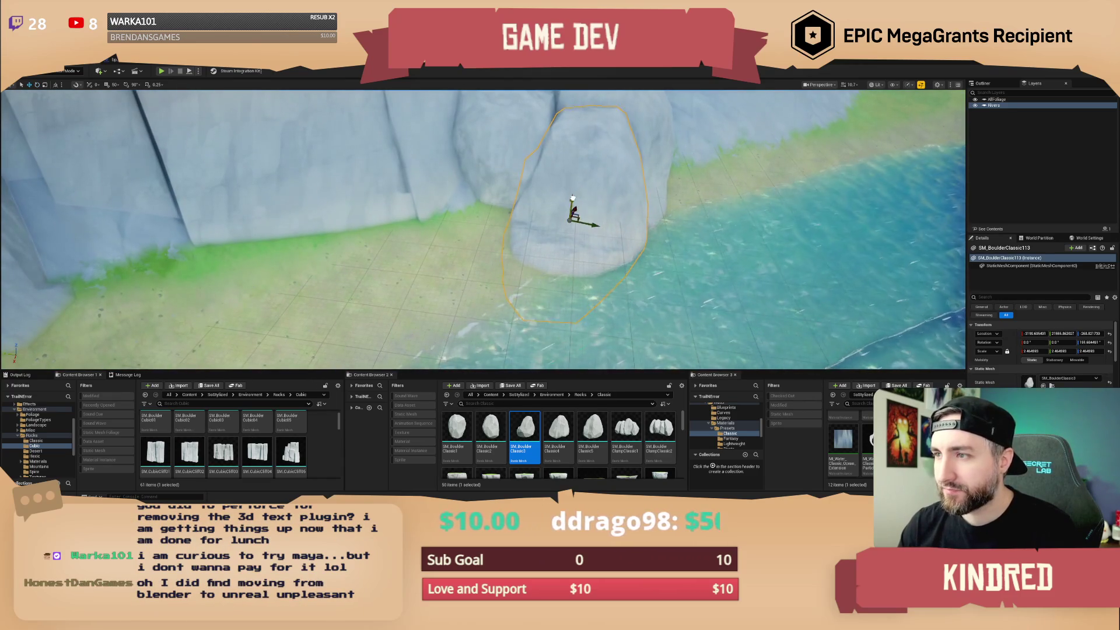
pyautogui.press('w')
pyautogui.scroll(3, 541, 231)
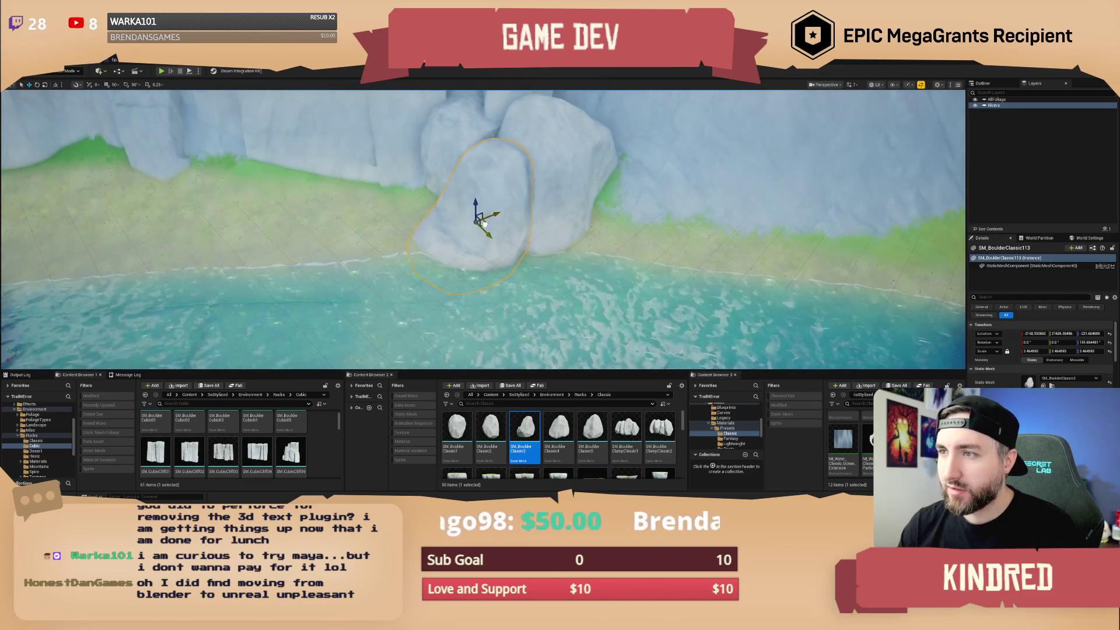
# Fly closer to the rocks and drag a boulder clump into the scene.
pyautogui.moveTo(560, 234); pyautogui.dragTo(653, 280)
pyautogui.moveTo(558, 257)
pyautogui.mouseDown()
pyautogui.moveTo(522, 251)
pyautogui.moveTo(558, 257)
pyautogui.moveTo(562, 222)
pyautogui.moveTo(572, 244)
pyautogui.moveTo(580, 239)
pyautogui.moveTo(572, 256)
pyautogui.moveTo(570, 221)
pyautogui.moveTo(589, 219)
pyautogui.moveTo(560, 234)
pyautogui.mouseUp()
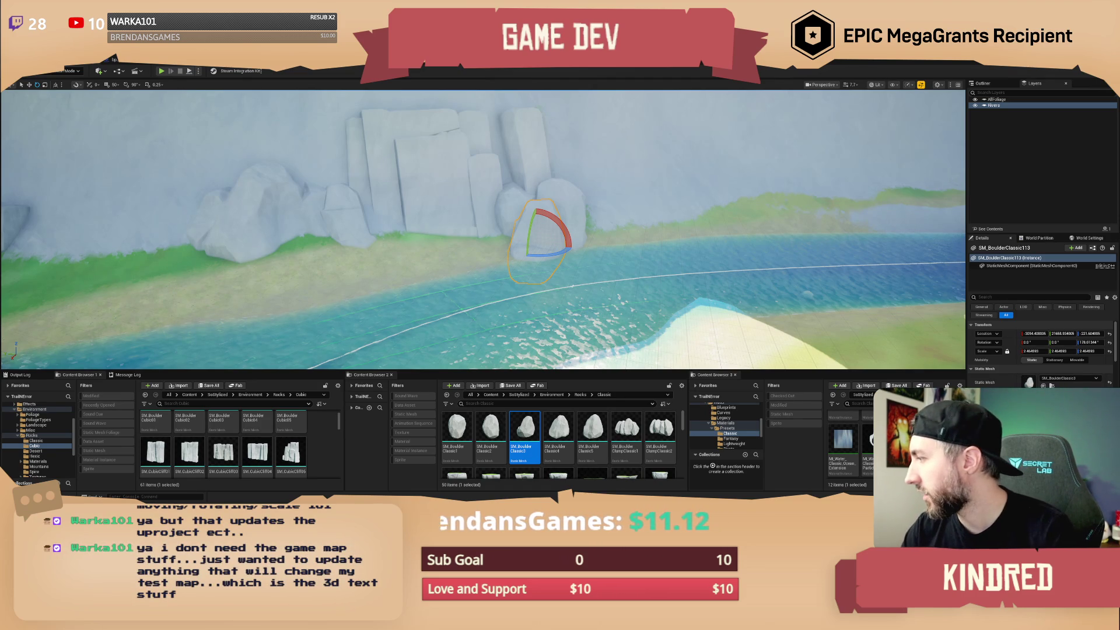
pyautogui.moveTo(661, 213); pyautogui.dragTo(566, 236)
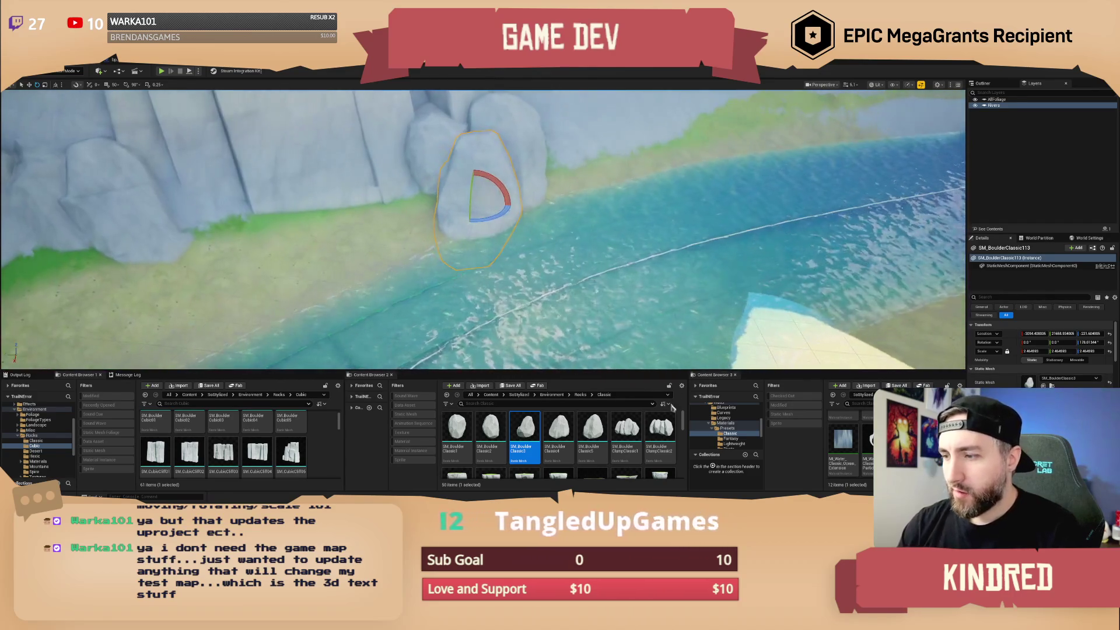
pyautogui.moveTo(660, 429)
pyautogui.mouseDown()
pyautogui.moveTo(568, 213)
pyautogui.moveTo(542, 231)
pyautogui.mouseUp()
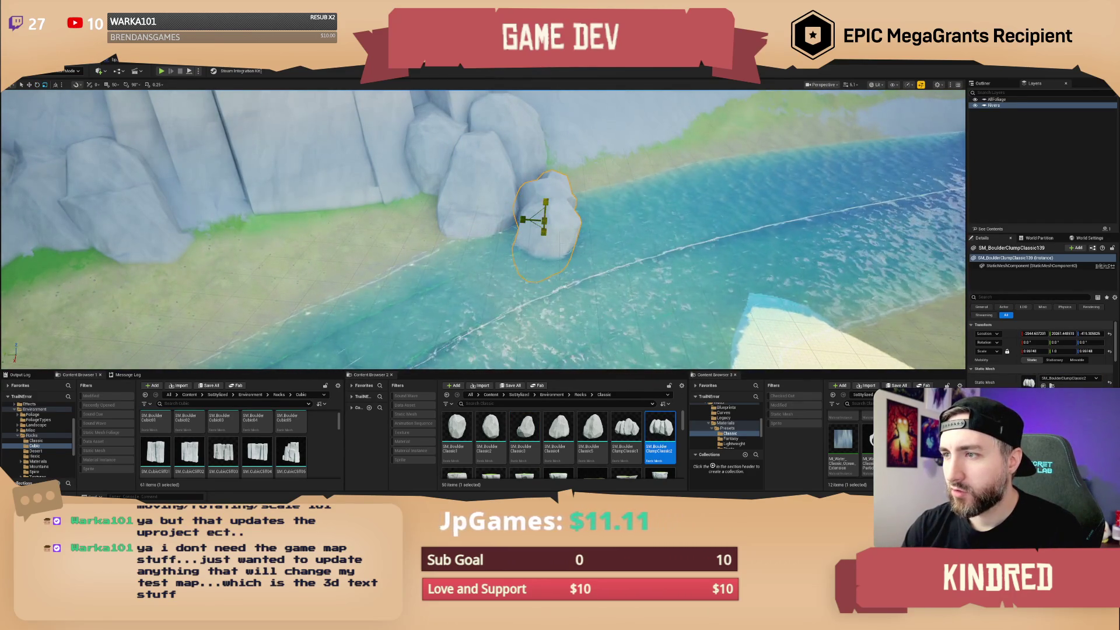
# Shrink the new clump to 0.938 scale, rotate it, and select the rest of the rock cluster.
pyautogui.moveTo(1034, 350); pyautogui.dragTo(1022, 351)
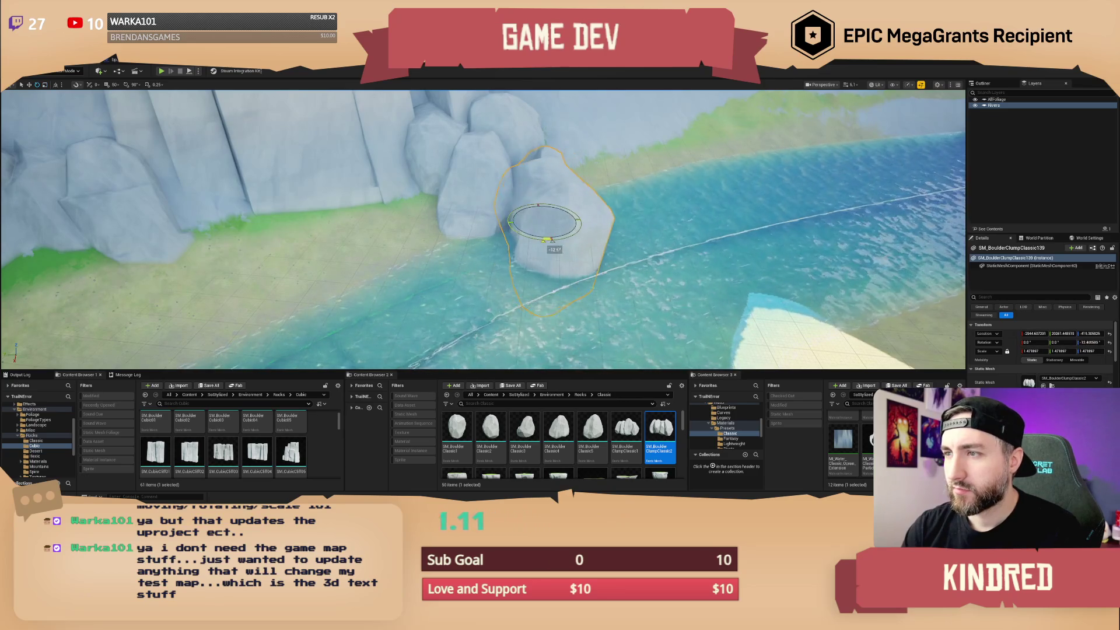
pyautogui.moveTo(545, 239)
pyautogui.mouseDown()
pyautogui.moveTo(651, 395)
pyautogui.moveTo(619, 402)
pyautogui.moveTo(538, 245)
pyautogui.moveTo(587, 240)
pyautogui.moveTo(563, 262)
pyautogui.moveTo(551, 234)
pyautogui.mouseUp()
pyautogui.scroll(3, 560, 237)
pyautogui.keyDown('ctrl'); pyautogui.click(329, 207); pyautogui.keyUp('ctrl')
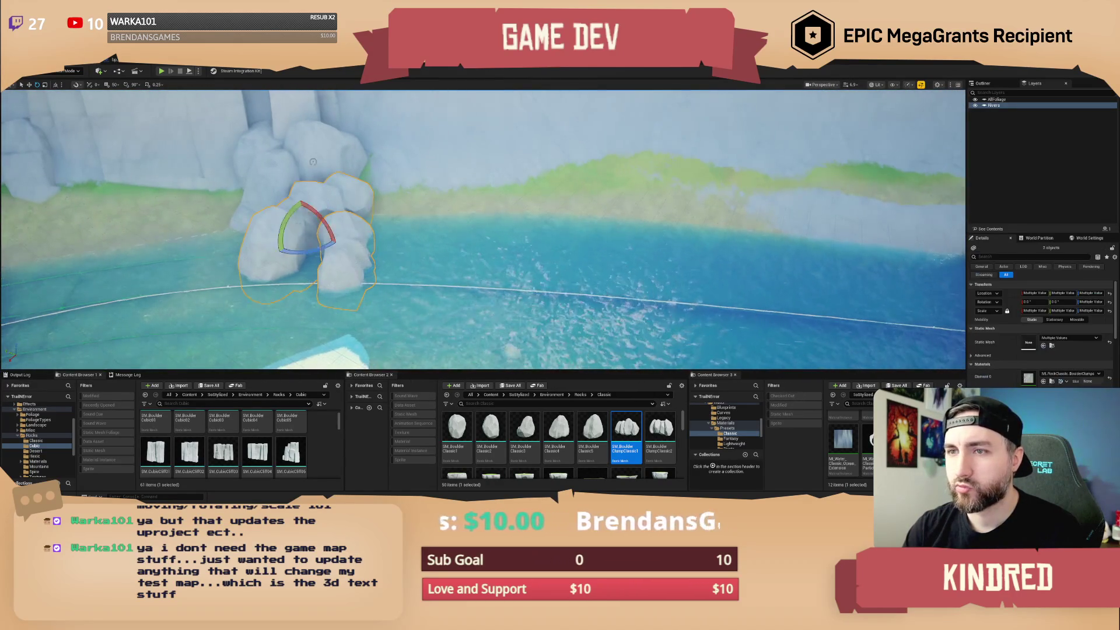
pyautogui.keyDown('ctrl'); pyautogui.click(275, 169); pyautogui.keyUp('ctrl')
pyautogui.moveTo(355, 205)
pyautogui.mouseDown()
pyautogui.moveTo(330, 238)
pyautogui.moveTo(536, 263)
pyautogui.mouseUp()
pyautogui.press('w')
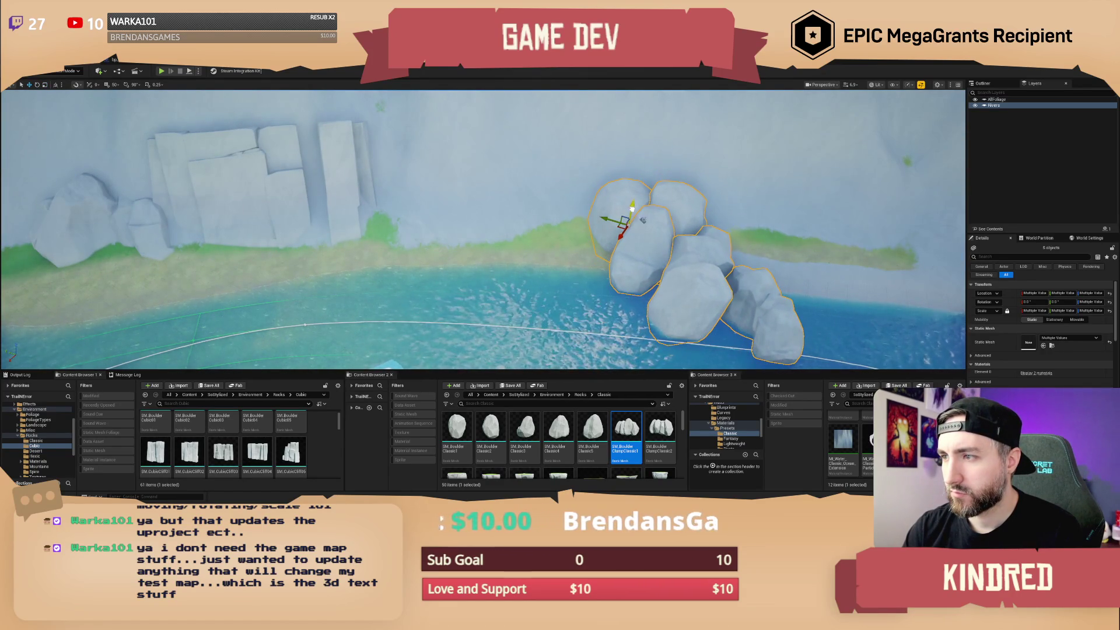
# Select two boulders and sink the enlarged one lower into the river.
pyautogui.click(647, 257)
pyautogui.keyDown('ctrl'); pyautogui.click(697, 249); pyautogui.keyUp('ctrl')
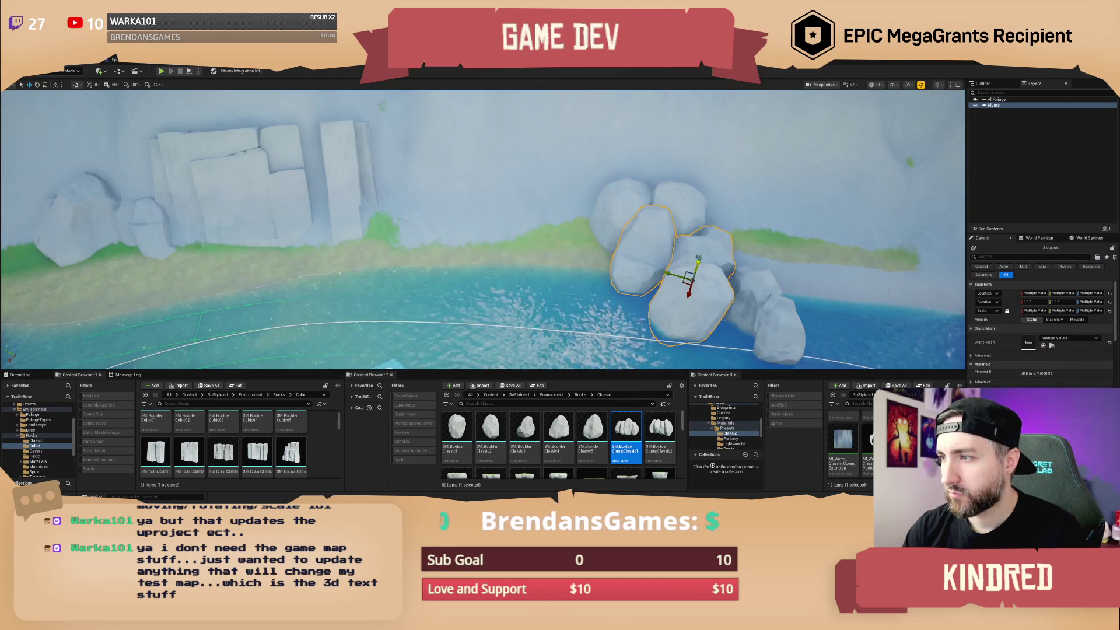
pyautogui.moveTo(684, 298); pyautogui.dragTo(687, 275)
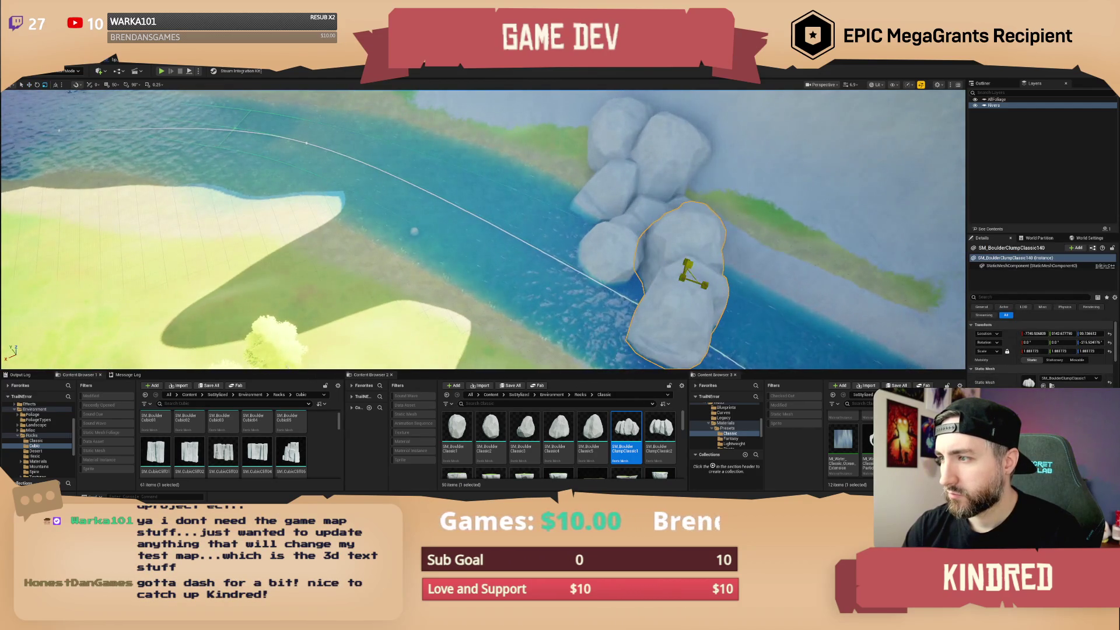
pyautogui.press('w')
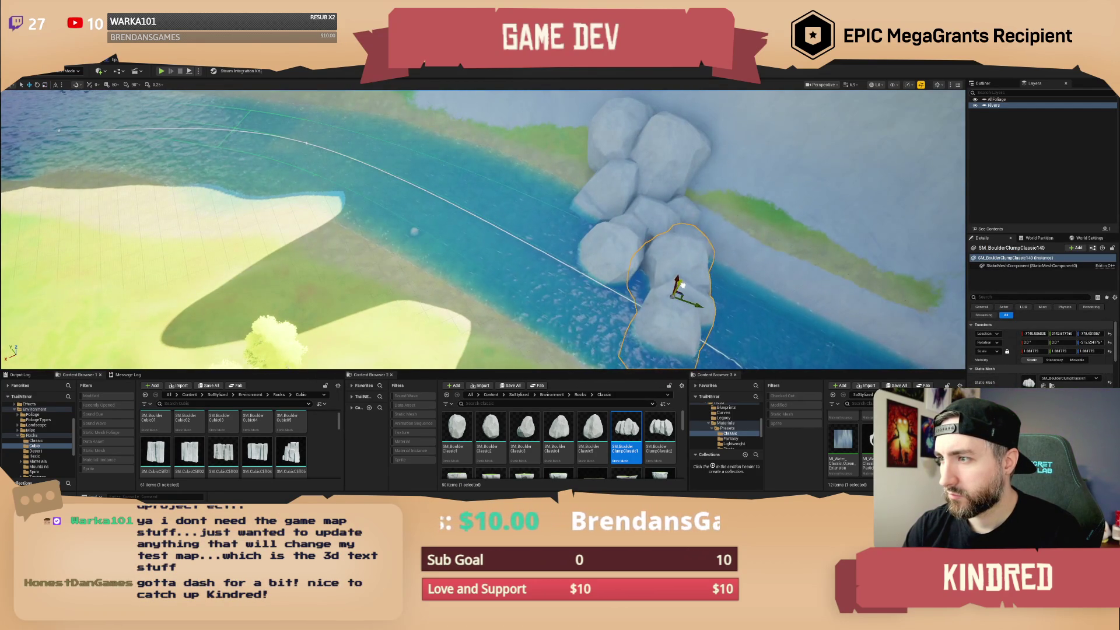
pyautogui.press('End')
pyautogui.scroll(5, 682, 280)
# Move the neighbouring boulder clump further into the river and rotate it.
pyautogui.click(575, 268)
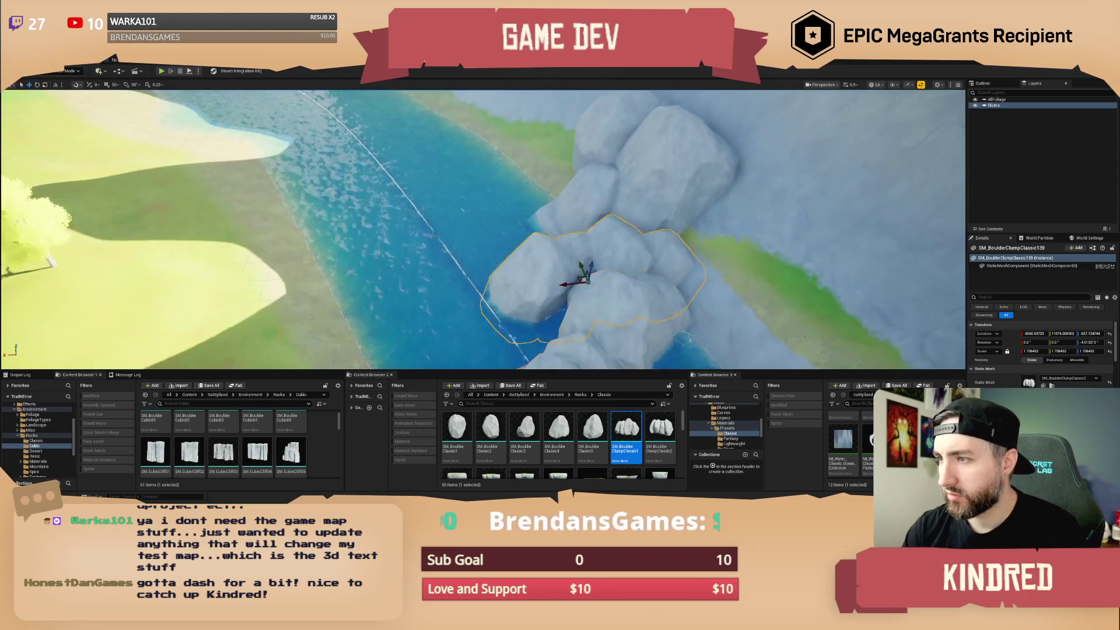
pyautogui.press('f')
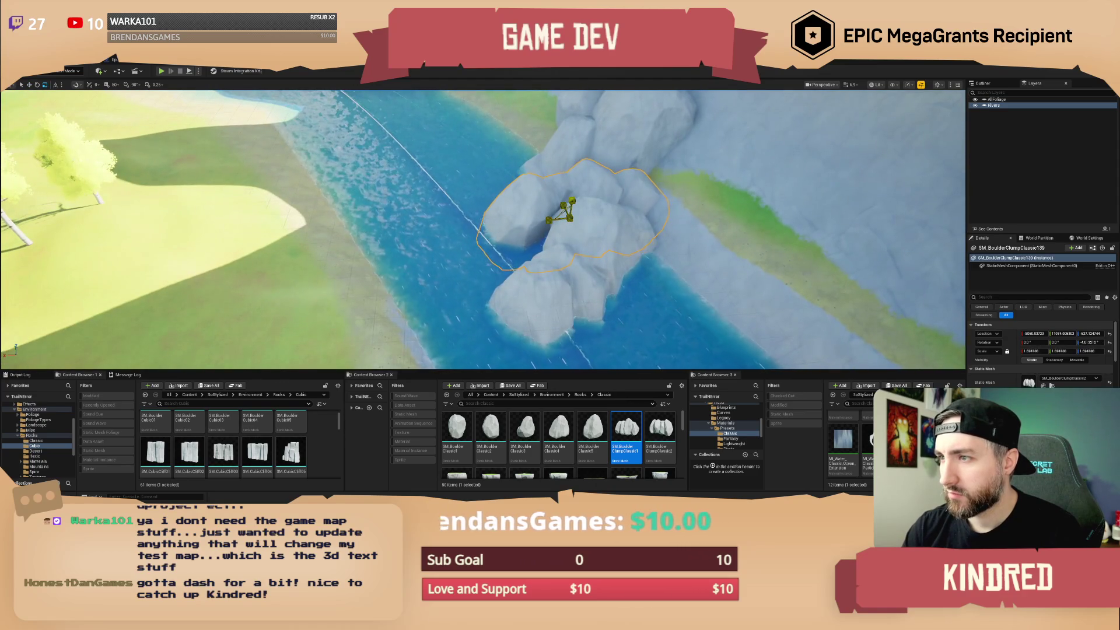
pyautogui.click(583, 285)
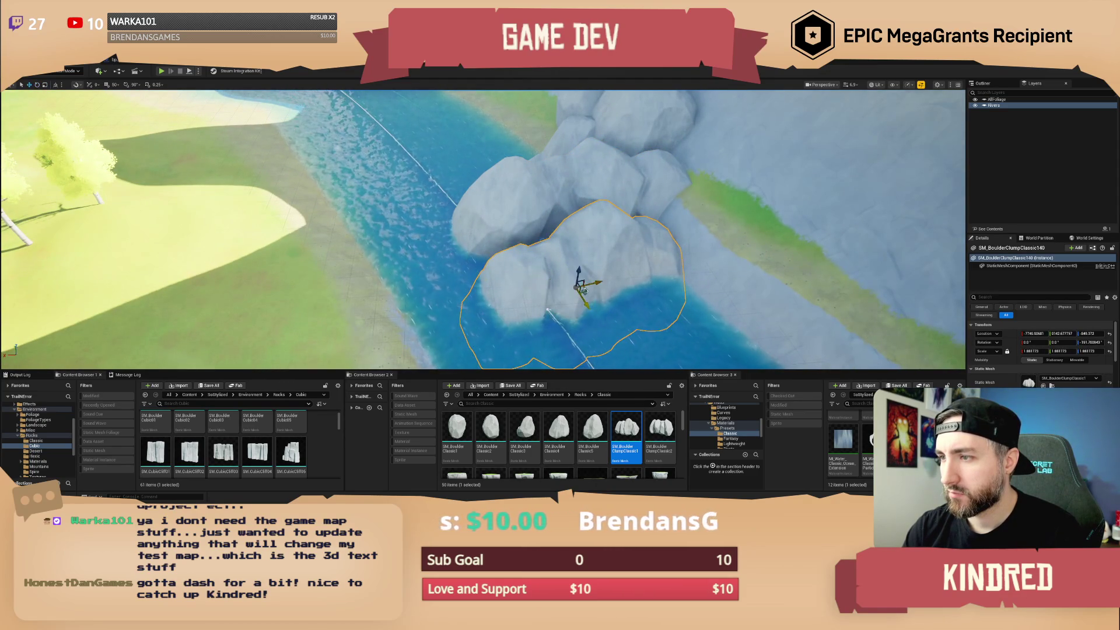
pyautogui.moveTo(465, 357); pyautogui.dragTo(446, 320)
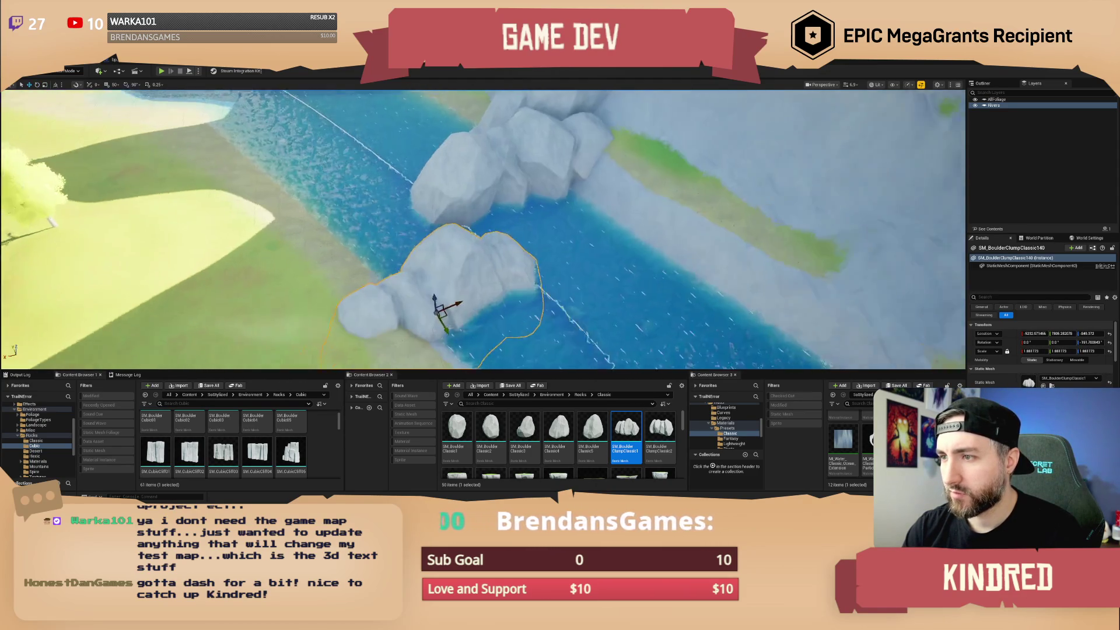
pyautogui.press('e')
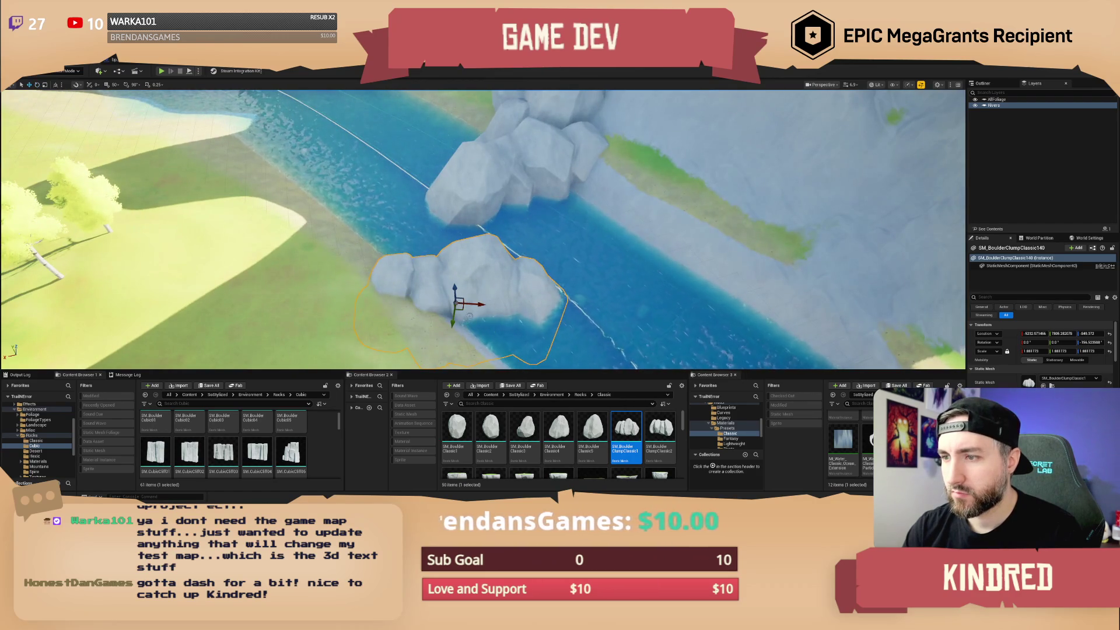
pyautogui.moveTo(440, 318)
pyautogui.mouseDown()
pyautogui.moveTo(465, 214)
pyautogui.moveTo(476, 249)
pyautogui.mouseUp()
# Place an SM_BoulderClumpClassic2 clump and an SM_BoulderClassic5 boulder on the far bank, then deselect.
pyautogui.moveTo(659, 428)
pyautogui.mouseDown()
pyautogui.moveTo(537, 280)
pyautogui.moveTo(573, 276)
pyautogui.mouseUp()
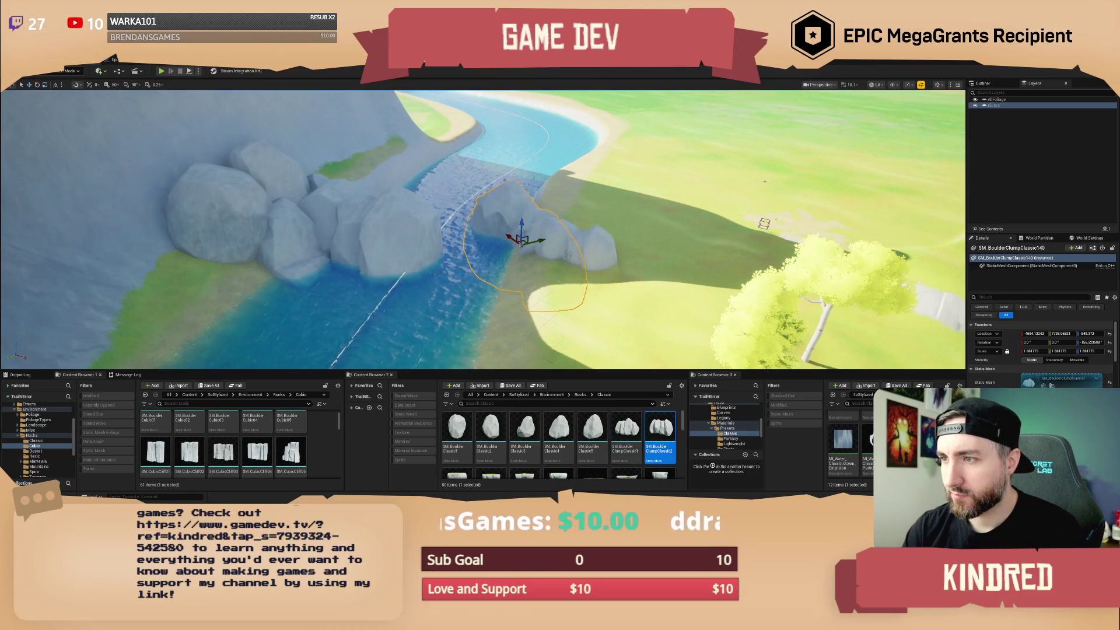
pyautogui.moveTo(660, 429); pyautogui.dragTo(571, 250)
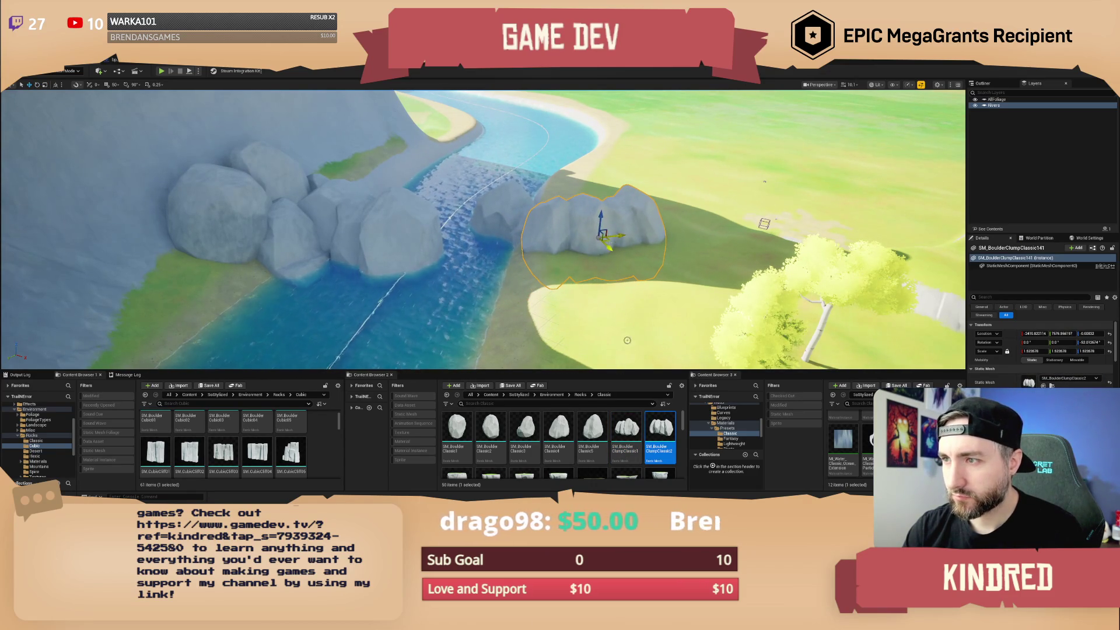
pyautogui.moveTo(592, 429); pyautogui.dragTo(570, 255)
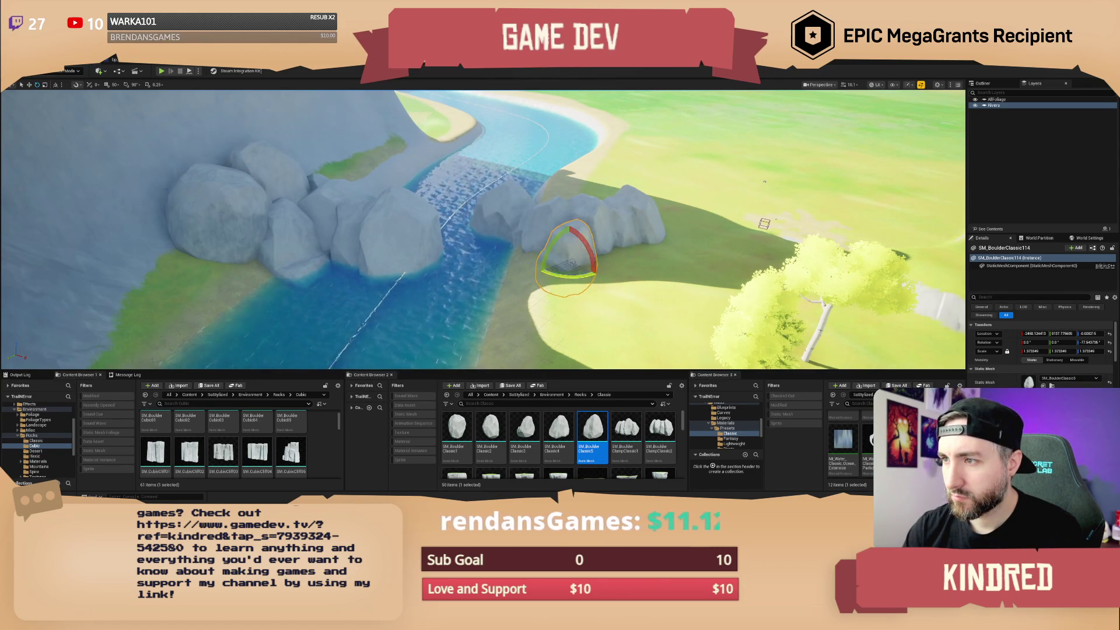
pyautogui.press('Escape')
pyautogui.moveTo(580, 257); pyautogui.dragTo(579, 256)
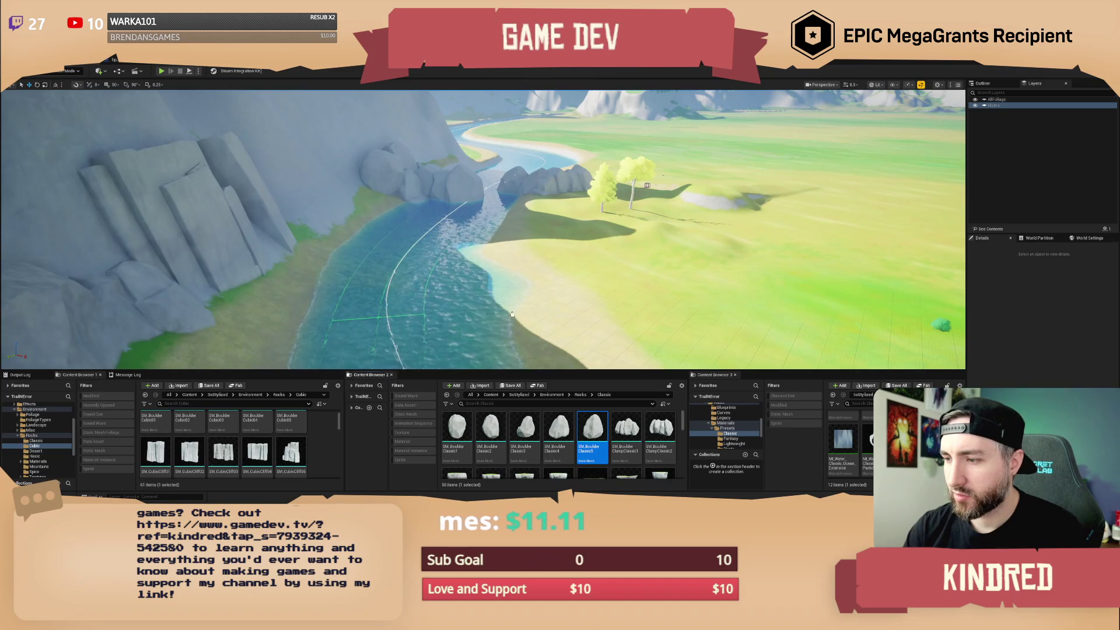
# Place boulders in the middle of the river and on the bank by the trees.
pyautogui.moveTo(525, 295); pyautogui.dragTo(525, 291)
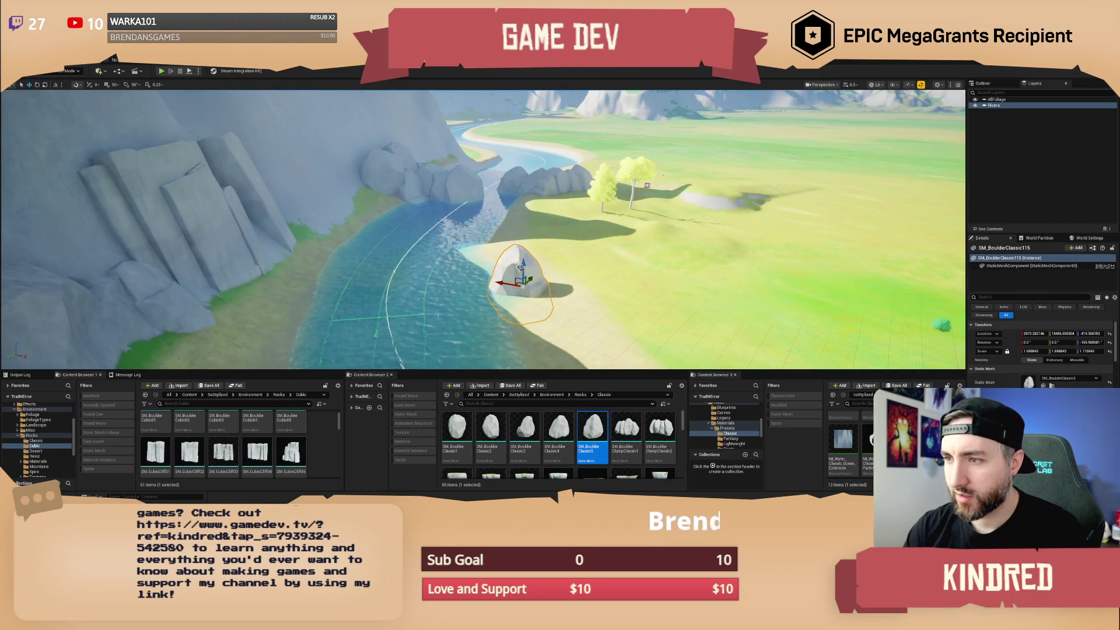
pyautogui.moveTo(525, 234); pyautogui.dragTo(525, 233)
pyautogui.moveTo(559, 428)
pyautogui.mouseDown()
pyautogui.moveTo(350, 274)
pyautogui.moveTo(352, 291)
pyautogui.moveTo(374, 269)
pyautogui.moveTo(345, 245)
pyautogui.moveTo(304, 269)
pyautogui.moveTo(286, 257)
pyautogui.moveTo(348, 251)
pyautogui.mouseUp()
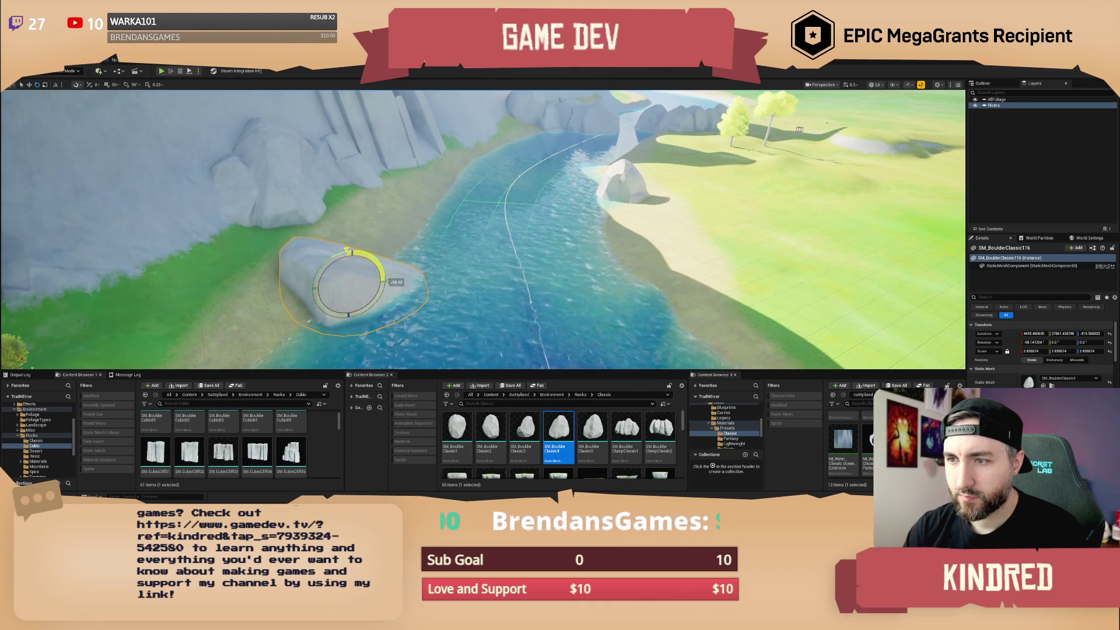
pyautogui.press('Escape')
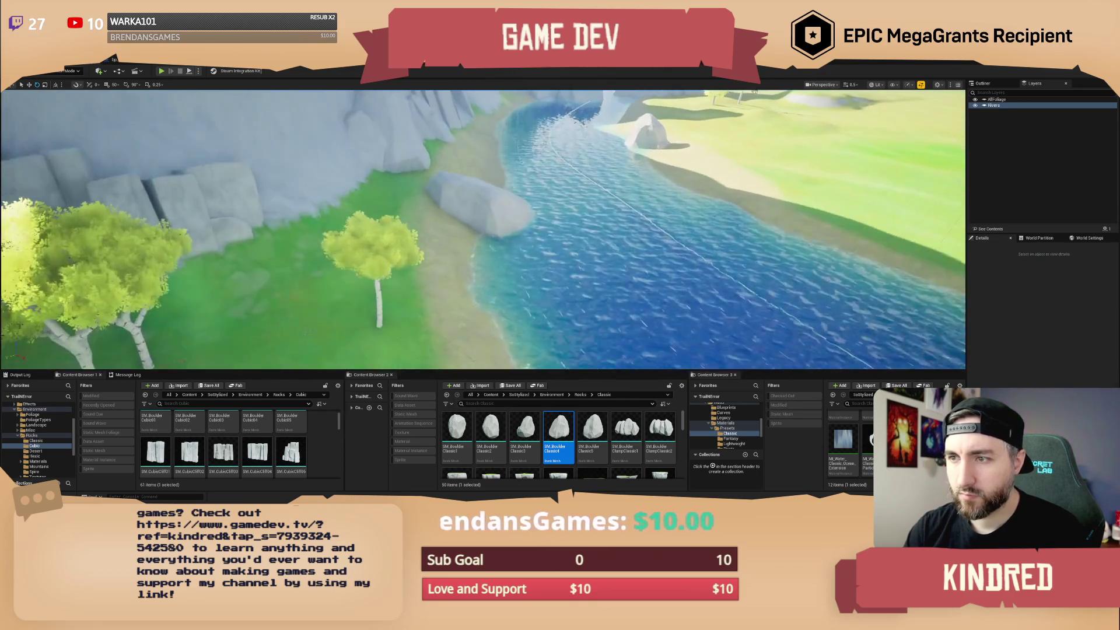
pyautogui.click(592, 431)
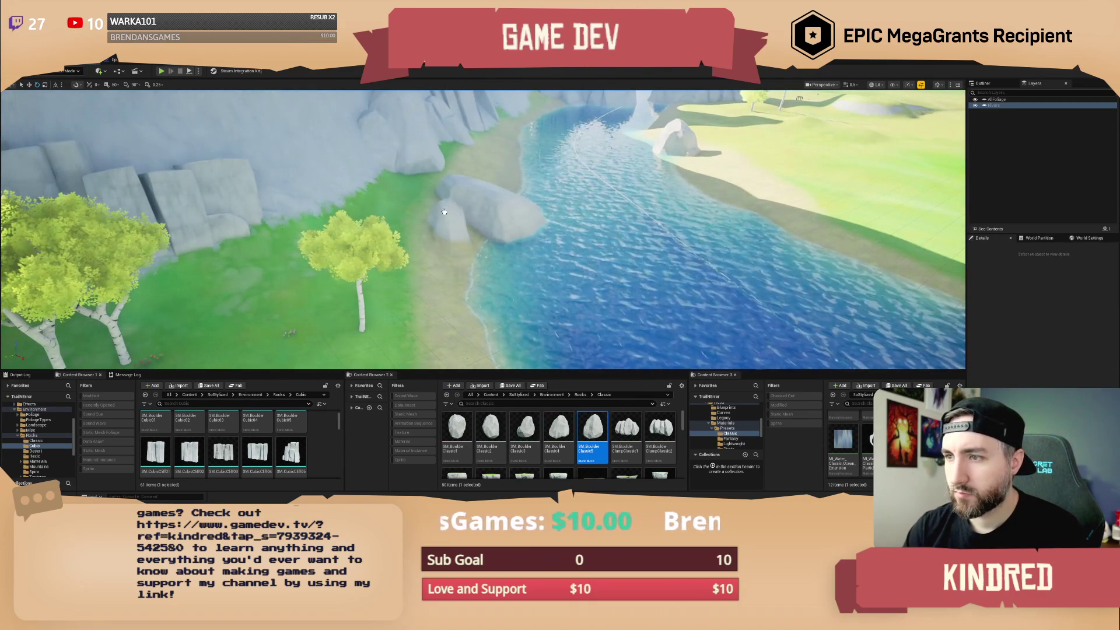
pyautogui.moveTo(443, 212); pyautogui.dragTo(447, 229)
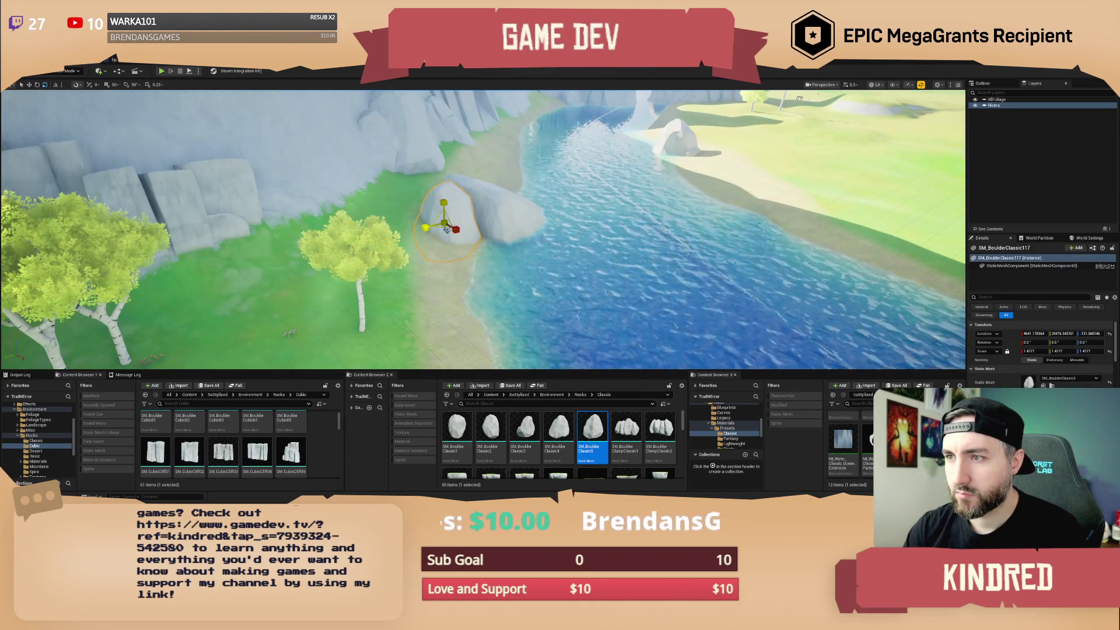
pyautogui.press('Escape')
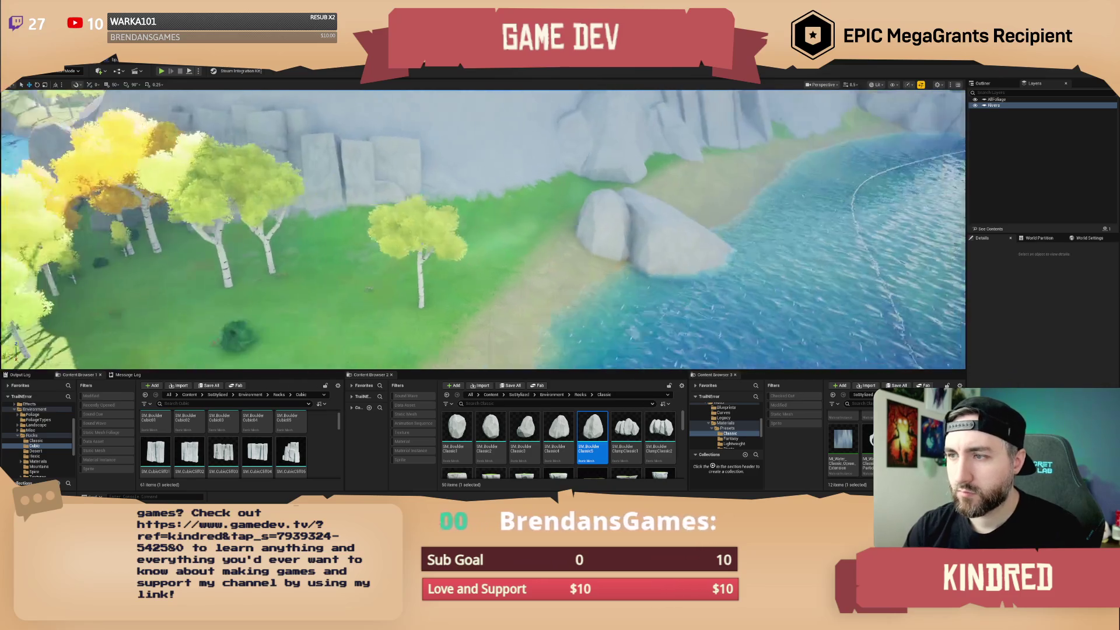
# Add a boulder near the cliffs and scale it up slightly.
pyautogui.press('w')
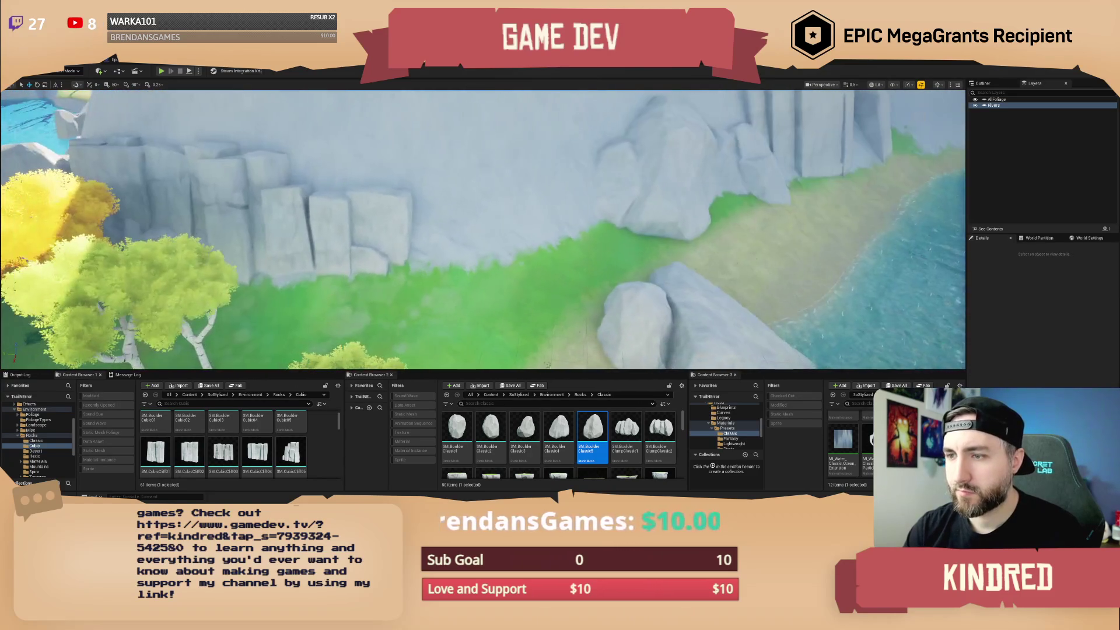
pyautogui.moveTo(490, 428); pyautogui.dragTo(515, 251)
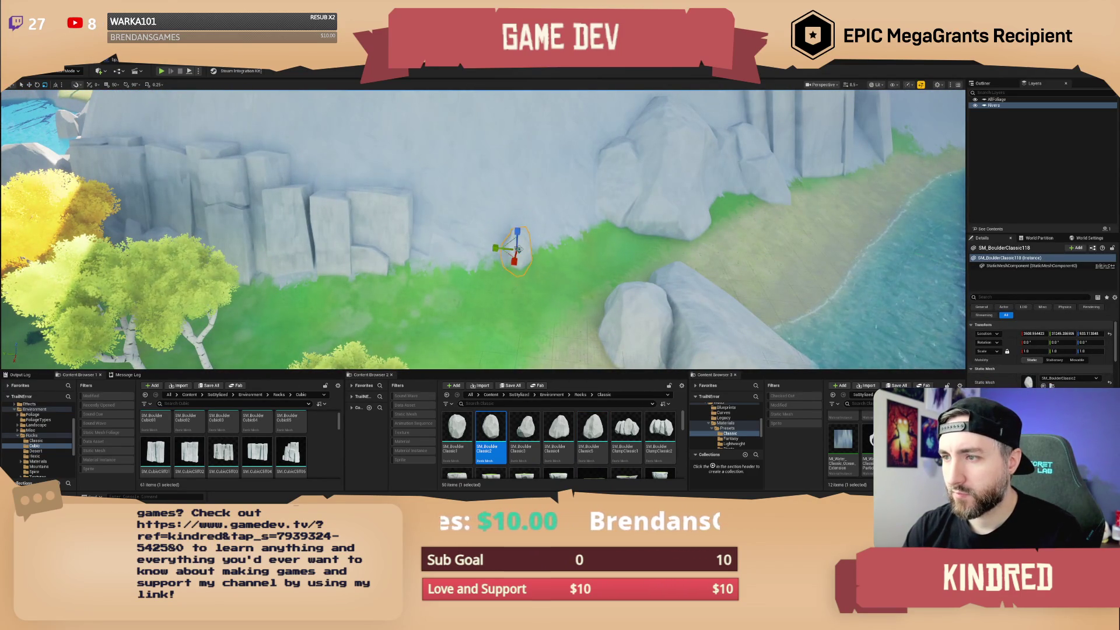
pyautogui.press('r')
pyautogui.moveTo(516, 249); pyautogui.dragTo(517, 248)
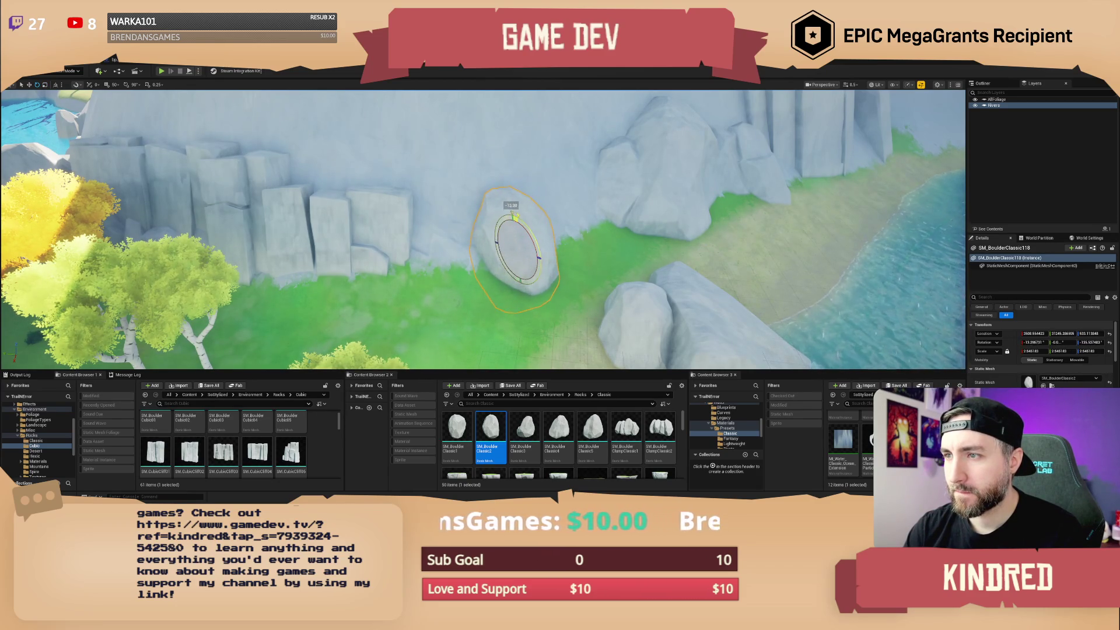
pyautogui.press('Escape')
# Place the fifth classic boulder and another one among the riverside rocks.
pyautogui.click(592, 429)
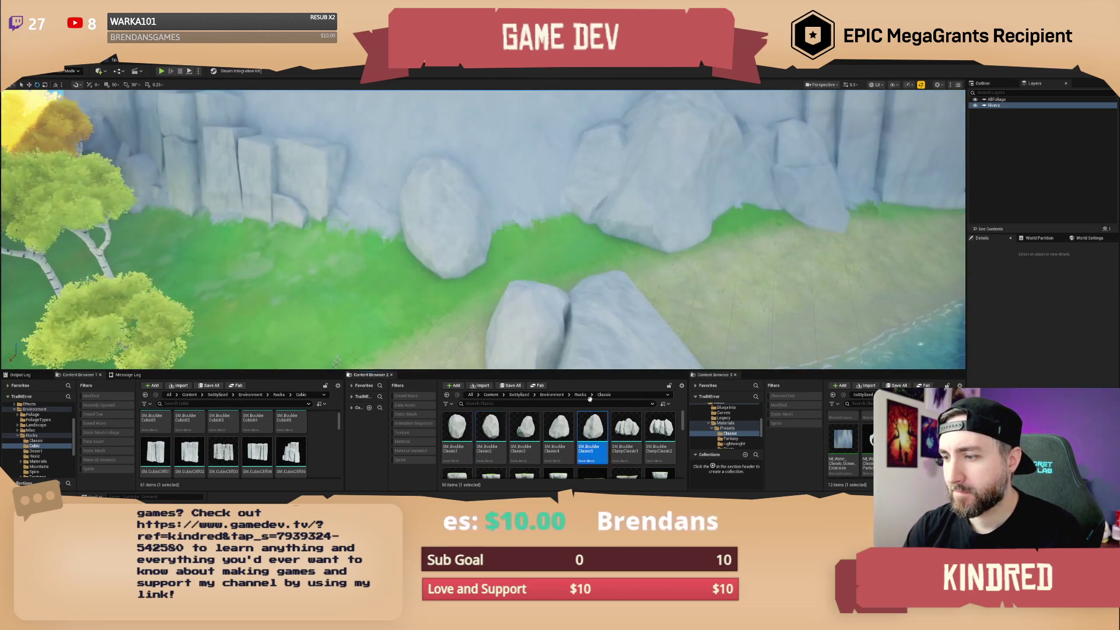
pyautogui.moveTo(589, 398)
pyautogui.mouseDown()
pyautogui.moveTo(513, 251)
pyautogui.moveTo(595, 202)
pyautogui.moveTo(841, 128)
pyautogui.moveTo(747, 175)
pyautogui.moveTo(570, 199)
pyautogui.mouseUp()
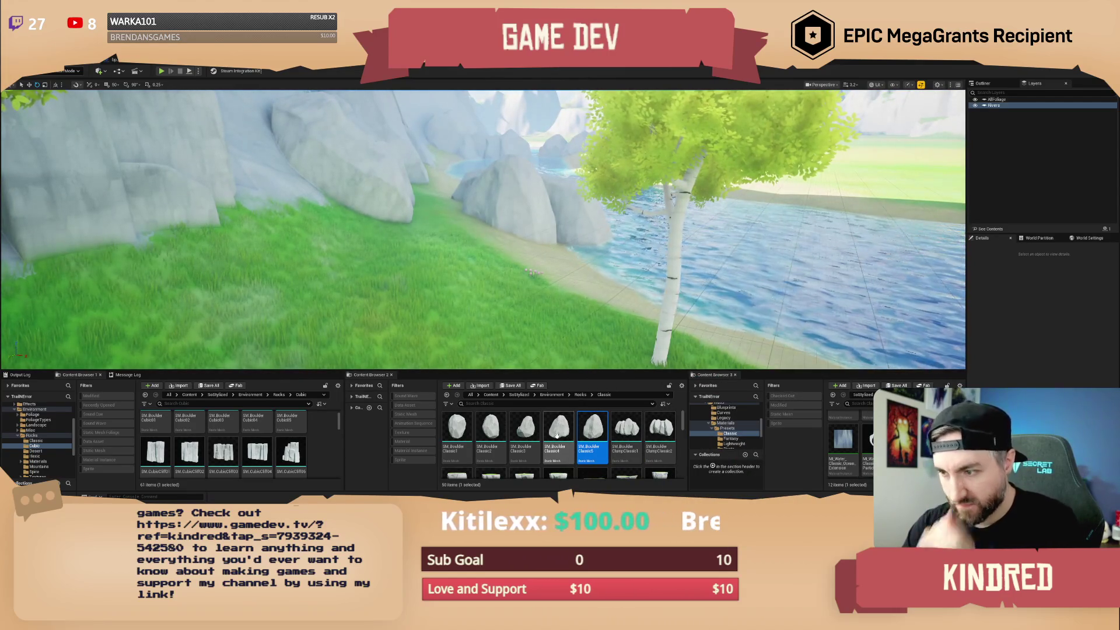
pyautogui.moveTo(561, 439); pyautogui.dragTo(494, 282)
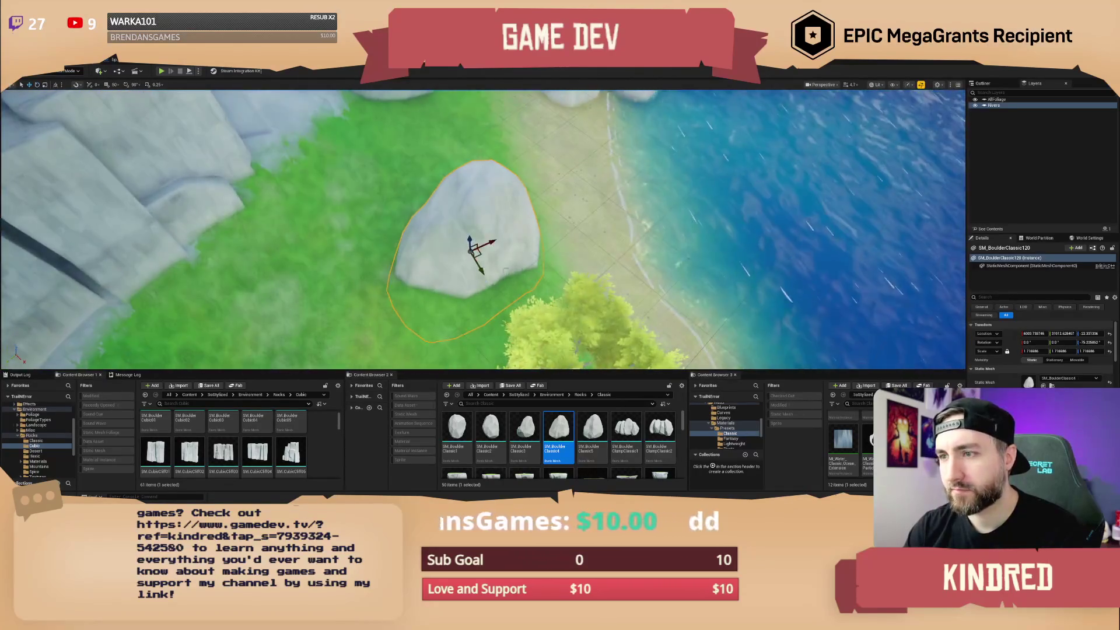
pyautogui.moveTo(476, 251)
pyautogui.mouseDown()
pyautogui.moveTo(483, 175)
pyautogui.moveTo(463, 220)
pyautogui.moveTo(466, 280)
pyautogui.moveTo(460, 246)
pyautogui.mouseUp()
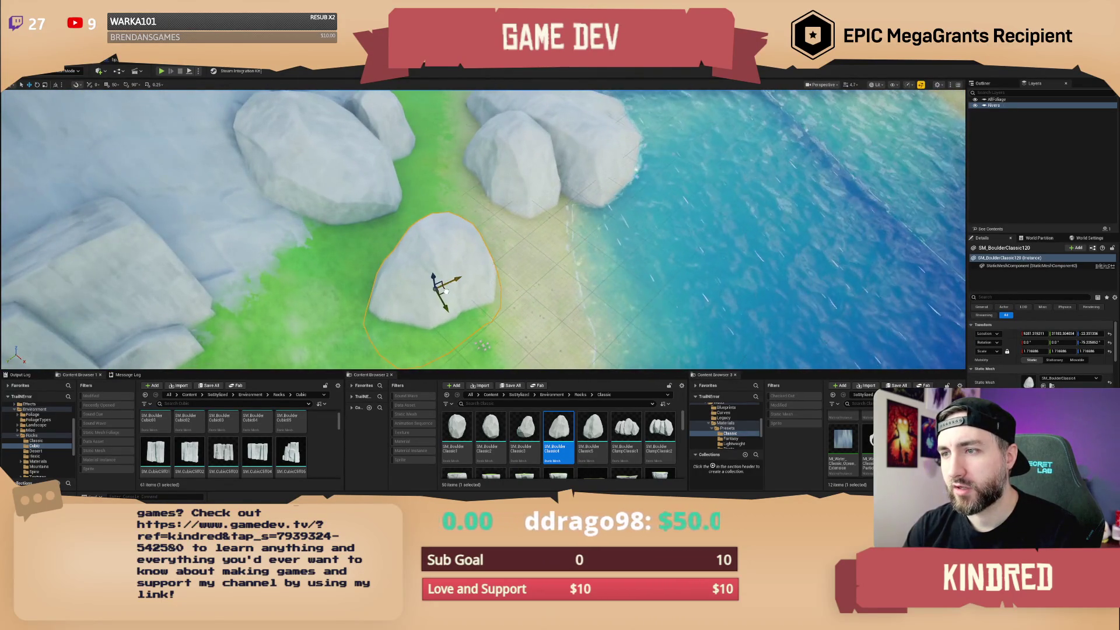
pyautogui.moveTo(444, 291)
pyautogui.mouseDown()
pyautogui.moveTo(436, 186)
pyautogui.moveTo(408, 186)
pyautogui.mouseUp()
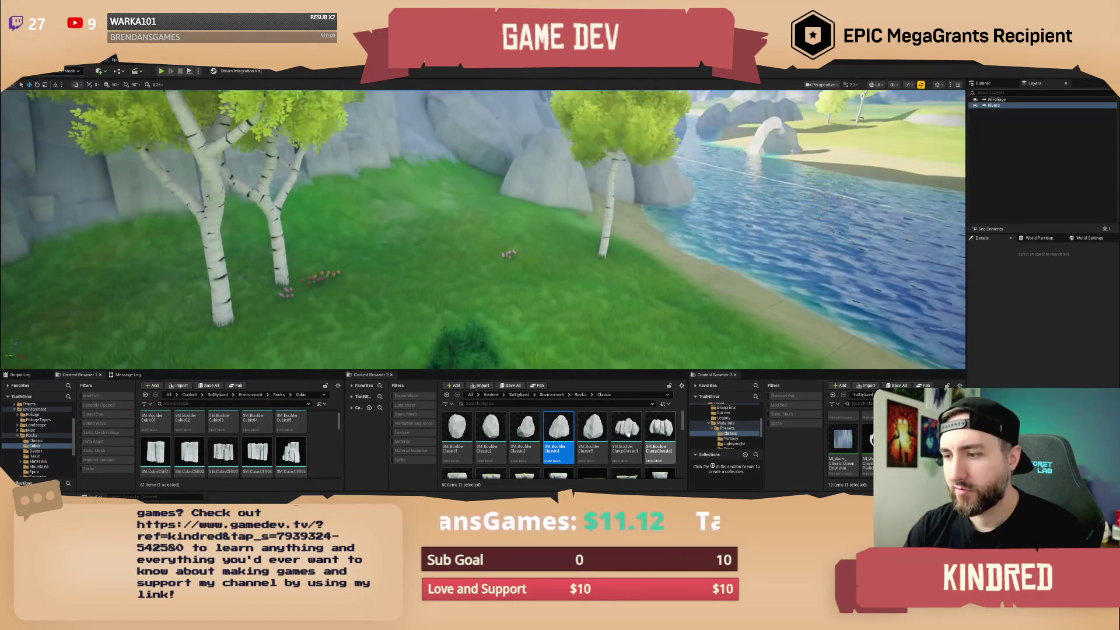
# Add two boulders in the riverside grove, turning one about 180 degrees and sliding it toward the water.
pyautogui.moveTo(490, 429); pyautogui.dragTo(519, 206)
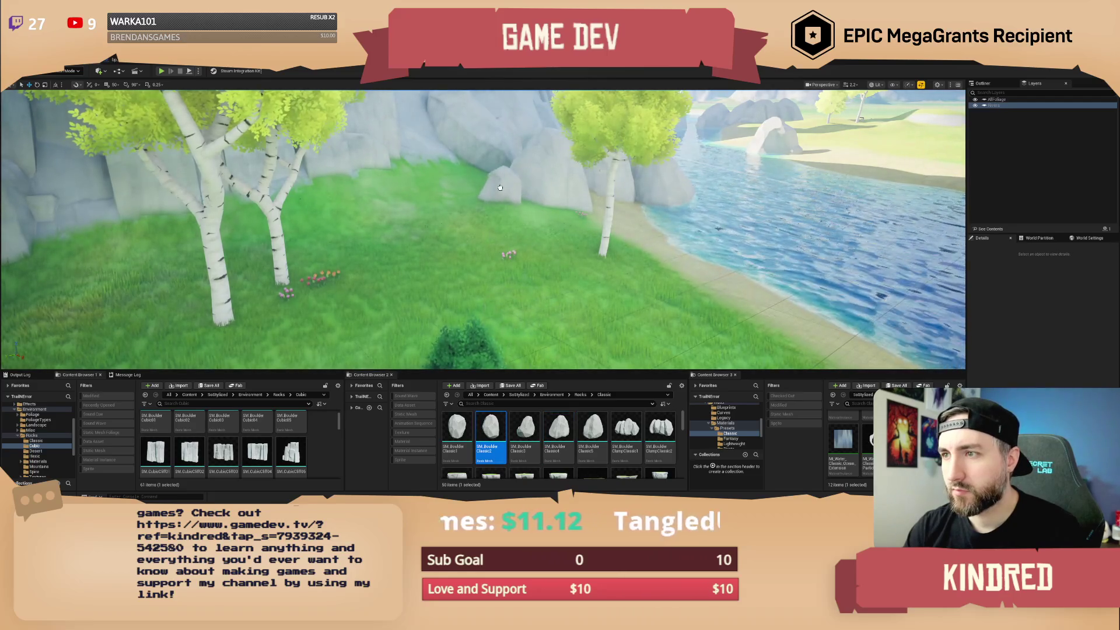
pyautogui.moveTo(525, 429); pyautogui.dragTo(523, 200)
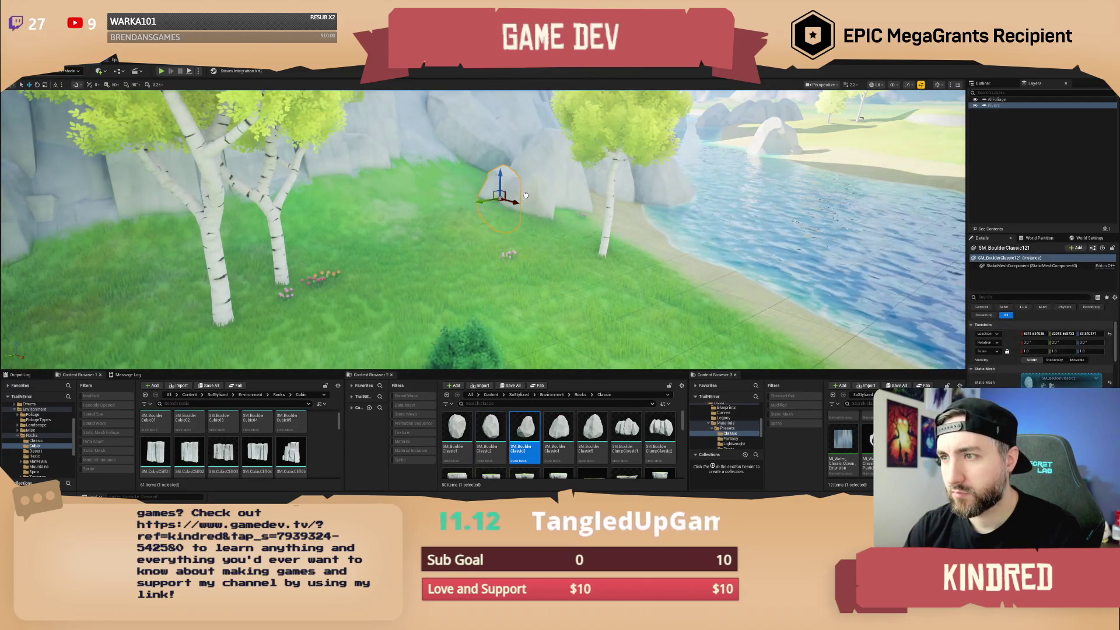
pyautogui.press('e')
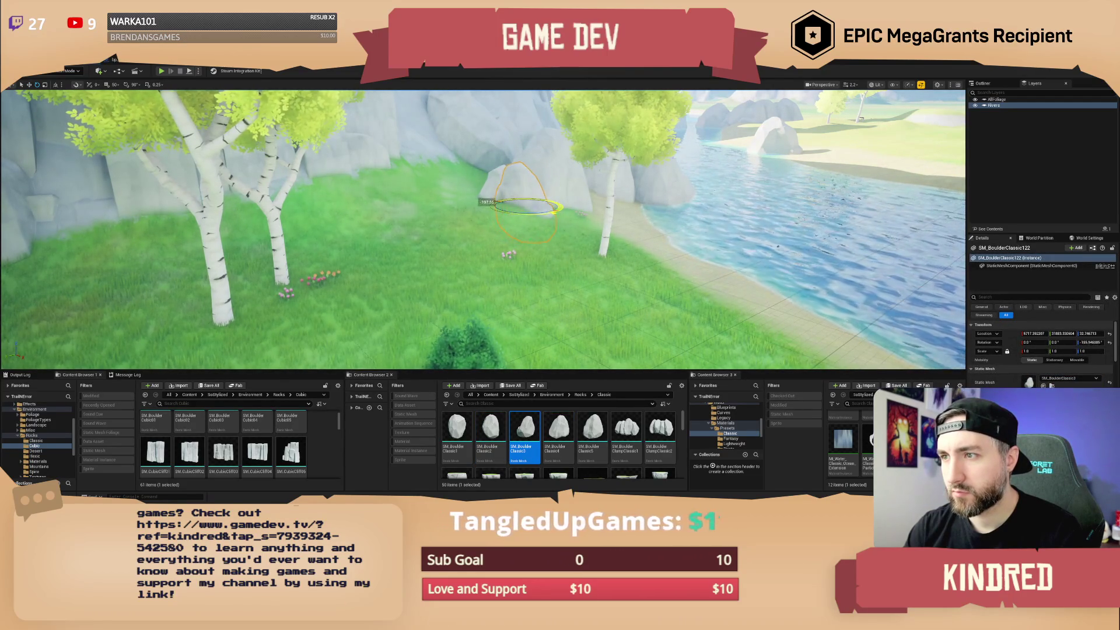
pyautogui.moveTo(557, 207); pyautogui.dragTo(560, 211)
pyautogui.press('w')
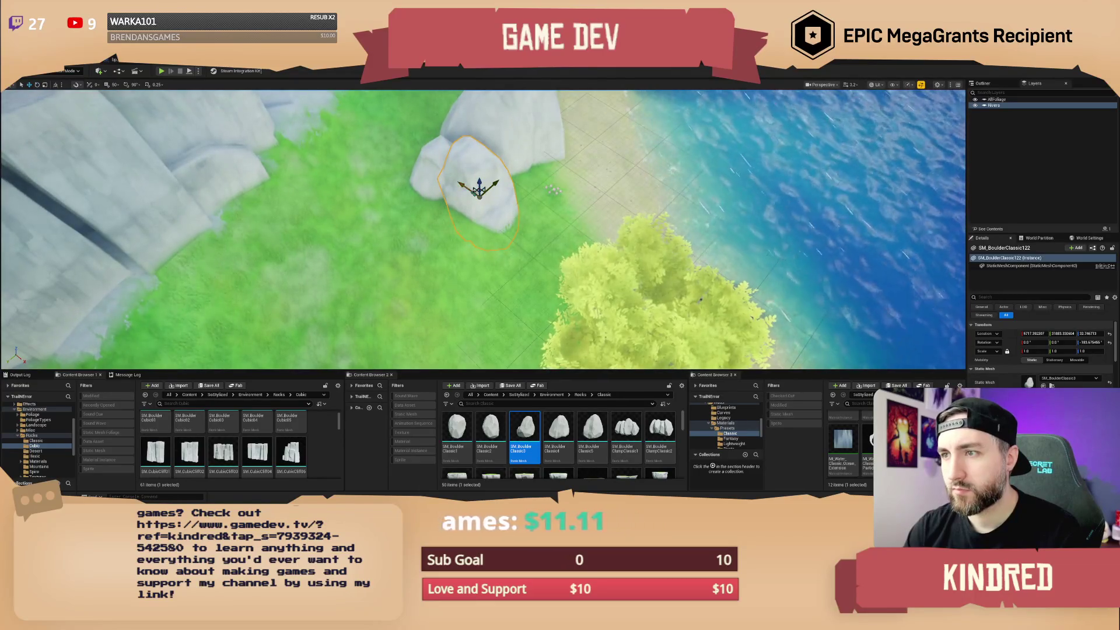
pyautogui.scroll(2, 615, 362)
pyautogui.scroll(2, 615, 362)
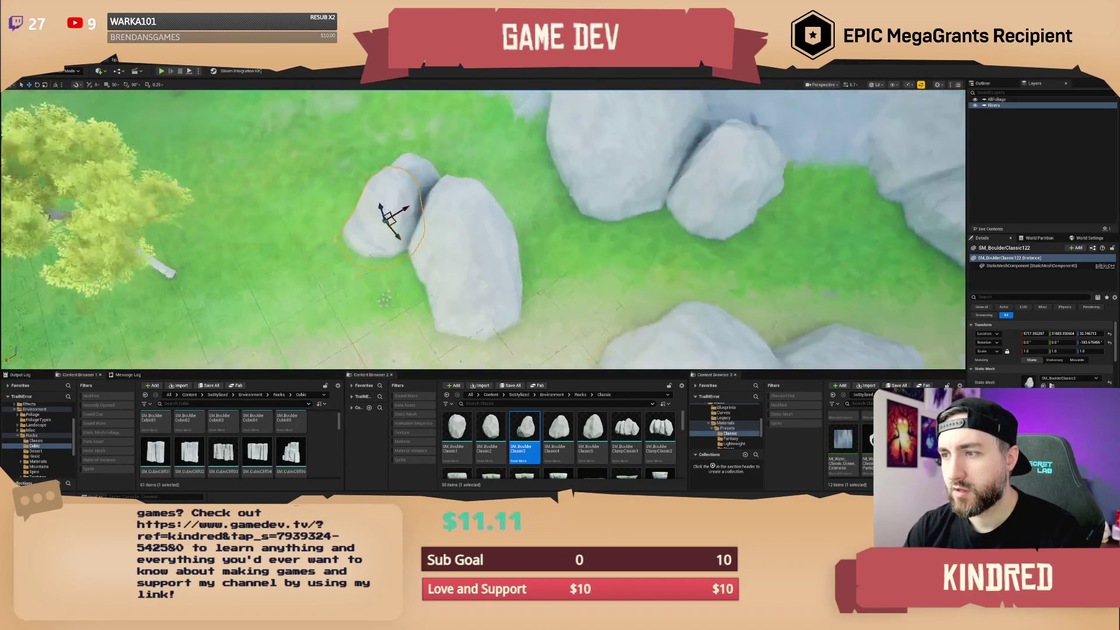
pyautogui.moveTo(384, 225)
pyautogui.mouseDown()
pyautogui.moveTo(430, 300)
pyautogui.moveTo(530, 260)
pyautogui.moveTo(520, 272)
pyautogui.mouseUp()
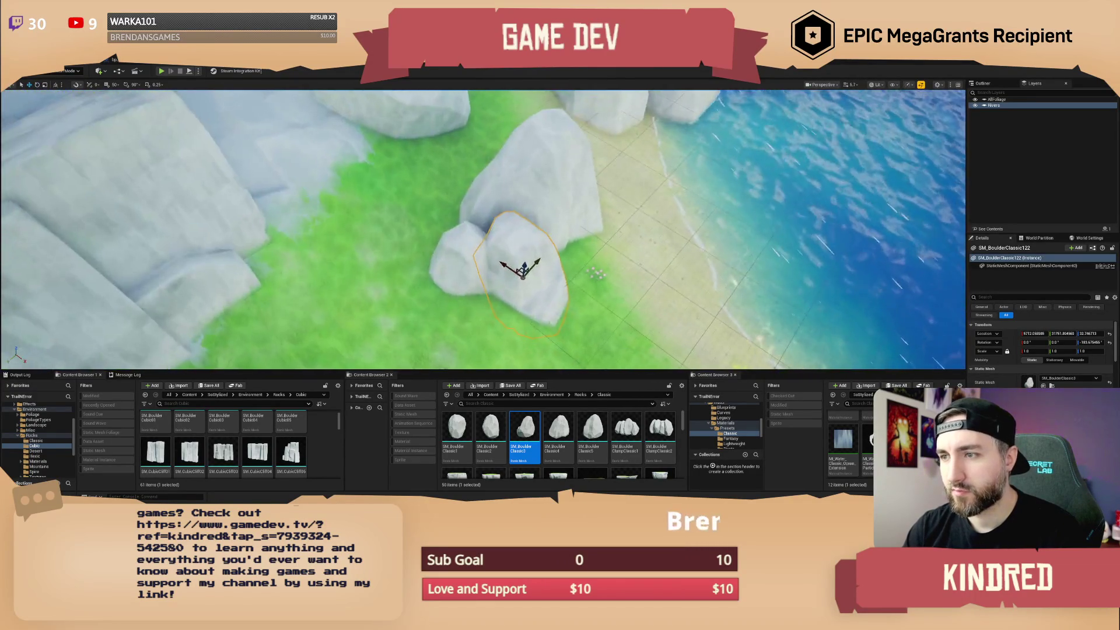
# Check the neighbouring boulders by the river rocks, then clear the selection.
pyautogui.click(435, 268)
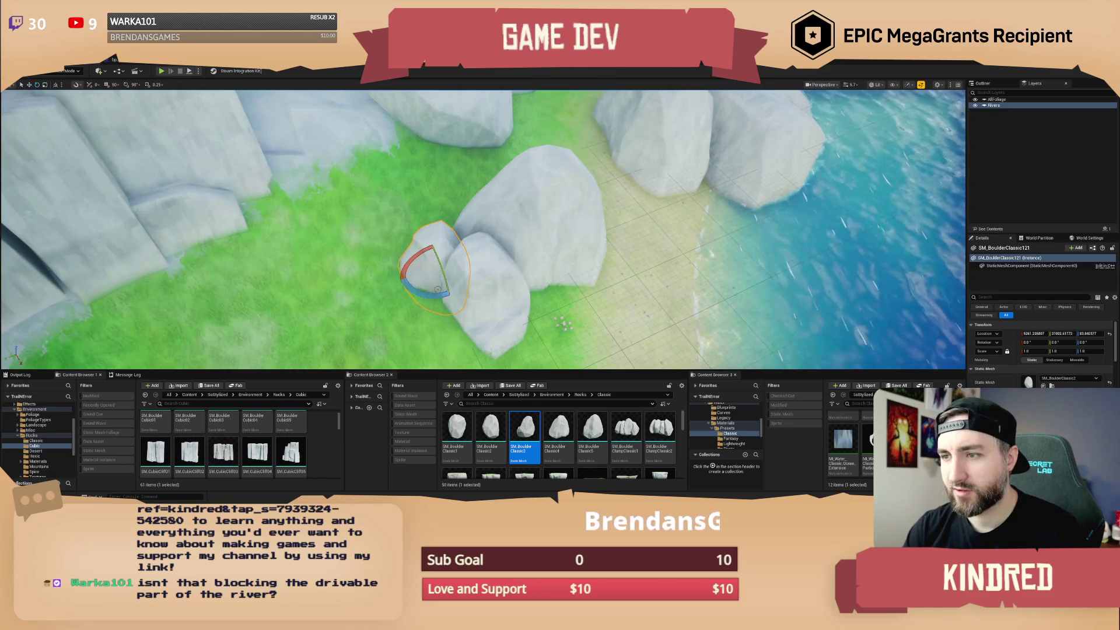
pyautogui.press('Escape')
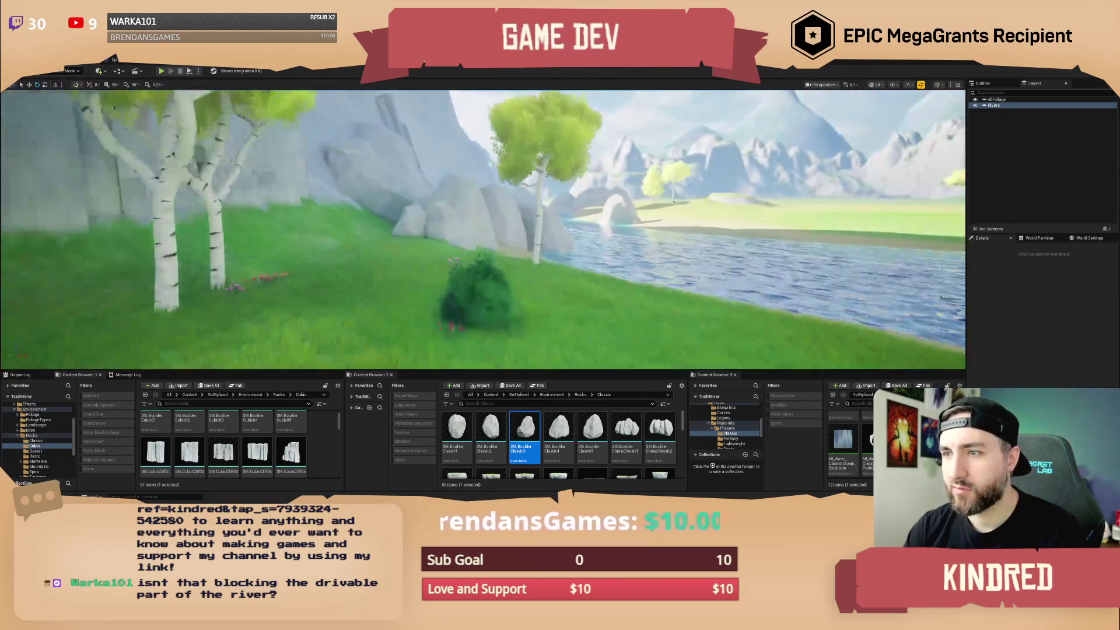
pyautogui.click(436, 251)
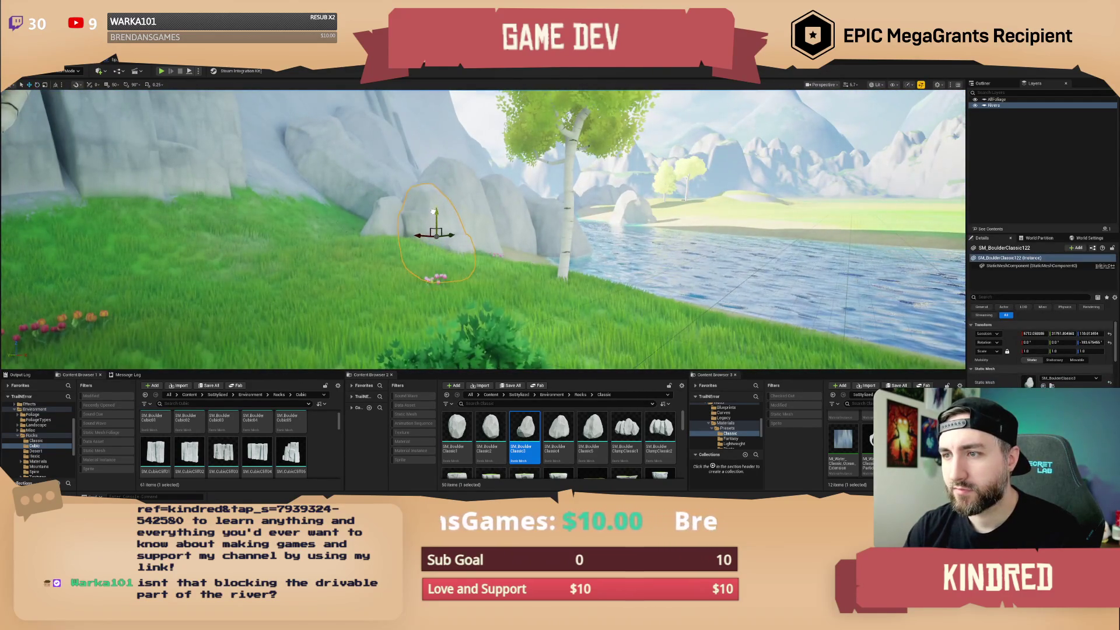
pyautogui.press('Escape')
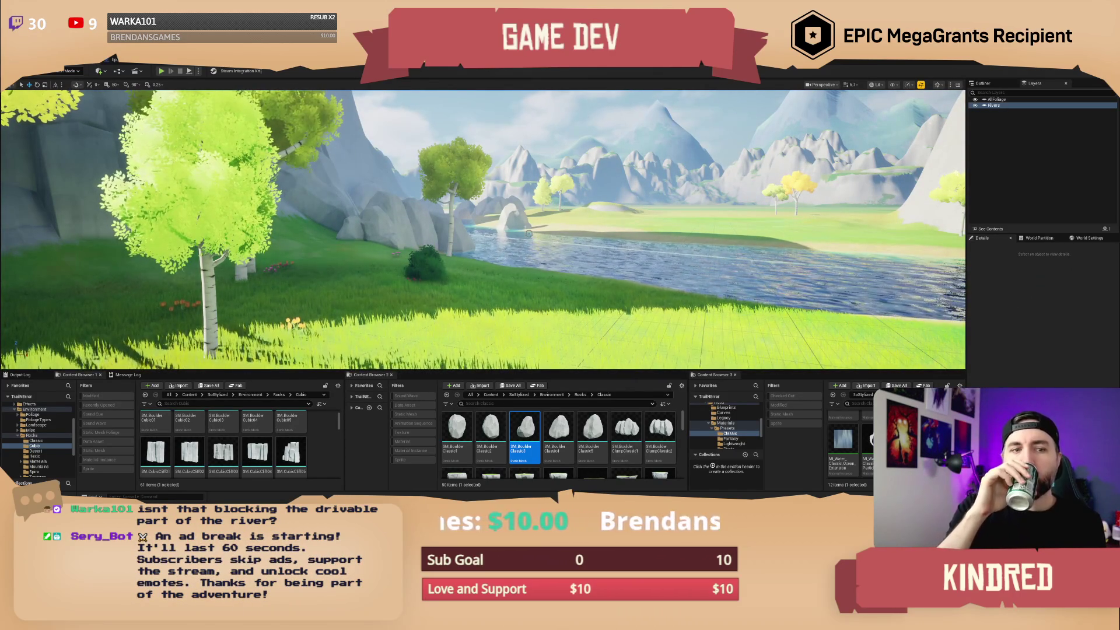
# Place an SM_Boulder_Classic2 boulder on the river bank below the cliff shore.
pyautogui.press('w')
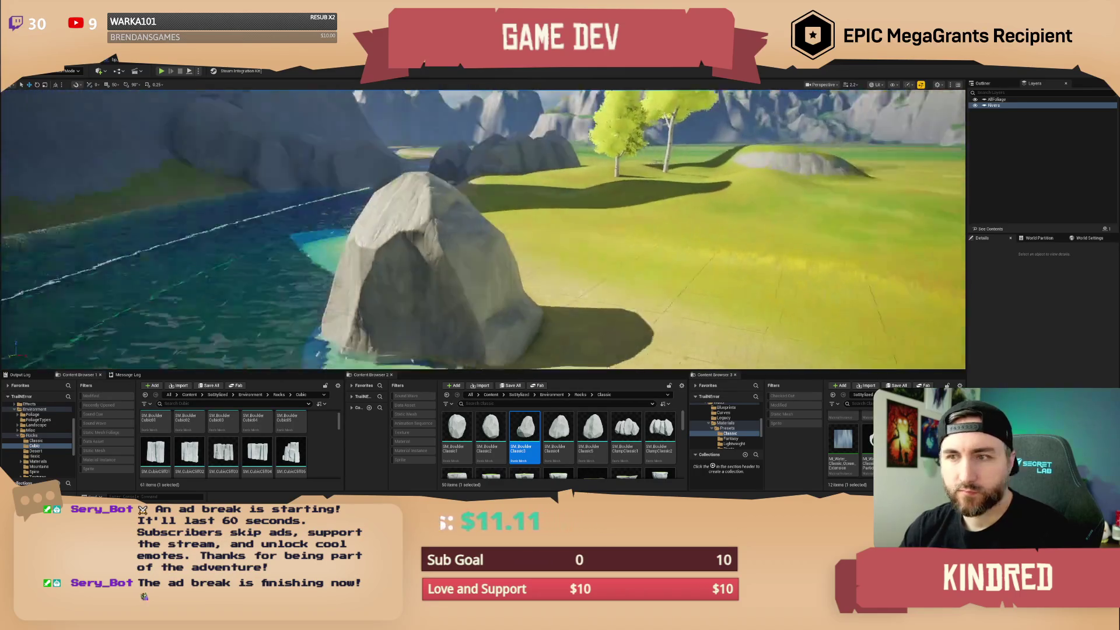
pyautogui.scroll(4, 483, 229)
pyautogui.press('s')
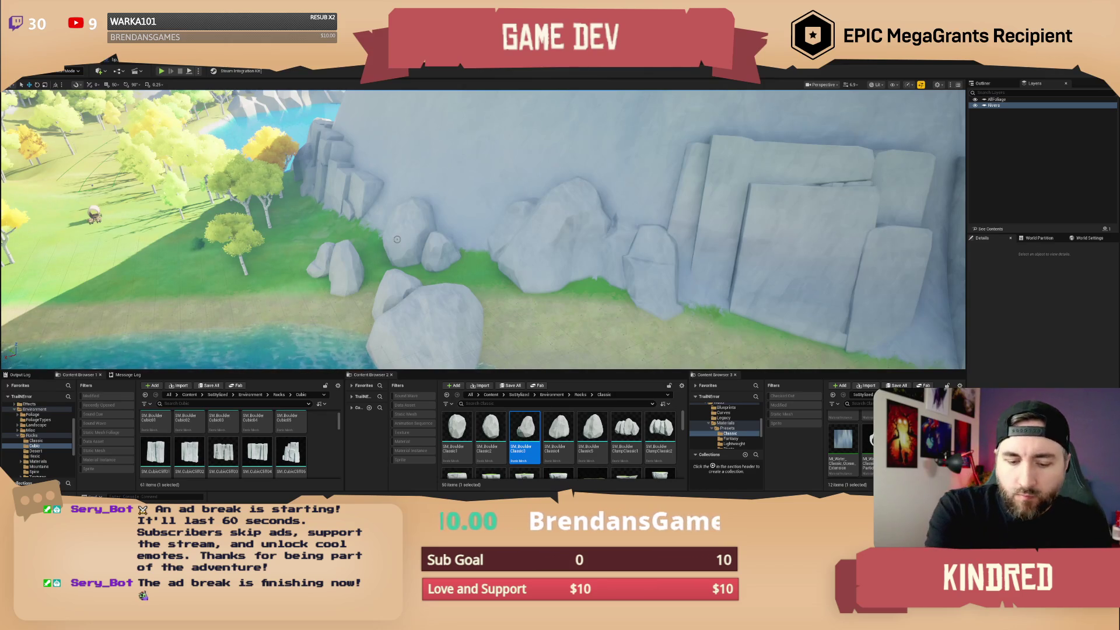
pyautogui.scroll(2, 483, 230)
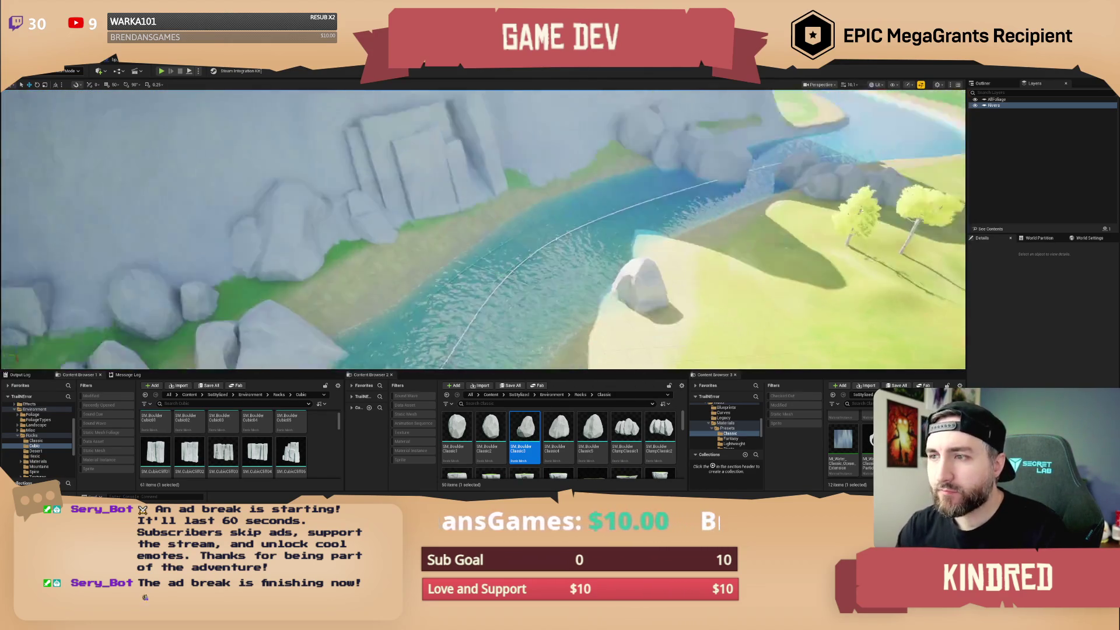
pyautogui.click(491, 429)
pyautogui.moveTo(457, 268); pyautogui.dragTo(419, 227)
pyautogui.click(457, 429)
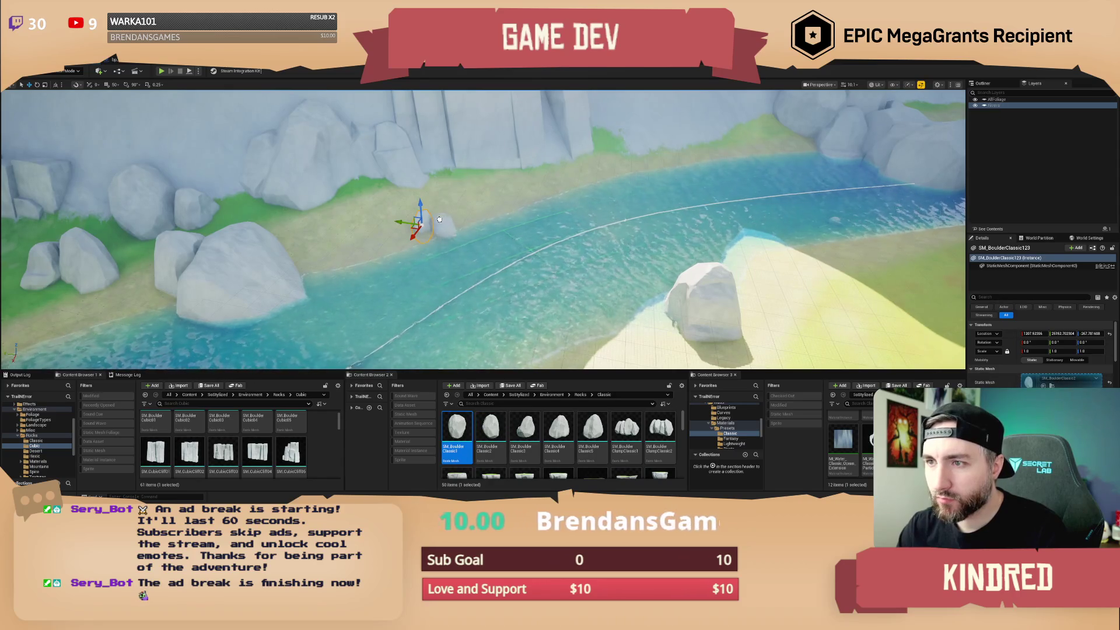
pyautogui.press('Escape')
# Fly the view over the cliffs and past the birch trees along the river.
pyautogui.scroll(1, 449, 227)
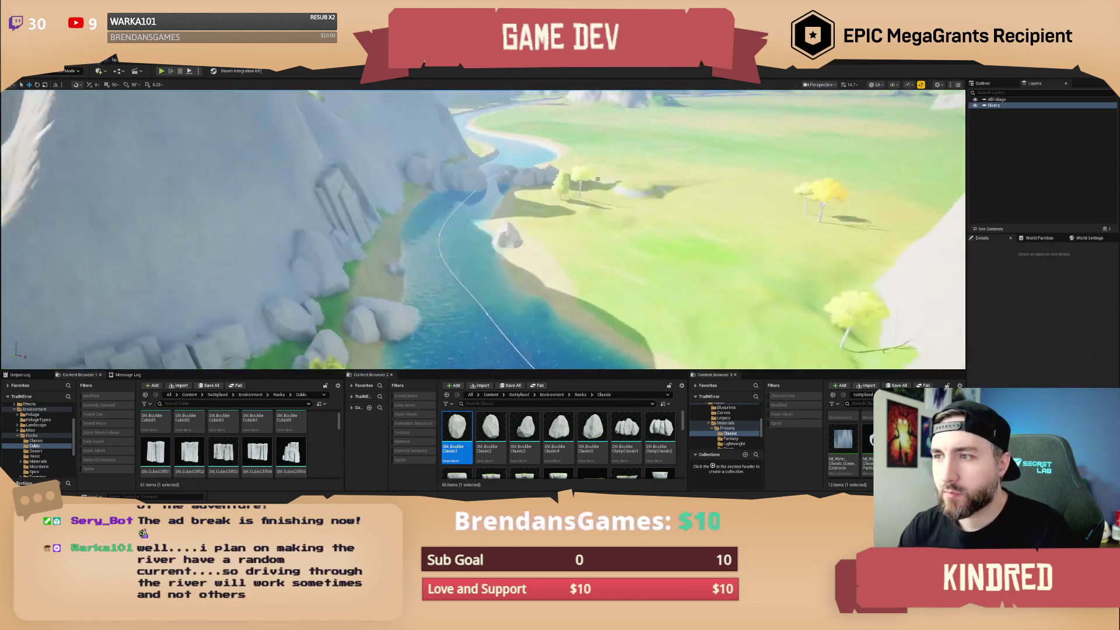
pyautogui.scroll(-1, 449, 227)
pyautogui.scroll(-2, 533, 254)
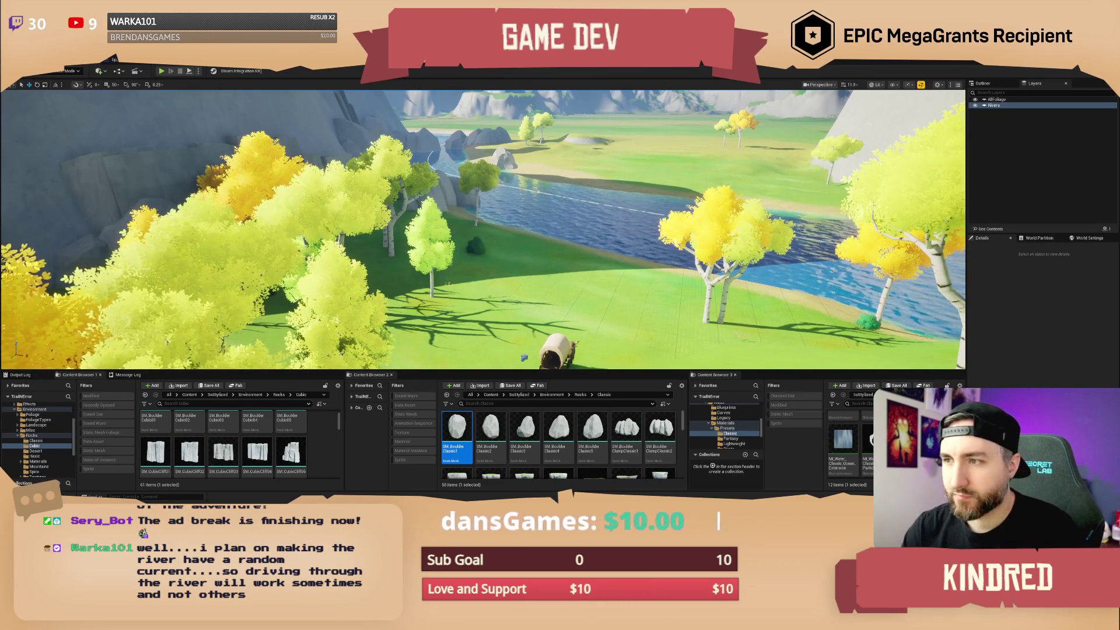
pyautogui.scroll(-2, 483, 229)
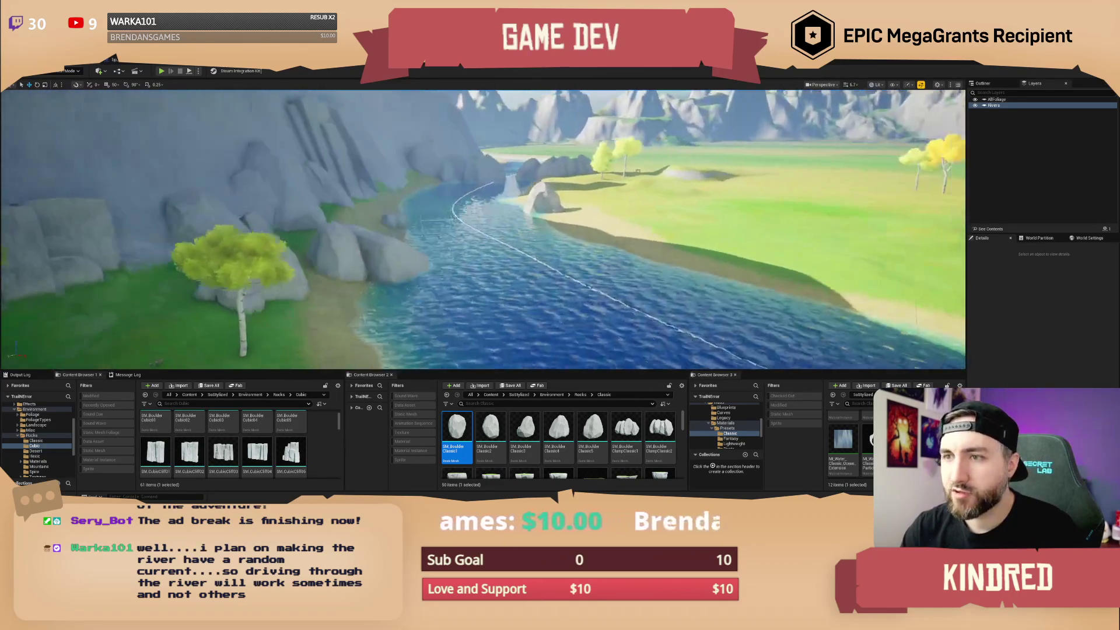
pyautogui.scroll(2, 483, 229)
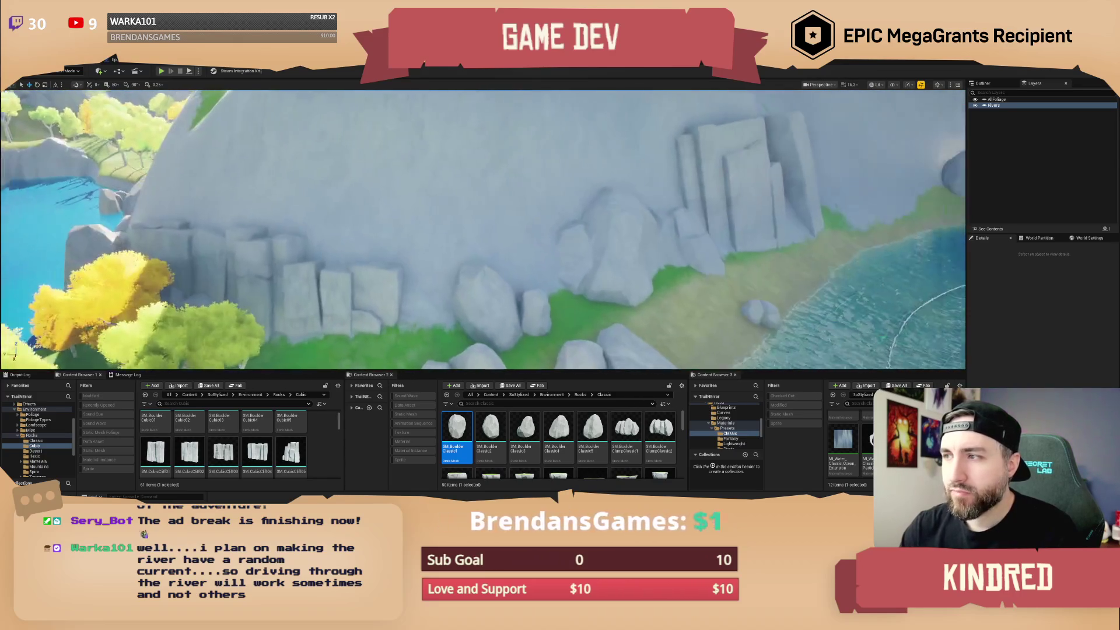
pyautogui.scroll(-2, 483, 229)
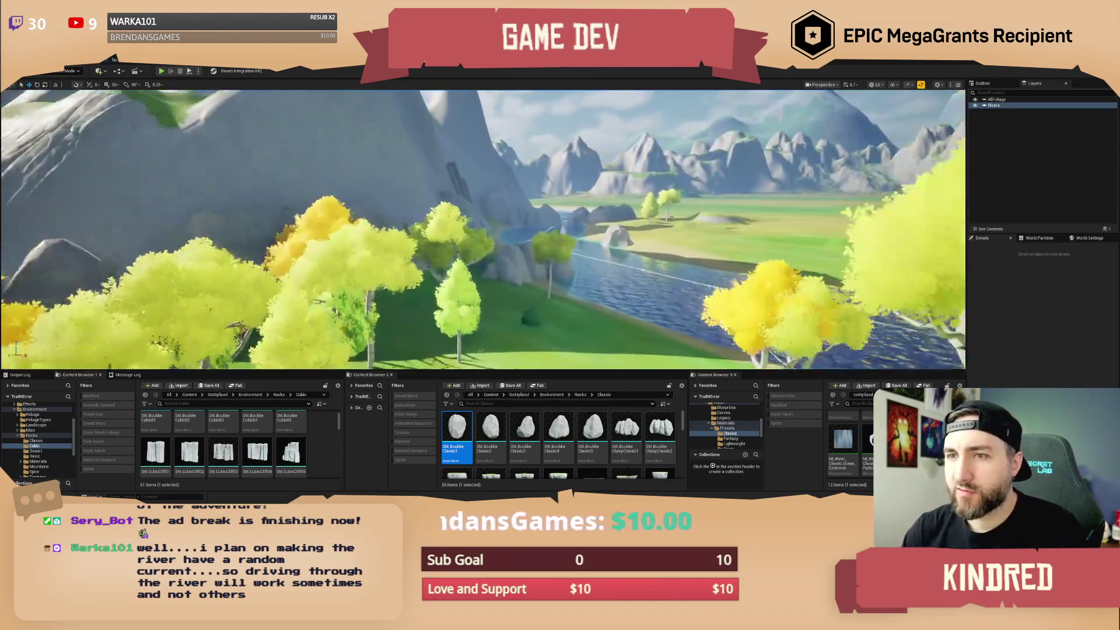
pyautogui.scroll(-1, 483, 229)
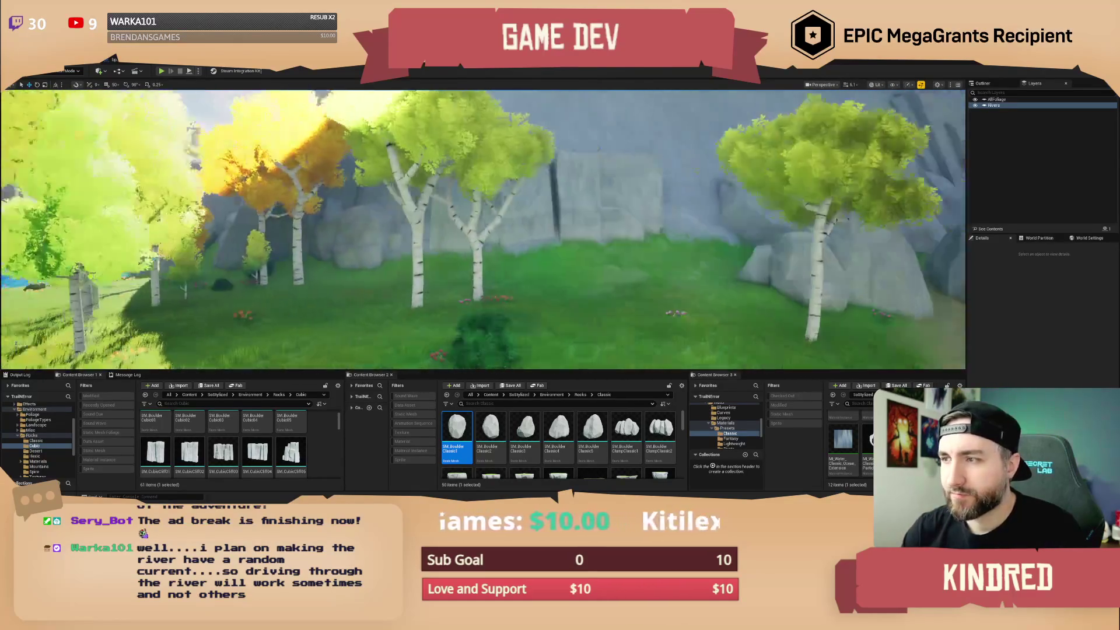
pyautogui.press('d')
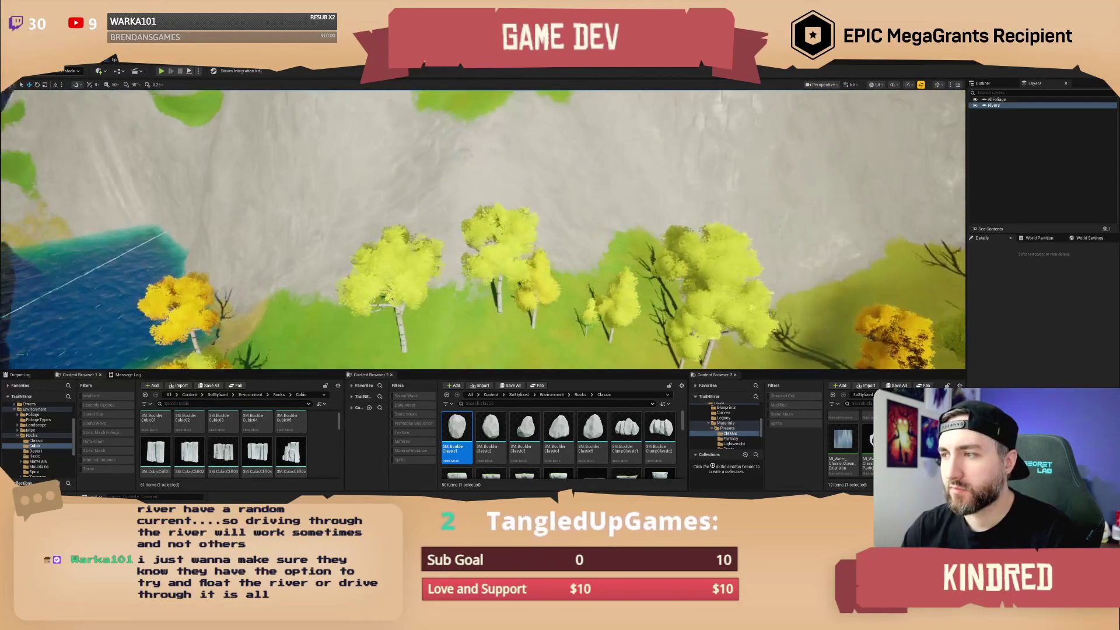
# Place the first SM_Boulder_ClumpClassic against the cliff and rotate it to about 83 degrees.
pyautogui.click(625, 431)
pyautogui.moveTo(551, 224); pyautogui.dragTo(580, 196)
pyautogui.press('e')
pyautogui.moveTo(549, 251)
pyautogui.mouseDown()
pyautogui.moveTo(590, 234)
pyautogui.moveTo(578, 275)
pyautogui.mouseUp()
# Place a second boulder clump by the cliff and scale it to about 2.1.
pyautogui.click(659, 429)
pyautogui.moveTo(660, 429)
pyautogui.mouseDown()
pyautogui.moveTo(382, 221)
pyautogui.moveTo(408, 204)
pyautogui.moveTo(408, 234)
pyautogui.moveTo(466, 234)
pyautogui.mouseUp()
pyautogui.moveTo(382, 221)
pyautogui.mouseDown()
pyautogui.moveTo(353, 238)
pyautogui.moveTo(395, 219)
pyautogui.moveTo(395, 204)
pyautogui.mouseUp()
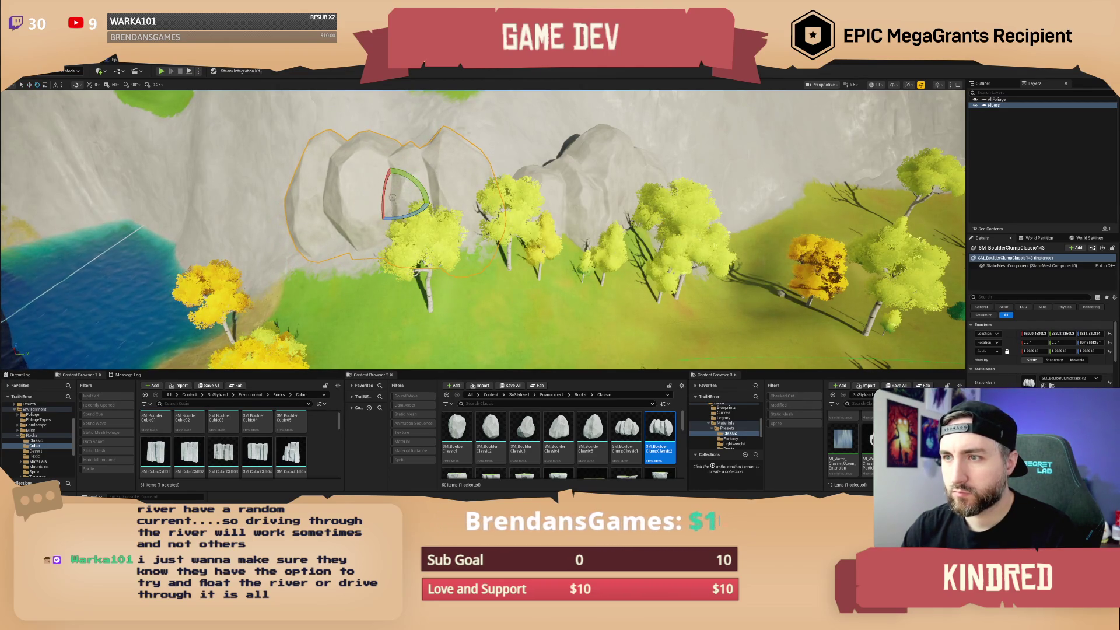
pyautogui.press('Escape')
# Add a third boulder clump on the cliff rocks behind the yellow trees.
pyautogui.moveTo(469, 194); pyautogui.dragTo(631, 368)
pyautogui.moveTo(660, 435)
pyautogui.mouseDown()
pyautogui.moveTo(554, 304)
pyautogui.moveTo(440, 248)
pyautogui.moveTo(443, 233)
pyautogui.mouseUp()
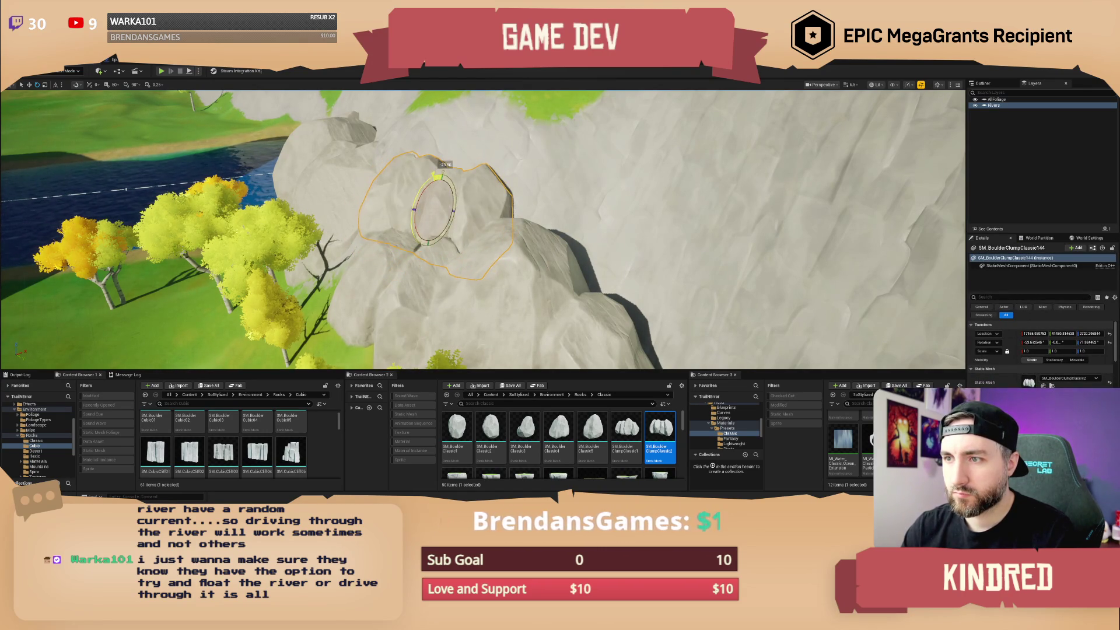
pyautogui.press('Escape')
pyautogui.moveTo(438, 175)
pyautogui.mouseDown()
pyautogui.moveTo(489, 245)
pyautogui.moveTo(444, 234)
pyautogui.moveTo(467, 222)
pyautogui.moveTo(592, 331)
pyautogui.mouseUp()
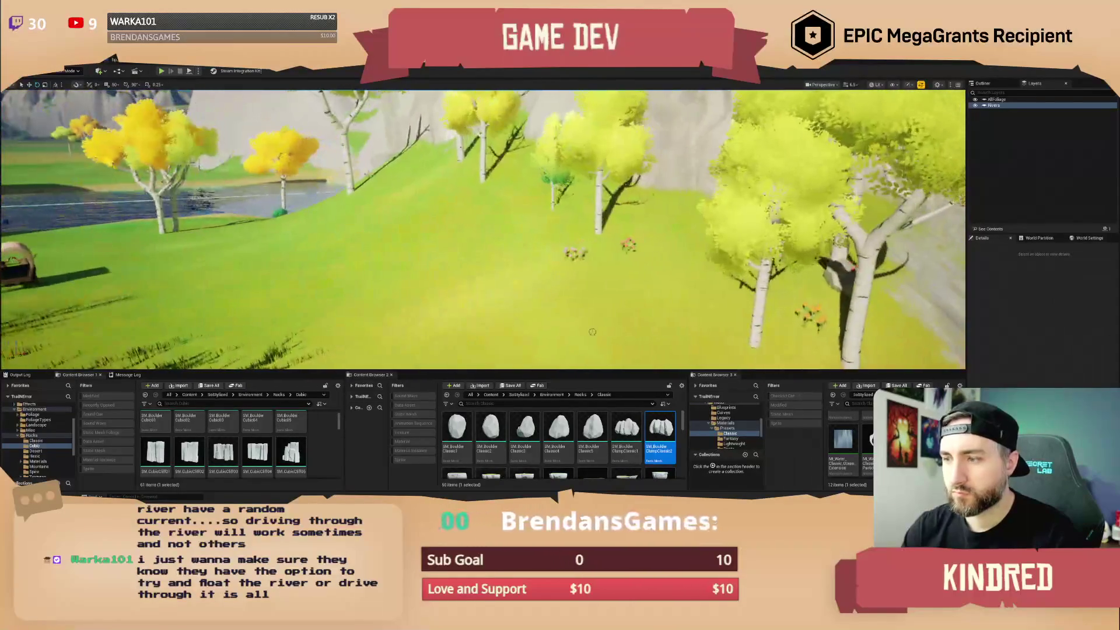
# Place two SM_Boulder Classic boulders beside the large rock in the meadow.
pyautogui.click(601, 423)
pyautogui.moveTo(428, 248); pyautogui.dragTo(428, 250)
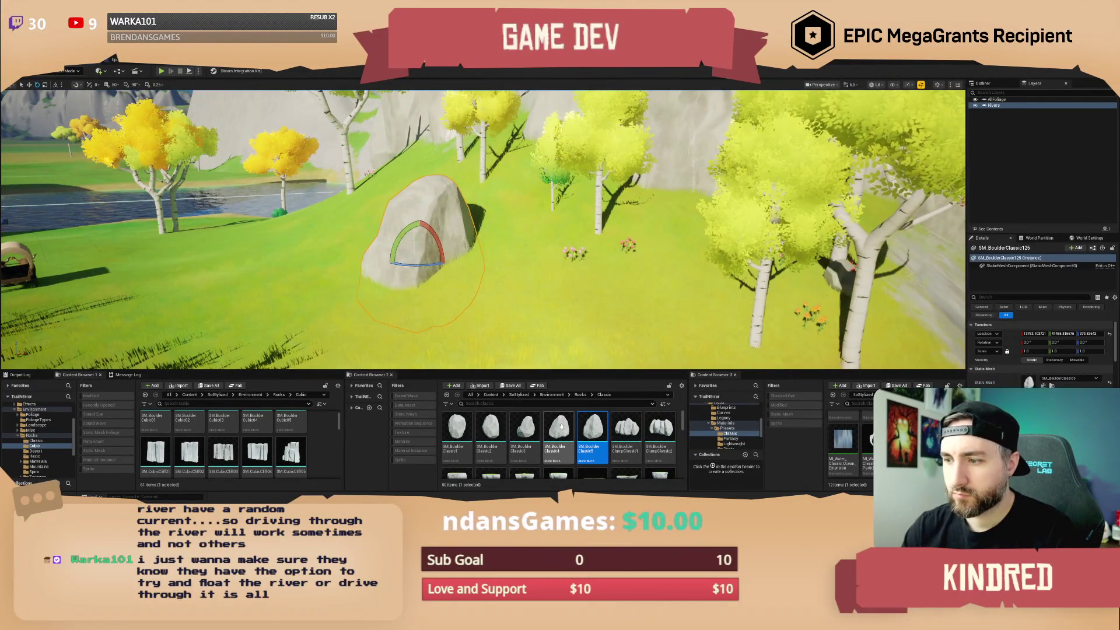
pyautogui.moveTo(558, 432); pyautogui.dragTo(462, 275)
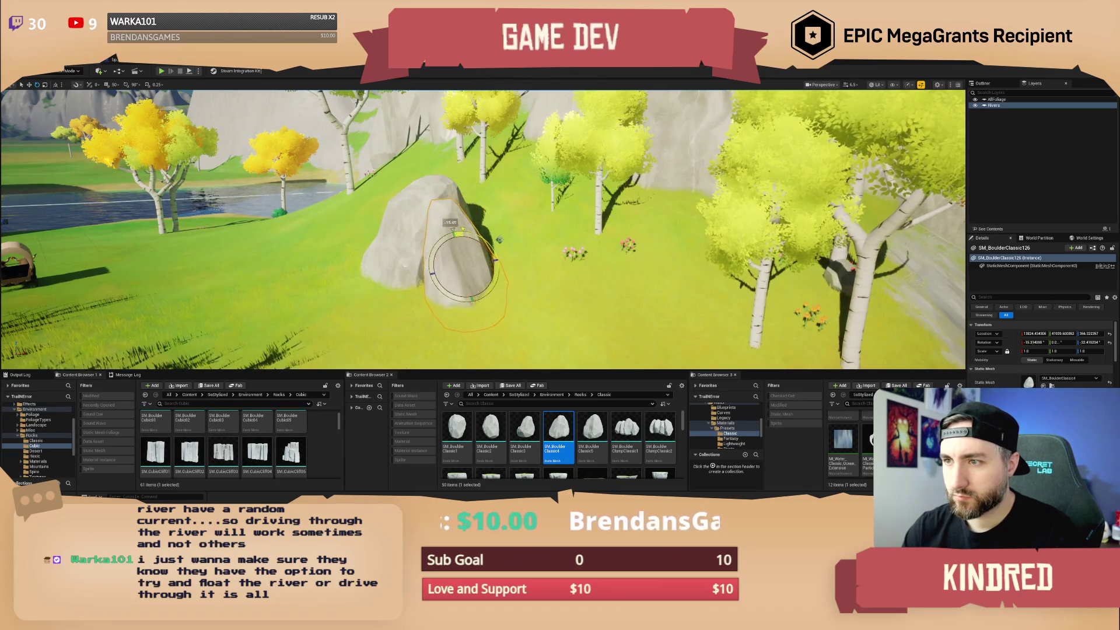
# Drop three small SM_Rock Classic rocks around the big rock's base.
pyautogui.moveTo(500, 239)
pyautogui.mouseDown()
pyautogui.moveTo(444, 210)
pyautogui.moveTo(455, 286)
pyautogui.moveTo(437, 251)
pyautogui.mouseUp()
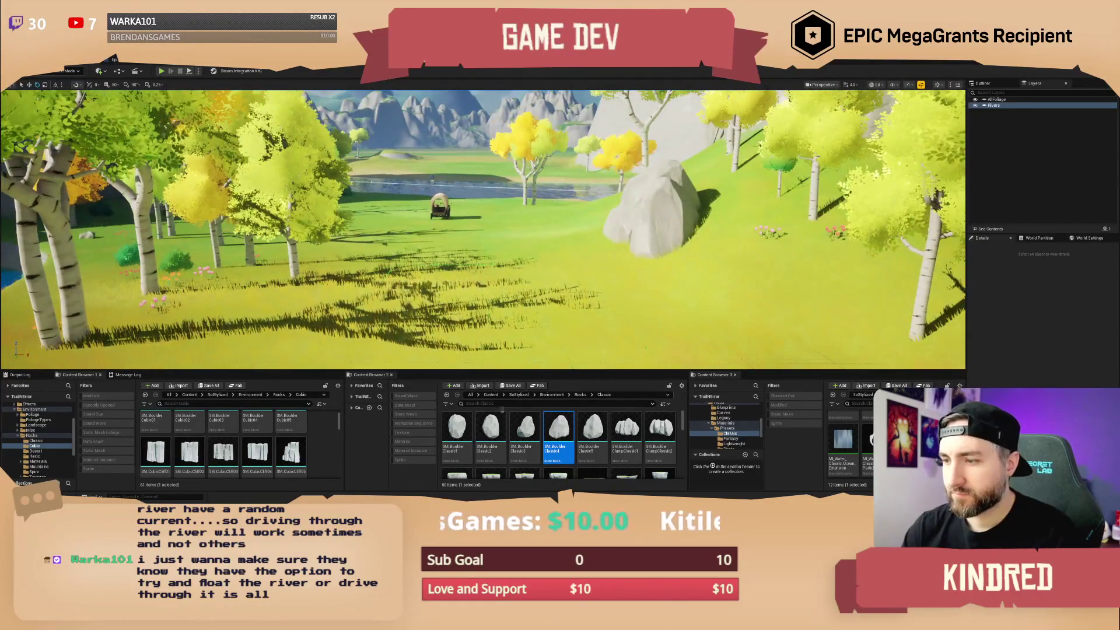
pyautogui.scroll(-5, 567, 442)
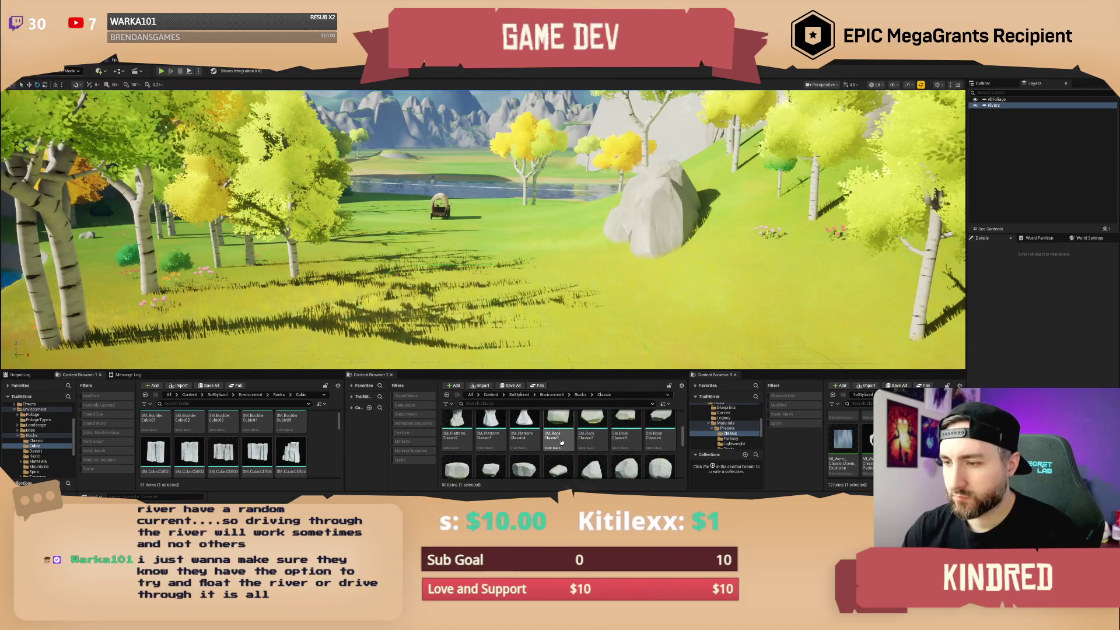
pyautogui.click(567, 441)
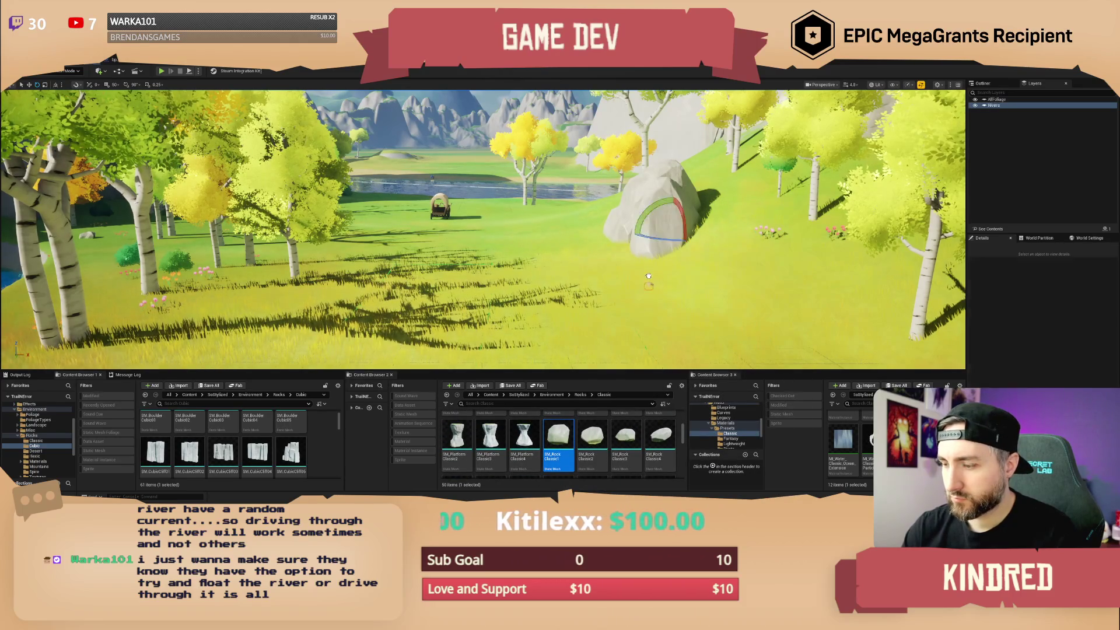
pyautogui.scroll(-1, 616, 440)
pyautogui.scroll(-1, 617, 440)
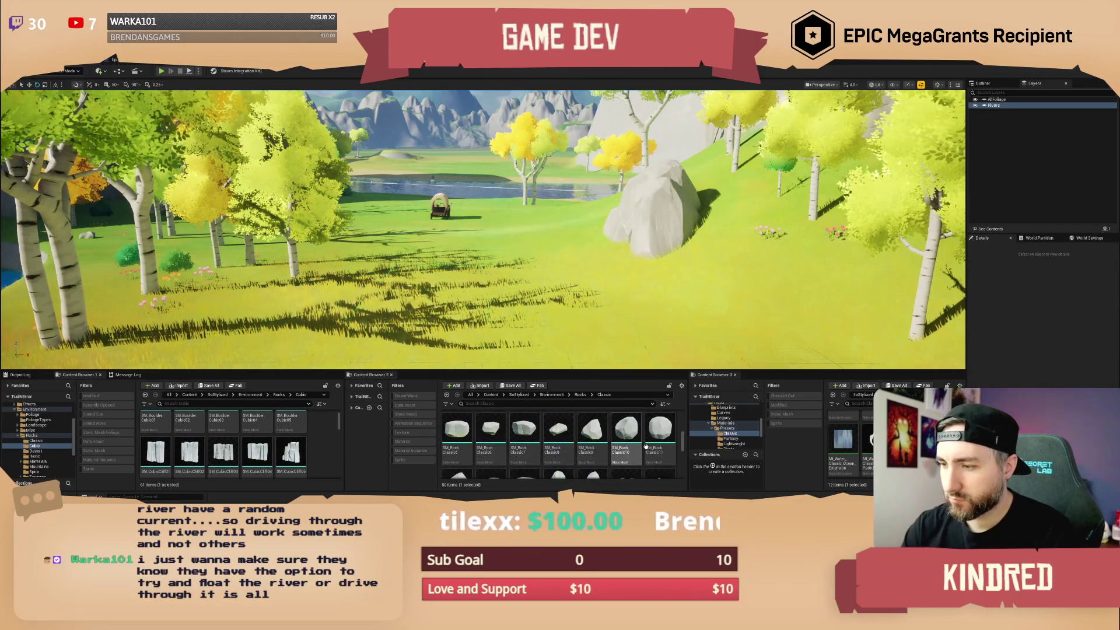
pyautogui.moveTo(660, 435); pyautogui.dragTo(655, 267)
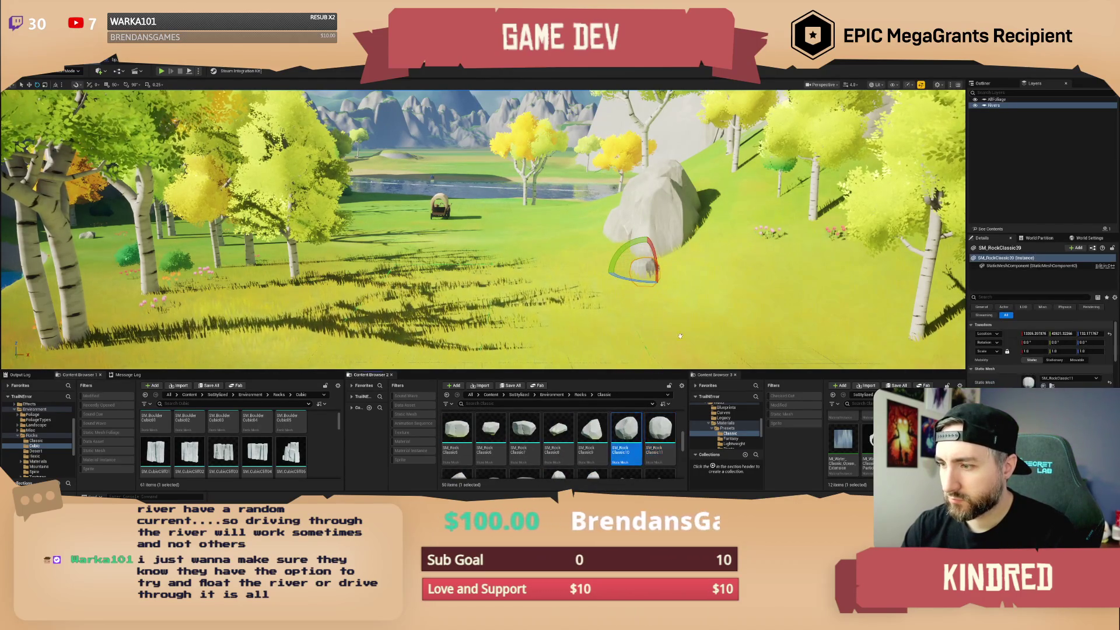
pyautogui.moveTo(626, 435); pyautogui.dragTo(677, 252)
pyautogui.scroll(5, 677, 252)
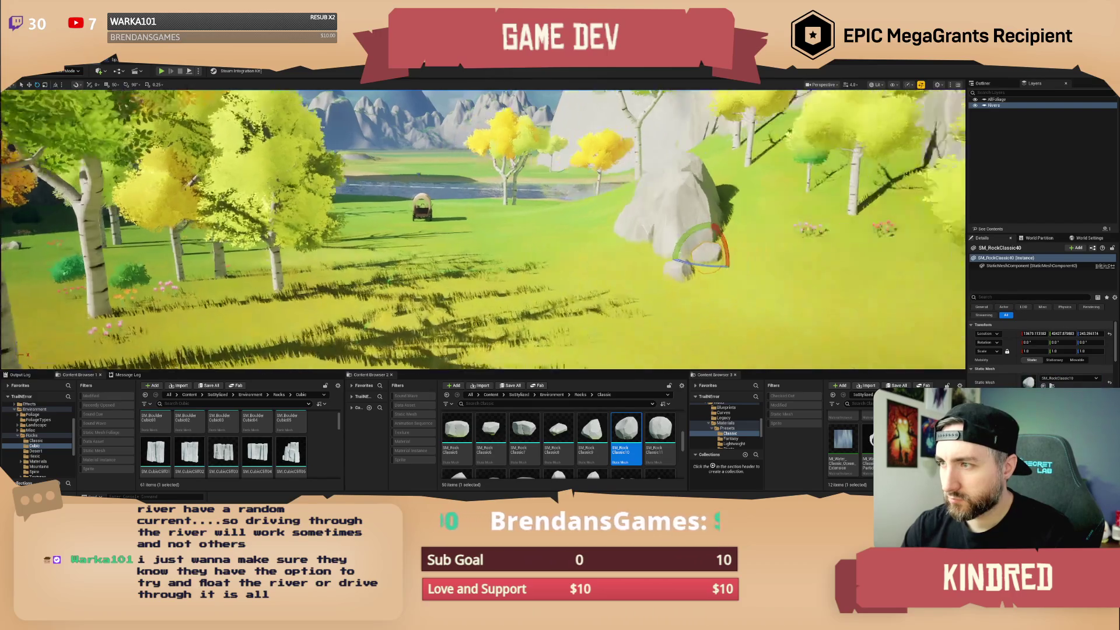
pyautogui.moveTo(559, 428); pyautogui.dragTo(644, 305)
pyautogui.scroll(5, 644, 305)
pyautogui.press('Escape')
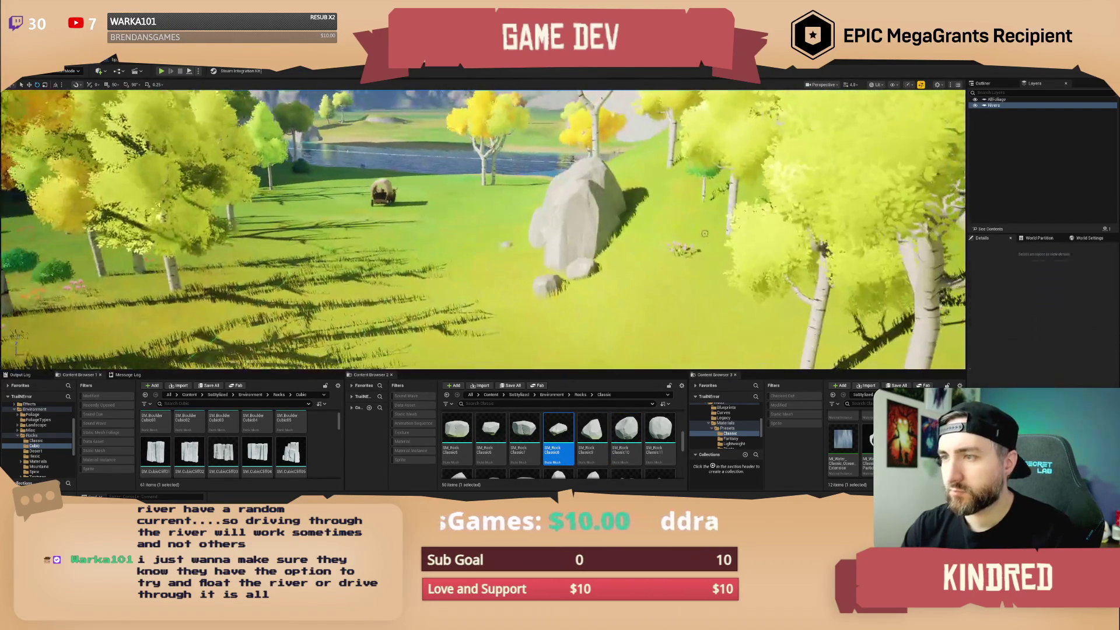
# Scatter three small Classic rocks on the grassy bank among the riverside boulders.
pyautogui.press('w')
pyautogui.scroll(1, 483, 229)
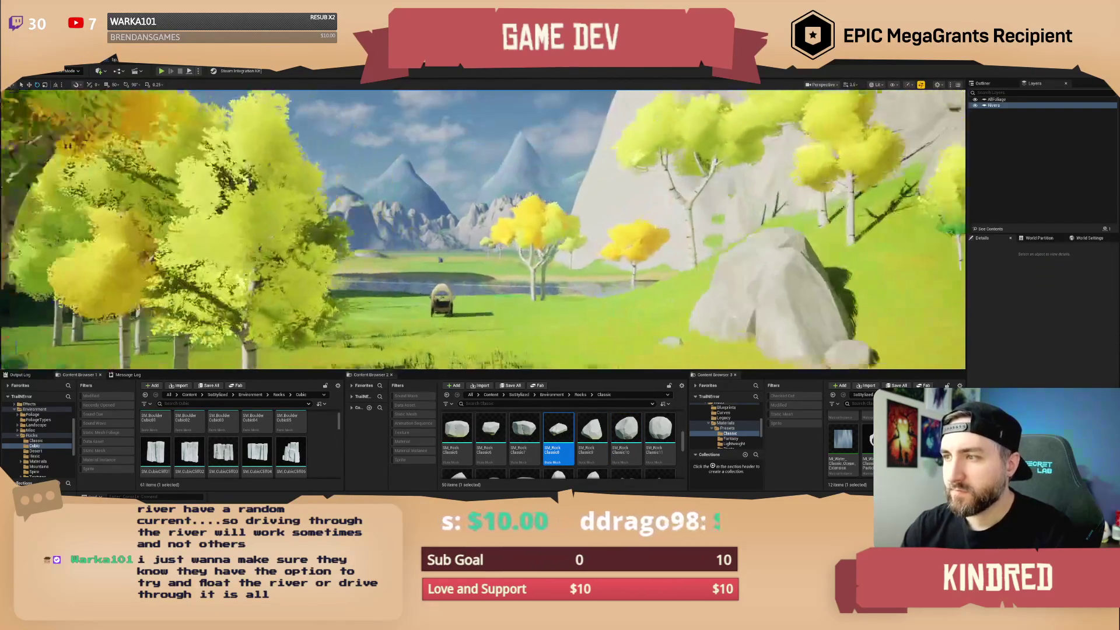
pyautogui.press('w')
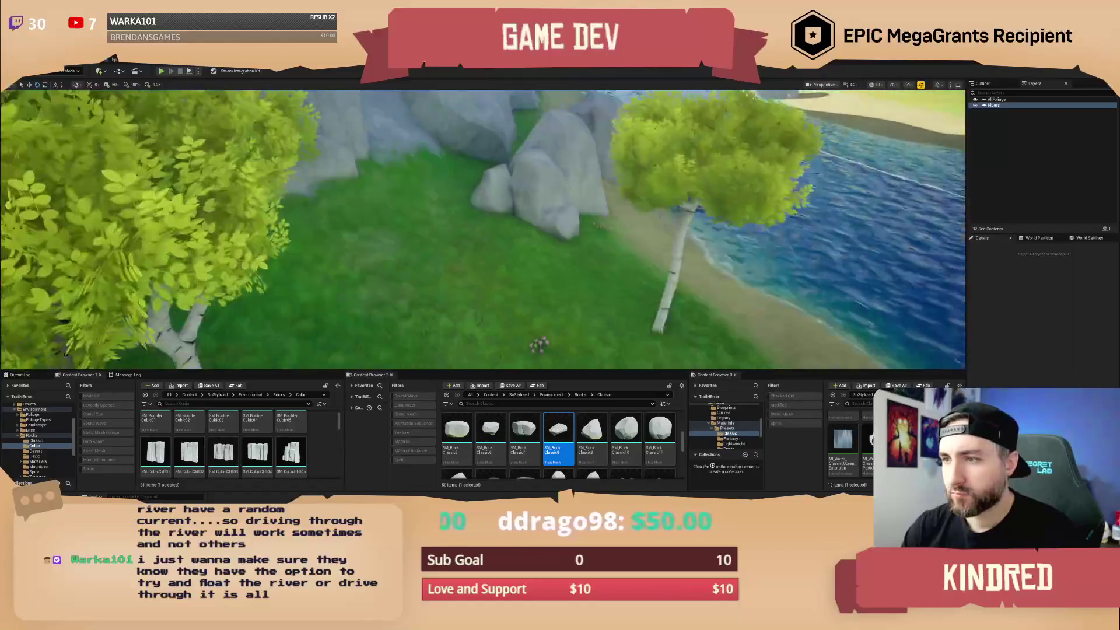
pyautogui.moveTo(660, 438)
pyautogui.mouseDown()
pyautogui.moveTo(584, 350)
pyautogui.moveTo(508, 227)
pyautogui.mouseUp()
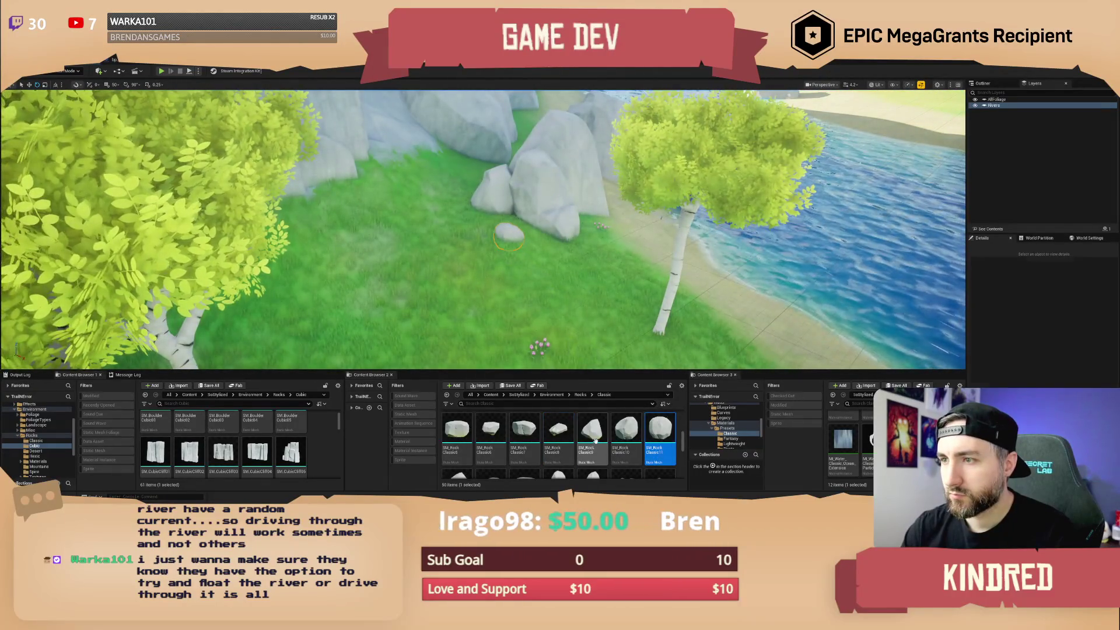
pyautogui.moveTo(558, 432); pyautogui.dragTo(573, 266)
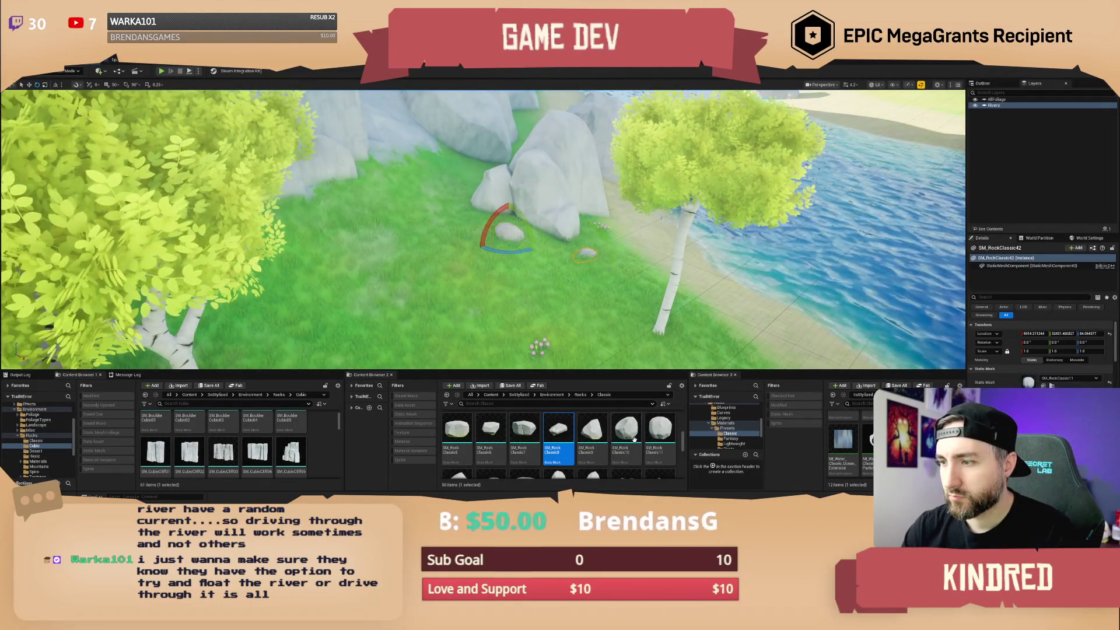
pyautogui.moveTo(626, 432); pyautogui.dragTo(603, 266)
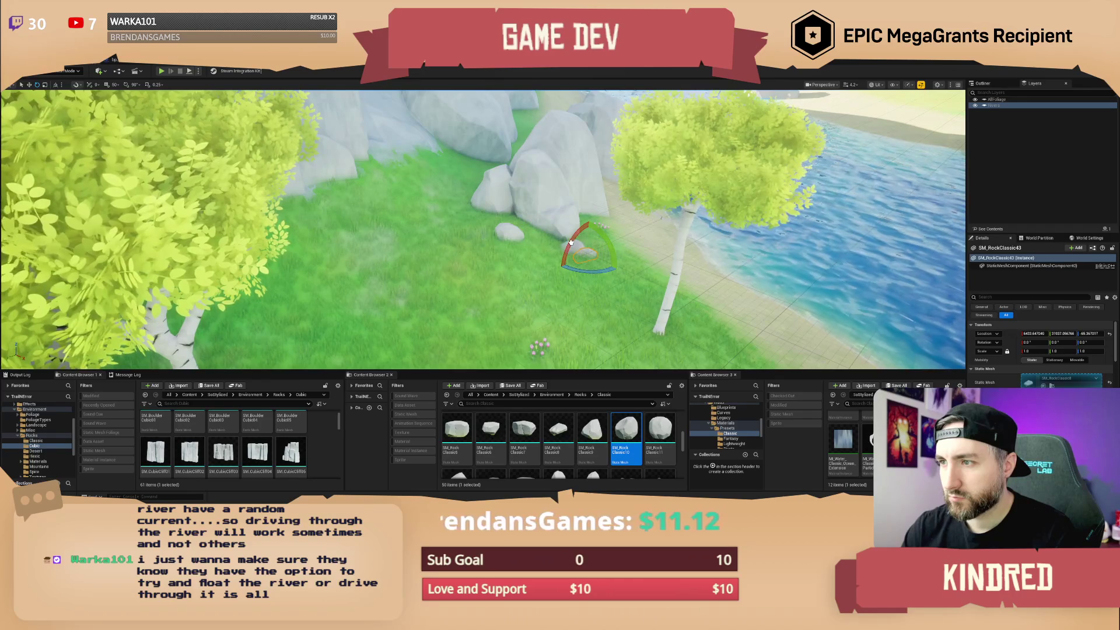
pyautogui.press('Escape')
# Add two more small rocks on the sandy bank beside the boulders.
pyautogui.press('w')
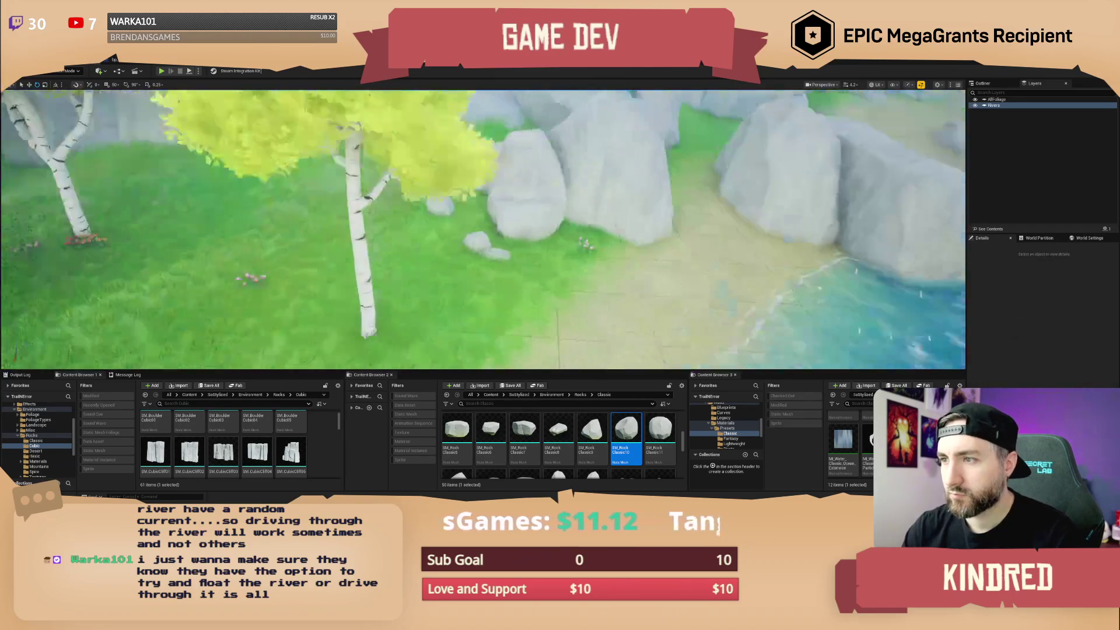
pyautogui.moveTo(592, 431); pyautogui.dragTo(550, 285)
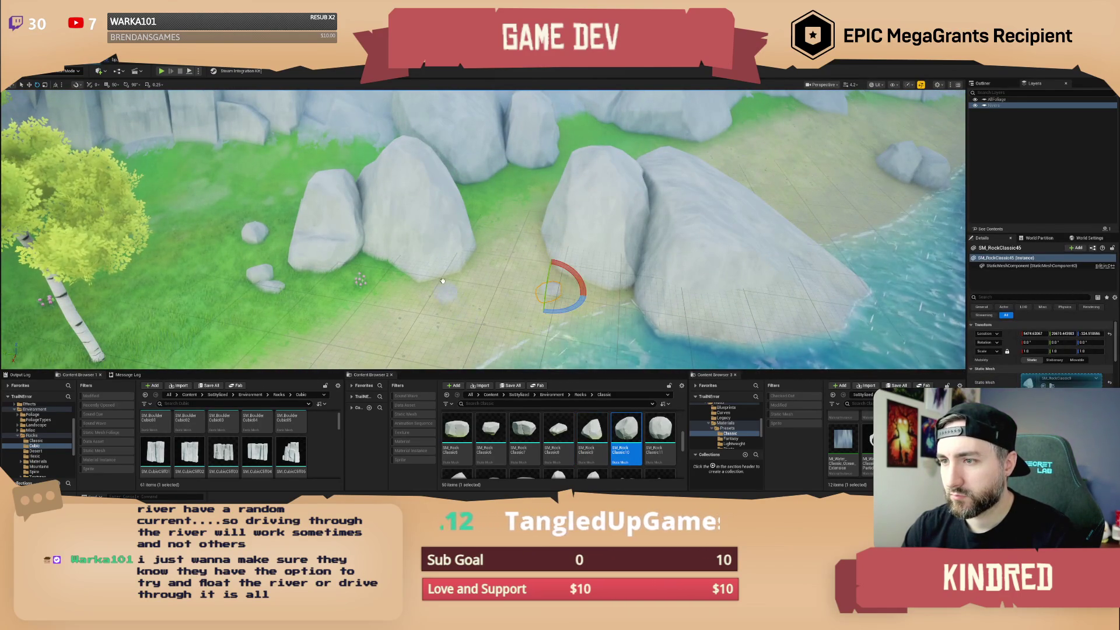
pyautogui.moveTo(657, 438); pyautogui.dragTo(443, 290)
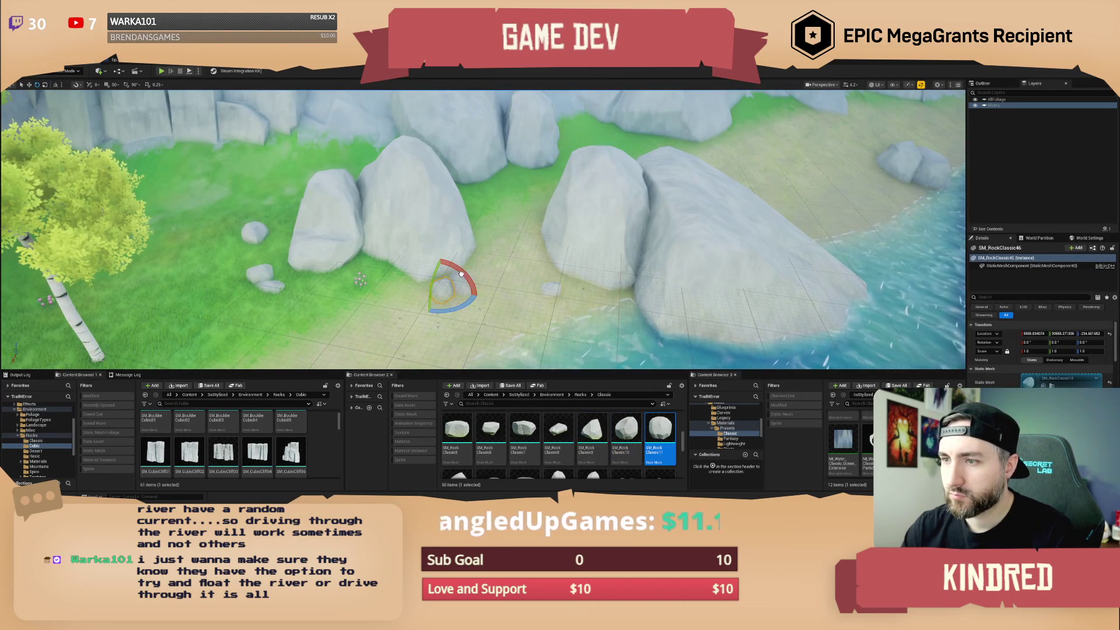
pyautogui.press('Escape')
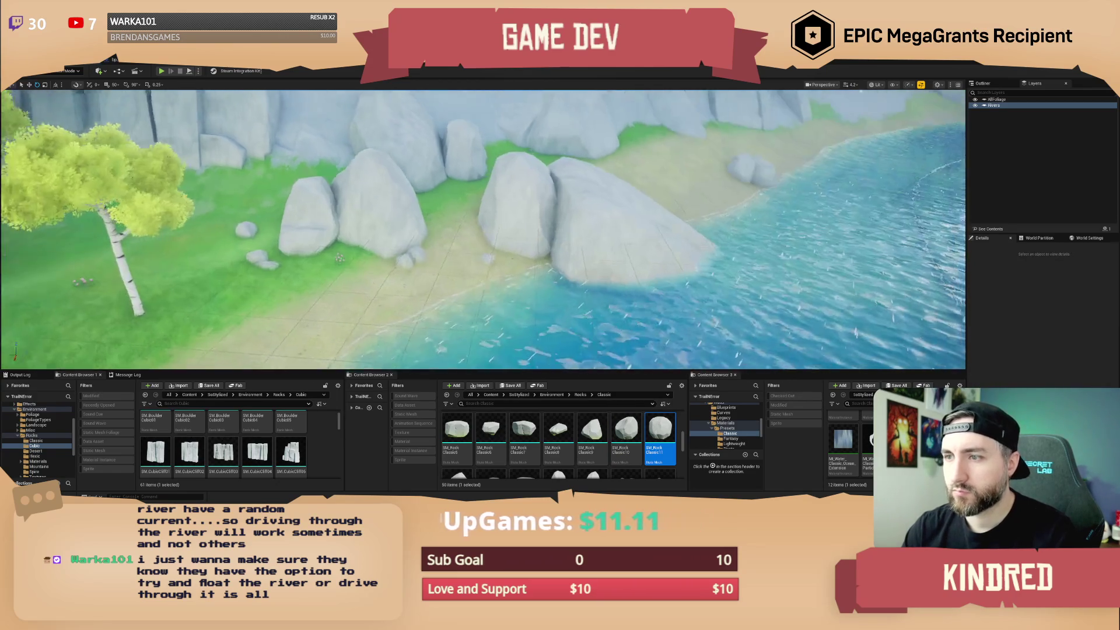
# Fly toward the bush by the river and choose a different rock asset.
pyautogui.press('w')
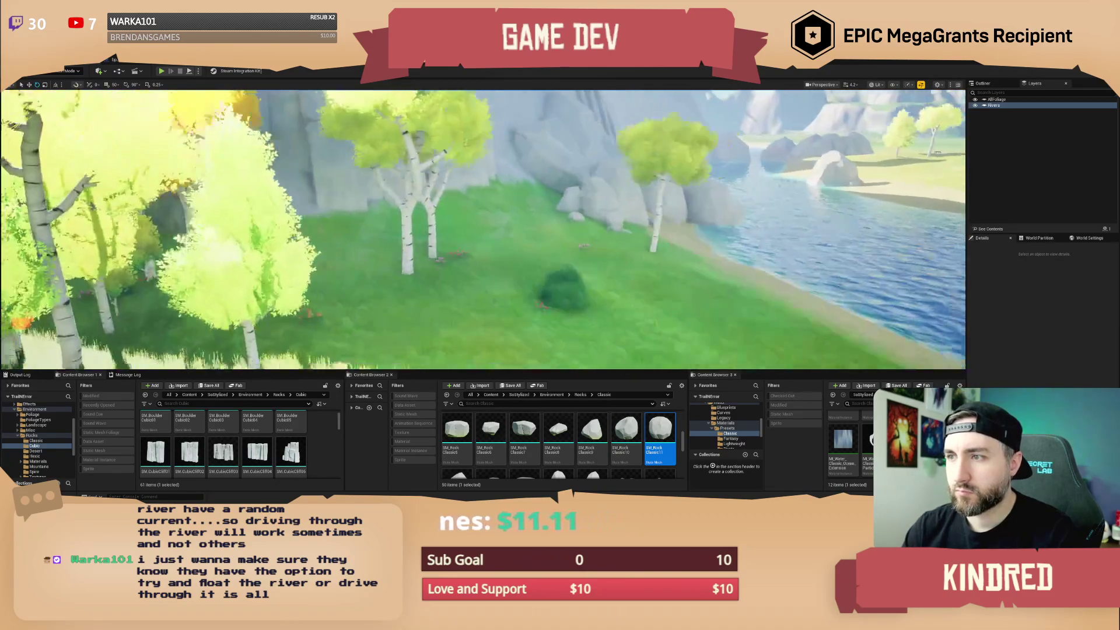
pyautogui.scroll(2, 483, 230)
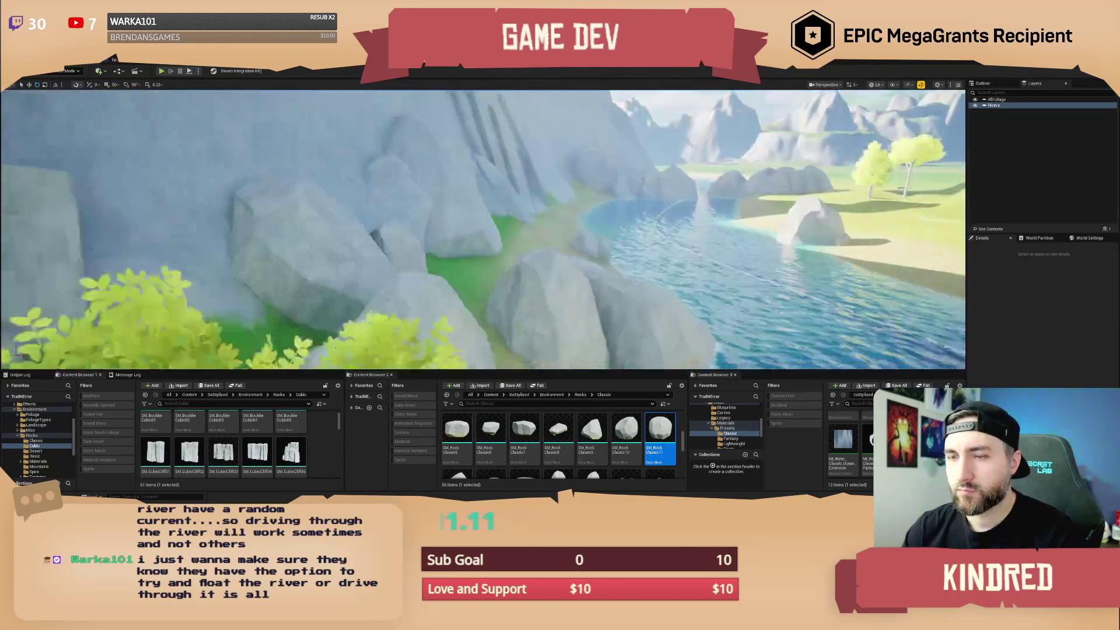
pyautogui.click(626, 437)
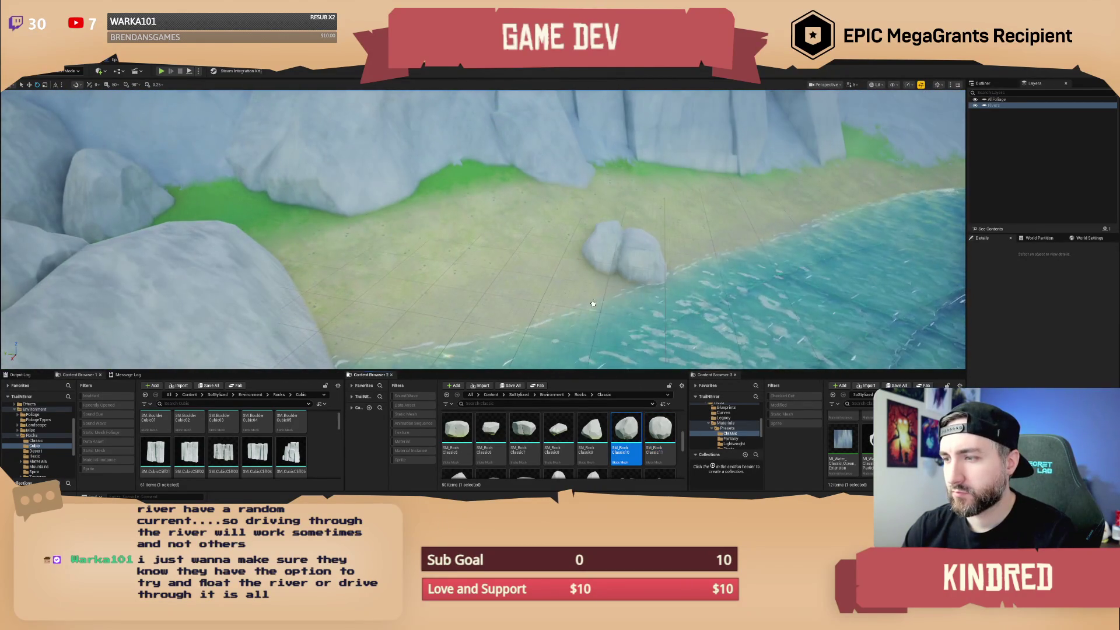
# Place a rock in the river shallows and delete a second small rock dropped mid-stream.
pyautogui.moveTo(626, 292); pyautogui.dragTo(627, 292)
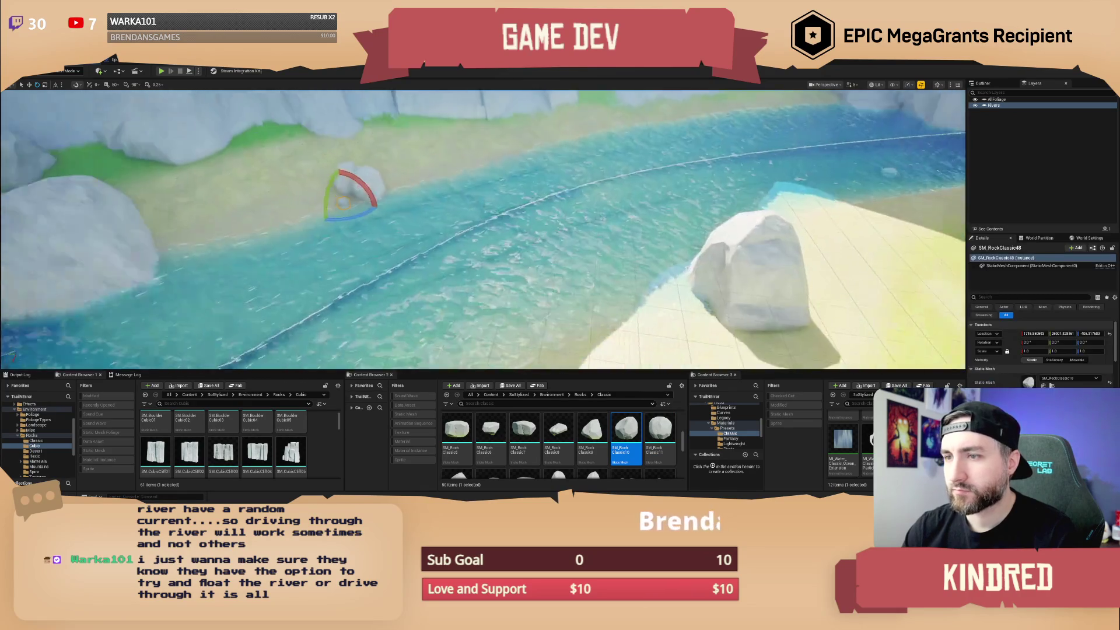
pyautogui.moveTo(525, 429); pyautogui.dragTo(440, 220)
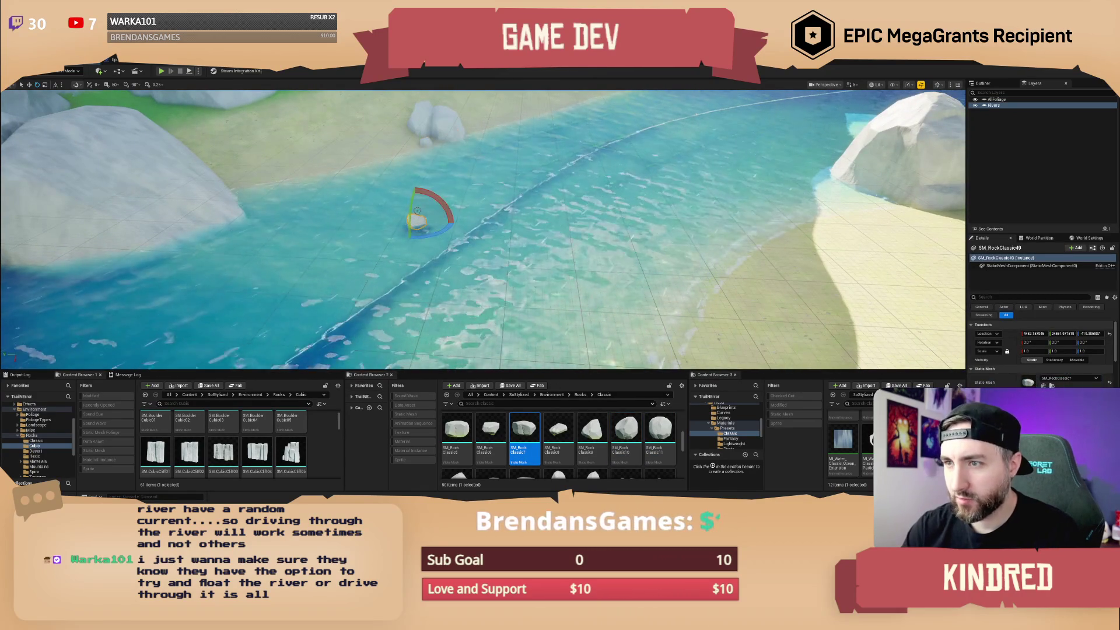
pyautogui.press('Delete')
pyautogui.scroll(1, 601, 442)
pyautogui.scroll(2, 602, 441)
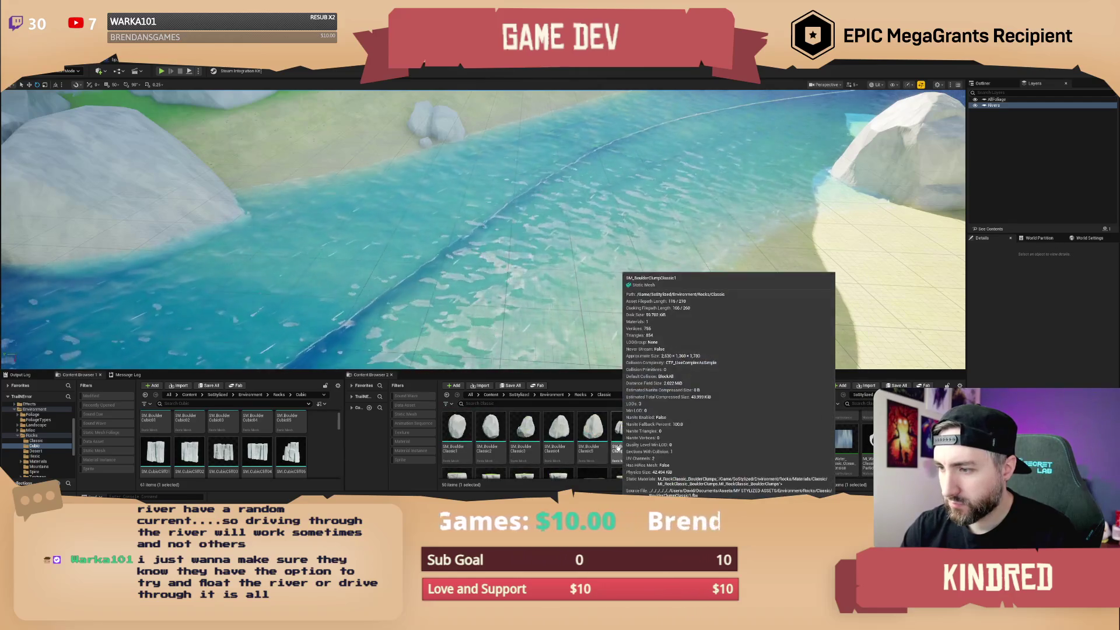
pyautogui.moveTo(483, 228); pyautogui.dragTo(525, 227)
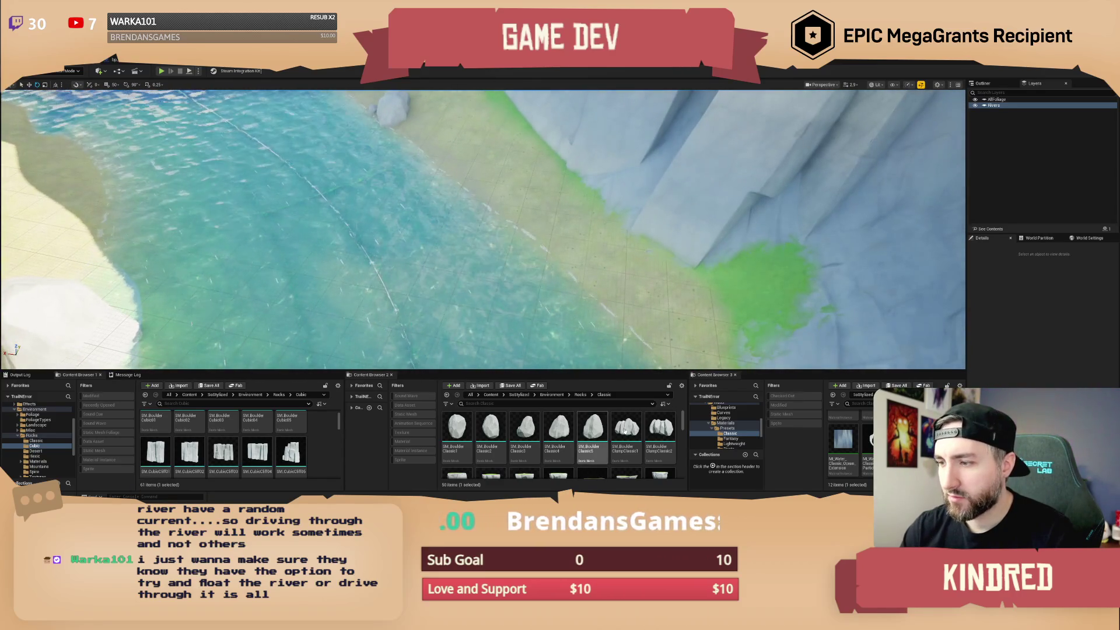
# Place SM_Boulder Classic2 on the sandy bank at the cliff's foot beside the river.
pyautogui.moveTo(490, 432)
pyautogui.moveTo(490, 432); pyautogui.dragTo(596, 239)
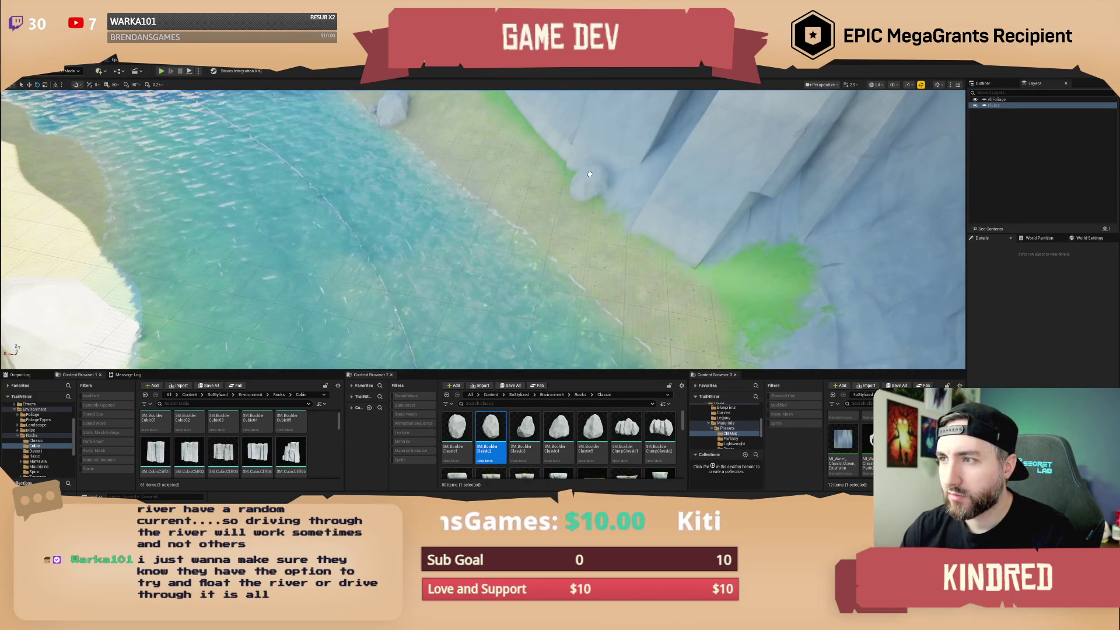
pyautogui.moveTo(524, 430); pyautogui.dragTo(581, 178)
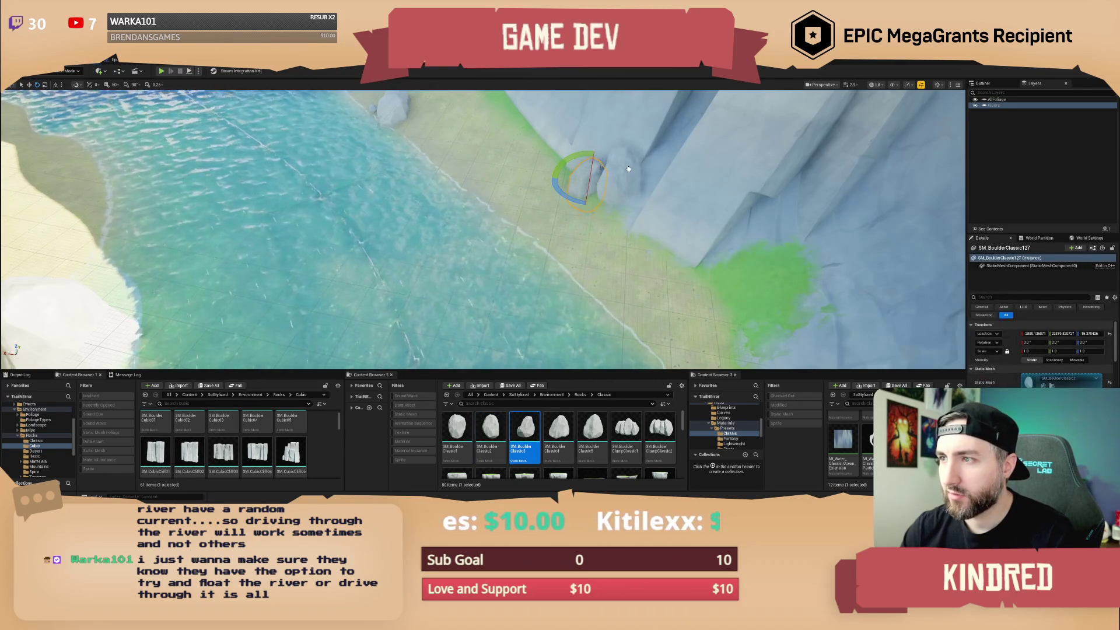
pyautogui.press('Escape')
pyautogui.moveTo(603, 245)
pyautogui.mouseDown()
pyautogui.moveTo(560, 233)
pyautogui.moveTo(596, 259)
pyautogui.mouseUp()
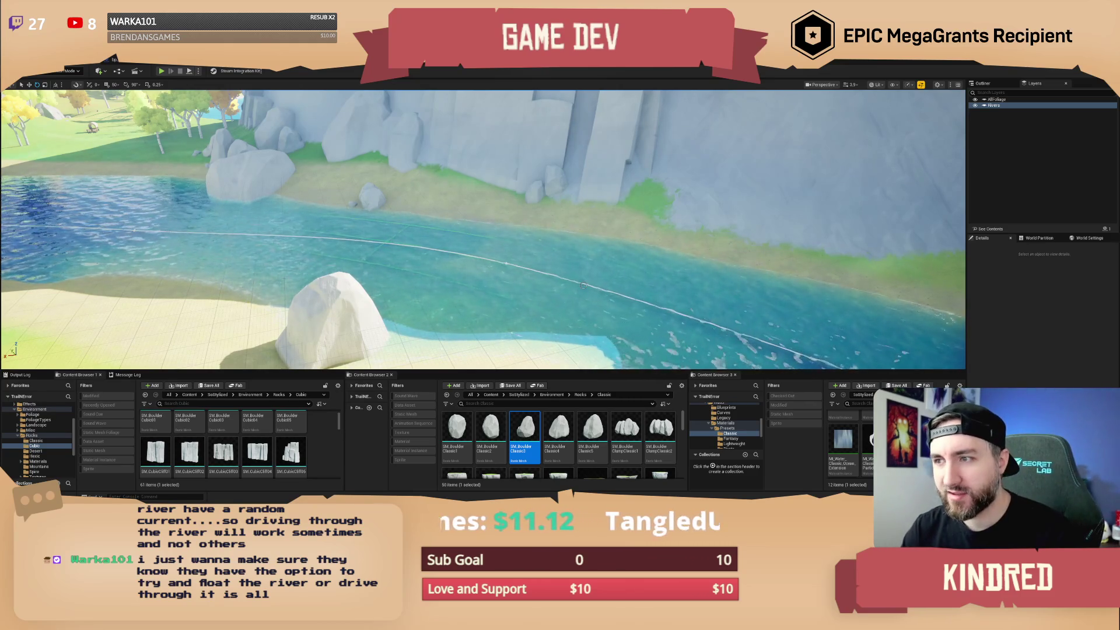
pyautogui.moveTo(596, 259)
pyautogui.mouseDown()
pyautogui.moveTo(525, 256)
pyautogui.moveTo(582, 266)
pyautogui.mouseUp()
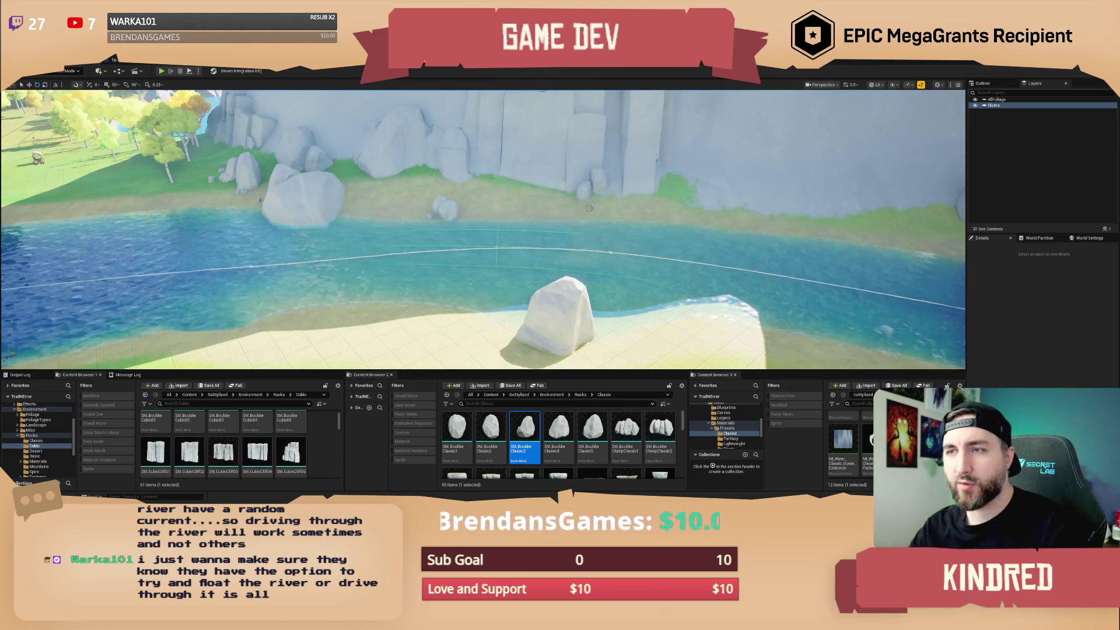
pyautogui.moveTo(581, 266); pyautogui.dragTo(560, 267)
pyautogui.moveTo(550, 195)
pyautogui.mouseDown()
pyautogui.moveTo(591, 195)
pyautogui.moveTo(532, 199)
pyautogui.mouseUp()
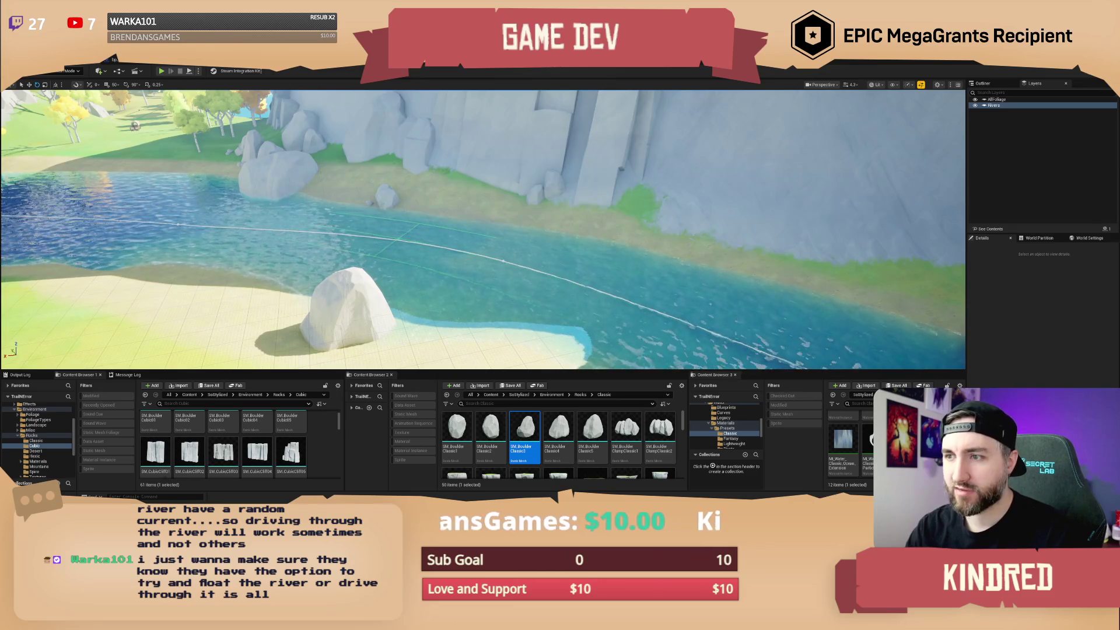
pyautogui.moveTo(414, 350); pyautogui.dragTo(397, 350)
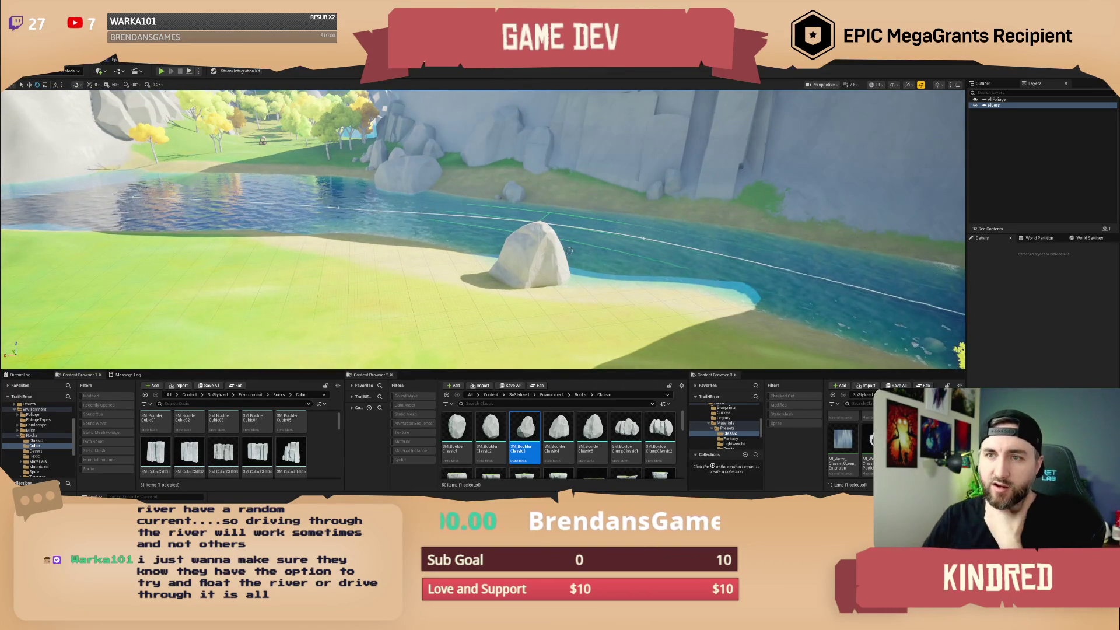
pyautogui.moveTo(563, 283)
pyautogui.mouseDown()
pyautogui.moveTo(646, 184)
pyautogui.moveTo(772, 172)
pyautogui.moveTo(91, 240)
pyautogui.mouseUp()
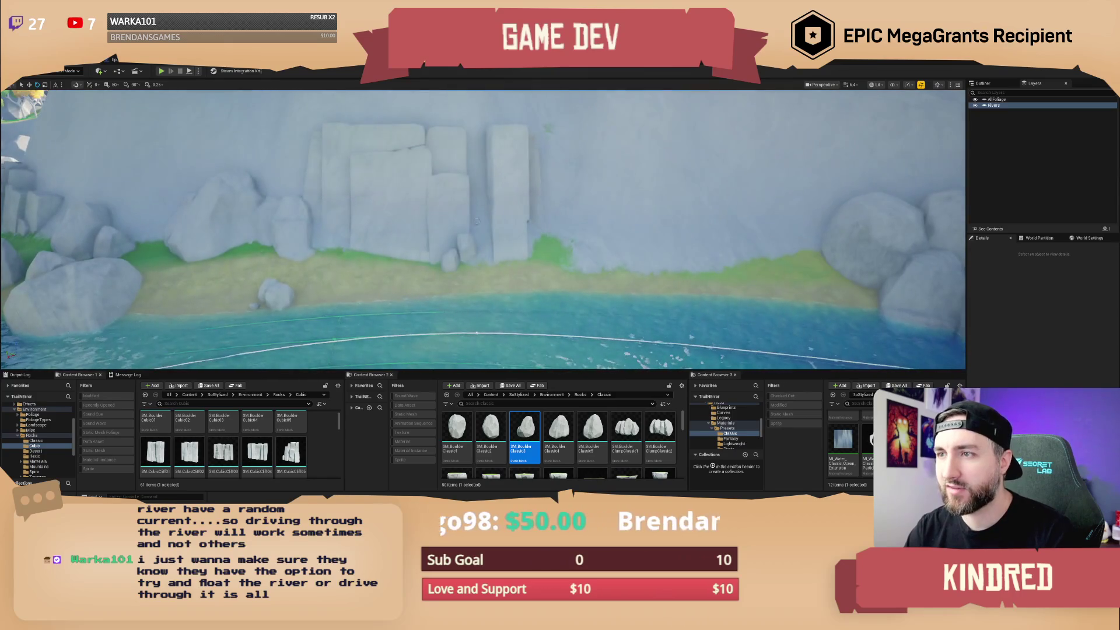
pyautogui.moveTo(464, 180)
pyautogui.mouseDown()
pyautogui.moveTo(486, 210)
pyautogui.moveTo(478, 171)
pyautogui.mouseUp()
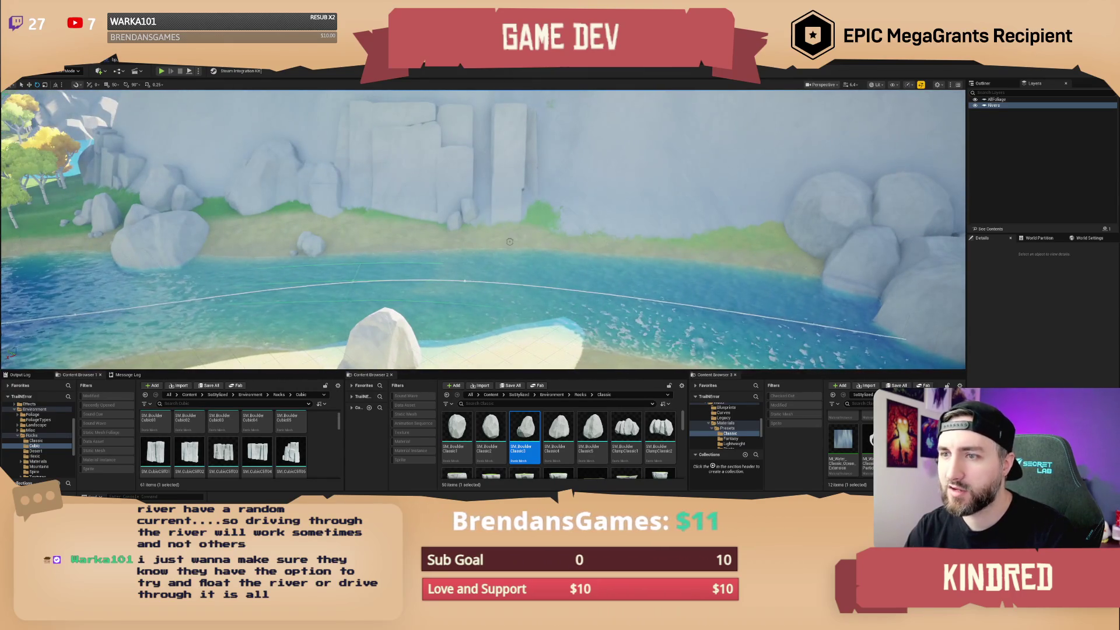
pyautogui.moveTo(510, 242); pyautogui.dragTo(496, 207)
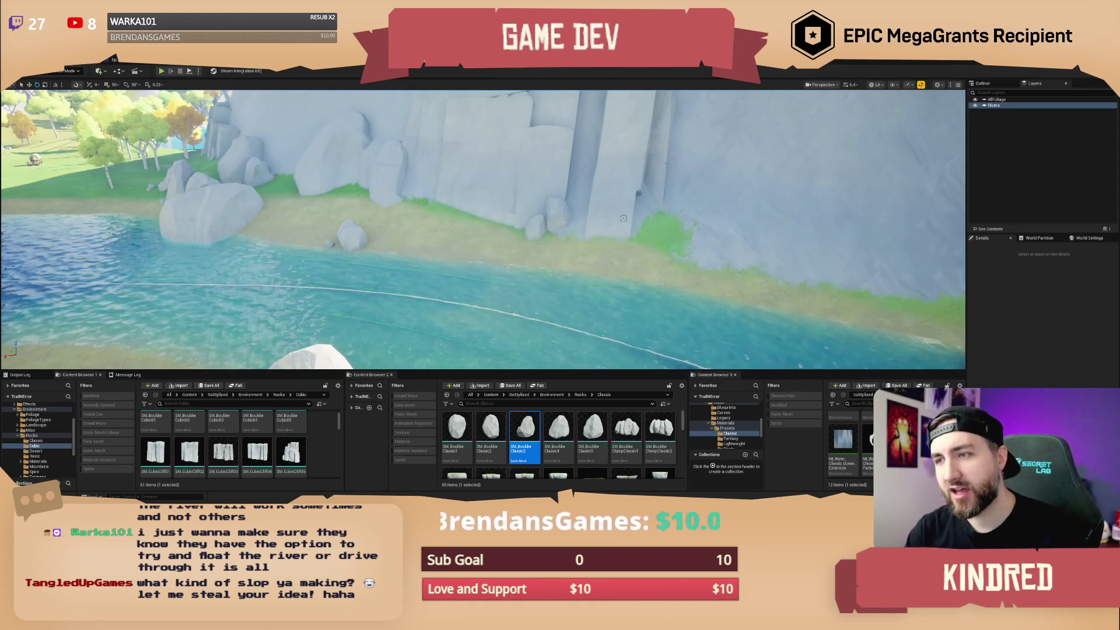
pyautogui.moveTo(623, 218)
pyautogui.mouseDown()
pyautogui.moveTo(589, 221)
pyautogui.moveTo(623, 218)
pyautogui.mouseUp()
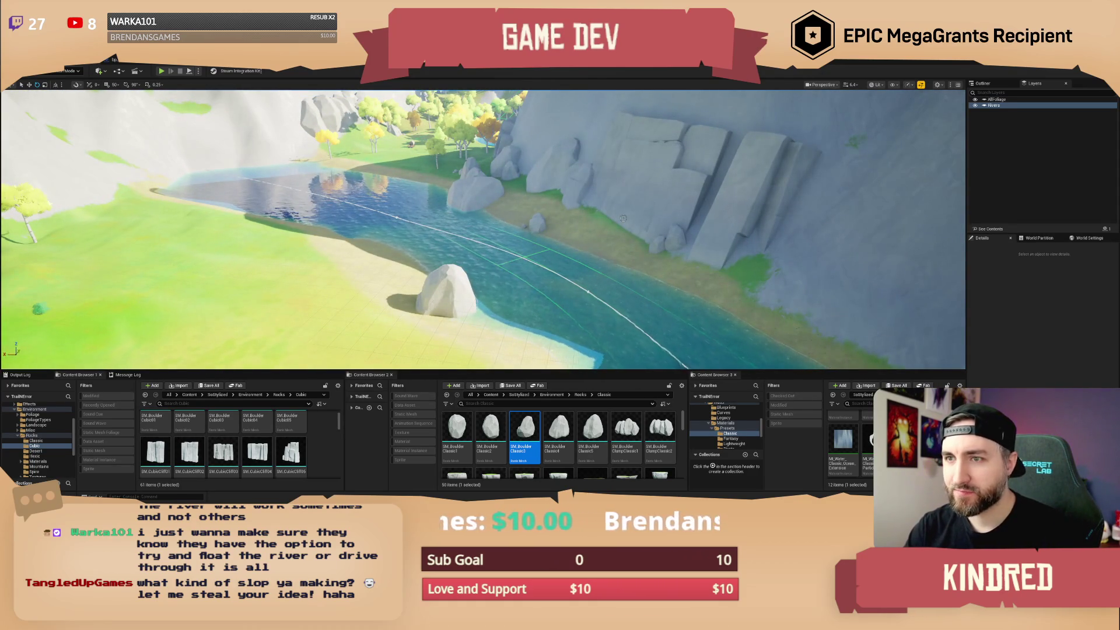
pyautogui.moveTo(623, 218); pyautogui.dragTo(608, 246)
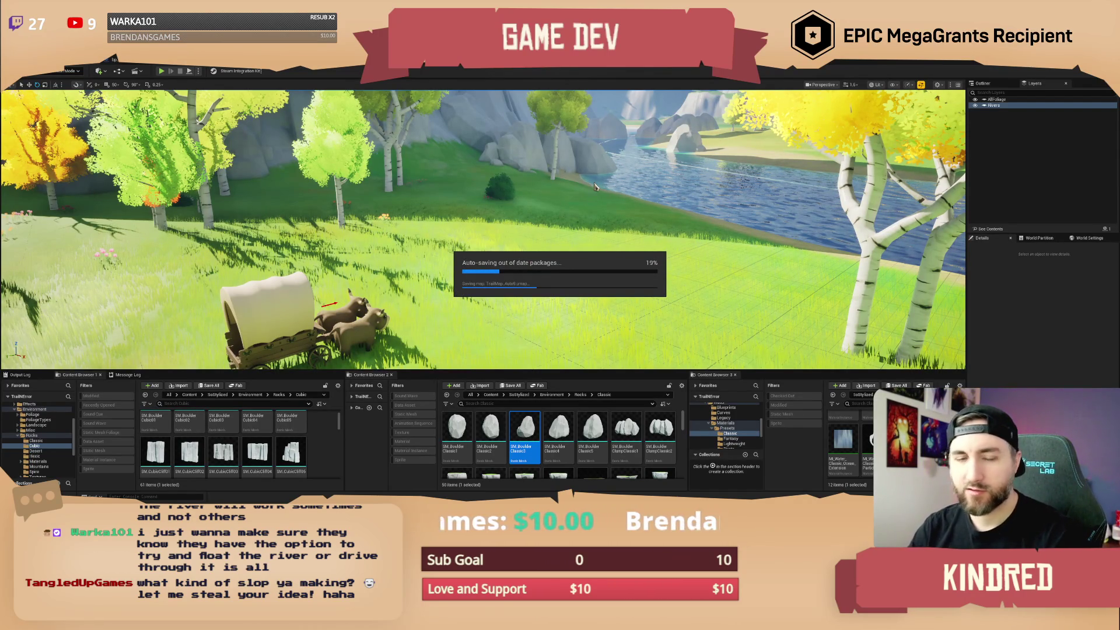
# Place SM_Boulder_Classic4 and SM_Rock_Classic10 in the river, then select them to check placement.
pyautogui.moveTo(617, 221)
pyautogui.mouseDown()
pyautogui.moveTo(737, 187)
pyautogui.moveTo(738, 221)
pyautogui.mouseUp()
pyautogui.scroll(2, 737, 198)
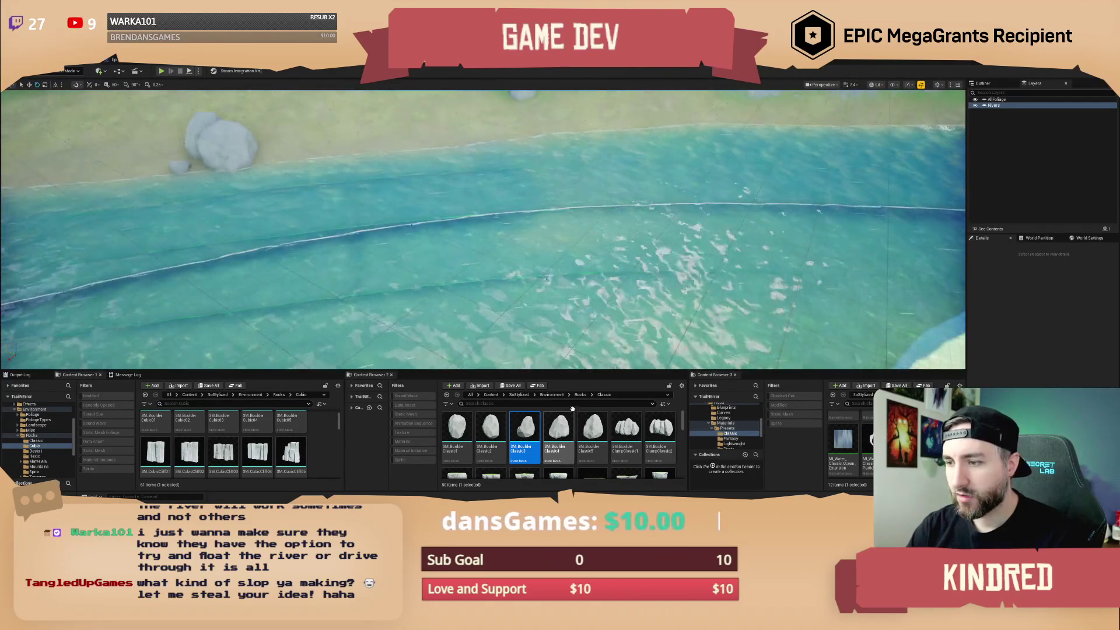
pyautogui.moveTo(566, 418); pyautogui.dragTo(653, 224)
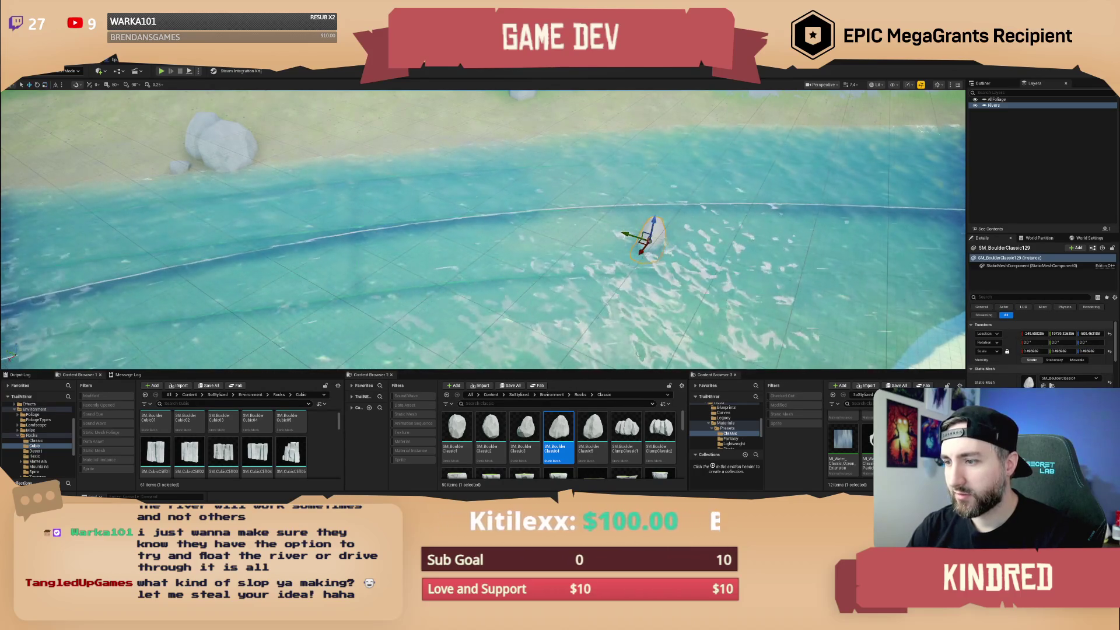
pyautogui.scroll(-3, 560, 444)
pyautogui.moveTo(626, 435); pyautogui.dragTo(659, 248)
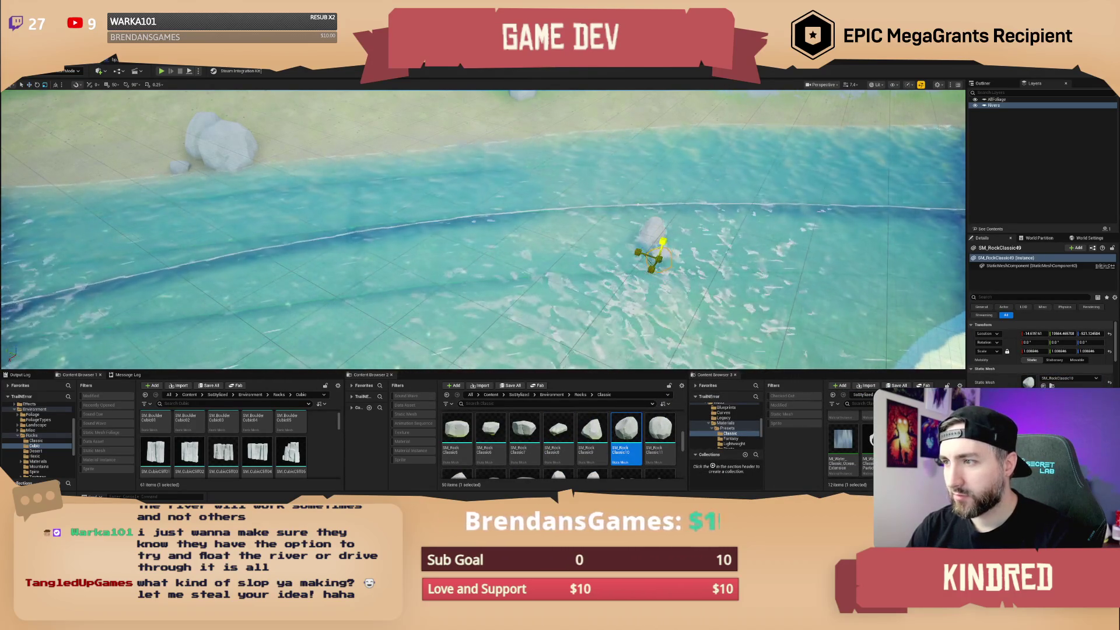
pyautogui.moveTo(660, 248)
pyautogui.mouseDown()
pyautogui.moveTo(583, 233)
pyautogui.moveTo(525, 204)
pyautogui.moveTo(496, 263)
pyautogui.moveTo(467, 233)
pyautogui.mouseUp()
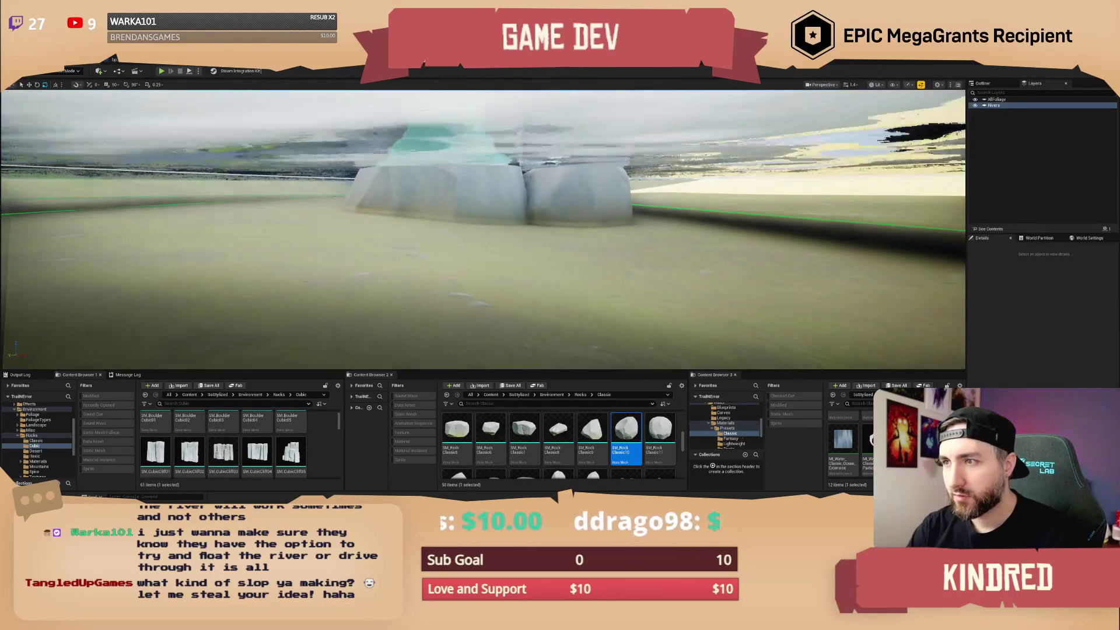
pyautogui.click(423, 213)
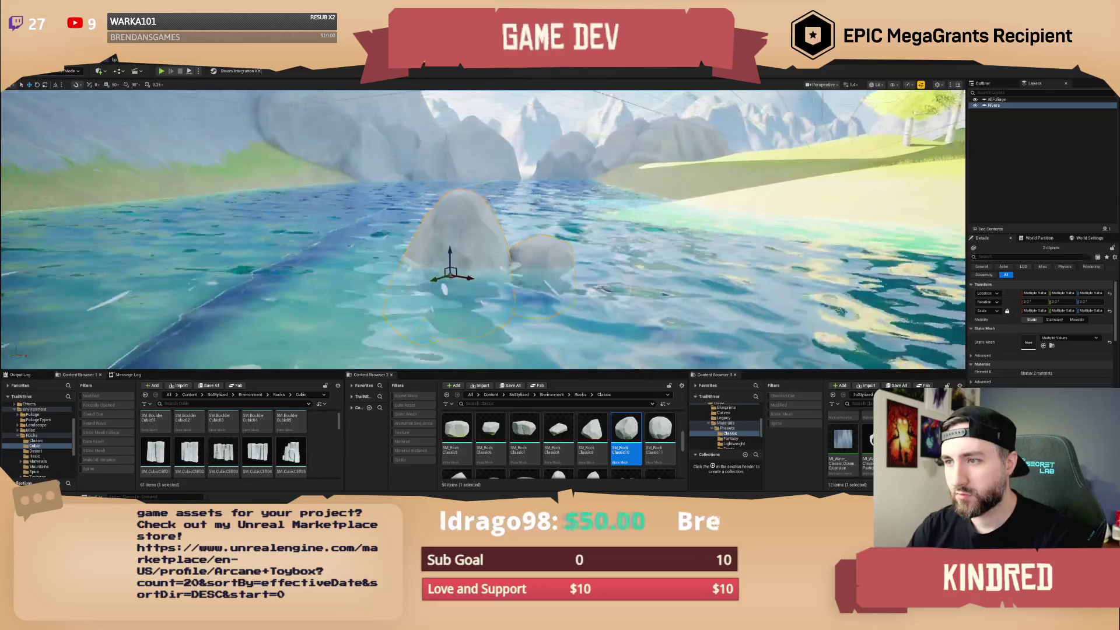
pyautogui.moveTo(467, 233)
pyautogui.mouseDown()
pyautogui.moveTo(408, 233)
pyautogui.moveTo(467, 245)
pyautogui.moveTo(467, 256)
pyautogui.mouseUp()
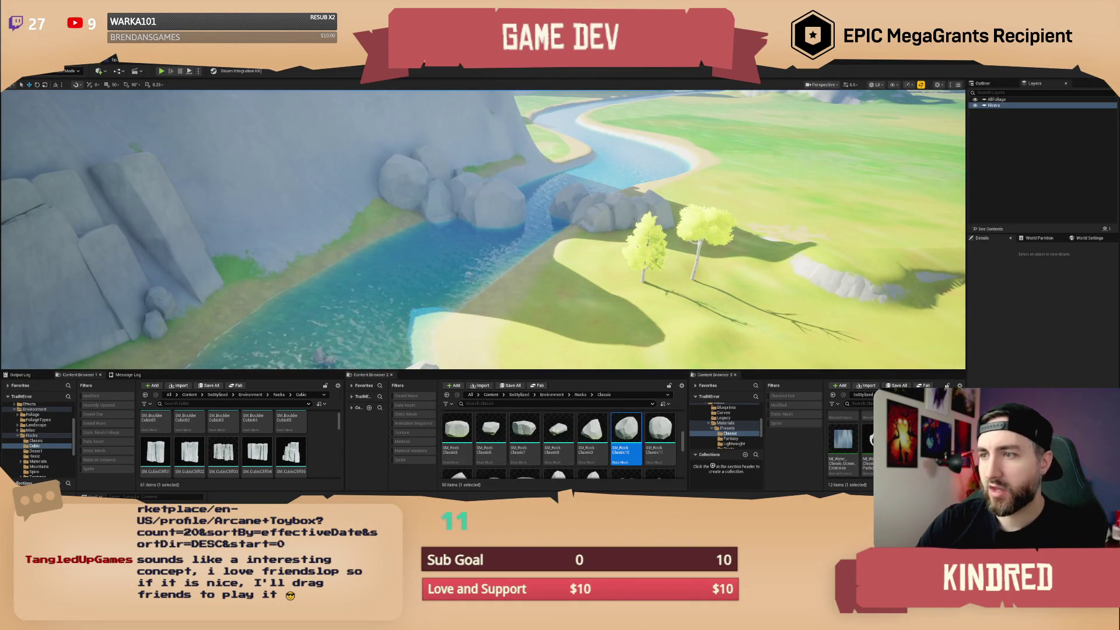
pyautogui.scroll(3, 483, 229)
pyautogui.scroll(2, 551, 274)
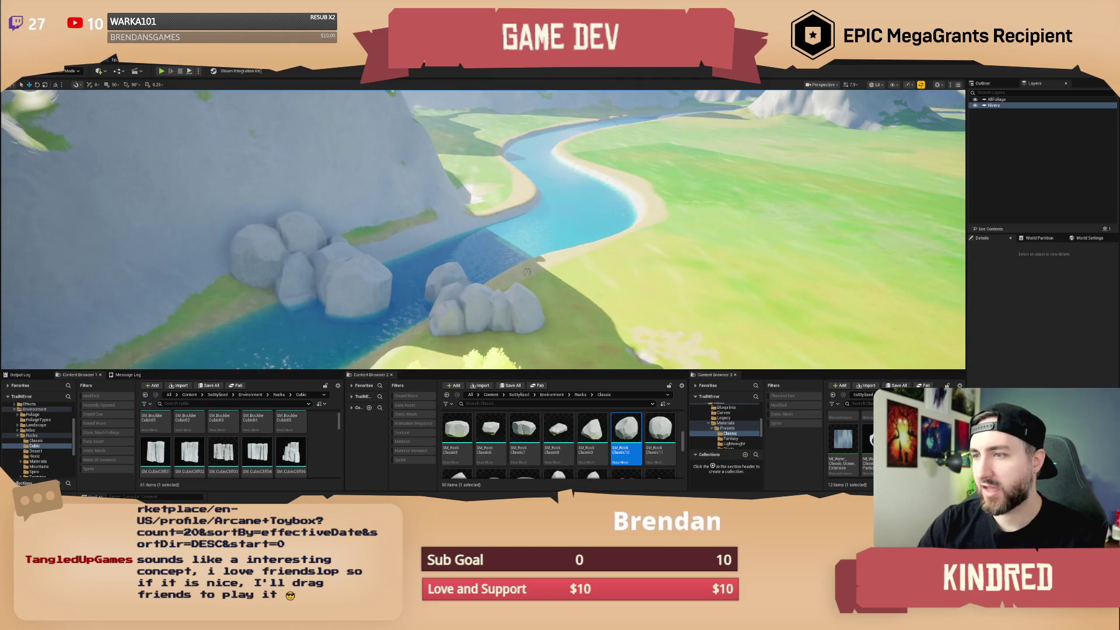
pyautogui.scroll(5, 675, 167)
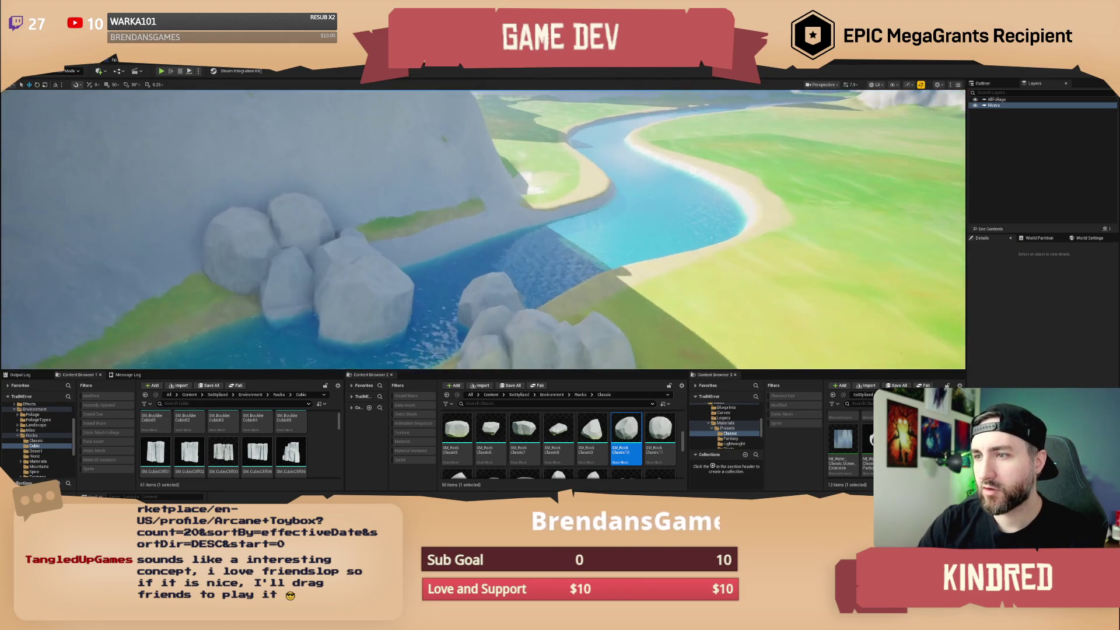
pyautogui.scroll(2, 483, 229)
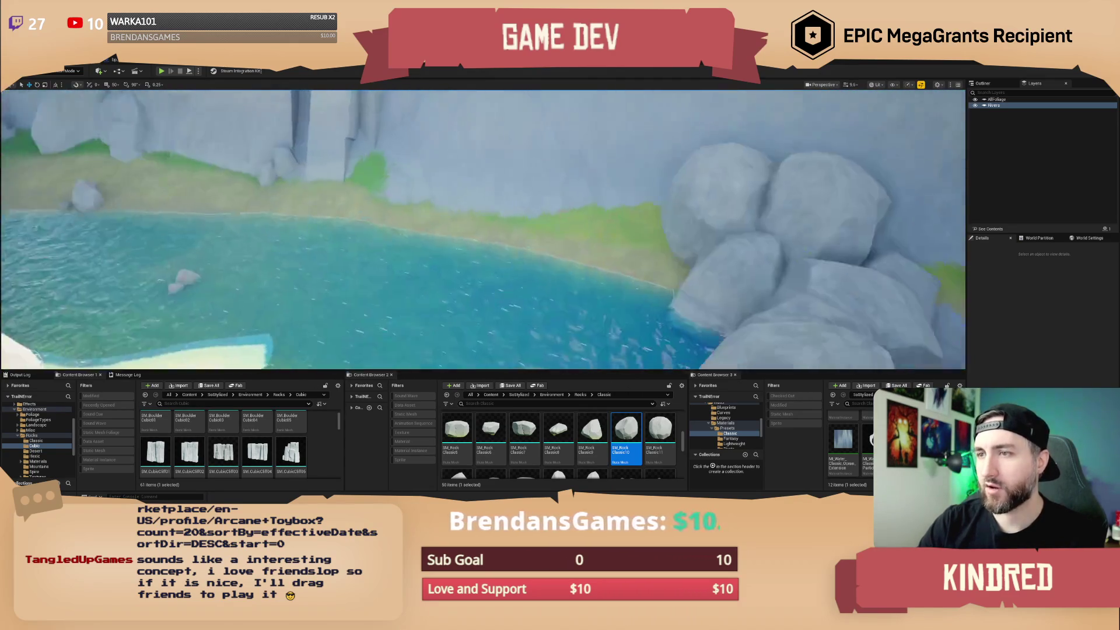
pyautogui.scroll(-2, 590, 263)
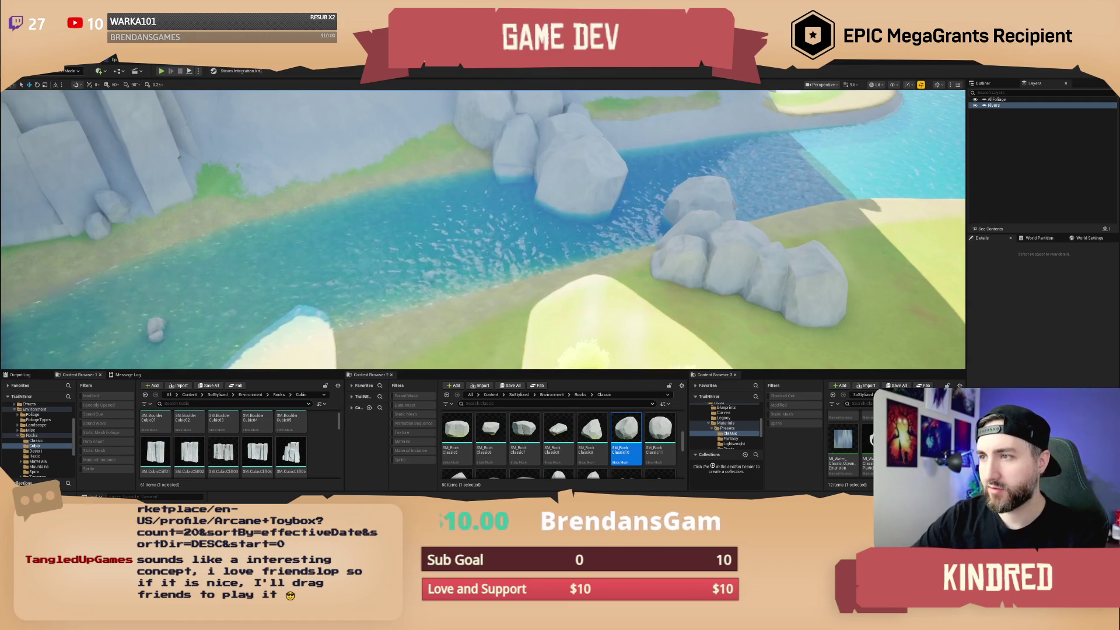
pyautogui.moveTo(608, 199)
pyautogui.mouseDown()
pyautogui.moveTo(601, 233)
pyautogui.moveTo(599, 198)
pyautogui.moveTo(581, 207)
pyautogui.mouseUp()
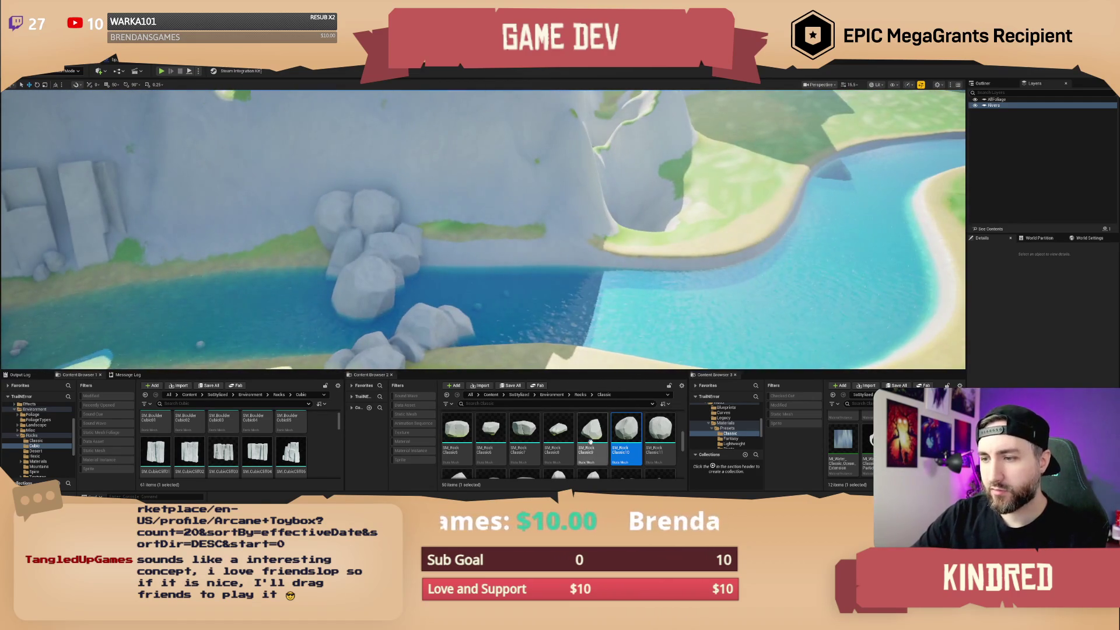
pyautogui.scroll(5, 618, 446)
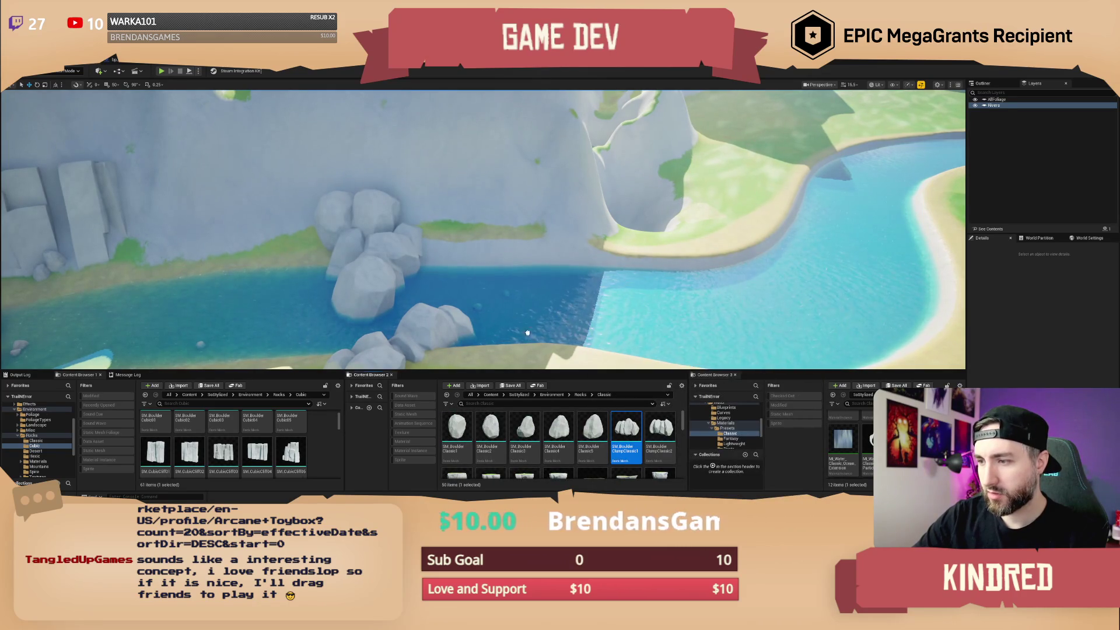
# Place a boulder clump, then rotate and move it onto the cliff ledge.
pyautogui.moveTo(445, 213); pyautogui.dragTo(444, 221)
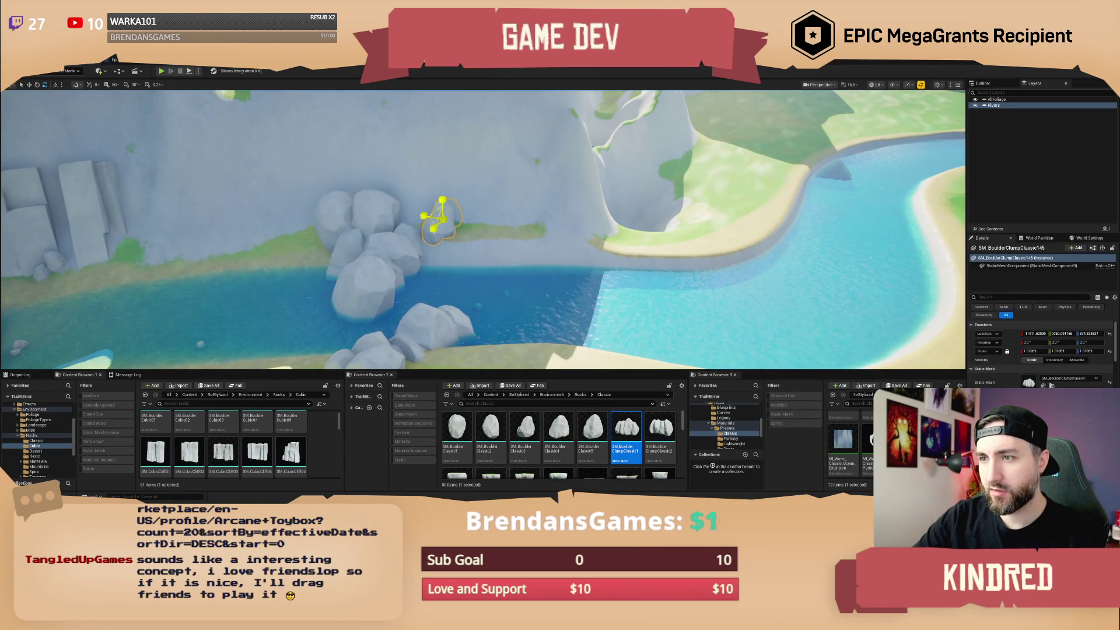
pyautogui.moveTo(445, 237); pyautogui.dragTo(424, 235)
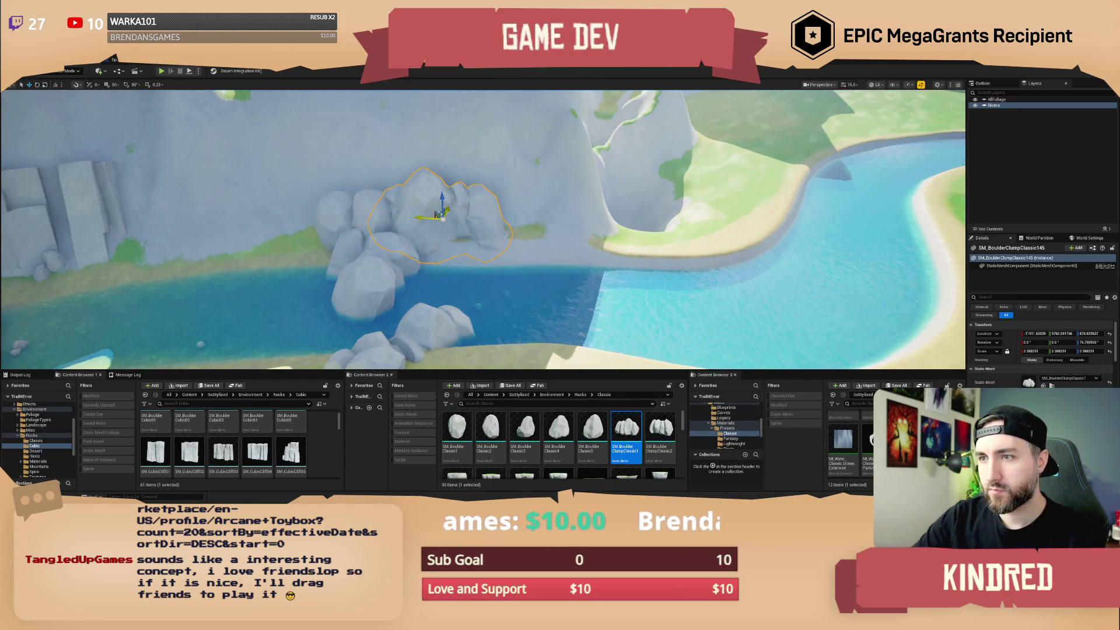
pyautogui.moveTo(445, 213)
pyautogui.mouseDown()
pyautogui.moveTo(464, 200)
pyautogui.moveTo(467, 161)
pyautogui.mouseUp()
pyautogui.press('e')
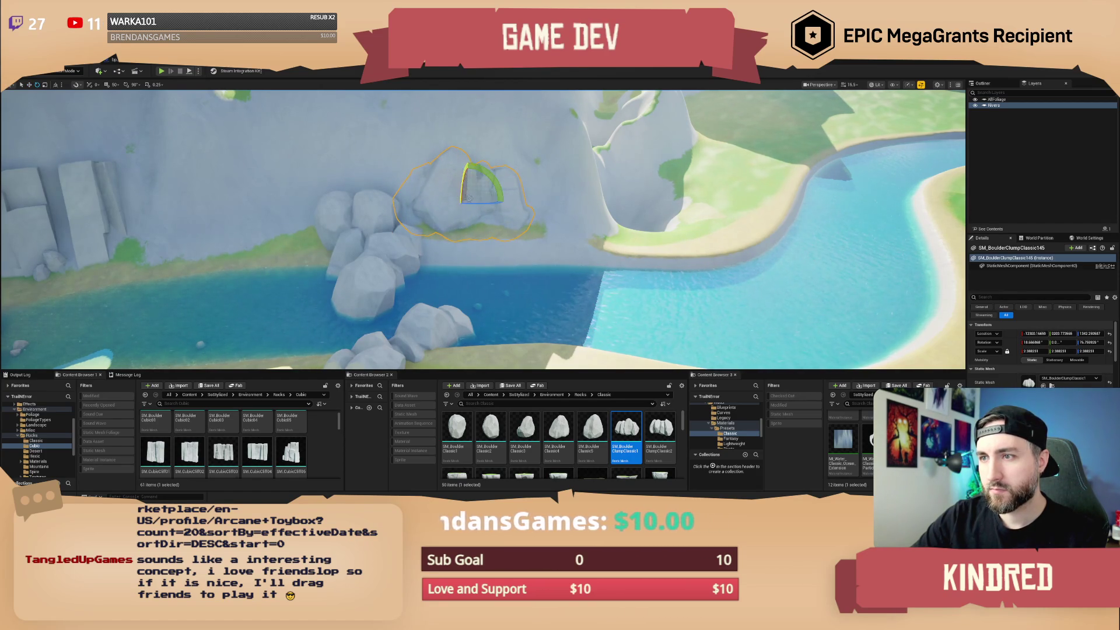
pyautogui.moveTo(432, 200); pyautogui.dragTo(432, 200)
pyautogui.press('w')
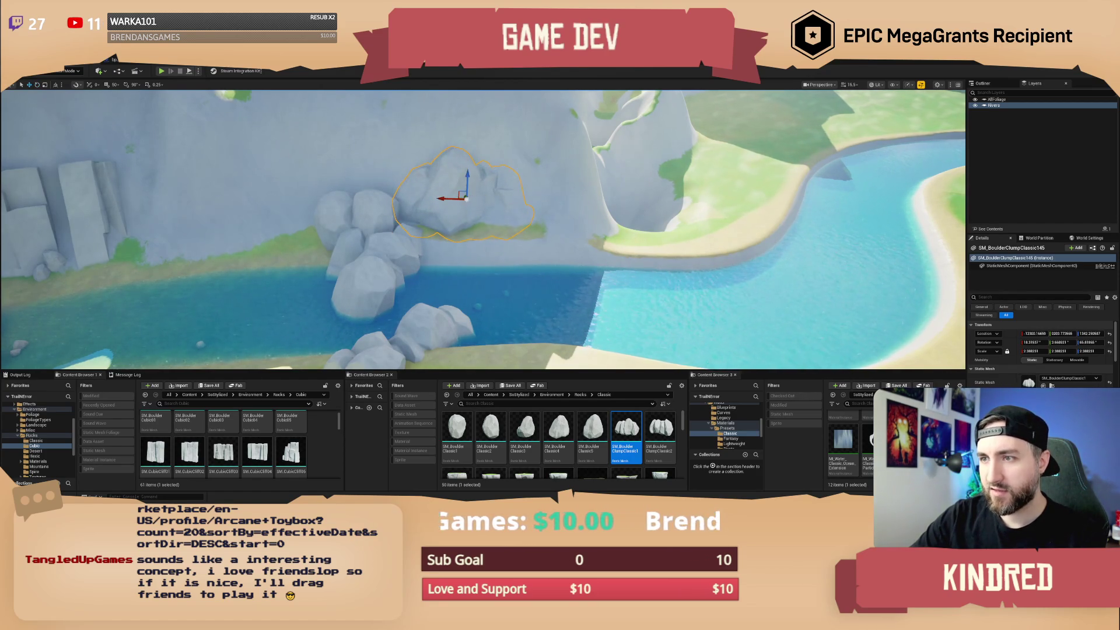
pyautogui.moveTo(464, 165)
pyautogui.mouseDown()
pyautogui.moveTo(489, 161)
pyautogui.moveTo(481, 183)
pyautogui.mouseUp()
pyautogui.press('e')
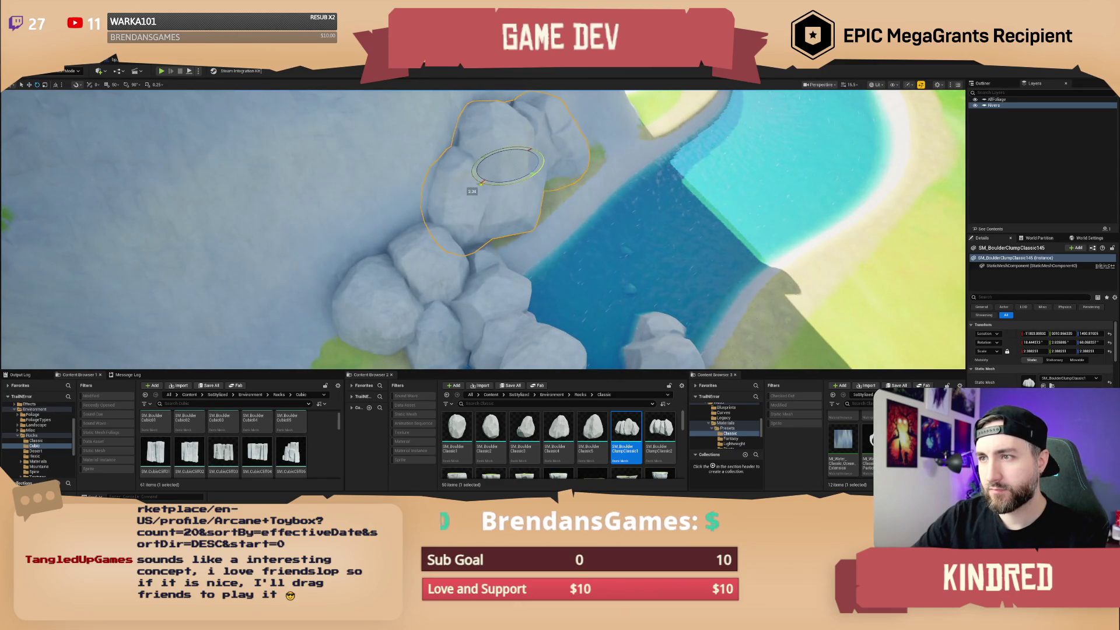
pyautogui.press('Escape')
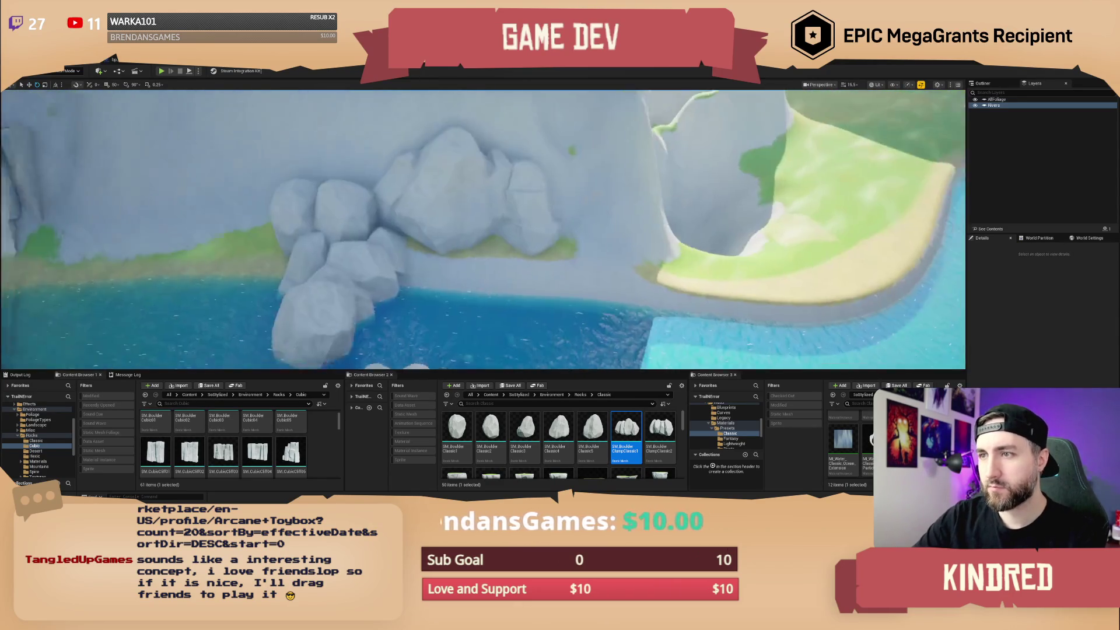
# Add SM_BoulderClassic3 beside the clump and another boulder clump at the water's edge.
pyautogui.click(524, 431)
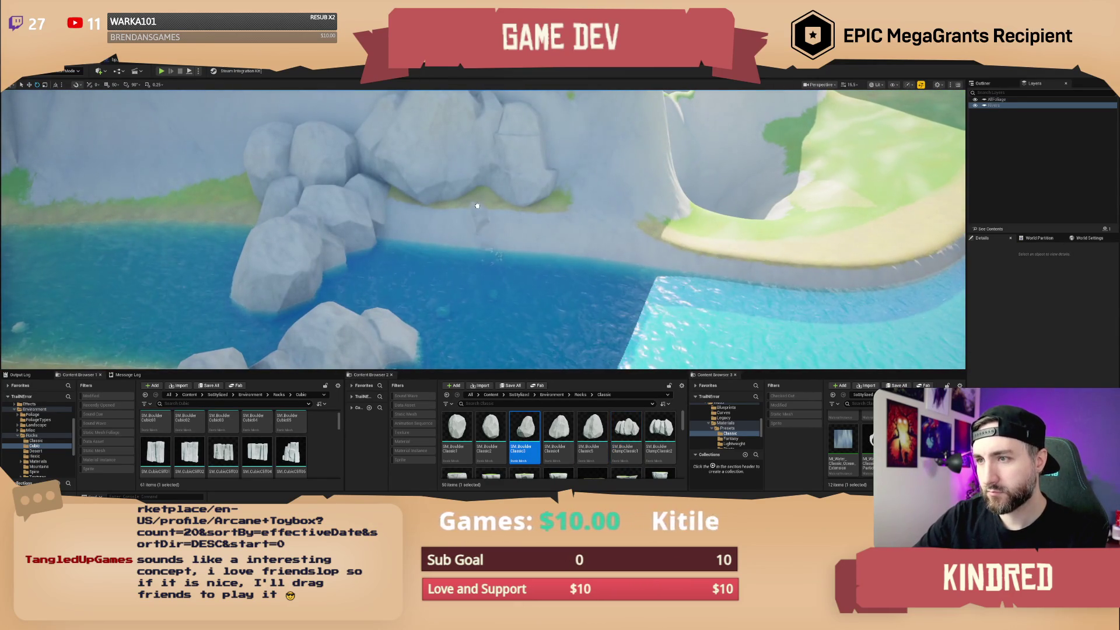
pyautogui.moveTo(477, 225)
pyautogui.mouseDown()
pyautogui.moveTo(502, 199)
pyautogui.moveTo(460, 230)
pyautogui.moveTo(427, 221)
pyautogui.moveTo(452, 228)
pyautogui.moveTo(469, 190)
pyautogui.moveTo(486, 185)
pyautogui.mouseUp()
pyautogui.press('w')
pyautogui.press('Escape')
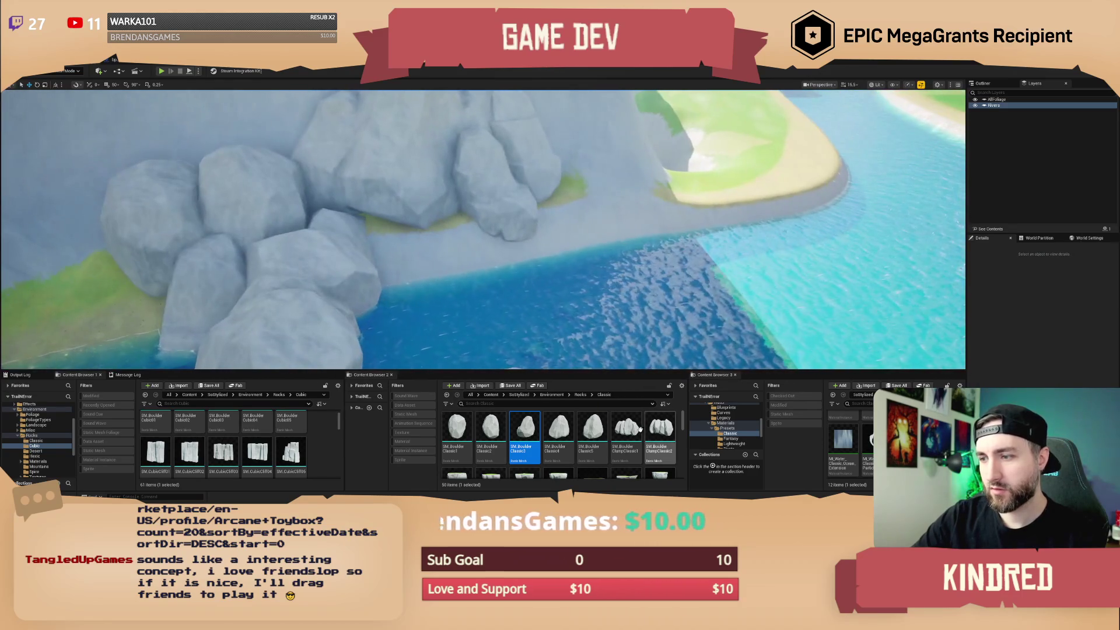
pyautogui.moveTo(660, 434)
pyautogui.mouseDown()
pyautogui.moveTo(510, 260)
pyautogui.moveTo(551, 266)
pyautogui.moveTo(497, 273)
pyautogui.moveTo(507, 271)
pyautogui.mouseUp()
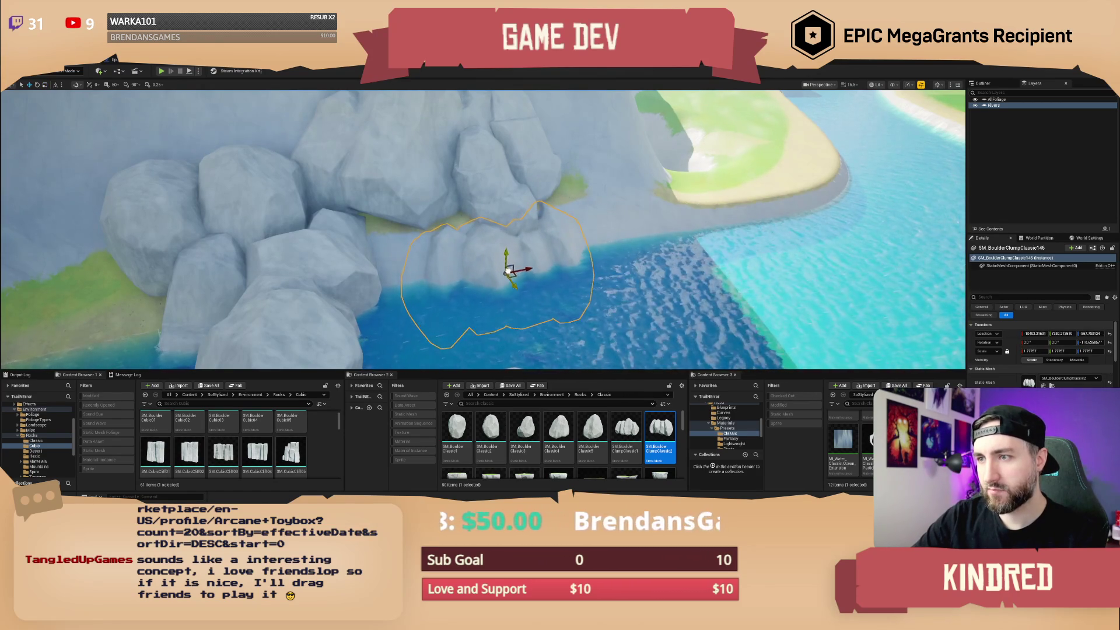
# Tuck SM_BoulderClassic4 among the cliff rocks, then save the level.
pyautogui.press('Escape')
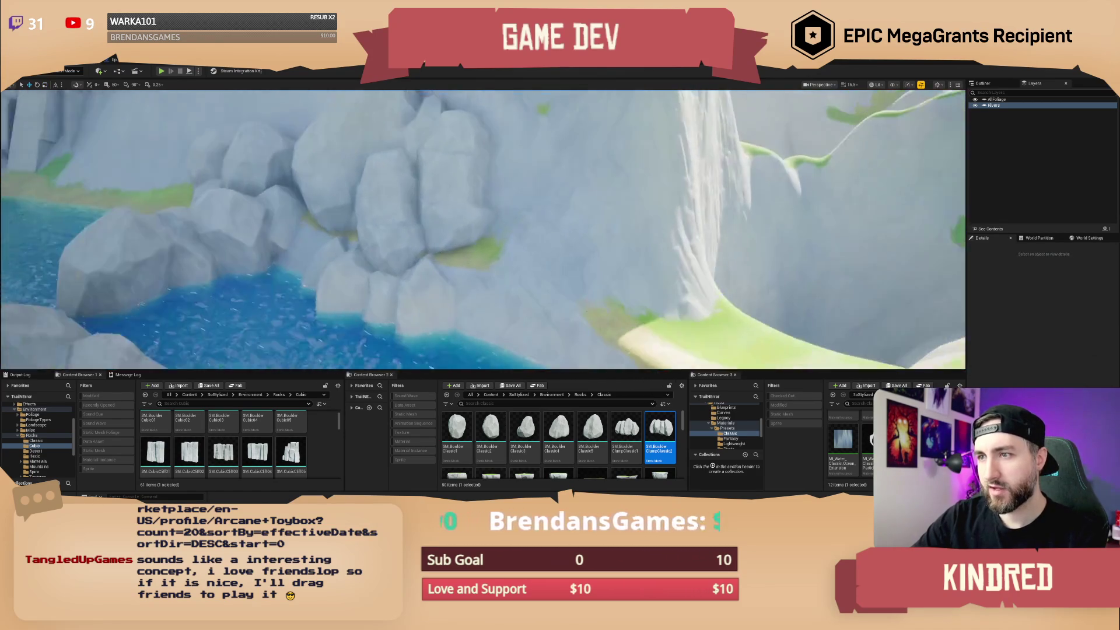
pyautogui.moveTo(558, 428)
pyautogui.mouseDown()
pyautogui.moveTo(477, 249)
pyautogui.moveTo(484, 271)
pyautogui.moveTo(442, 268)
pyautogui.mouseUp()
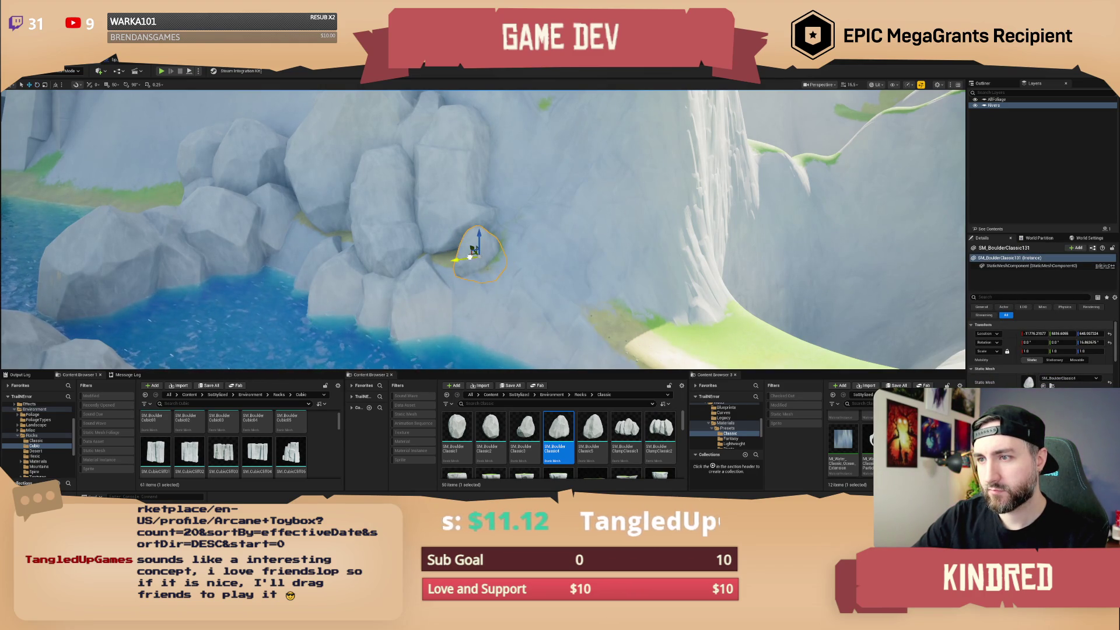
pyautogui.moveTo(469, 251); pyautogui.dragTo(469, 251)
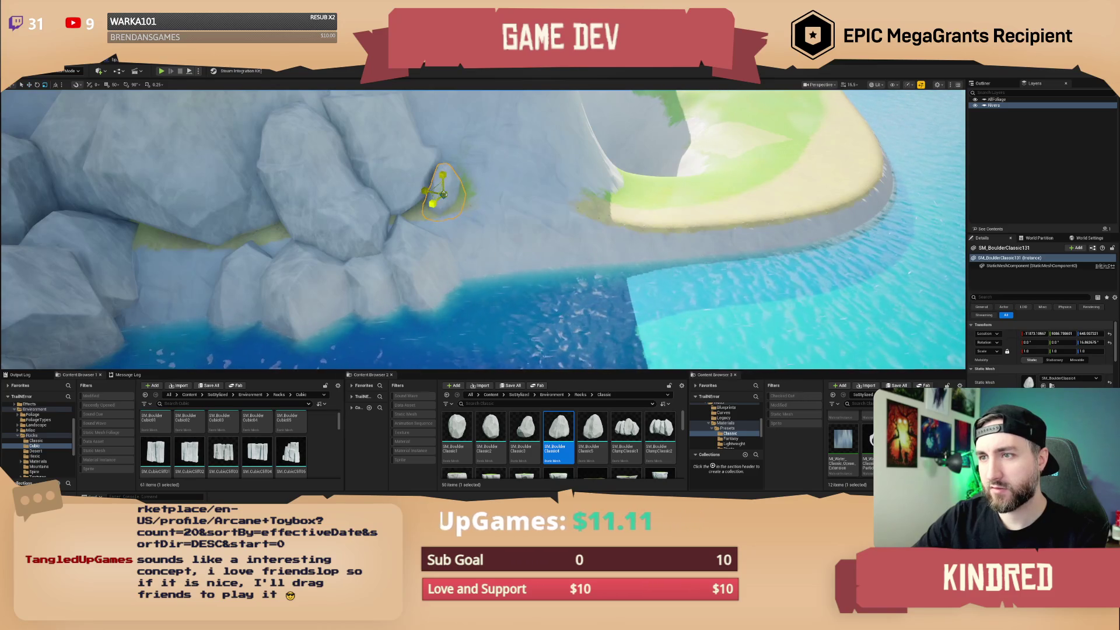
pyautogui.press('Escape')
pyautogui.moveTo(478, 193); pyautogui.dragTo(491, 193)
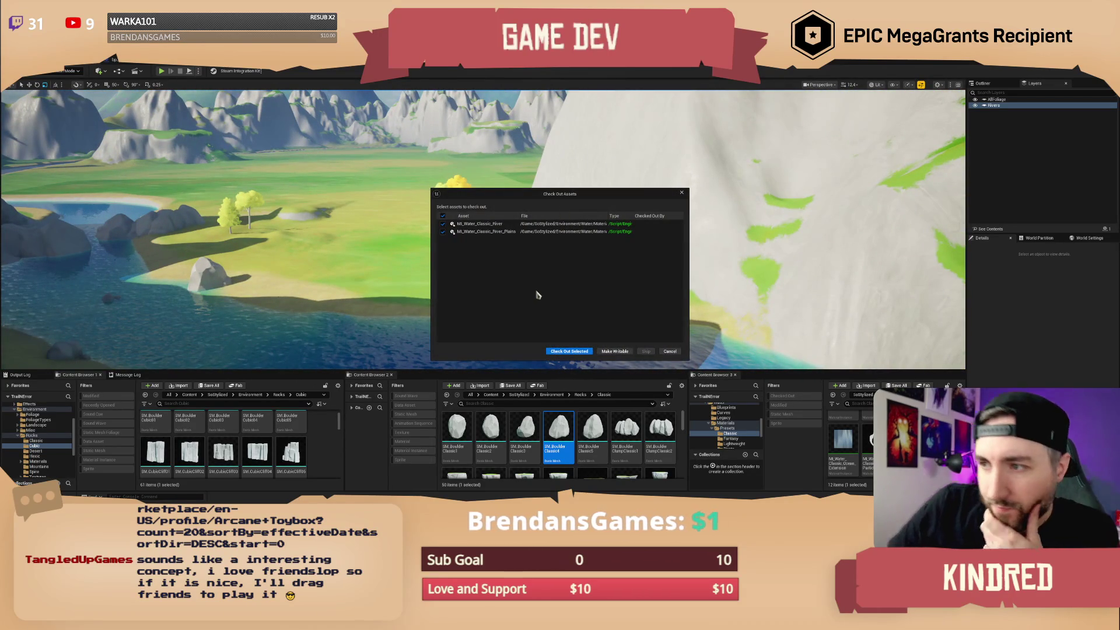
# Uncheck both water materials in Check Out Assets and skip so TrailMap saves.
pyautogui.click(444, 217)
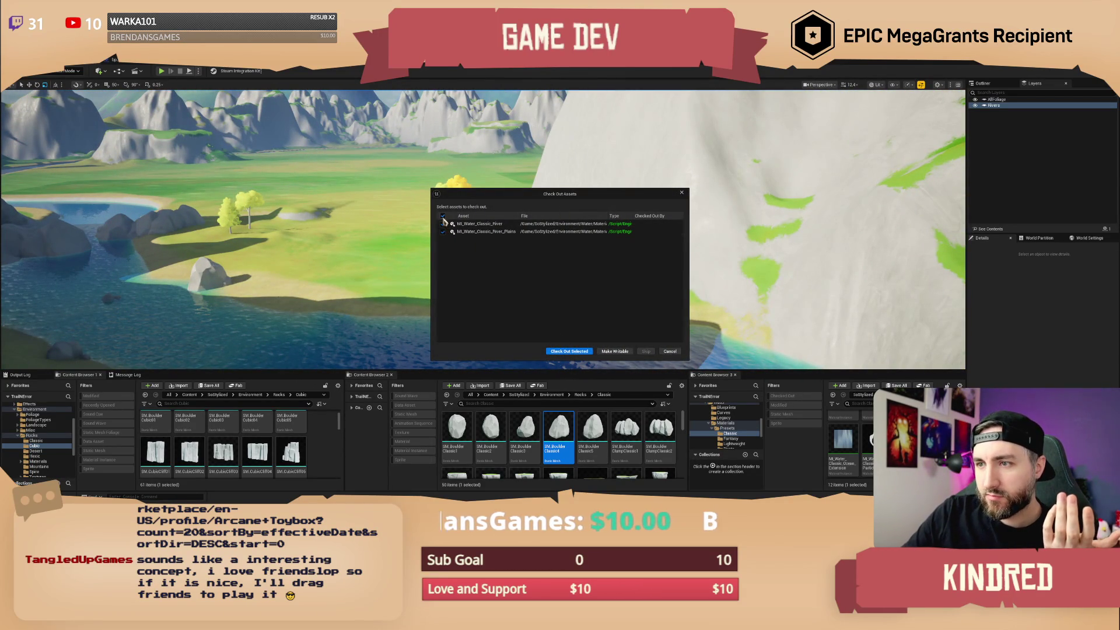
pyautogui.click(566, 352)
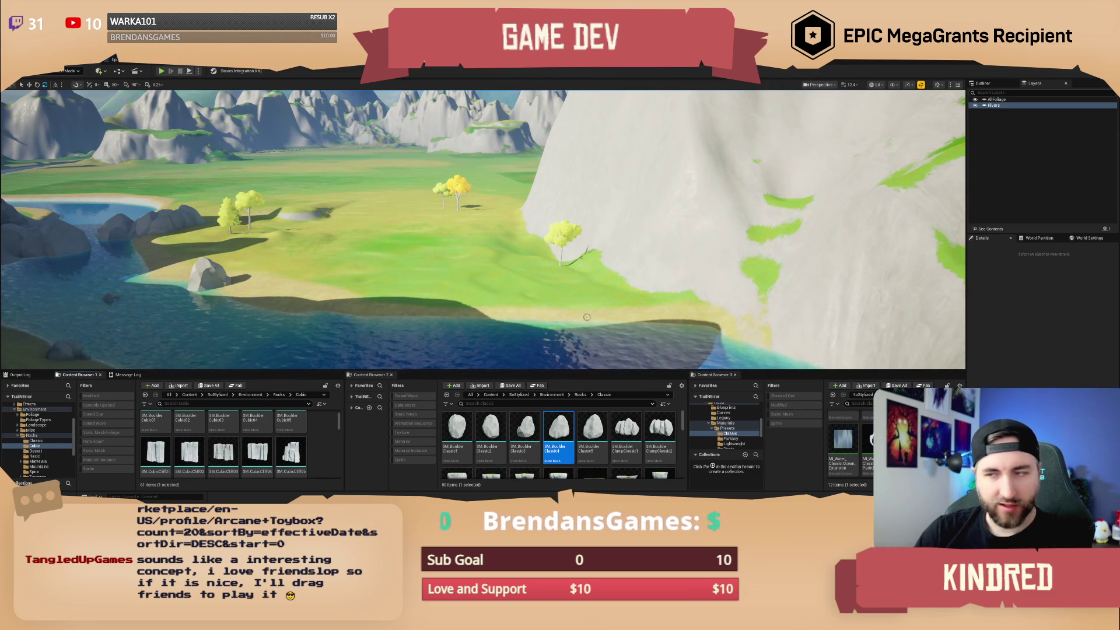
# Place an SM_Cliff piece over the river and rotate it about 60 degrees.
pyautogui.scroll(3, 545, 303)
pyautogui.scroll(5, 218, 251)
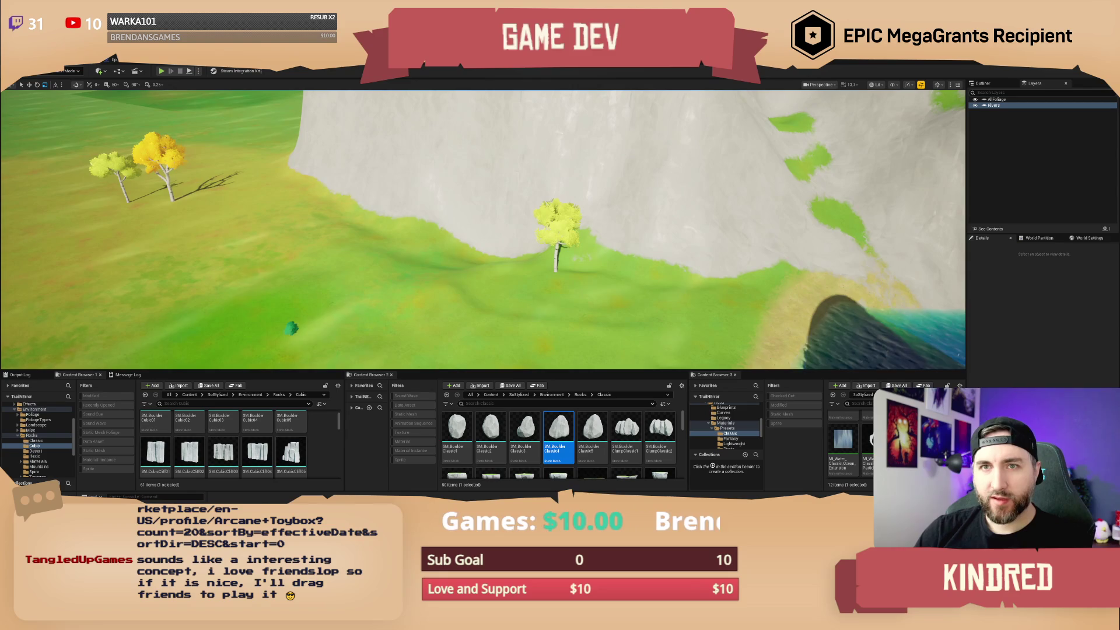
pyautogui.scroll(-2, 218, 251)
pyautogui.moveTo(218, 252)
pyautogui.mouseDown()
pyautogui.moveTo(175, 257)
pyautogui.moveTo(239, 252)
pyautogui.mouseUp()
pyautogui.scroll(-2, 630, 444)
pyautogui.click(626, 431)
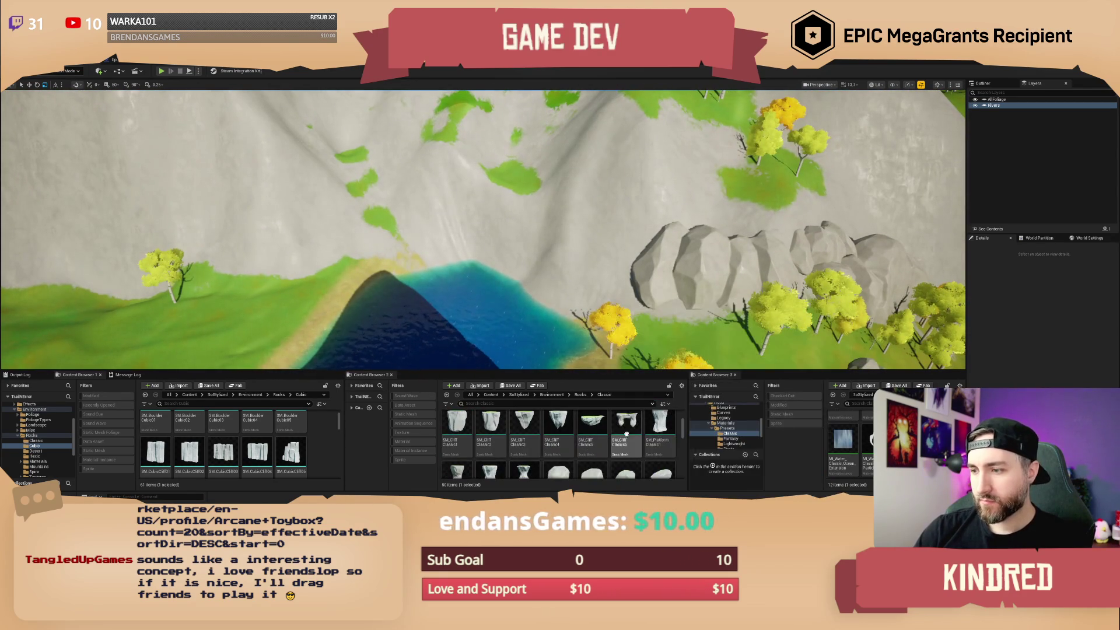
pyautogui.click(499, 273)
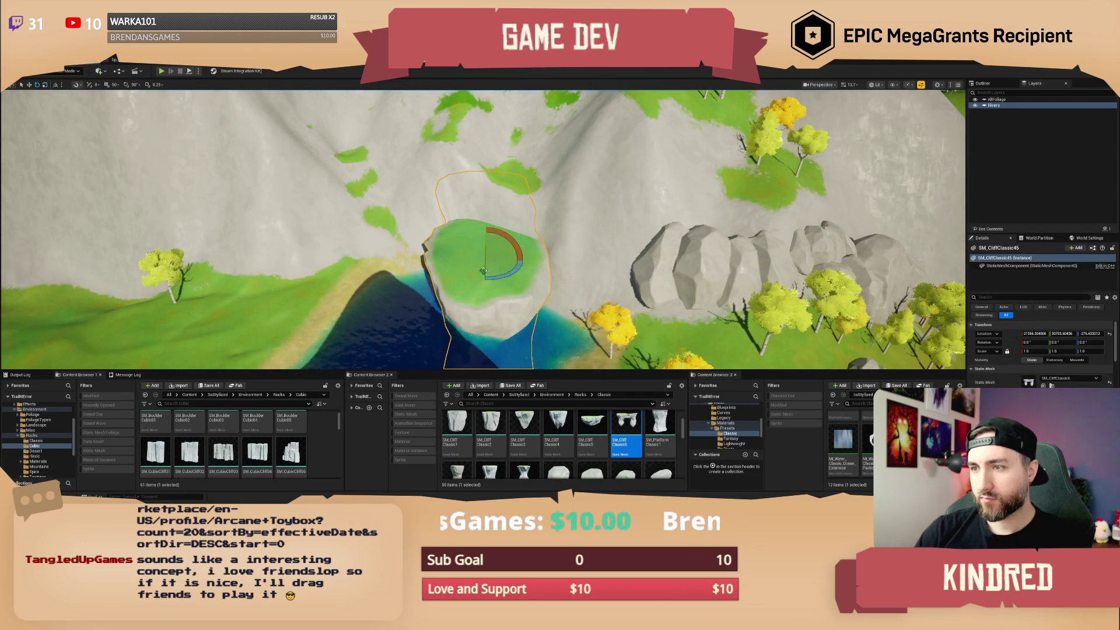
pyautogui.moveTo(501, 279)
pyautogui.mouseDown()
pyautogui.moveTo(517, 265)
pyautogui.moveTo(490, 198)
pyautogui.moveTo(500, 199)
pyautogui.moveTo(495, 168)
pyautogui.mouseUp()
# Stretch the cliff piece about 1.5 times lengthwise to span the gorge as an arch.
pyautogui.scroll(3, 496, 168)
pyautogui.scroll(3, 495, 233)
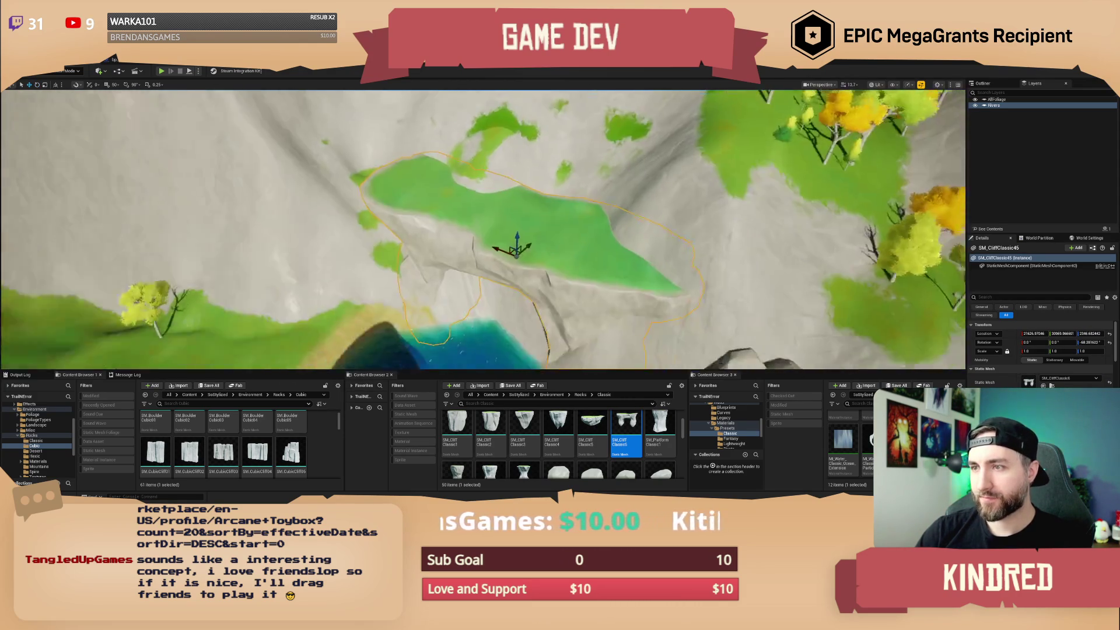
pyautogui.press('r')
pyautogui.moveTo(533, 233); pyautogui.dragTo(538, 232)
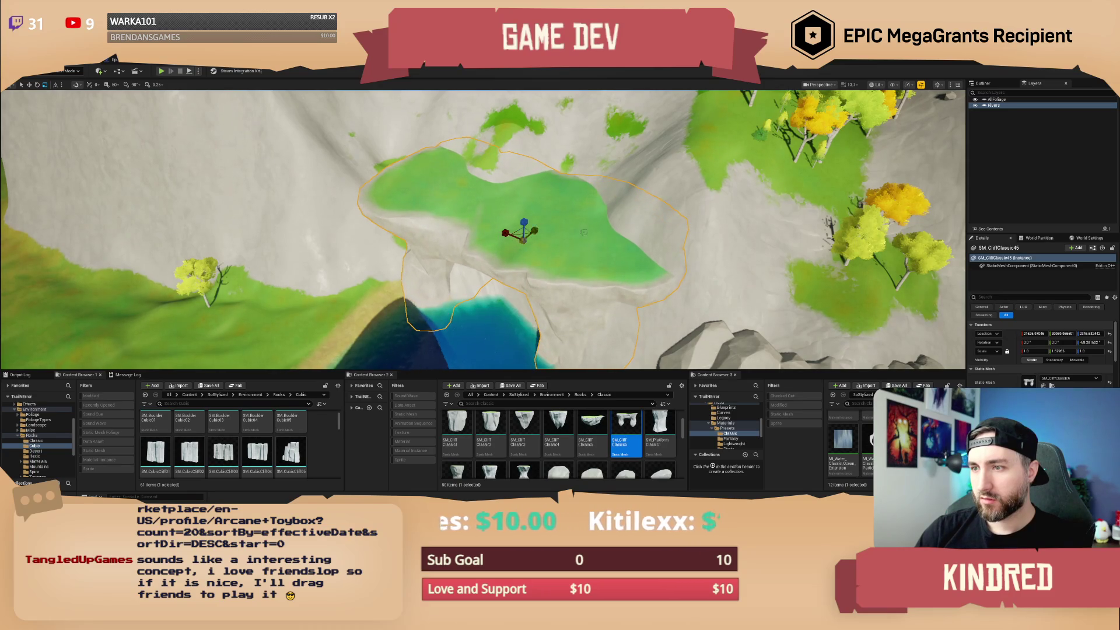
pyautogui.press('Escape')
pyautogui.press('w')
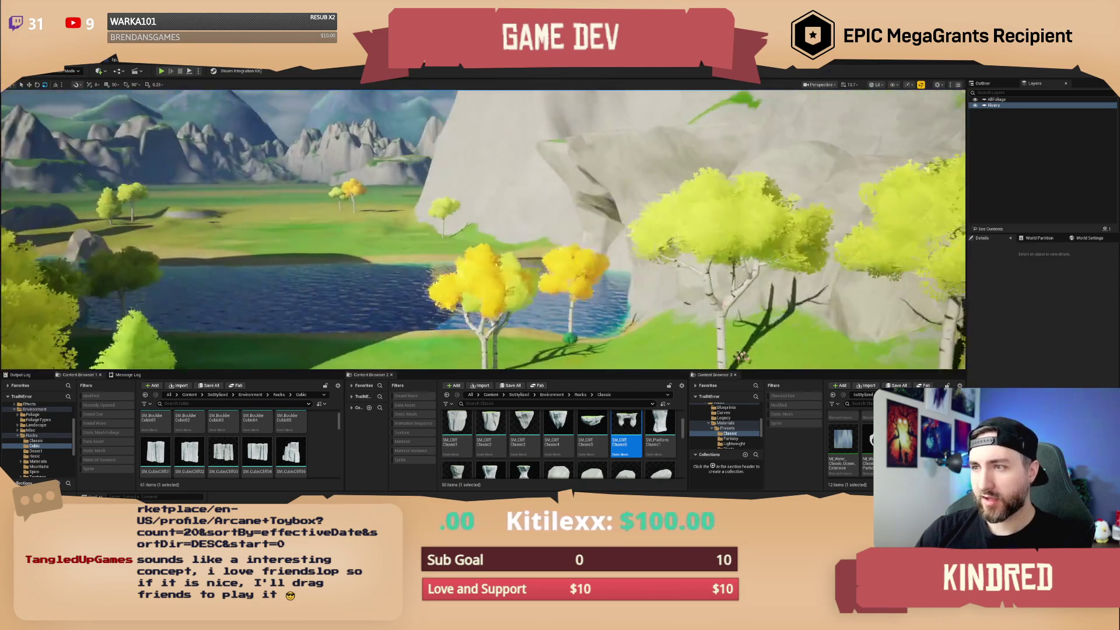
pyautogui.scroll(-5, 627, 241)
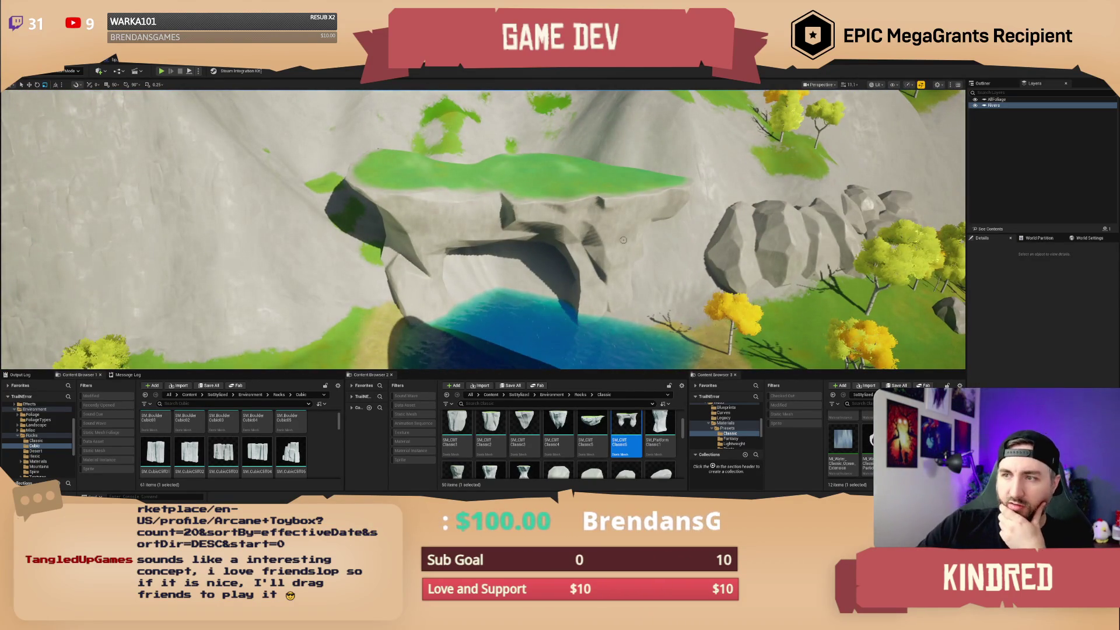
pyautogui.click(864, 395)
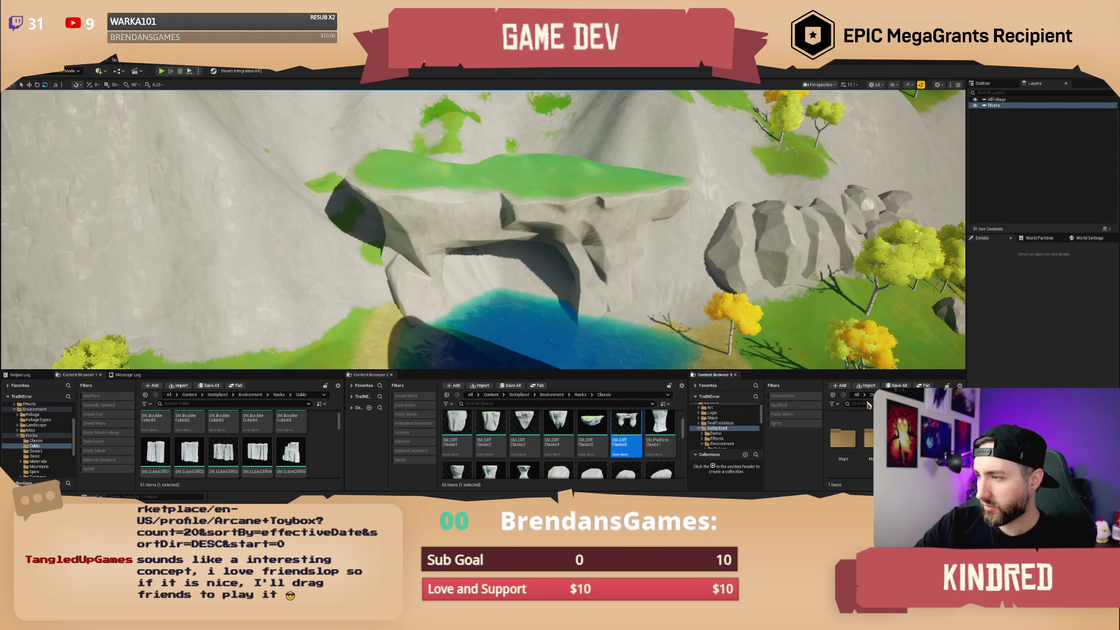
# Find SM_Waterfall5 and place it on the cliff arch, framed in view.
pyautogui.write('waterf')
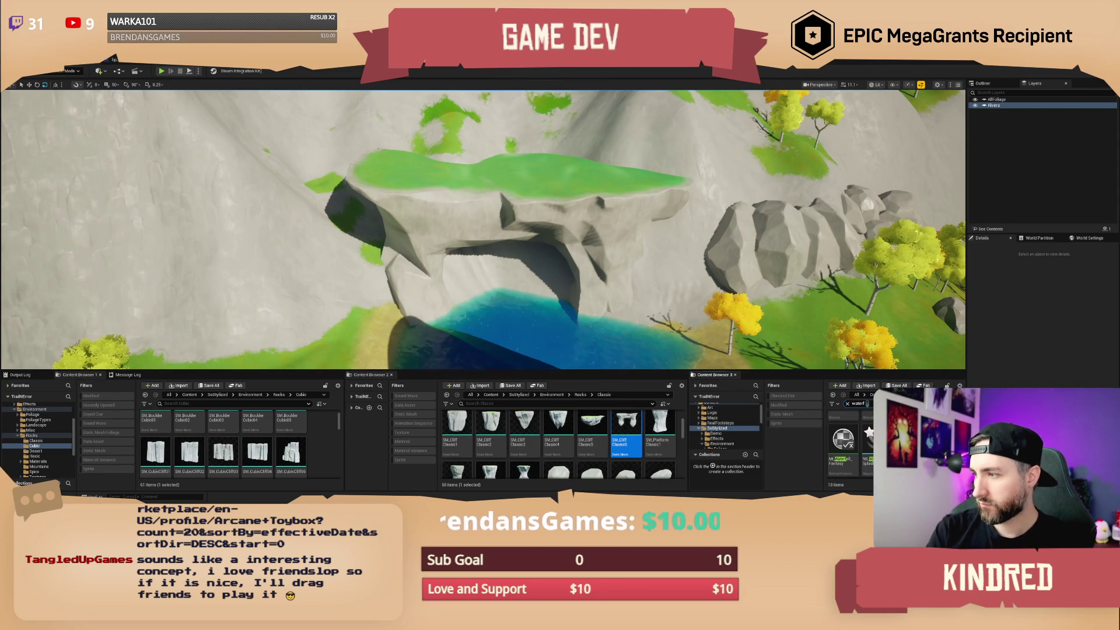
pyautogui.scroll(-2, 851, 444)
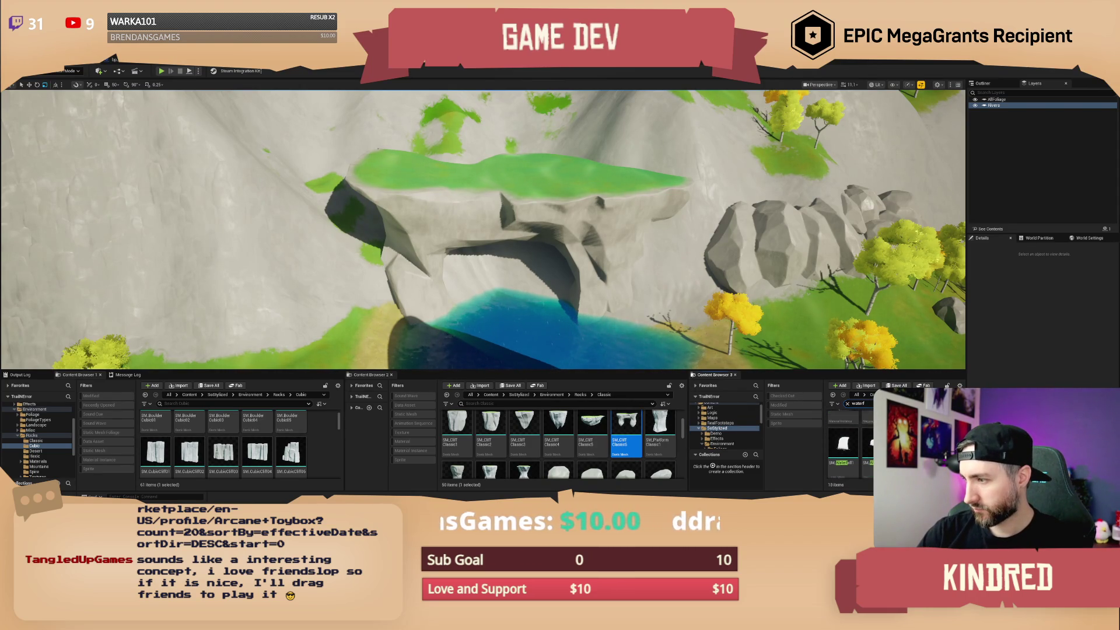
pyautogui.scroll(-1, 849, 446)
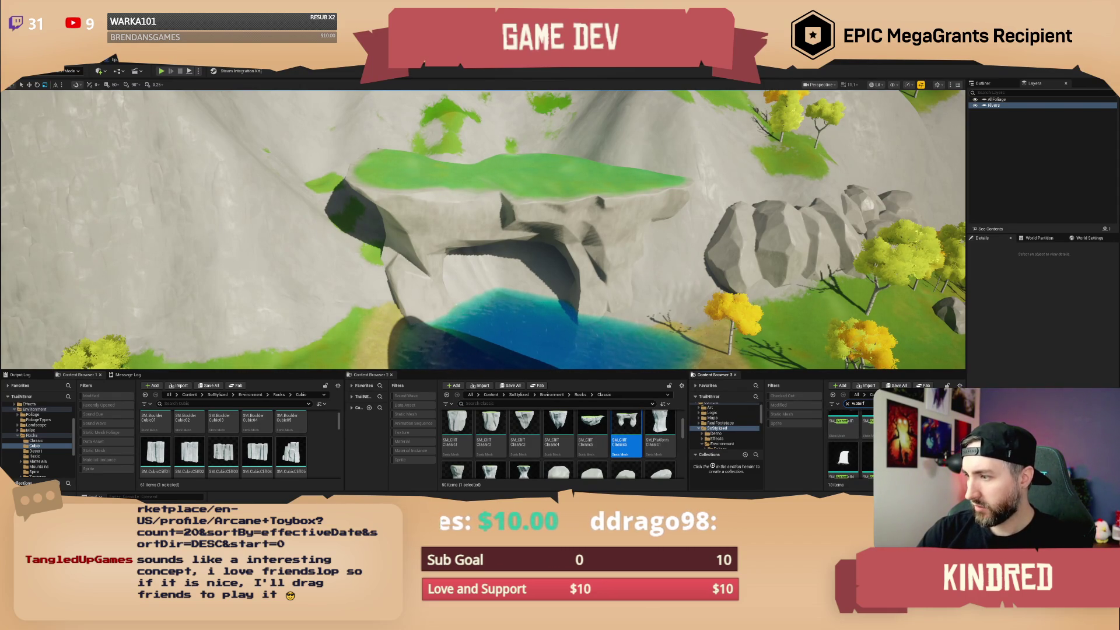
pyautogui.scroll(-1, 846, 449)
pyautogui.click(868, 437)
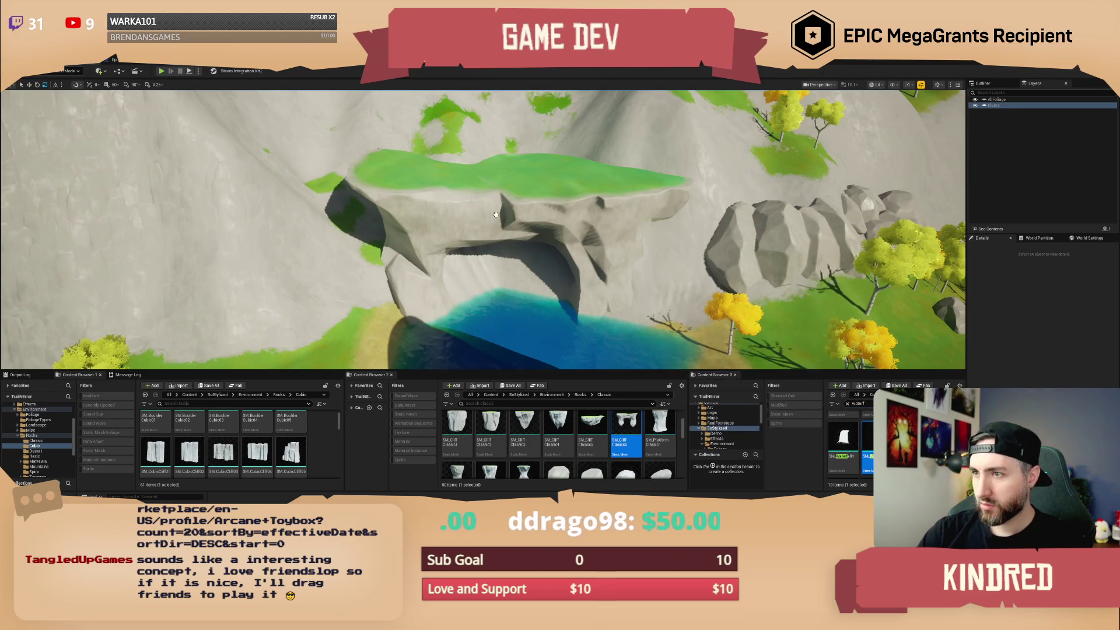
pyautogui.click(514, 205)
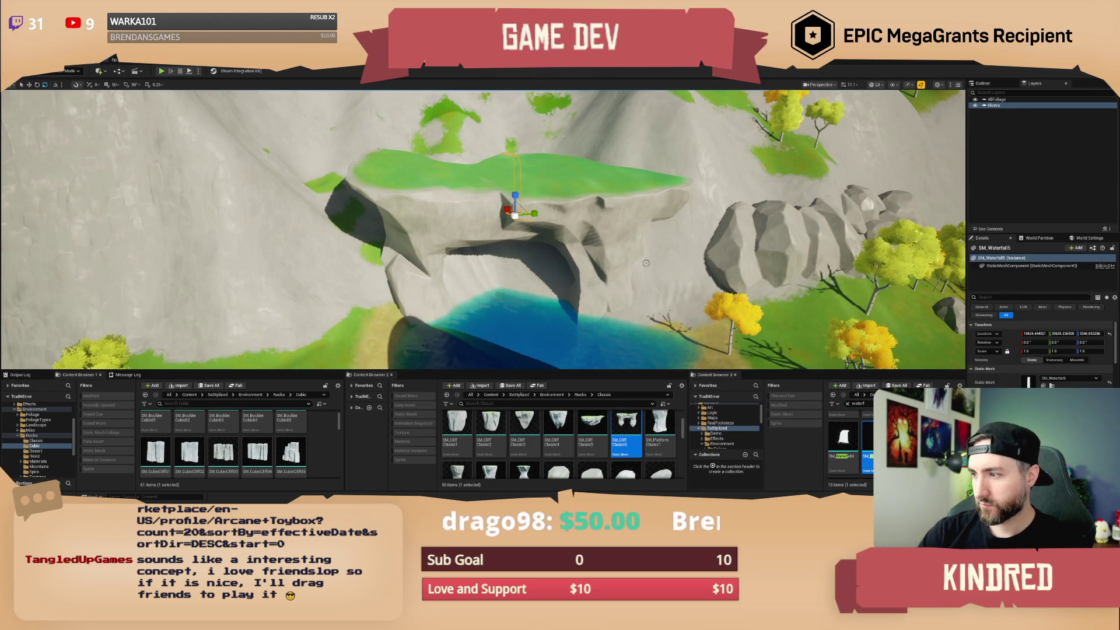
pyautogui.press('f')
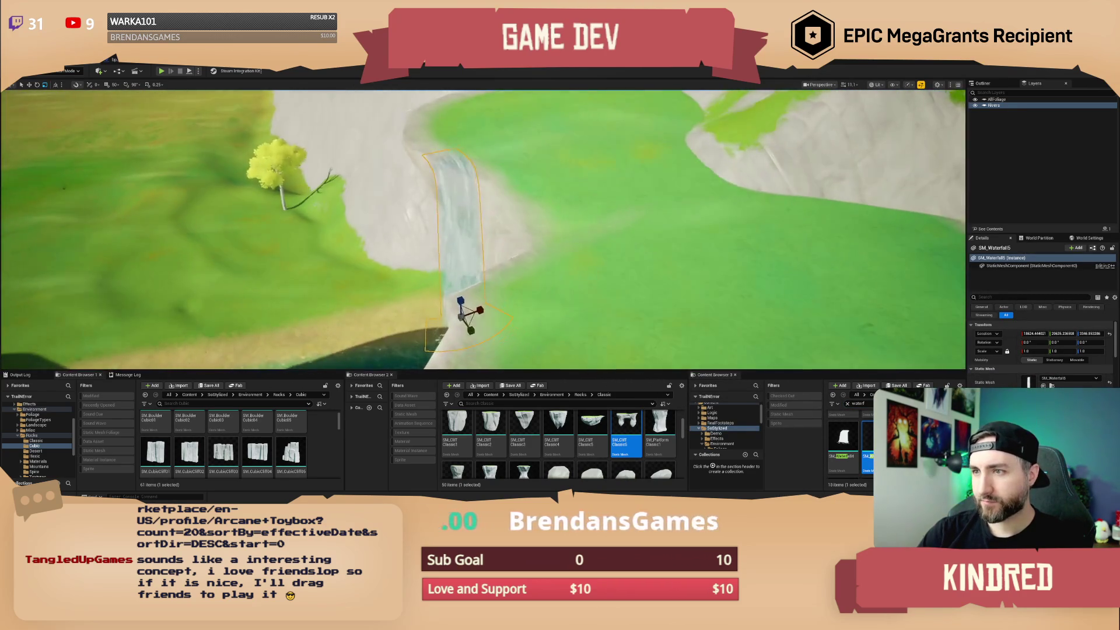
# Enlarge the waterfall about 2.5 times and turn it slightly so it pours beneath the arch.
pyautogui.moveTo(461, 257); pyautogui.dragTo(471, 198)
pyautogui.press('f')
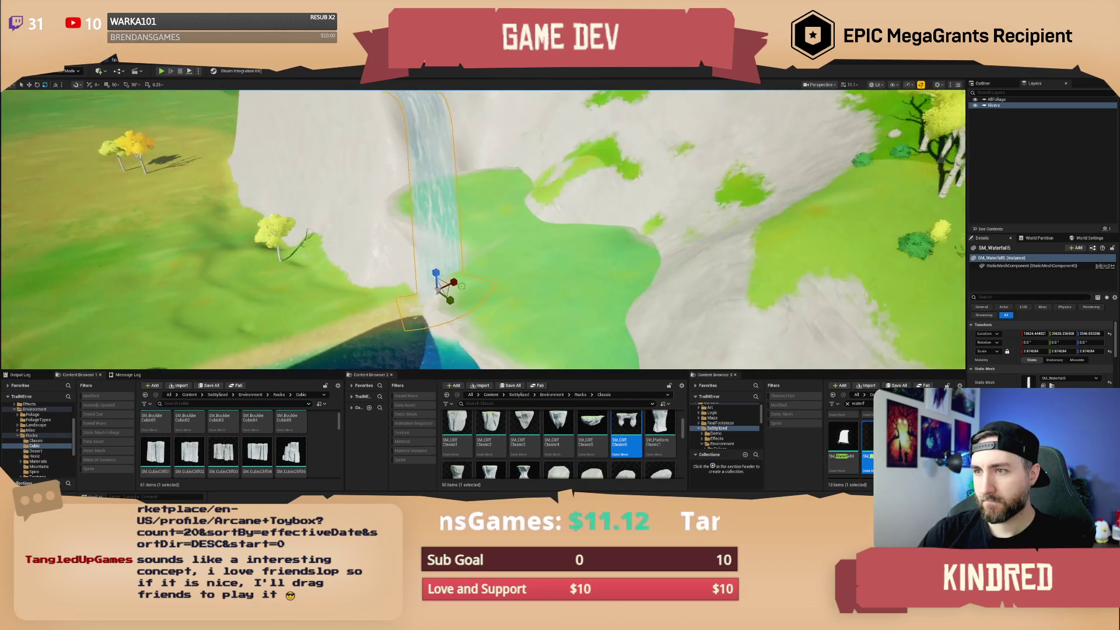
pyautogui.press('e')
pyautogui.moveTo(451, 289)
pyautogui.mouseDown()
pyautogui.moveTo(451, 251)
pyautogui.moveTo(460, 251)
pyautogui.mouseUp()
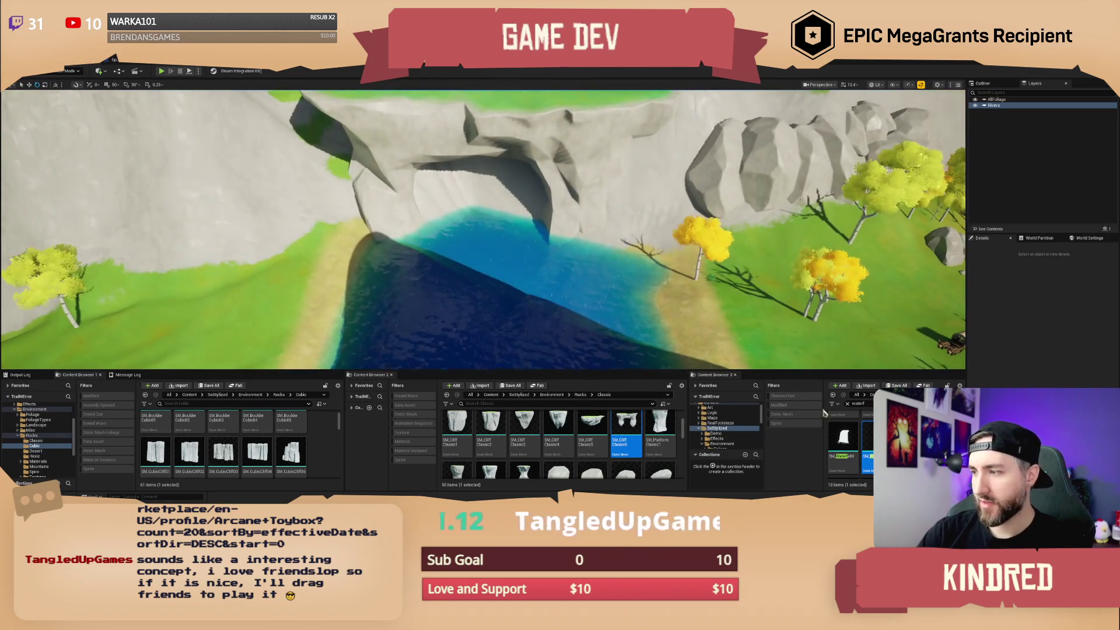
pyautogui.click(491, 254)
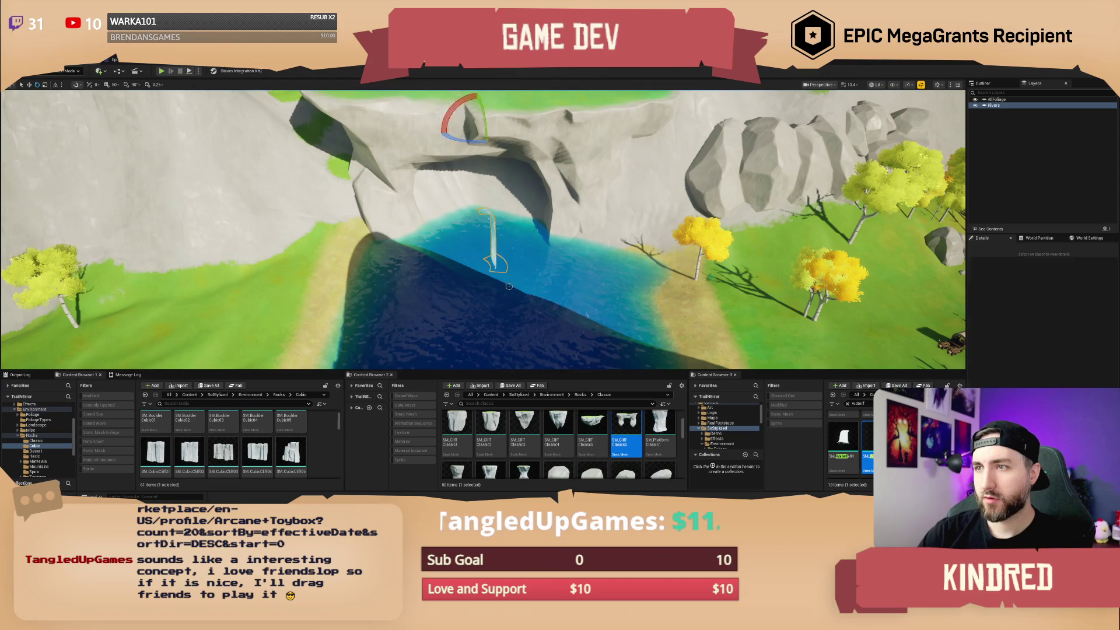
pyautogui.press('r')
pyautogui.moveTo(493, 260); pyautogui.dragTo(492, 233)
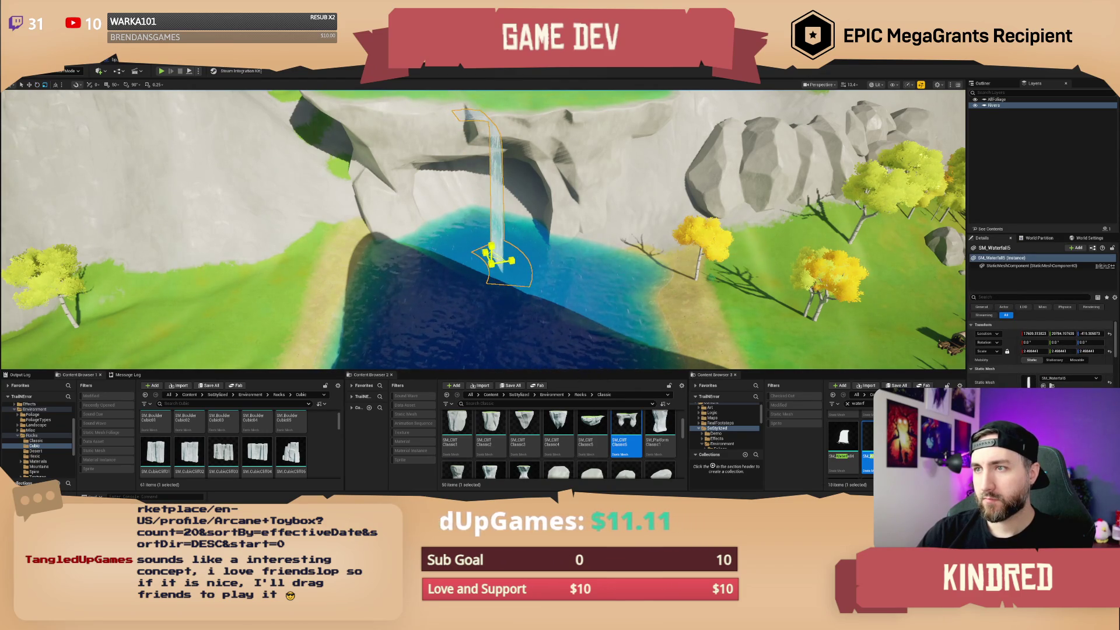
pyautogui.press('e')
pyautogui.moveTo(513, 277)
pyautogui.mouseDown()
pyautogui.moveTo(525, 268)
pyautogui.moveTo(513, 247)
pyautogui.moveTo(532, 269)
pyautogui.moveTo(426, 286)
pyautogui.moveTo(412, 301)
pyautogui.moveTo(412, 274)
pyautogui.moveTo(490, 263)
pyautogui.mouseUp()
# Move the selected waterfall beside the first under the arch and orbit to check both falls.
pyautogui.press('r')
pyautogui.press('w')
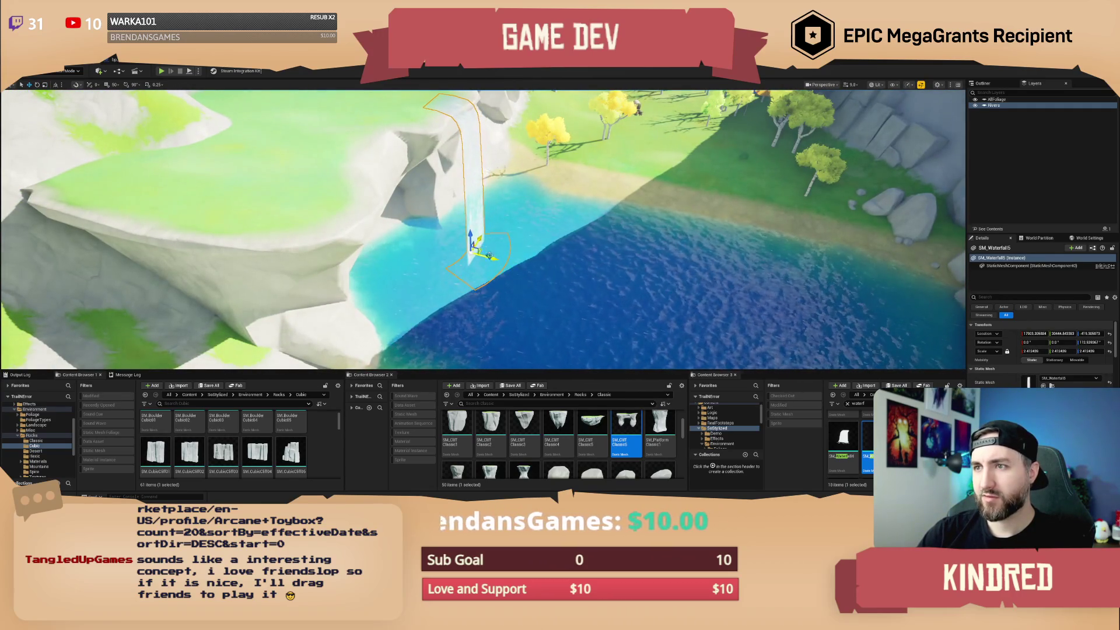
pyautogui.press('f')
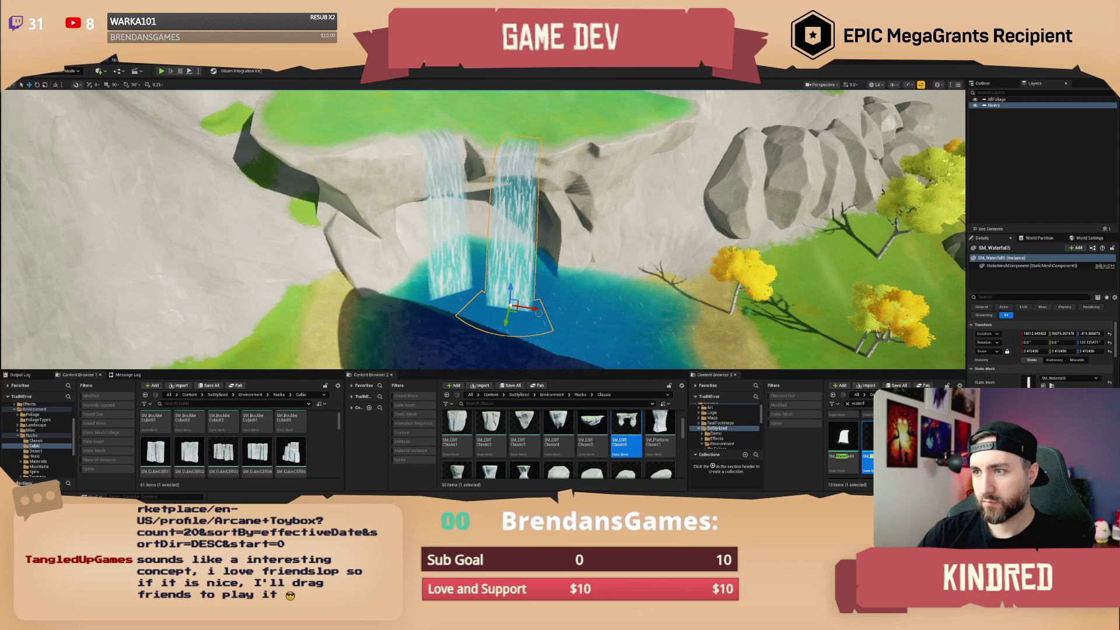
pyautogui.moveTo(539, 313)
pyautogui.mouseDown()
pyautogui.moveTo(571, 293)
pyautogui.moveTo(519, 244)
pyautogui.moveTo(530, 246)
pyautogui.mouseUp()
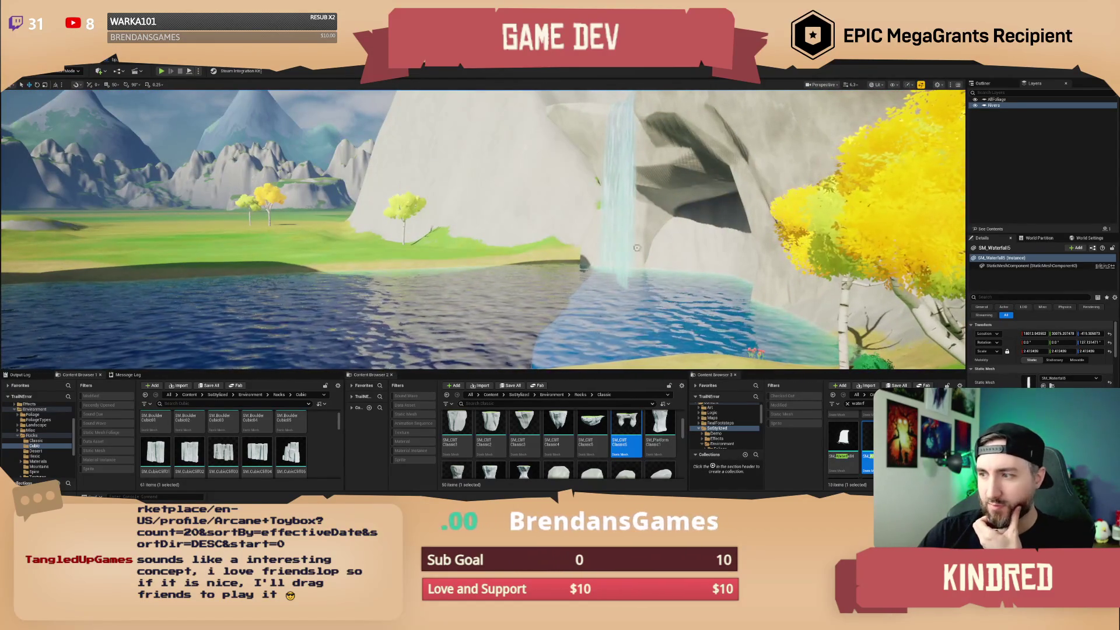
# Place SM_WaterfallSplit on the river, turned about 95° beneath the arch, then deselect it.
pyautogui.scroll(-2, 846, 443)
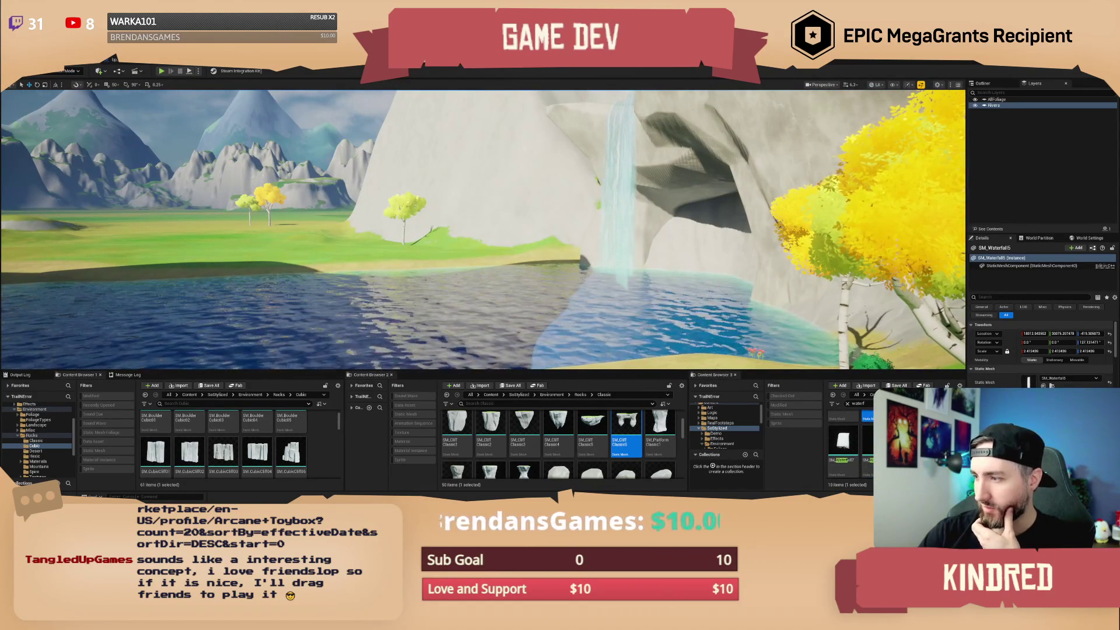
pyautogui.scroll(-3, 845, 443)
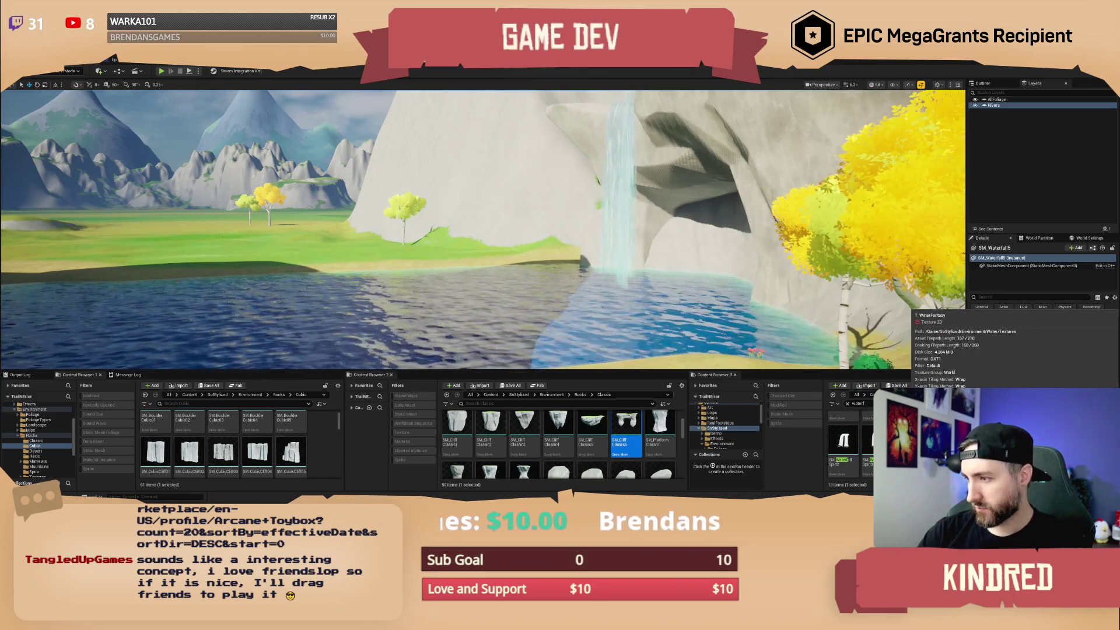
pyautogui.scroll(1, 846, 443)
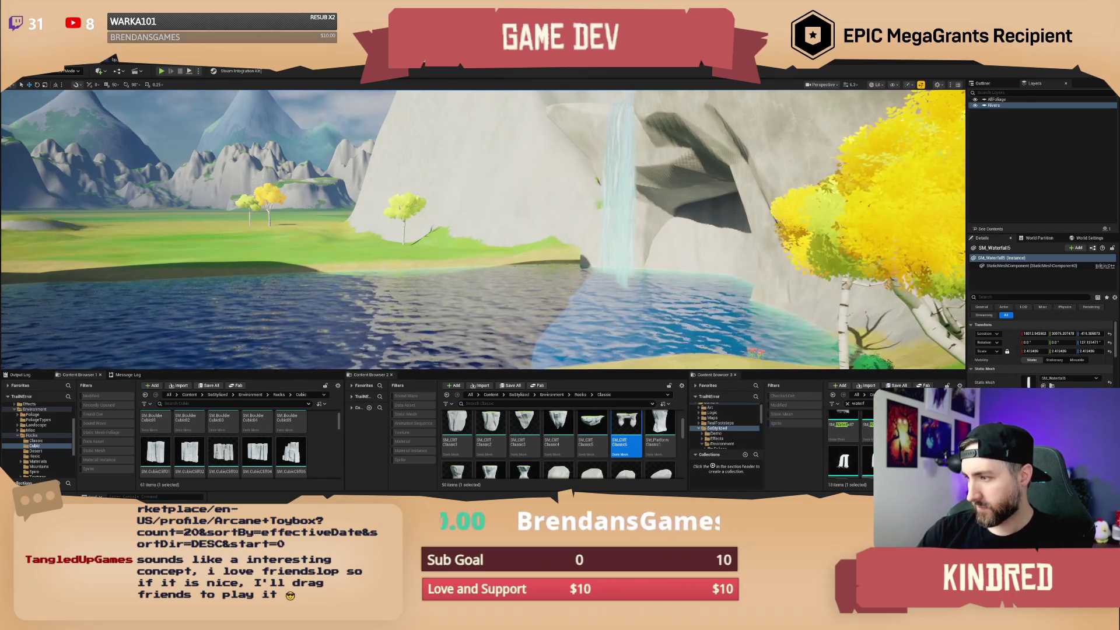
pyautogui.moveTo(845, 458); pyautogui.dragTo(485, 347)
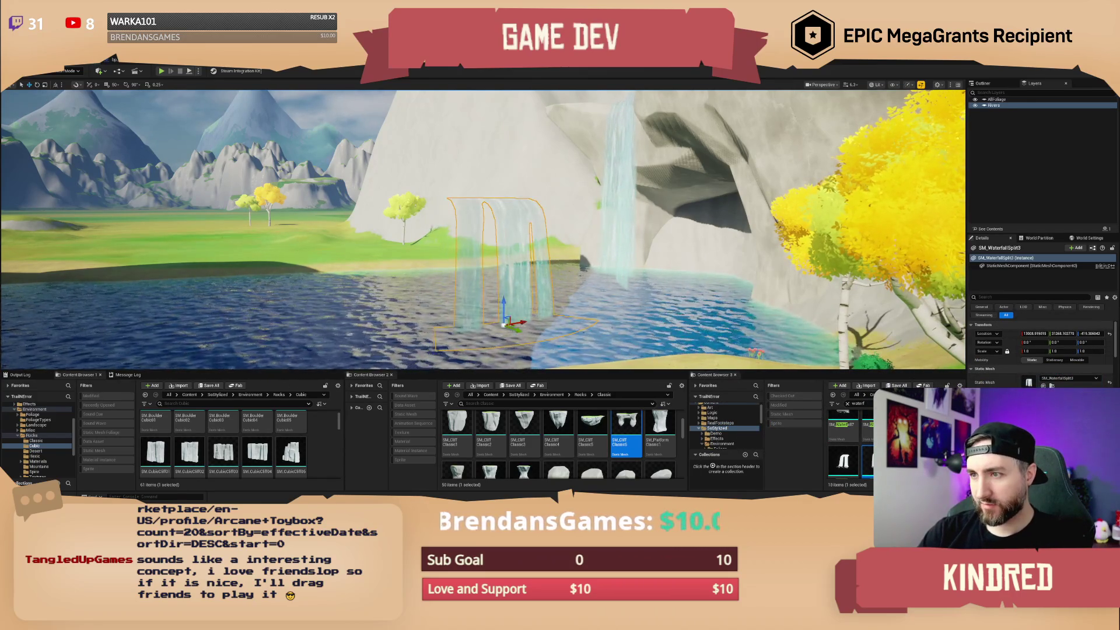
pyautogui.scroll(3, 483, 228)
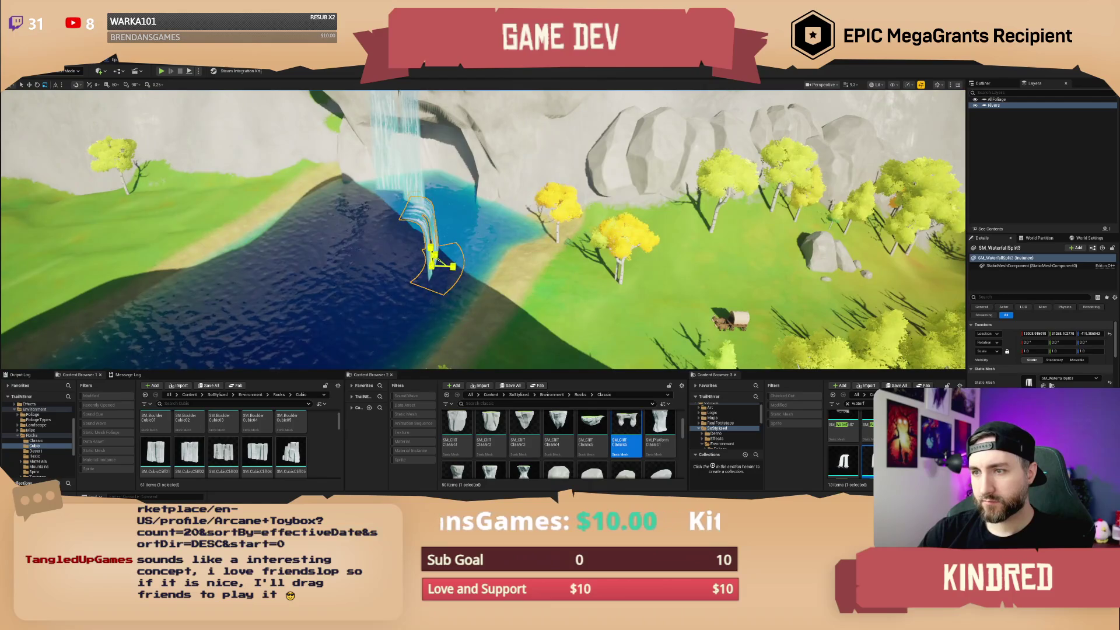
pyautogui.moveTo(442, 281)
pyautogui.mouseDown()
pyautogui.moveTo(468, 270)
pyautogui.moveTo(439, 268)
pyautogui.moveTo(450, 263)
pyautogui.mouseUp()
pyautogui.press('f')
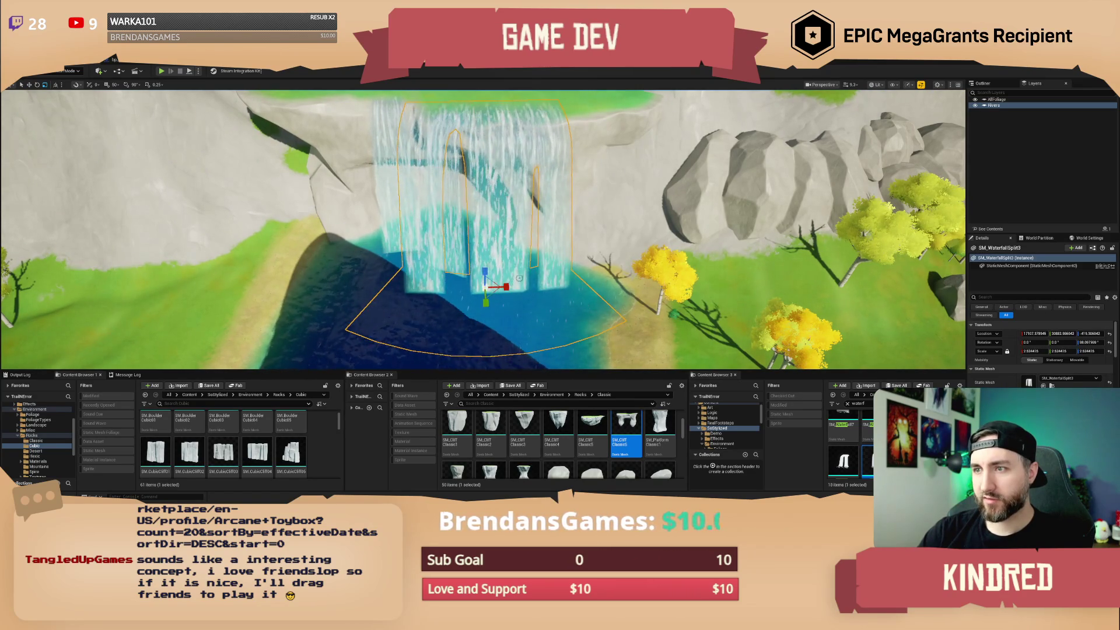
pyautogui.press('Escape')
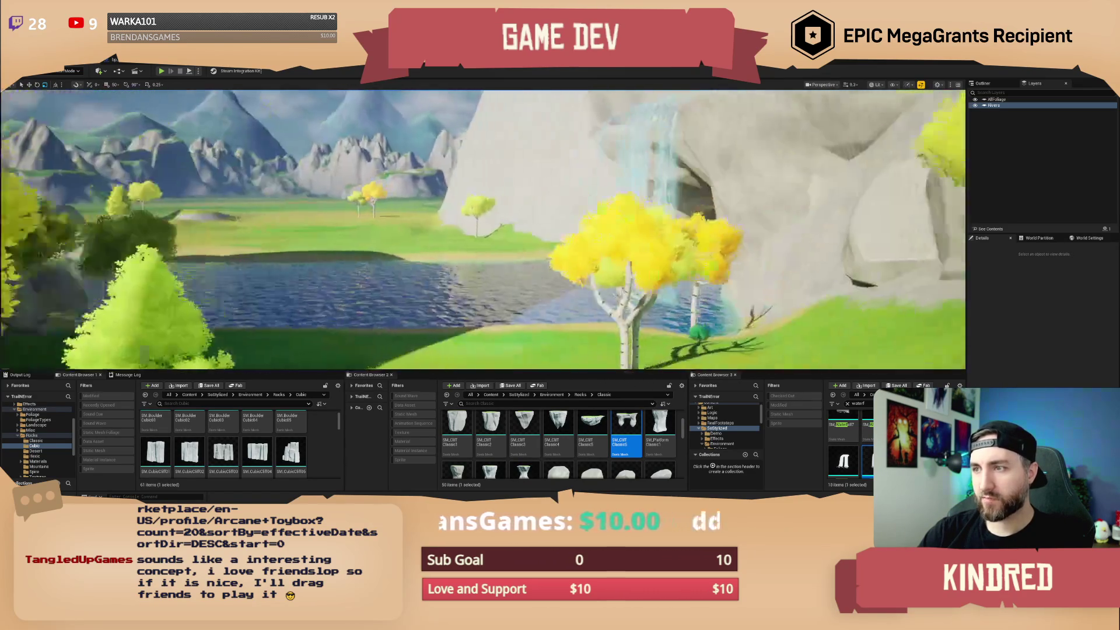
pyautogui.scroll(3, 601, 272)
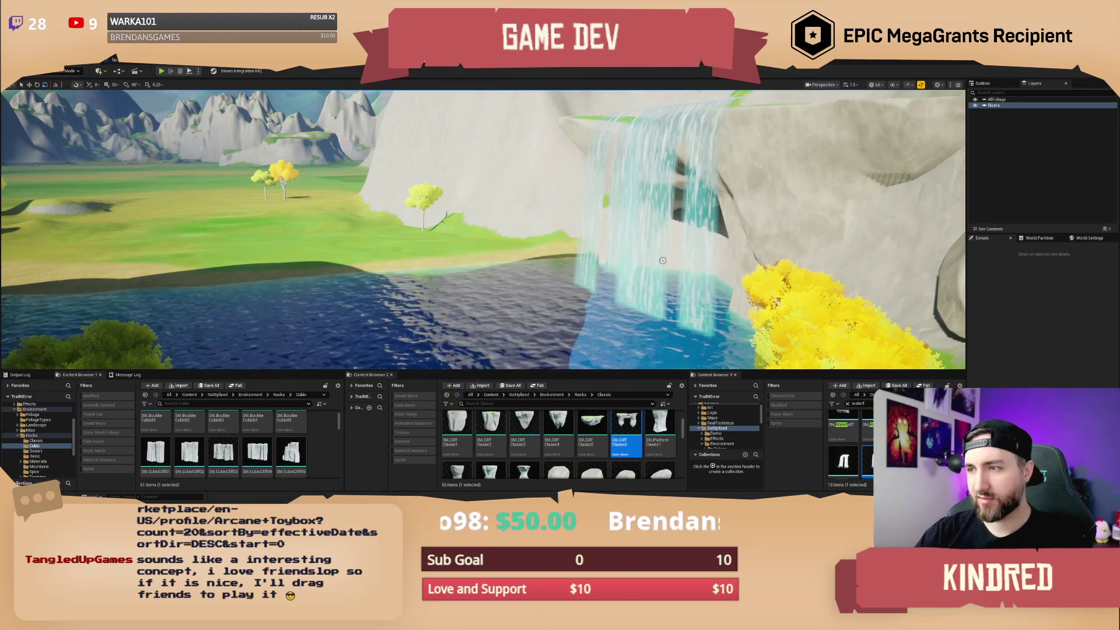
pyautogui.scroll(-2, 663, 260)
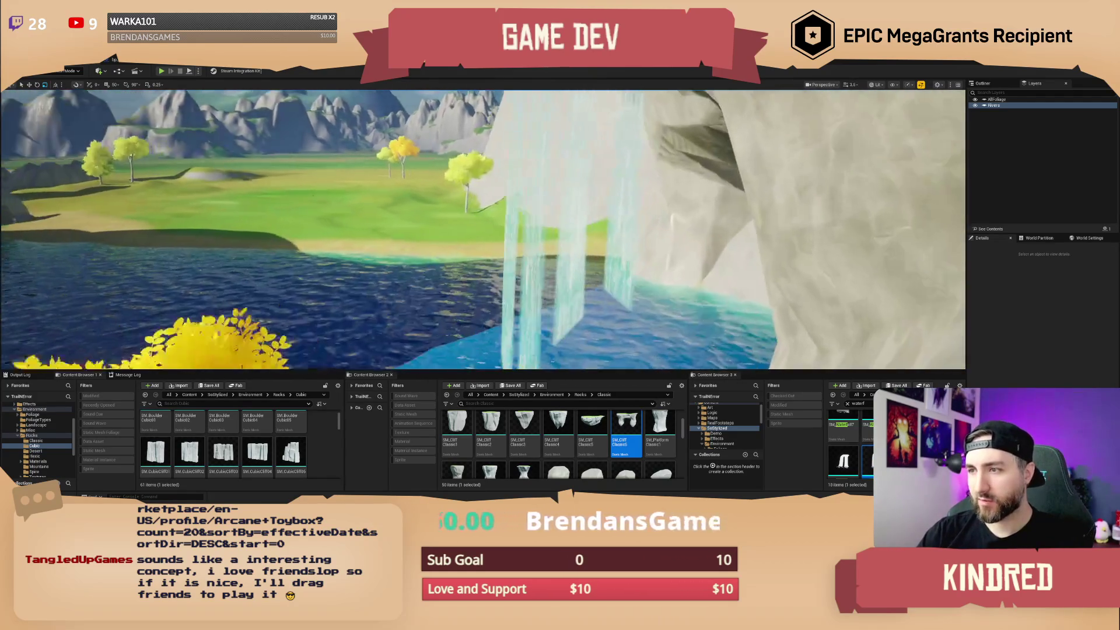
pyautogui.press('w')
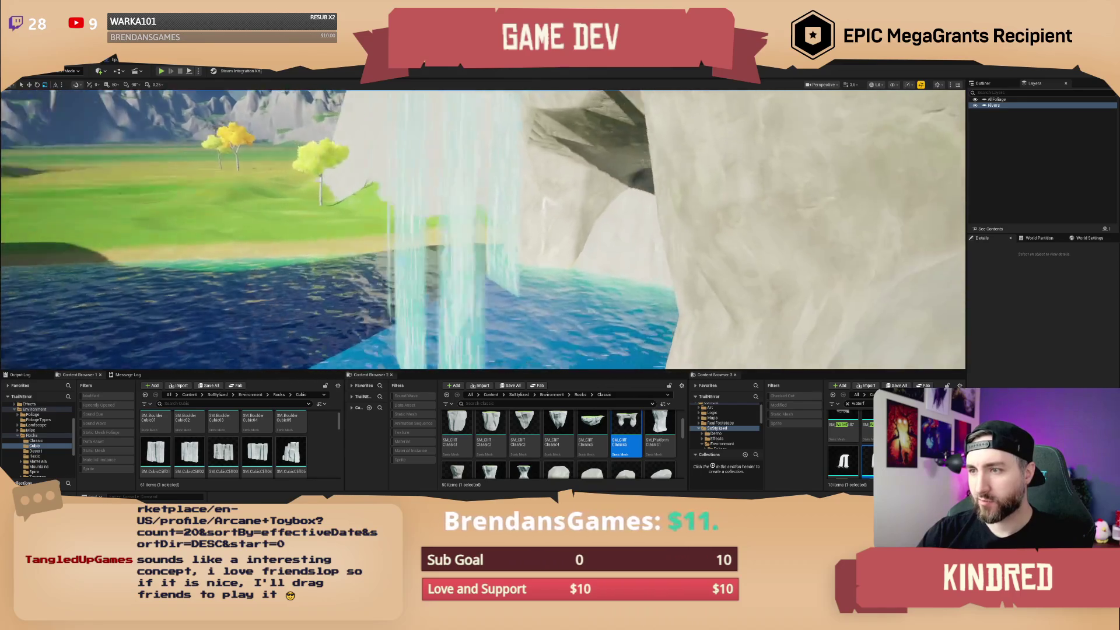
pyautogui.scroll(1, 483, 230)
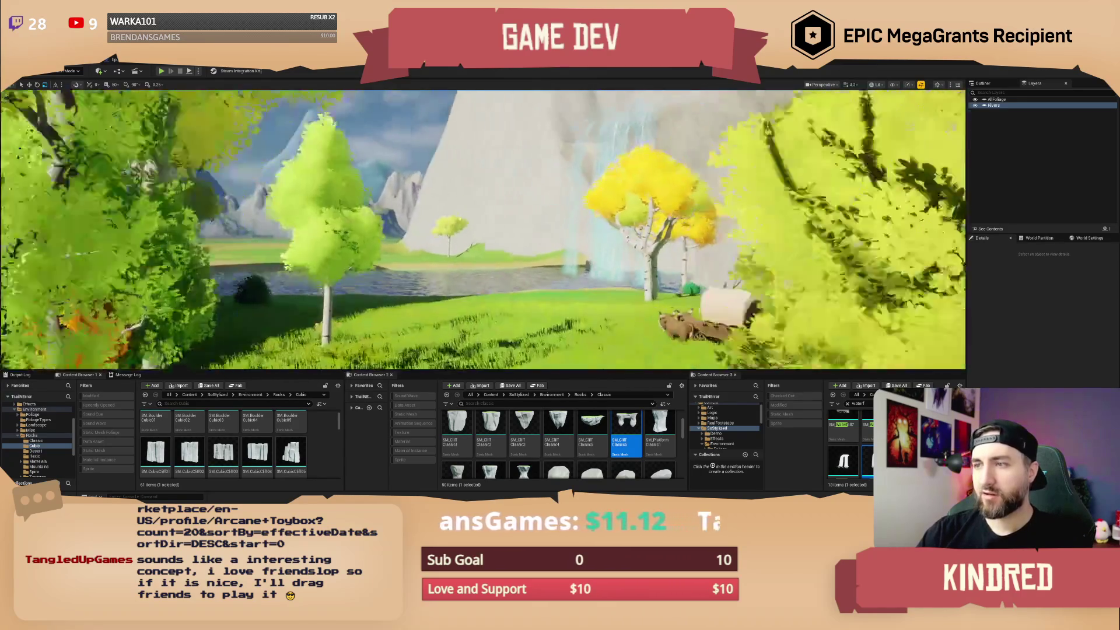
pyautogui.press('w')
pyautogui.scroll(1, 483, 230)
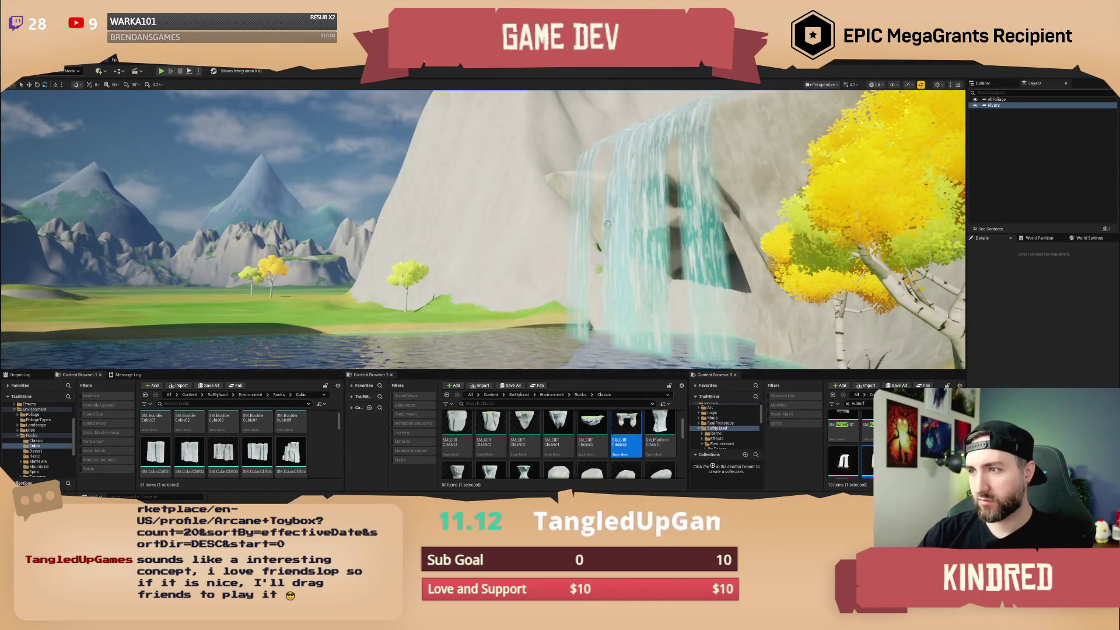
pyautogui.moveTo(607, 223); pyautogui.dragTo(584, 219)
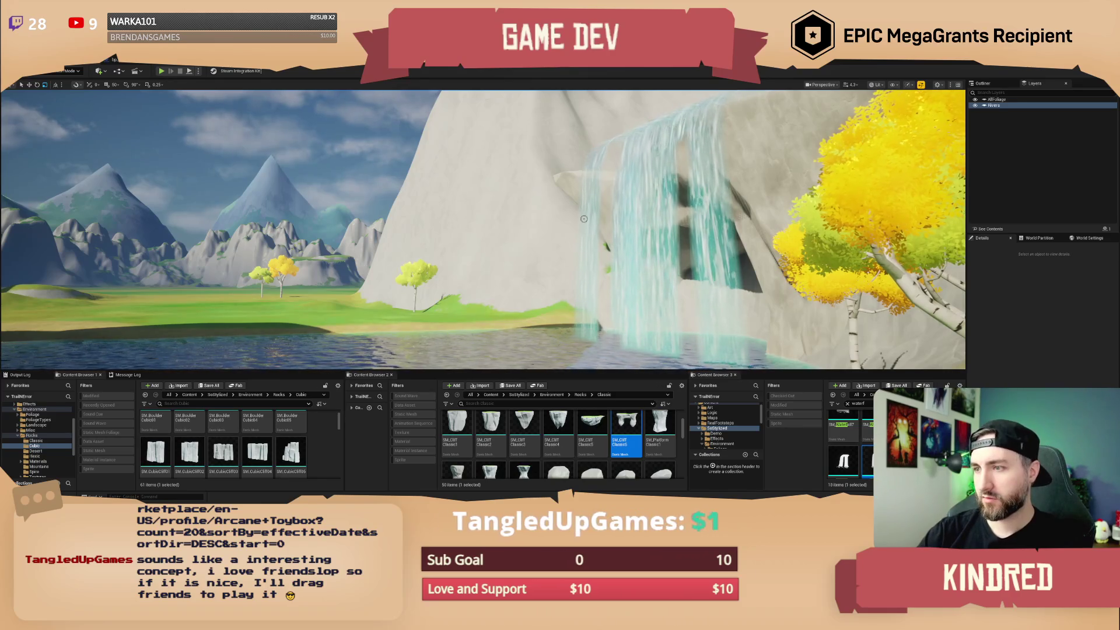
pyautogui.click(584, 219)
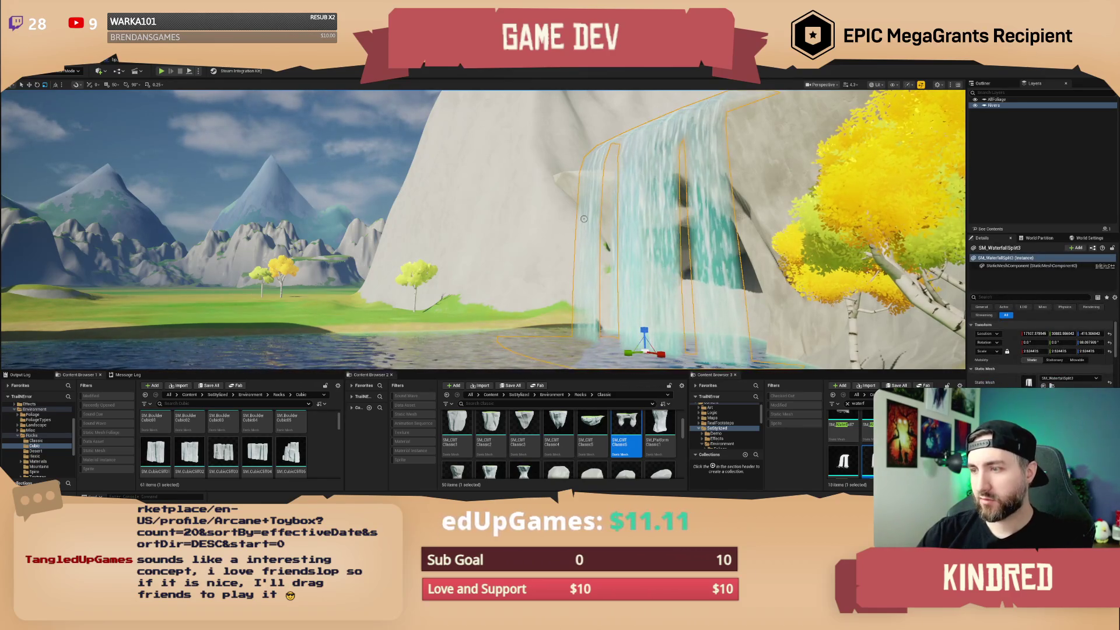
pyautogui.press('Escape')
pyautogui.scroll(2, 583, 218)
pyautogui.press('w')
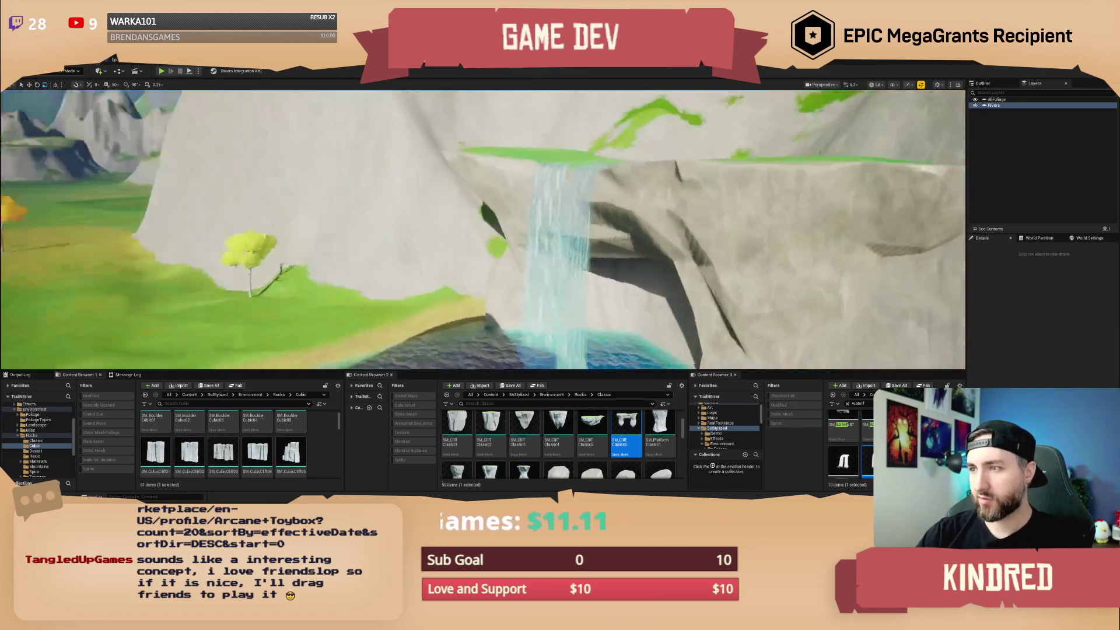
pyautogui.press('s')
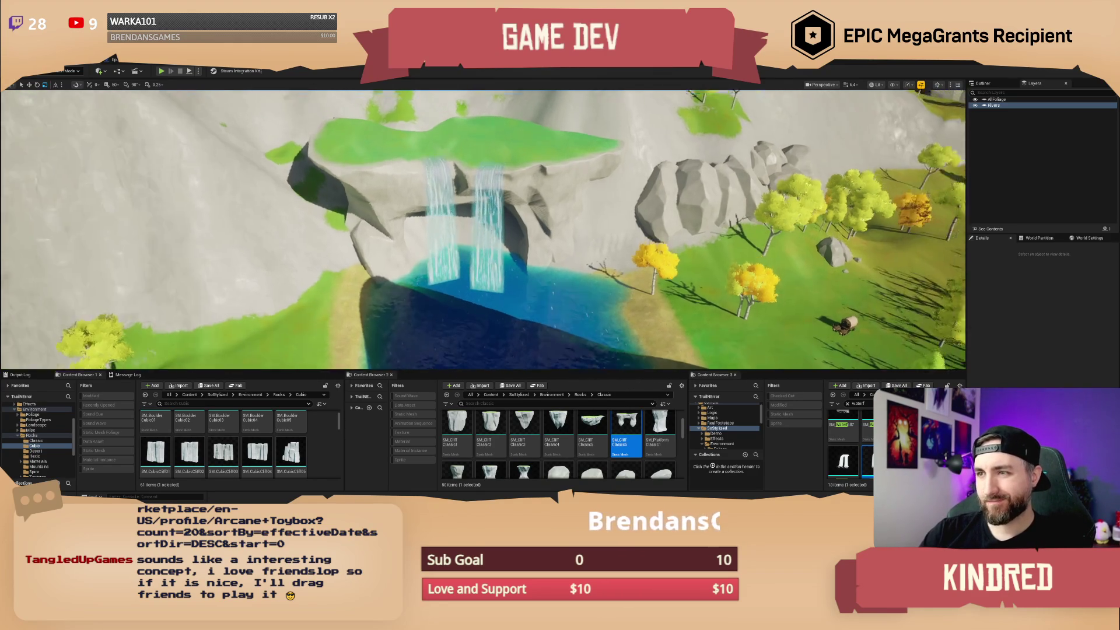
# Rotate the SM_CliffClassic45 arch to a yaw of about -139 and orbit to inspect it.
pyautogui.click(503, 221)
pyautogui.press('e')
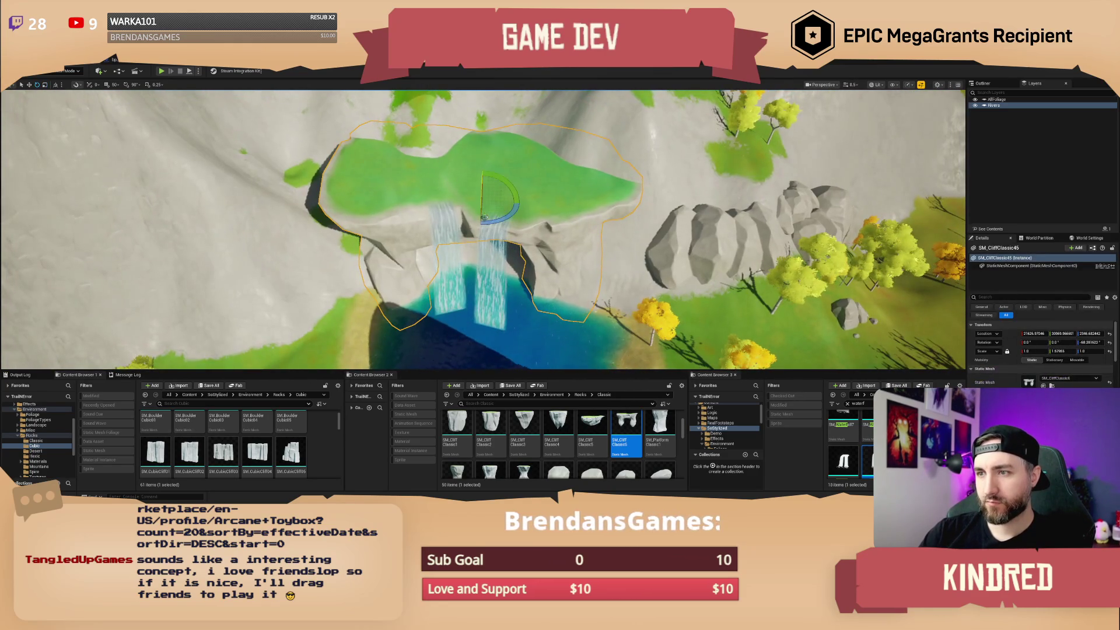
pyautogui.moveTo(446, 203); pyautogui.dragTo(509, 220)
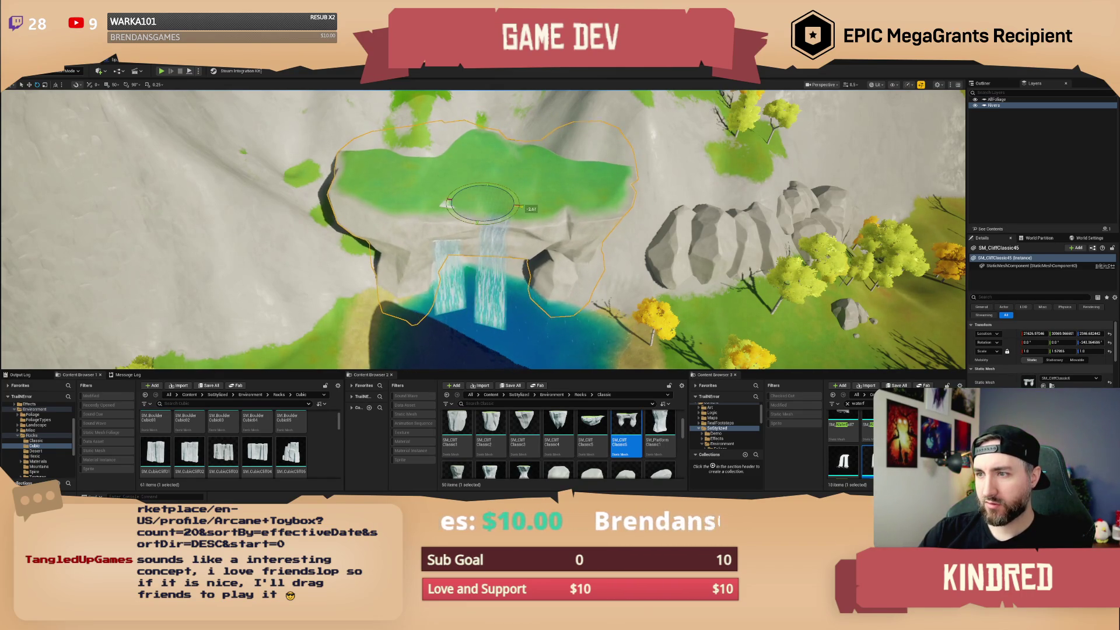
pyautogui.moveTo(545, 227); pyautogui.dragTo(438, 238)
pyautogui.moveTo(579, 284); pyautogui.dragTo(572, 285)
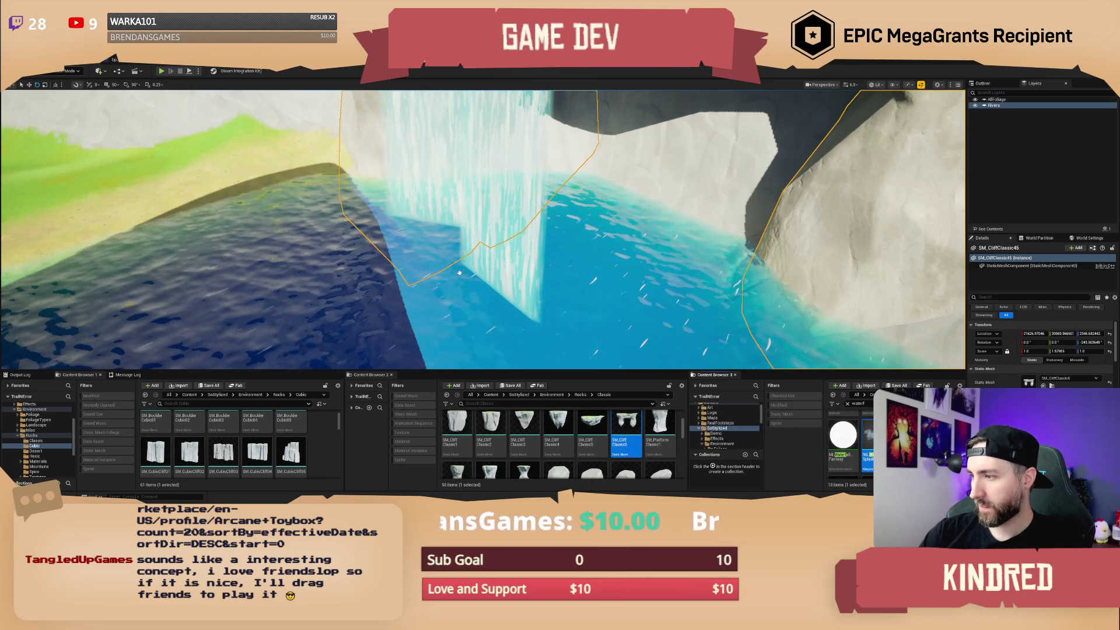
# Set NS_WaterfallSplash at the waterfall's base with a Z rotation of about -149.7.
pyautogui.click(492, 308)
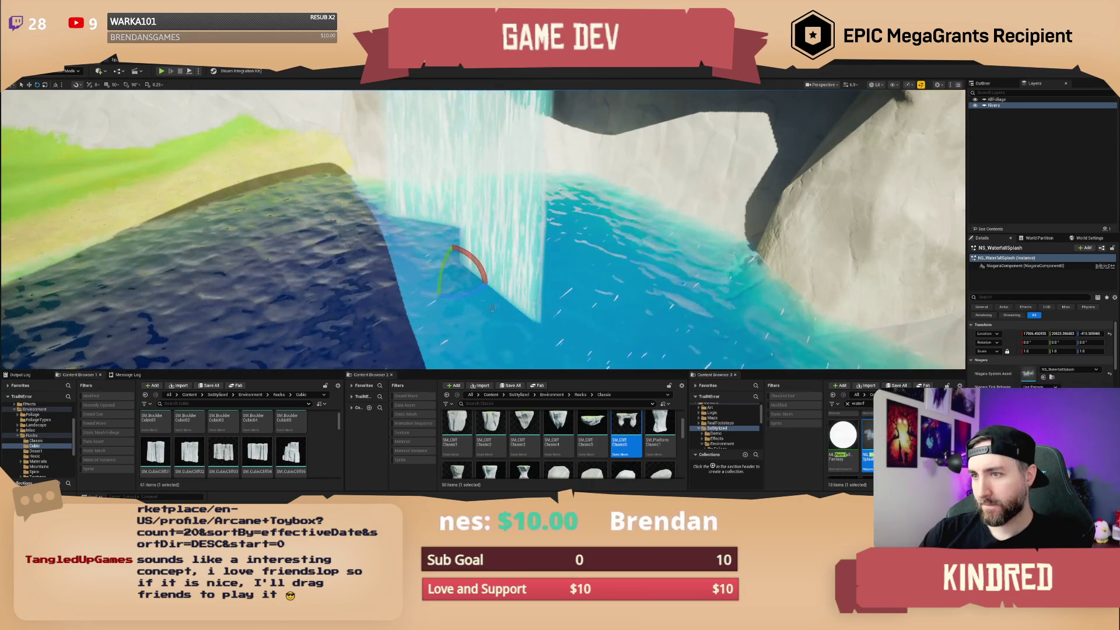
pyautogui.press('w')
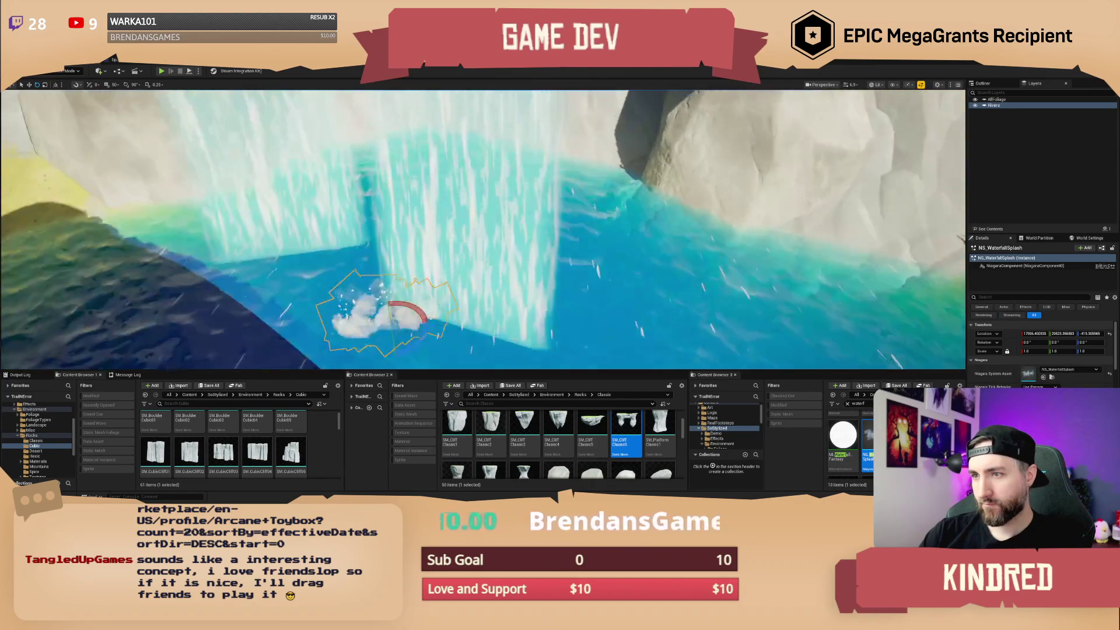
pyautogui.press('w')
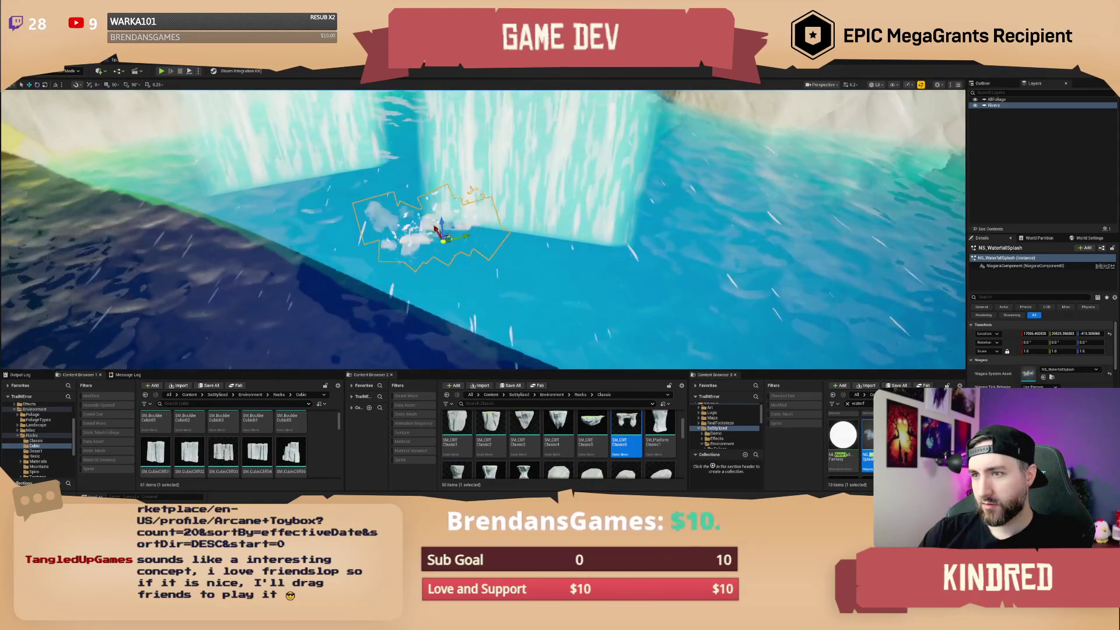
pyautogui.press('e')
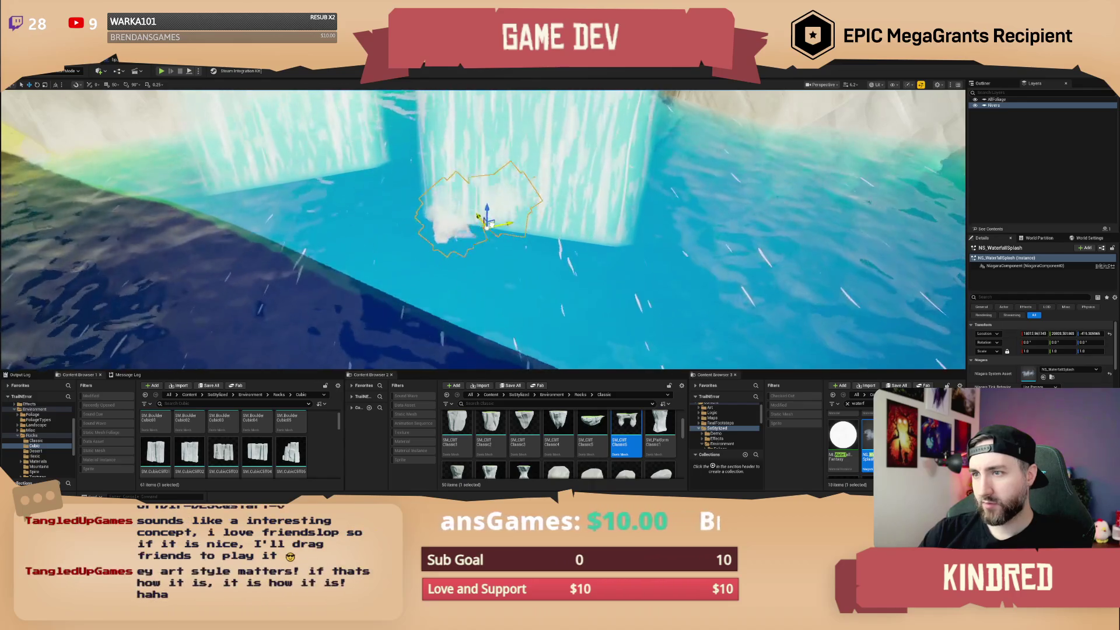
pyautogui.moveTo(473, 243); pyautogui.dragTo(513, 268)
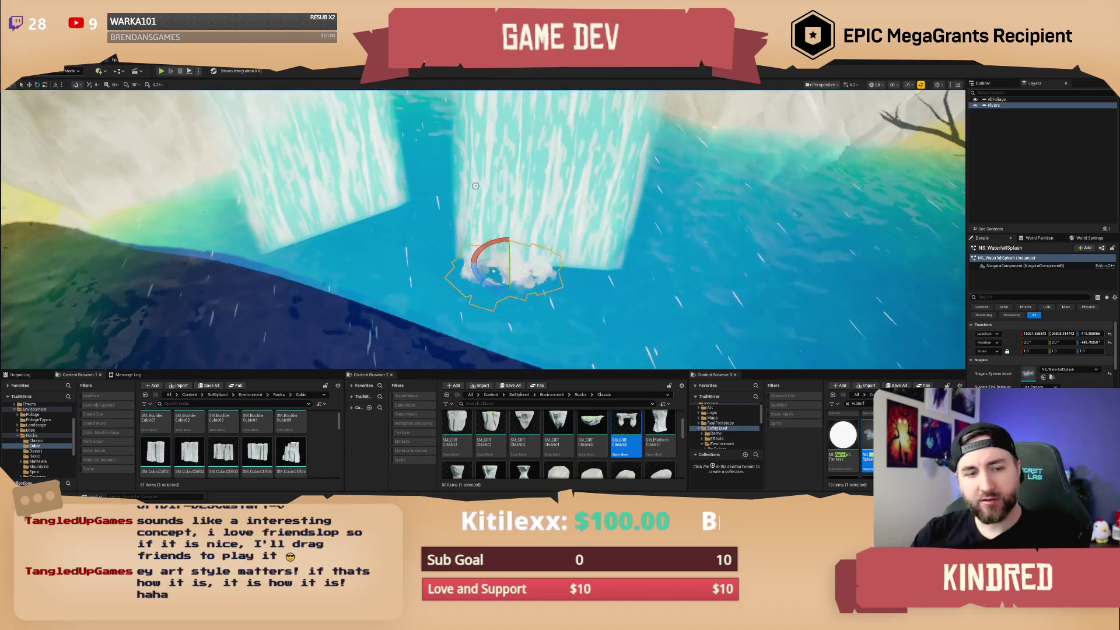
pyautogui.scroll(-5, 653, 215)
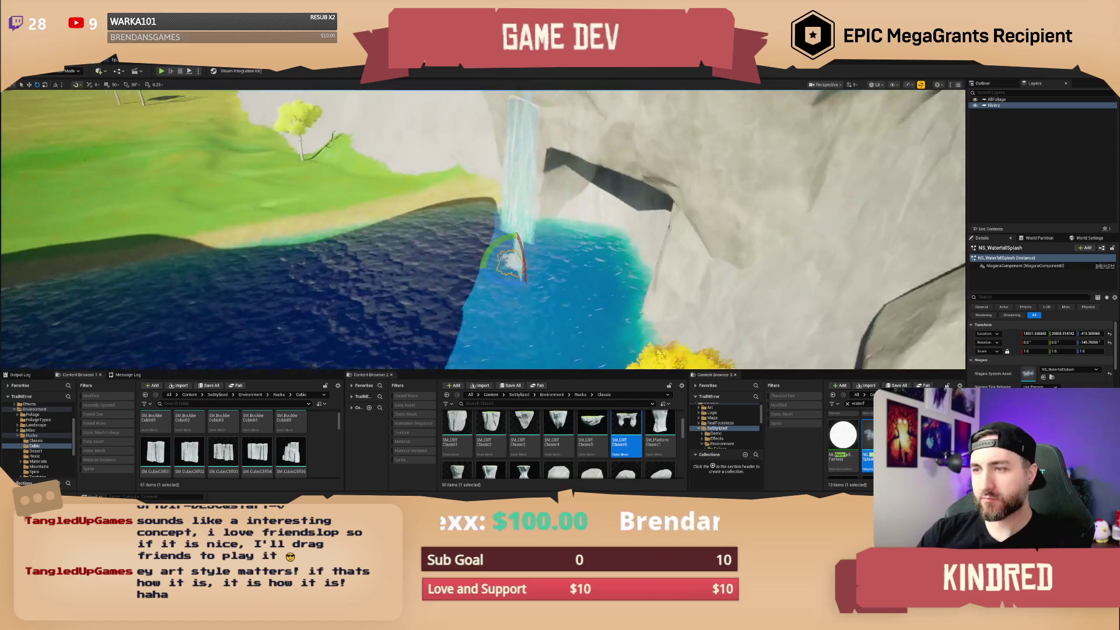
# Delete both waterfall meshes, SM_Waterfall5 and the left waterfall, from under the arch.
pyautogui.moveTo(652, 215)
pyautogui.mouseDown()
pyautogui.moveTo(723, 353)
pyautogui.moveTo(705, 333)
pyautogui.moveTo(694, 274)
pyautogui.moveTo(636, 289)
pyautogui.moveTo(639, 268)
pyautogui.moveTo(563, 273)
pyautogui.moveTo(589, 272)
pyautogui.moveTo(607, 245)
pyautogui.moveTo(538, 272)
pyautogui.mouseUp()
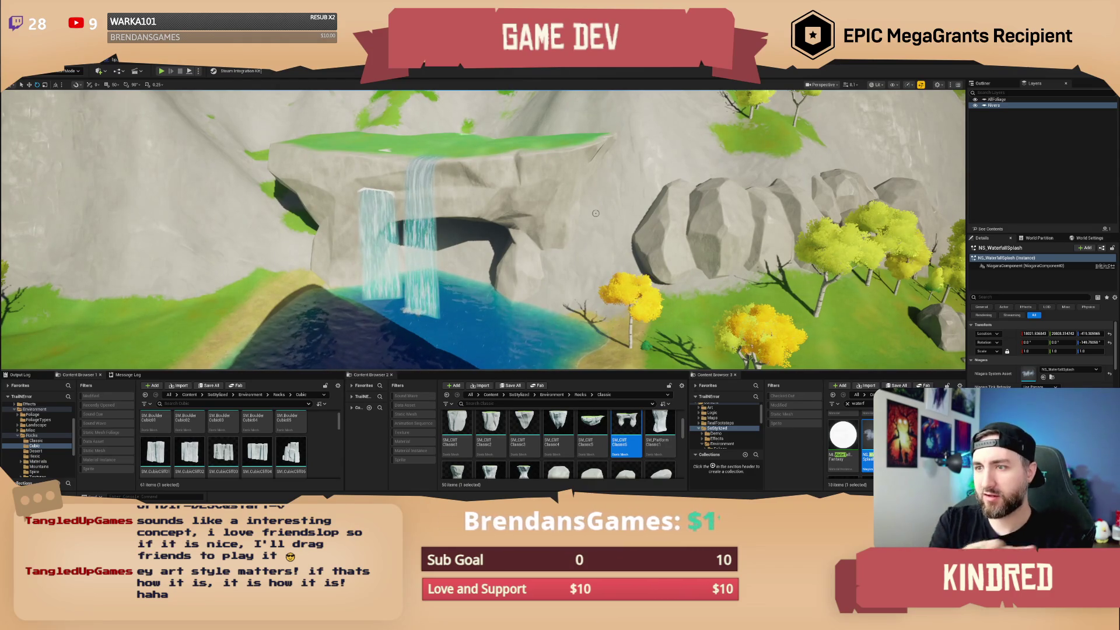
pyautogui.moveTo(603, 216); pyautogui.dragTo(581, 187)
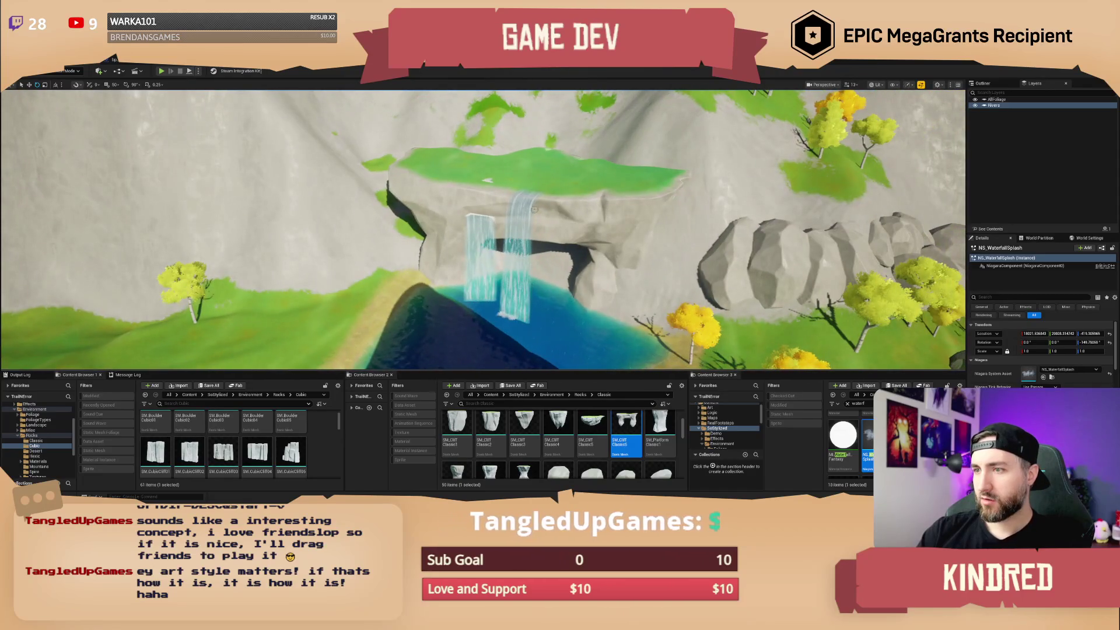
pyautogui.click(502, 217)
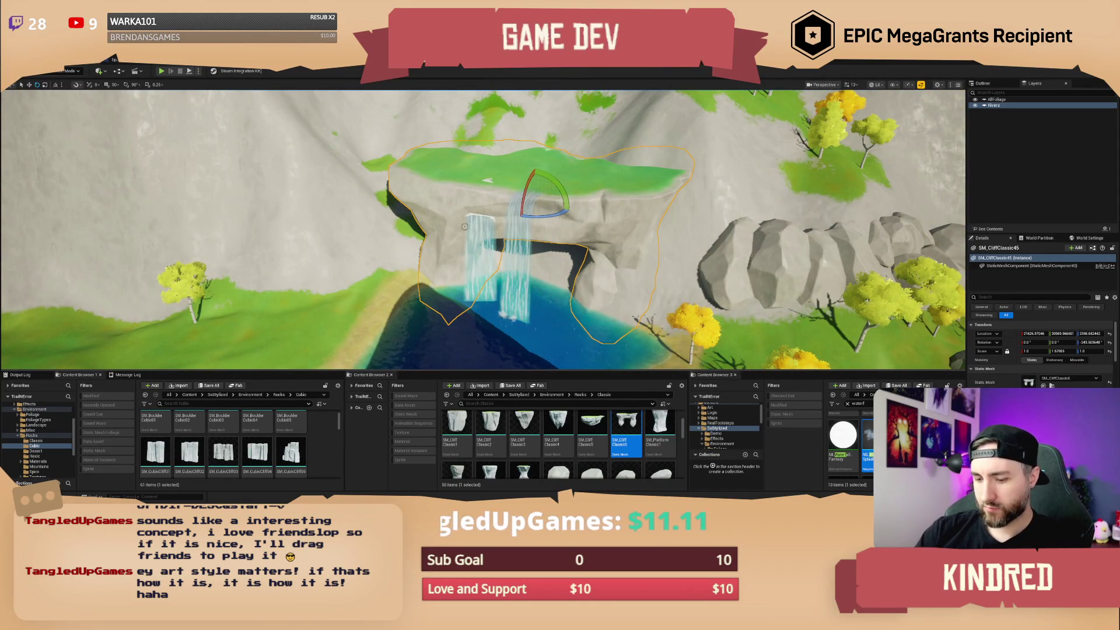
pyautogui.click(513, 246)
pyautogui.keyDown('ctrl'); pyautogui.click(481, 240); pyautogui.keyUp('ctrl')
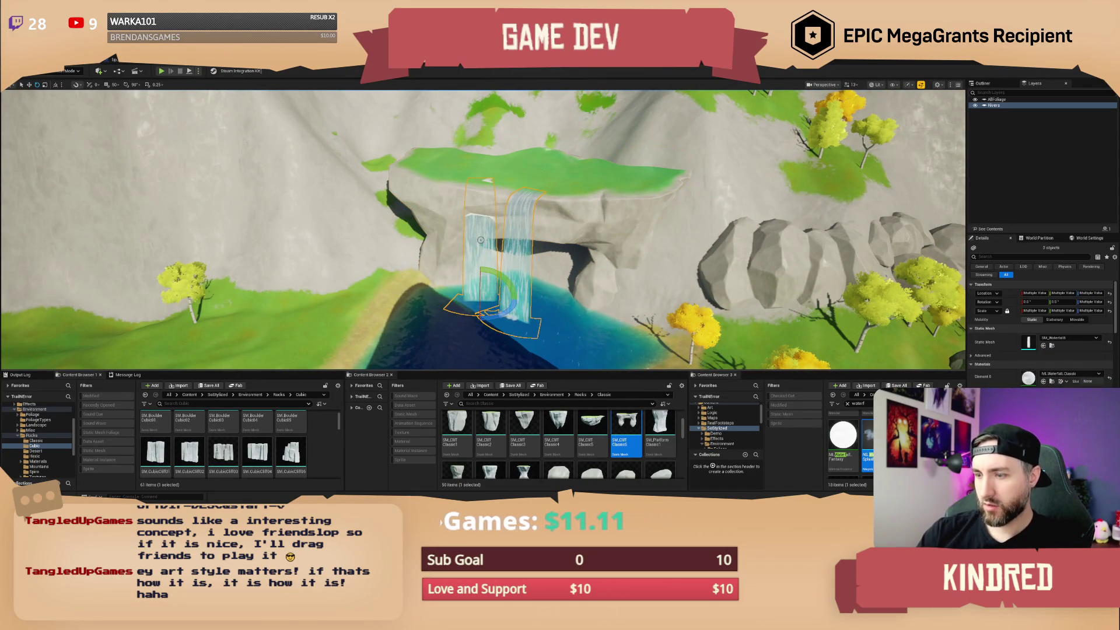
pyautogui.press('Delete')
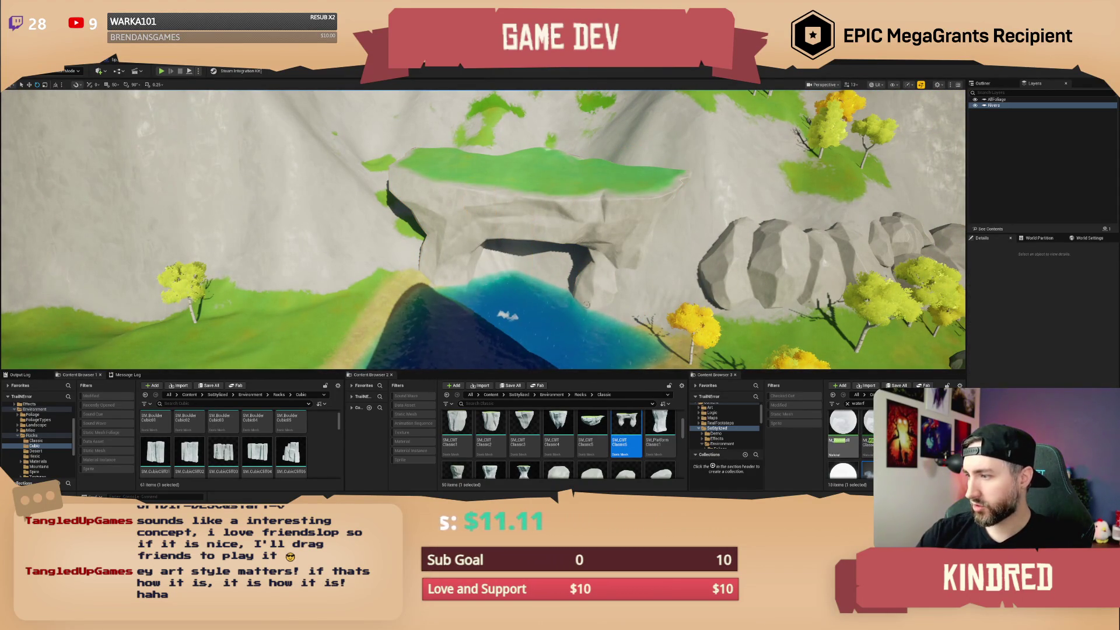
# Select the cliff arch and frame it from a level view.
pyautogui.scroll(5, 481, 240)
pyautogui.click(558, 140)
pyautogui.press('f')
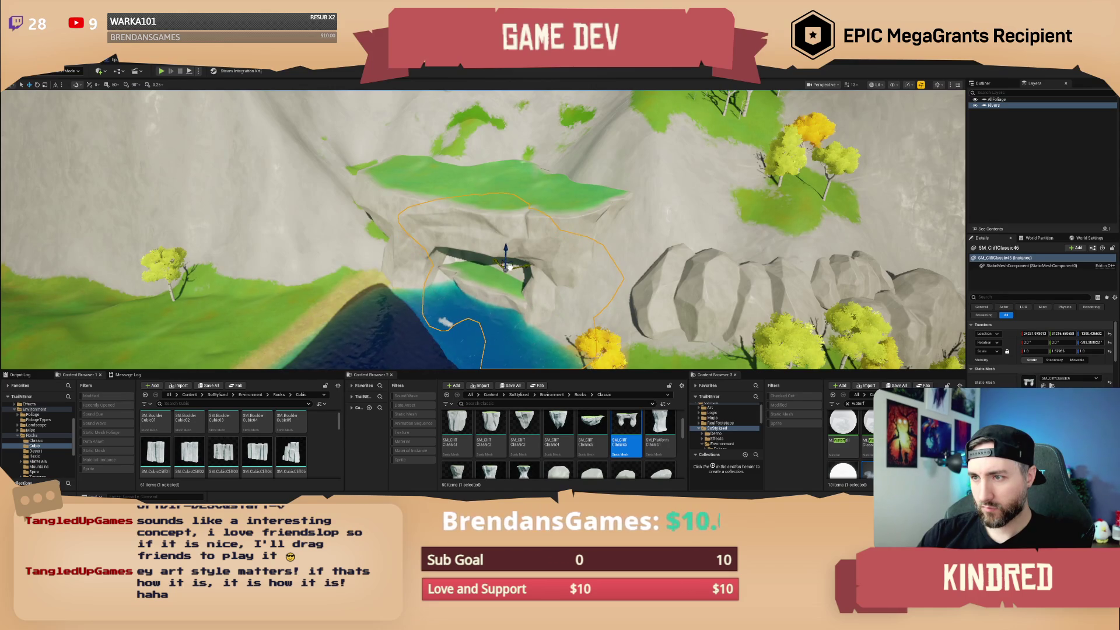
pyautogui.press('w')
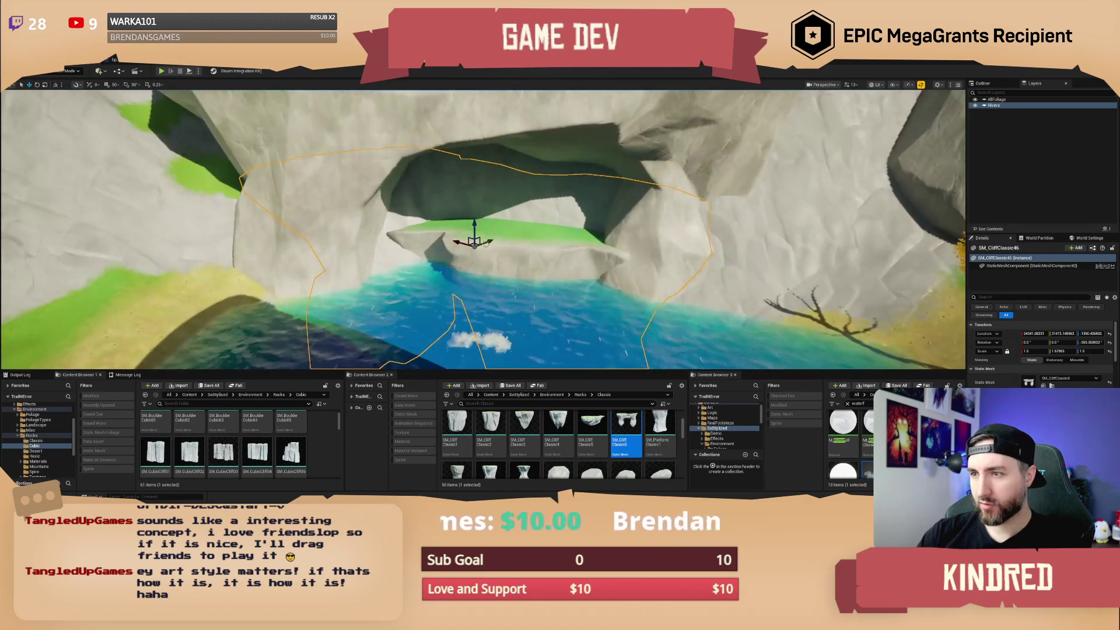
# Place a rotated copy of NS_WaterfallSplash upstream beneath the arch.
pyautogui.click(484, 339)
pyautogui.press('f')
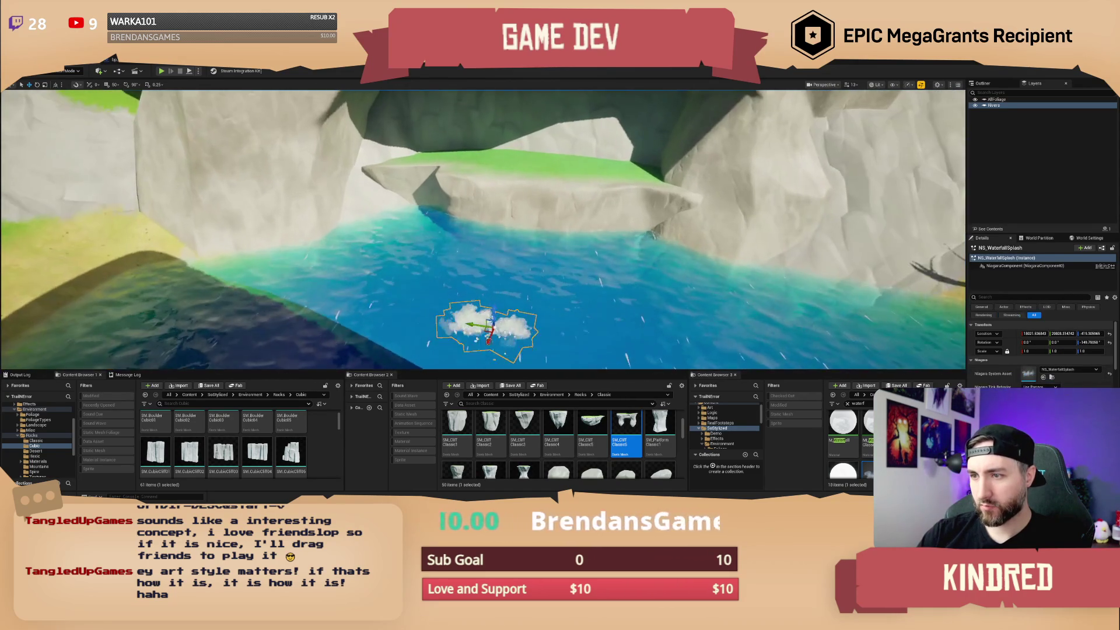
pyautogui.moveTo(493, 302)
pyautogui.mouseDown()
pyautogui.moveTo(490, 258)
pyautogui.moveTo(513, 241)
pyautogui.moveTo(551, 240)
pyautogui.mouseUp()
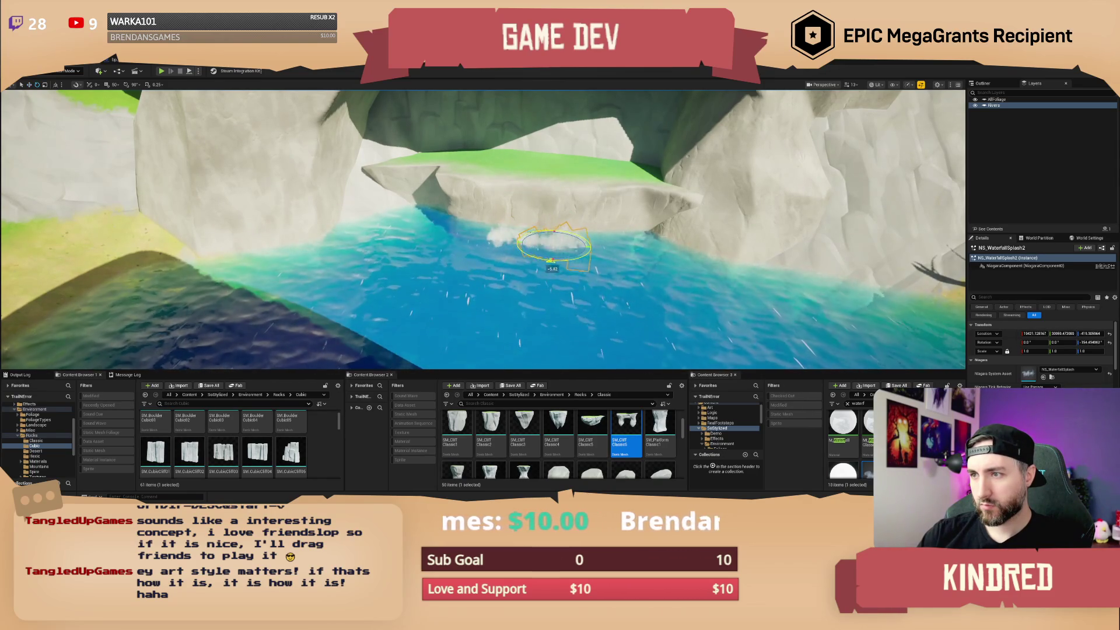
pyautogui.moveTo(584, 257); pyautogui.dragTo(586, 239)
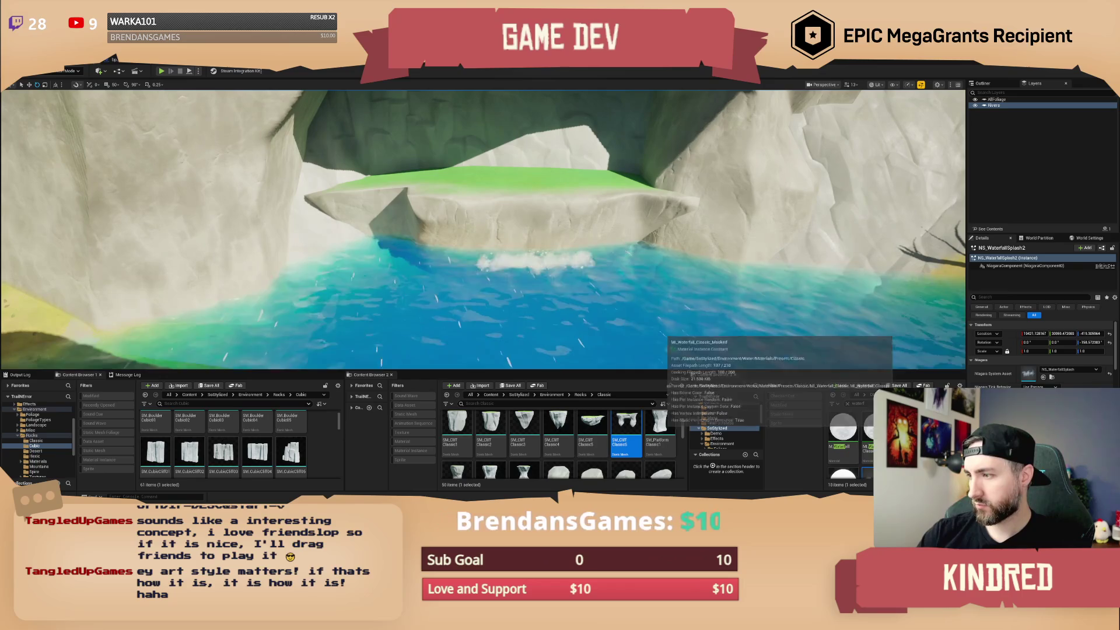
# Scale up the new SM_Waterfall2 under the arch and nudge it into position.
pyautogui.scroll(-3, 851, 443)
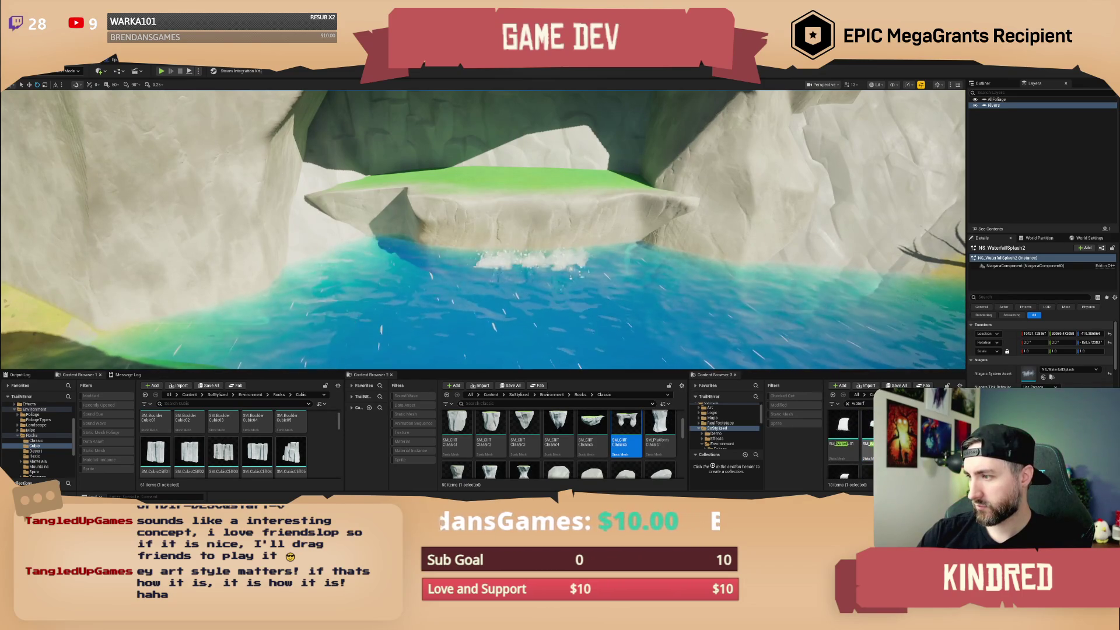
pyautogui.click(538, 272)
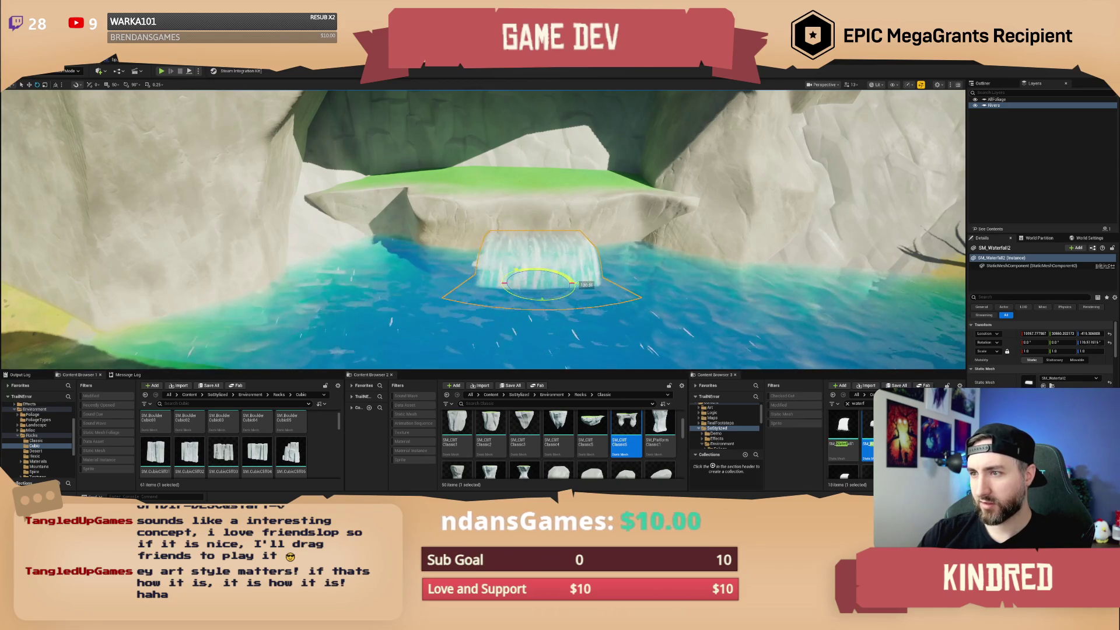
pyautogui.moveTo(539, 283); pyautogui.dragTo(543, 279)
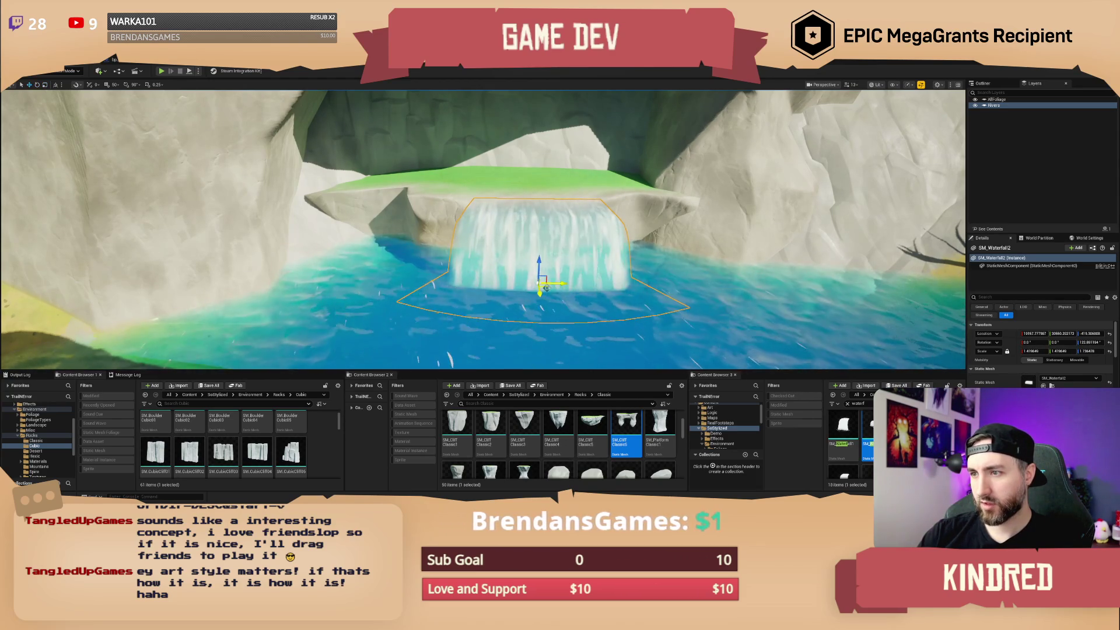
pyautogui.moveTo(546, 287); pyautogui.dragTo(545, 287)
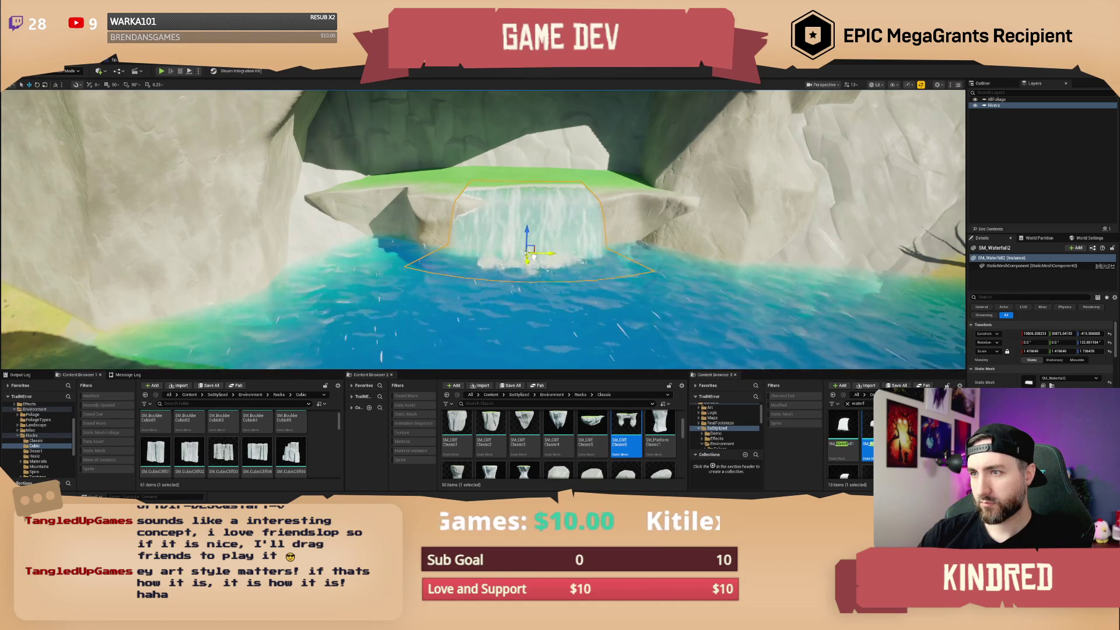
pyautogui.moveTo(533, 256); pyautogui.dragTo(534, 257)
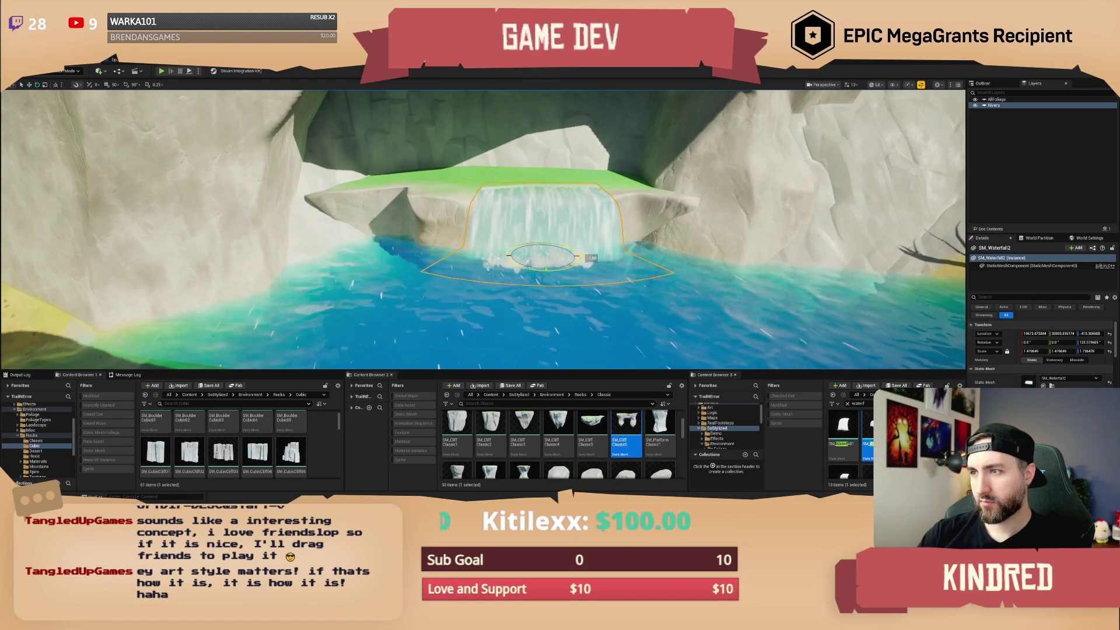
pyautogui.scroll(-2, 533, 257)
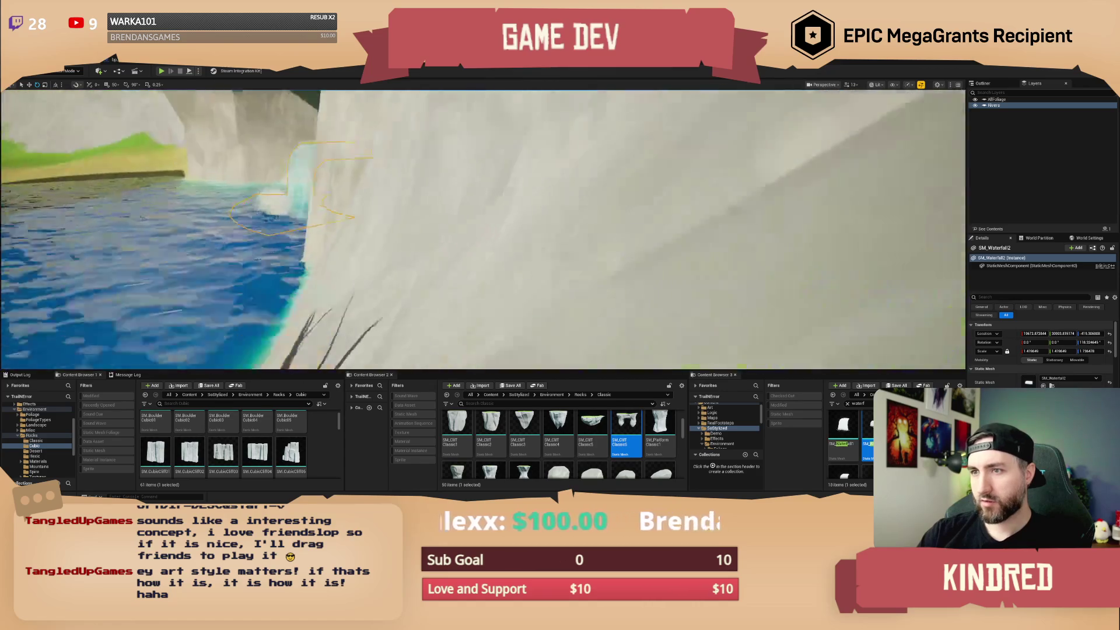
# Turn SM_Waterfall2 slightly around its vertical axis.
pyautogui.scroll(-2, 483, 229)
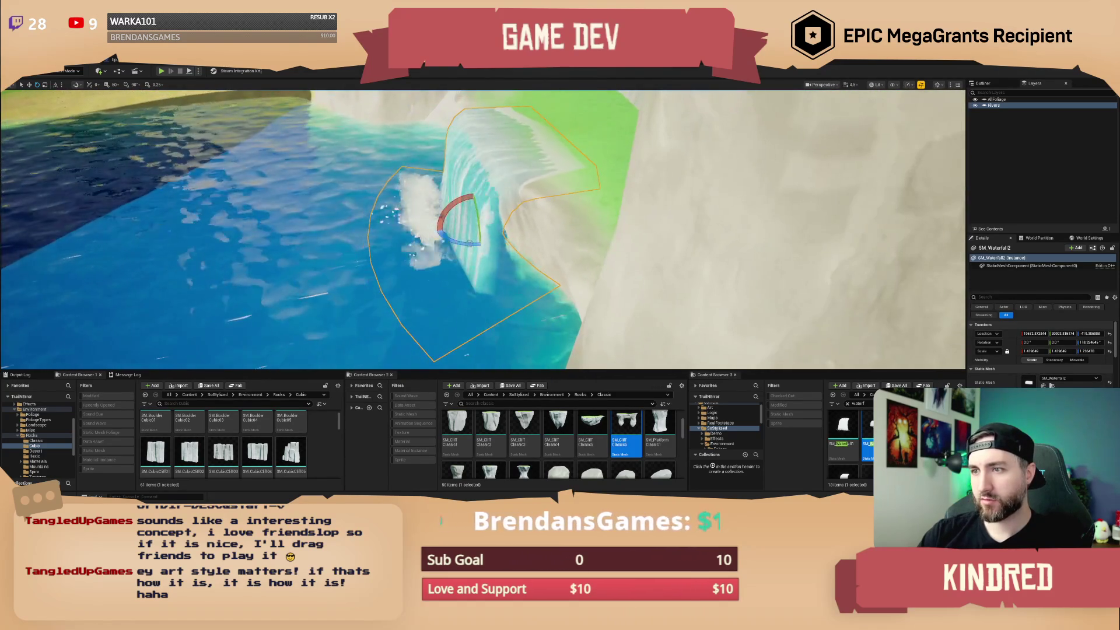
pyautogui.moveTo(482, 245); pyautogui.dragTo(457, 236)
pyautogui.press('w')
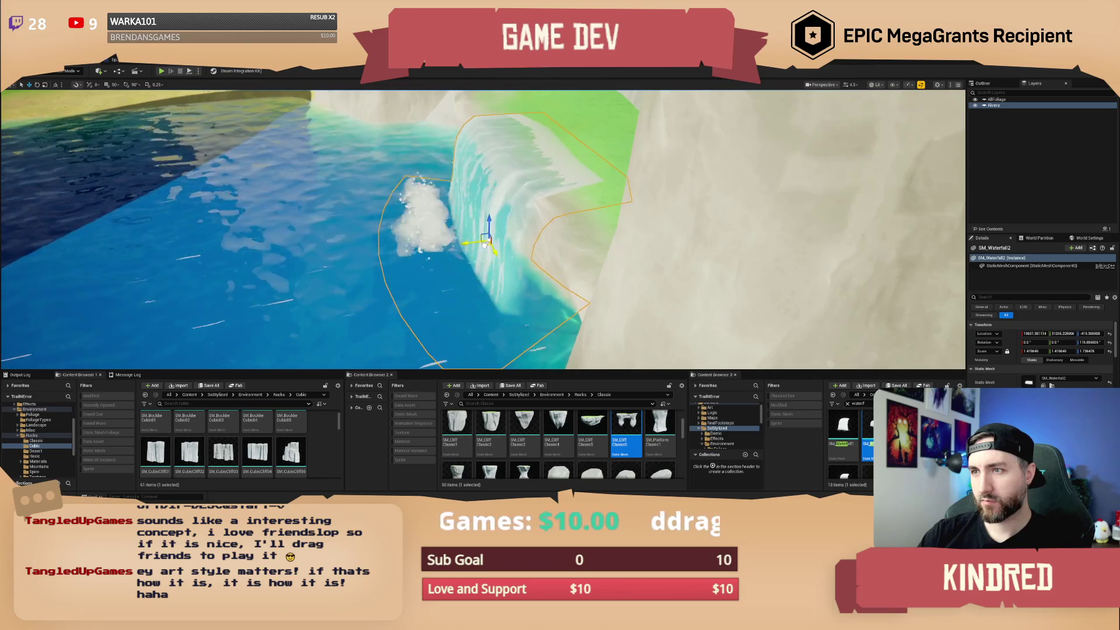
# Select both NS_WaterfallSplash effects and frame them for moving along the falls' base.
pyautogui.click(429, 219)
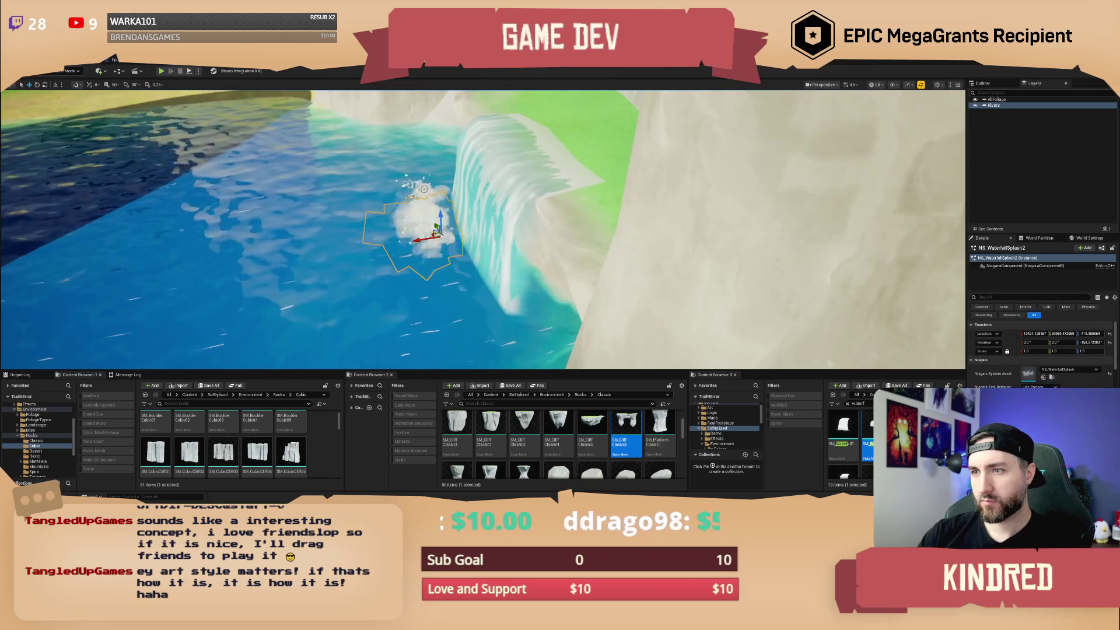
pyautogui.keyDown('ctrl'); pyautogui.click(424, 189); pyautogui.keyUp('ctrl')
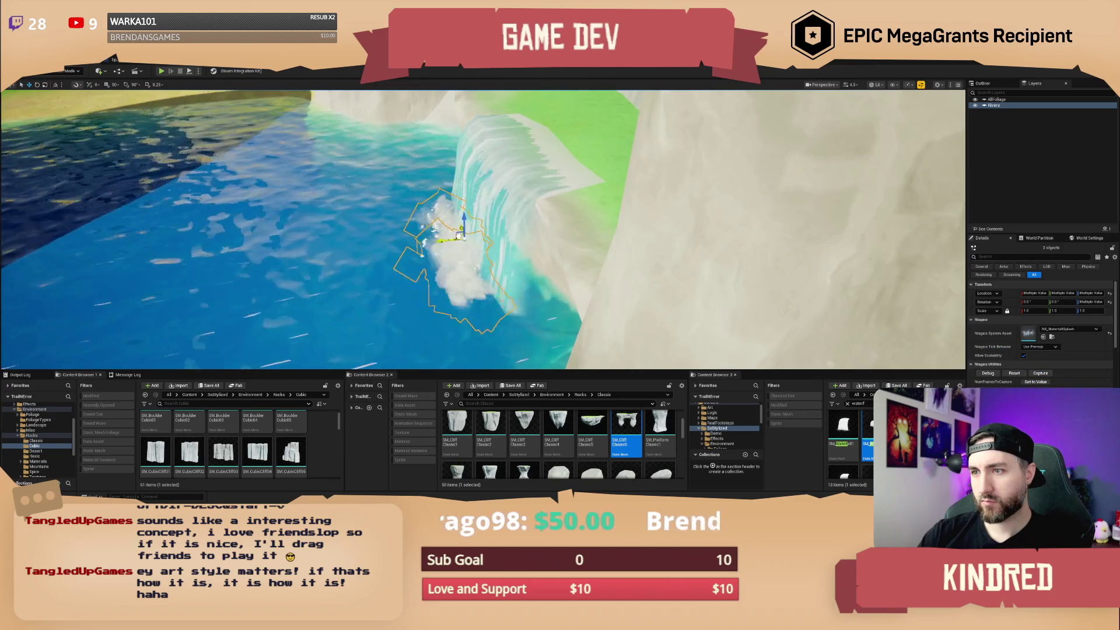
pyautogui.press('f')
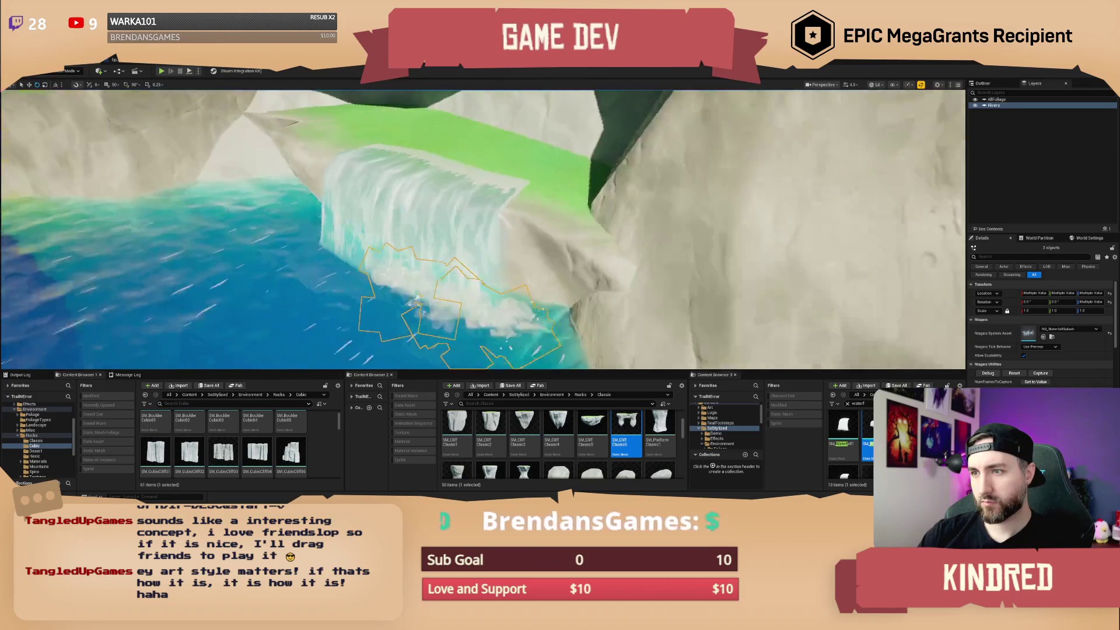
pyautogui.press('f')
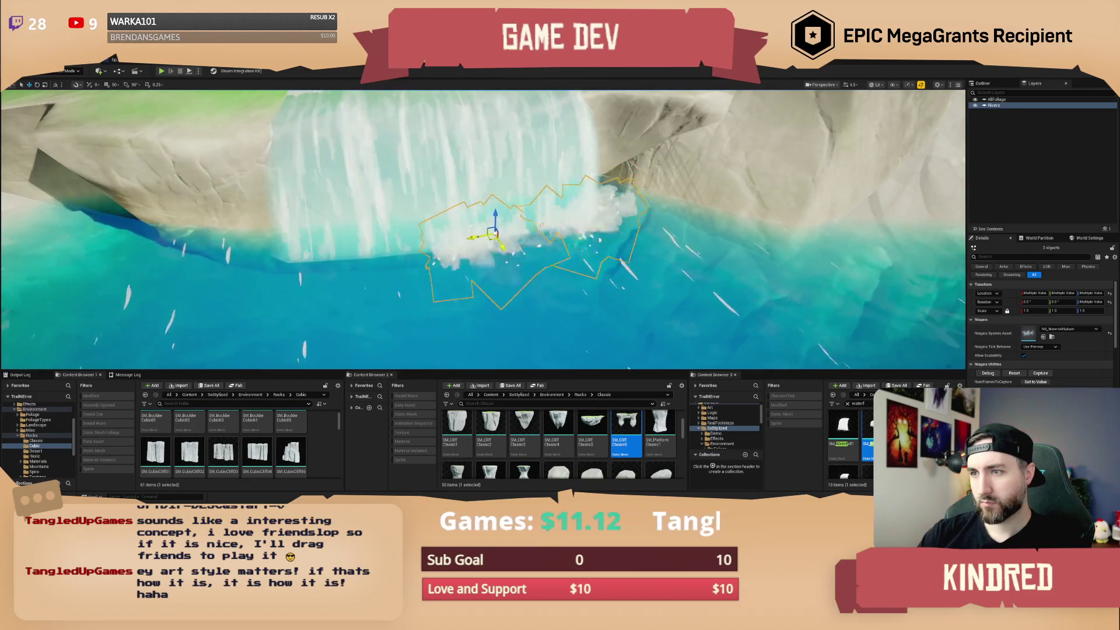
pyautogui.press('w')
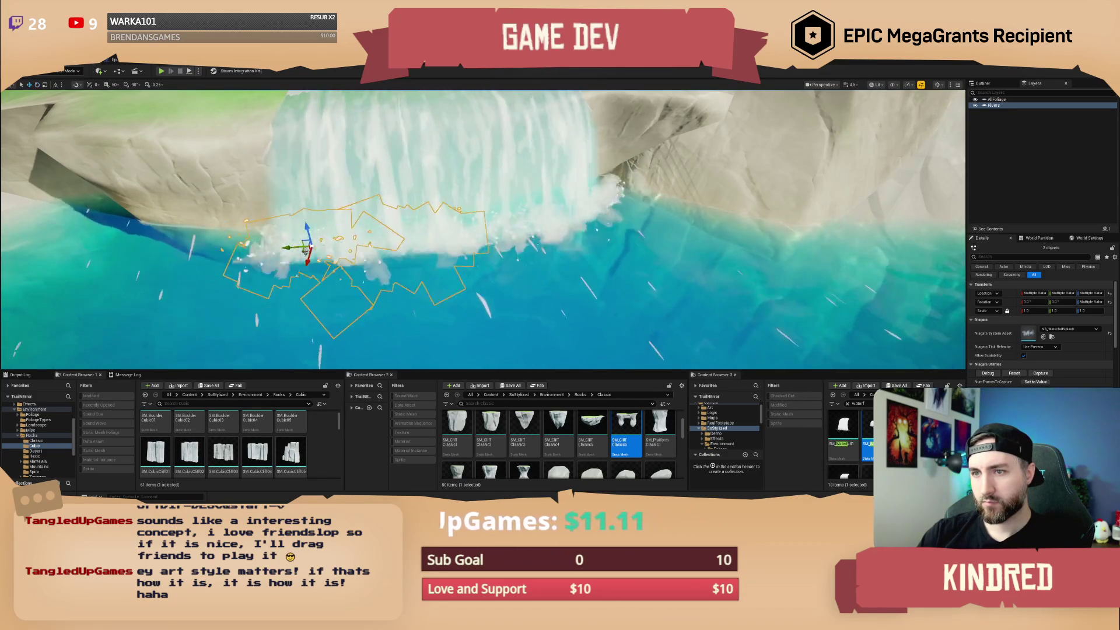
# Fly the camera into the cave facing the waterfall and switch the editor to Landscape mode.
pyautogui.press('Escape')
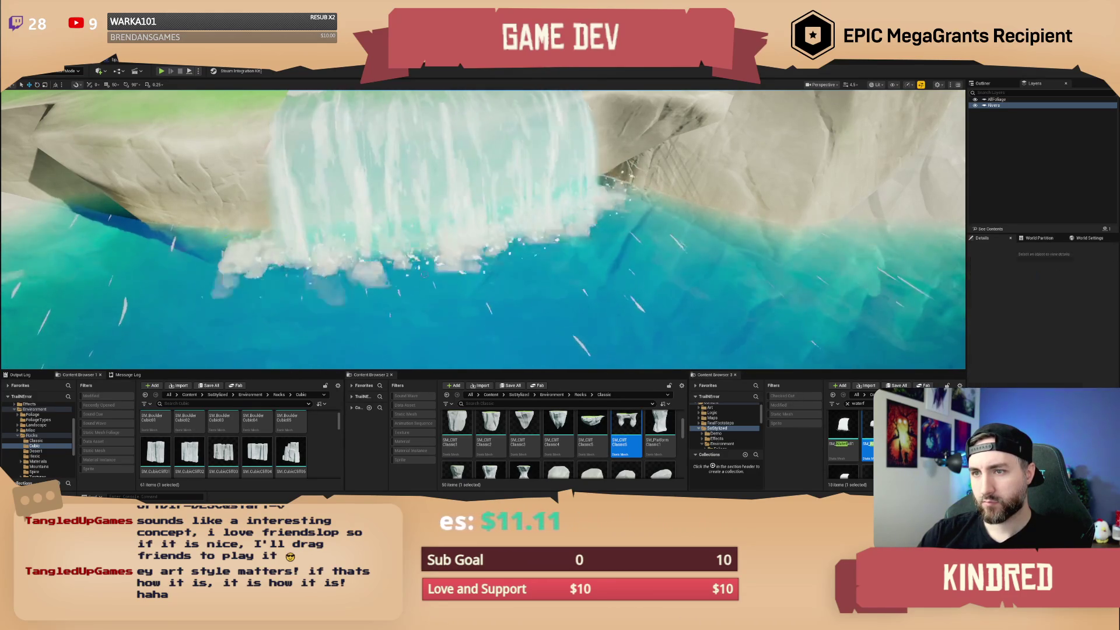
pyautogui.press('w')
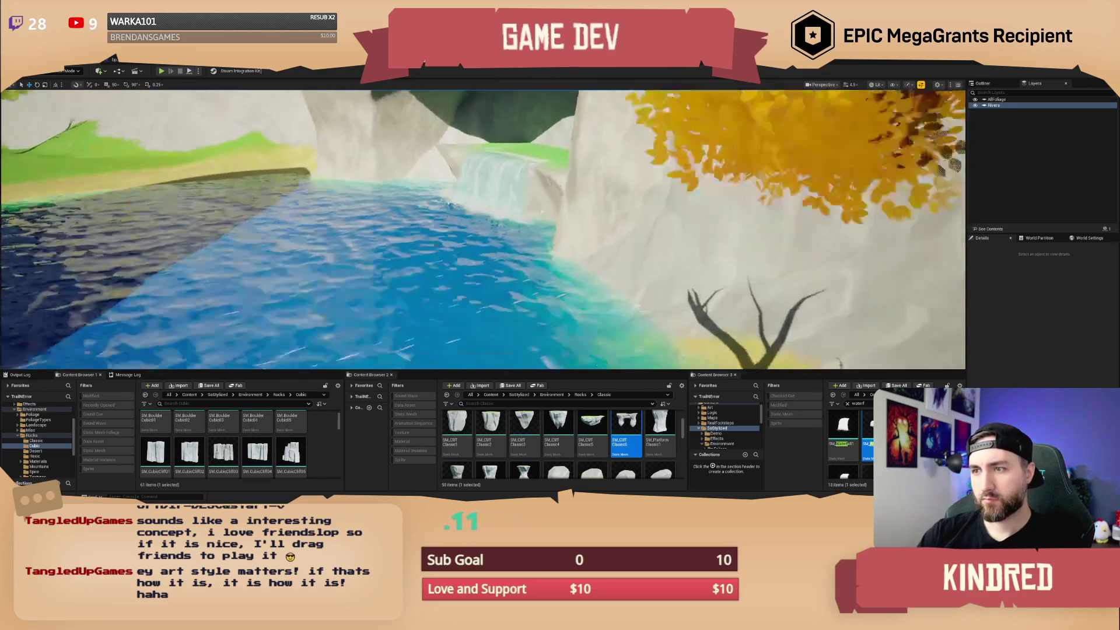
pyautogui.press('w')
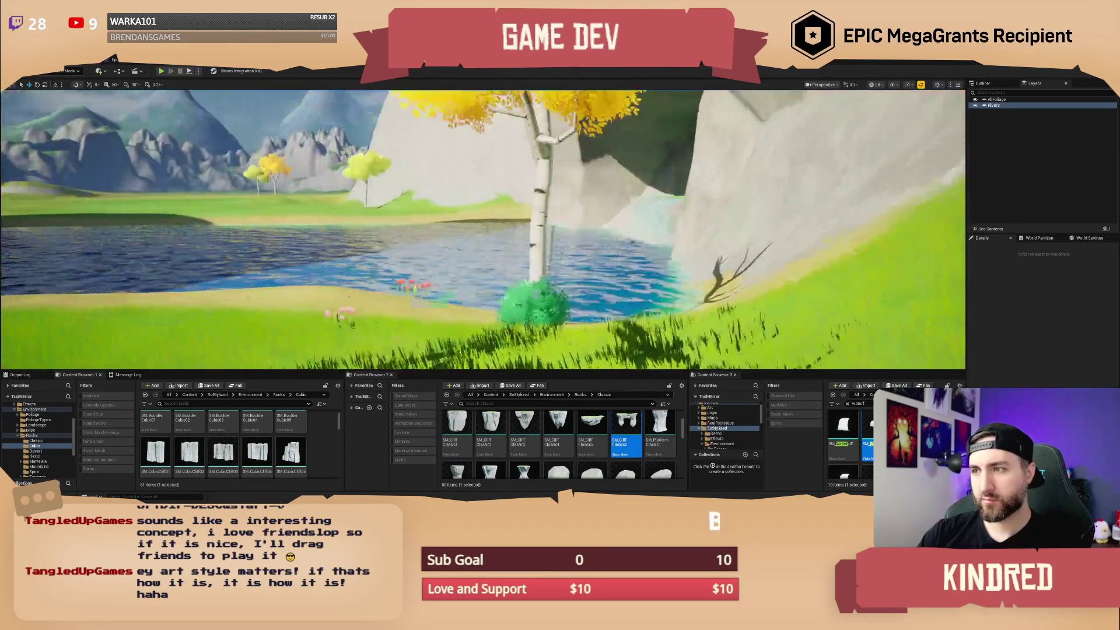
pyautogui.scroll(2, 483, 230)
pyautogui.press('s')
pyautogui.scroll(3, 483, 230)
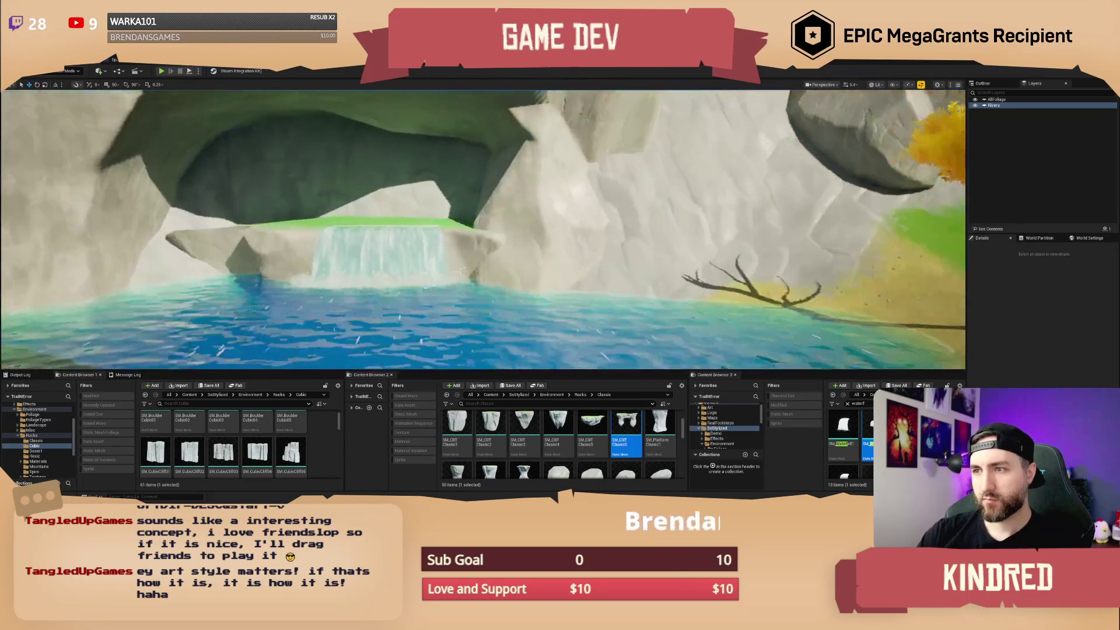
pyautogui.press('w')
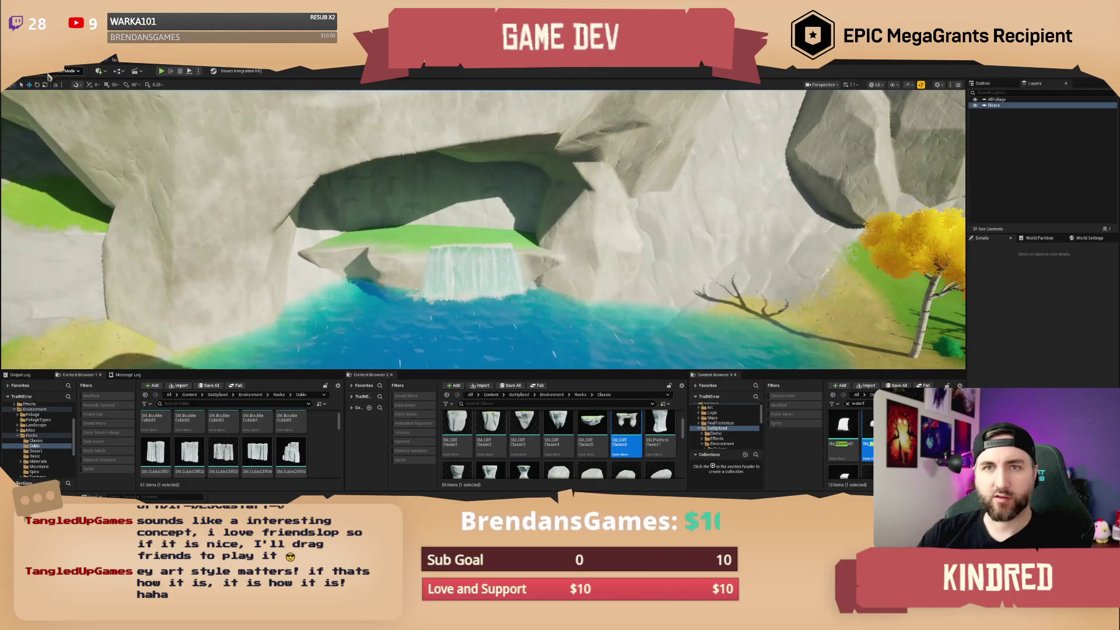
pyautogui.click(67, 70)
pyautogui.click(69, 92)
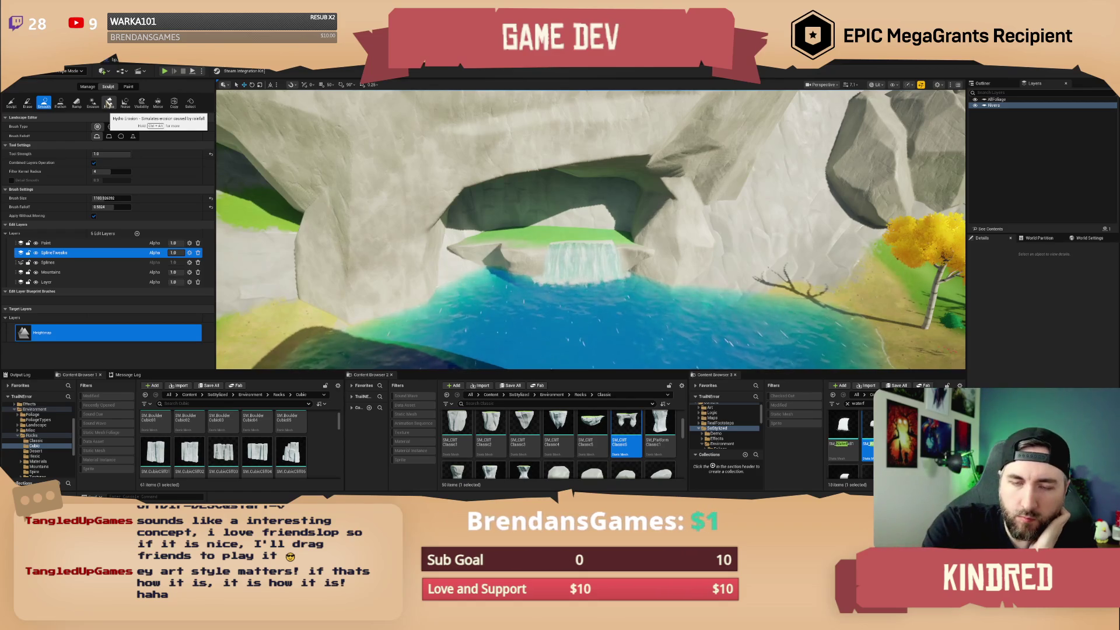
# Choose the Mountains edit layer and the Flatten sculpt tool, then fly toward the waterfall cave.
pyautogui.click(51, 272)
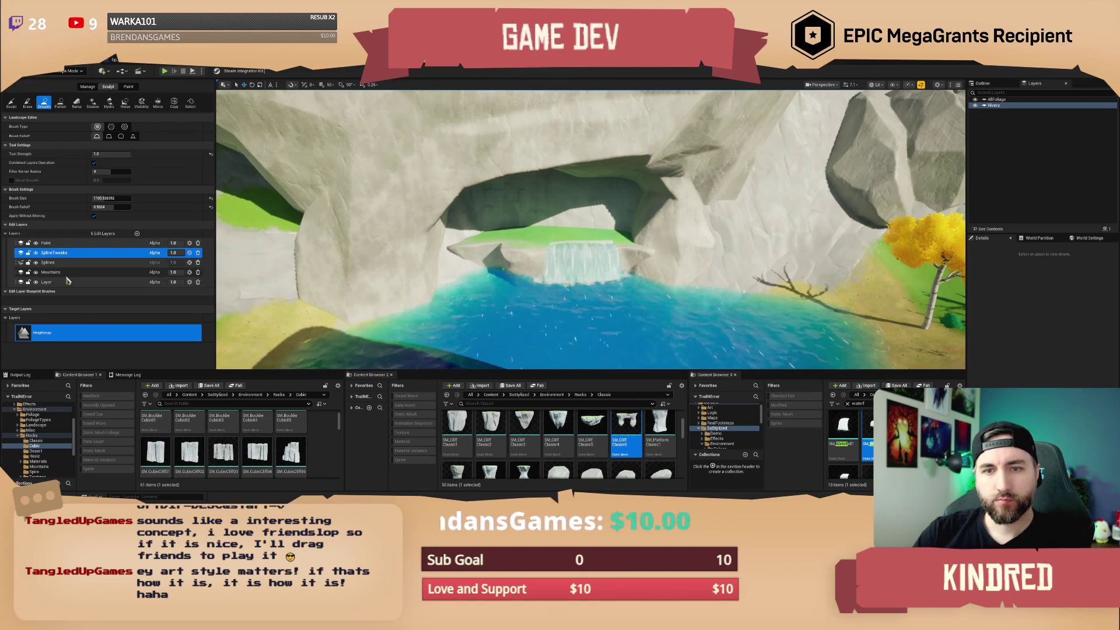
pyautogui.click(60, 105)
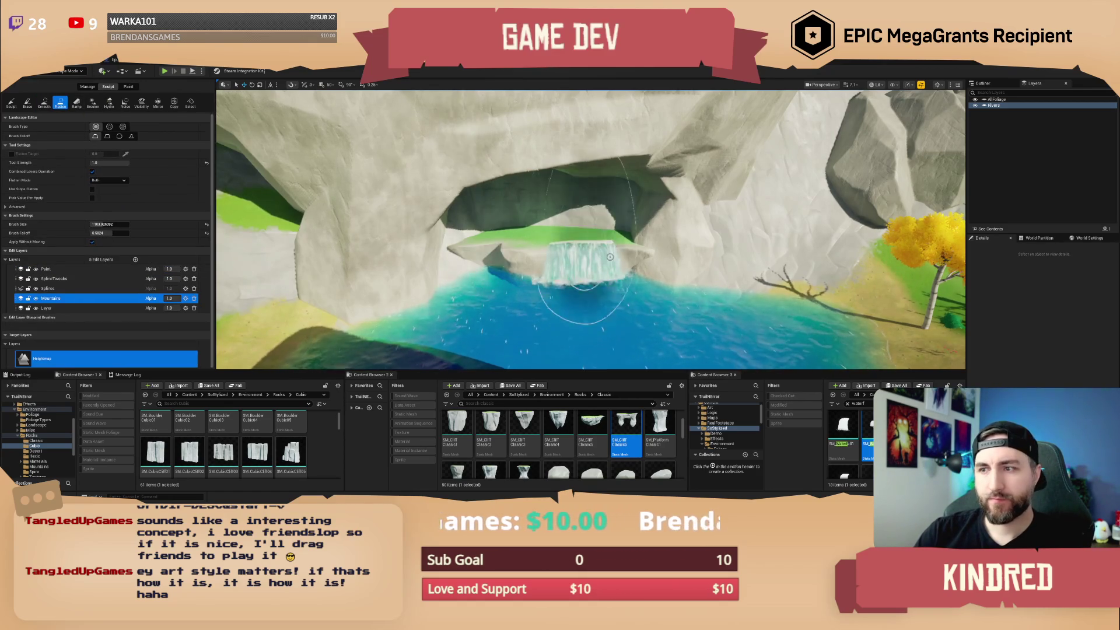
pyautogui.scroll(-5, 577, 275)
pyautogui.scroll(5, 573, 238)
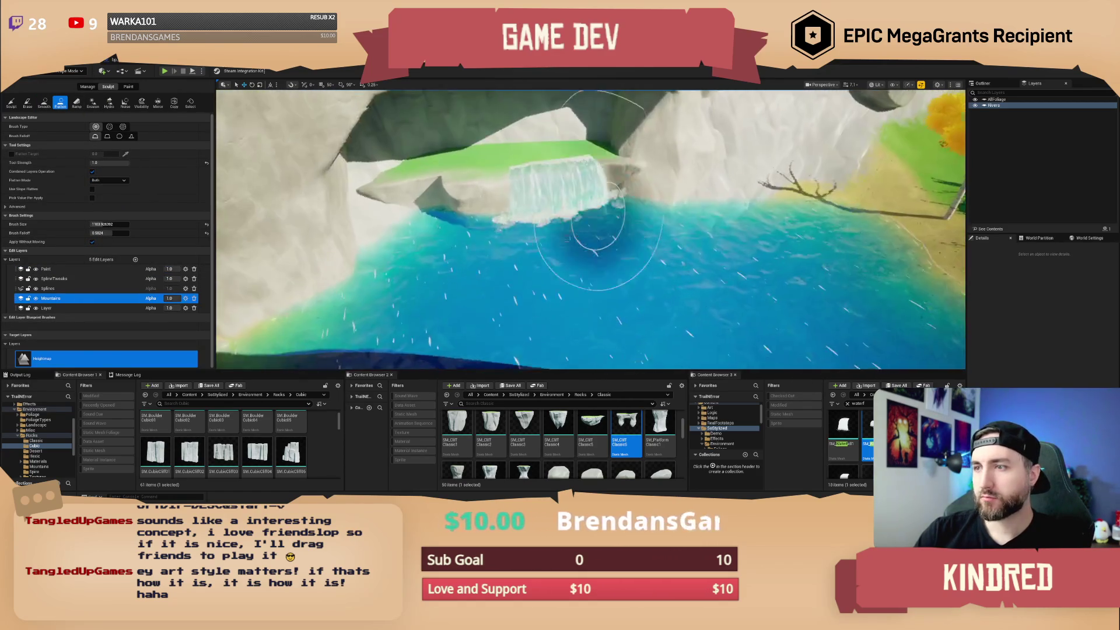
pyautogui.scroll(2, 565, 150)
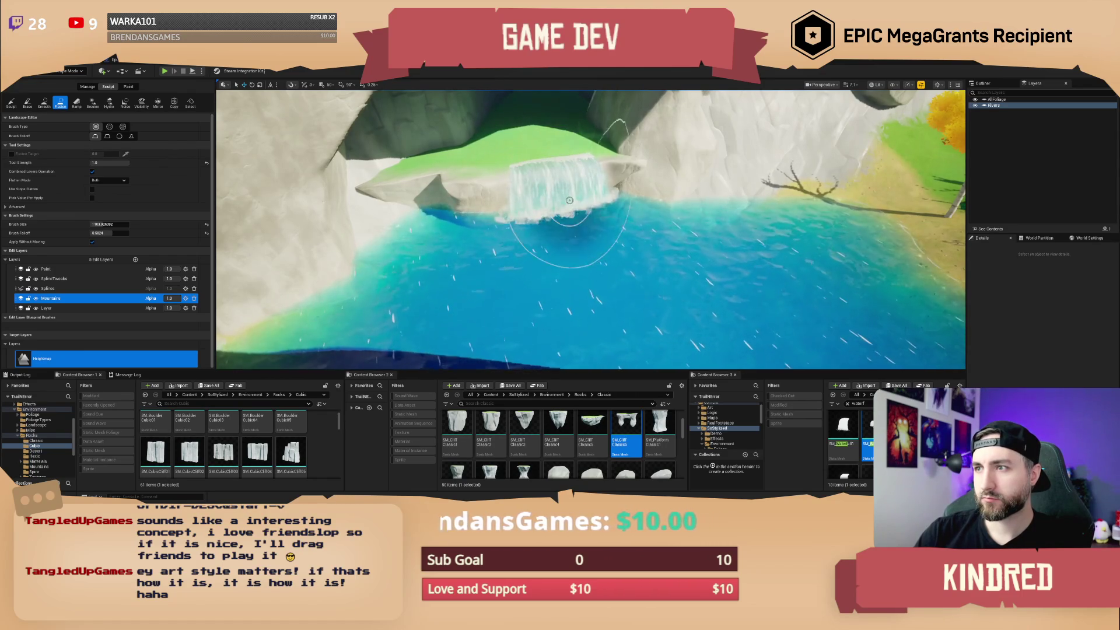
pyautogui.scroll(2, 524, 181)
pyautogui.scroll(1, 495, 173)
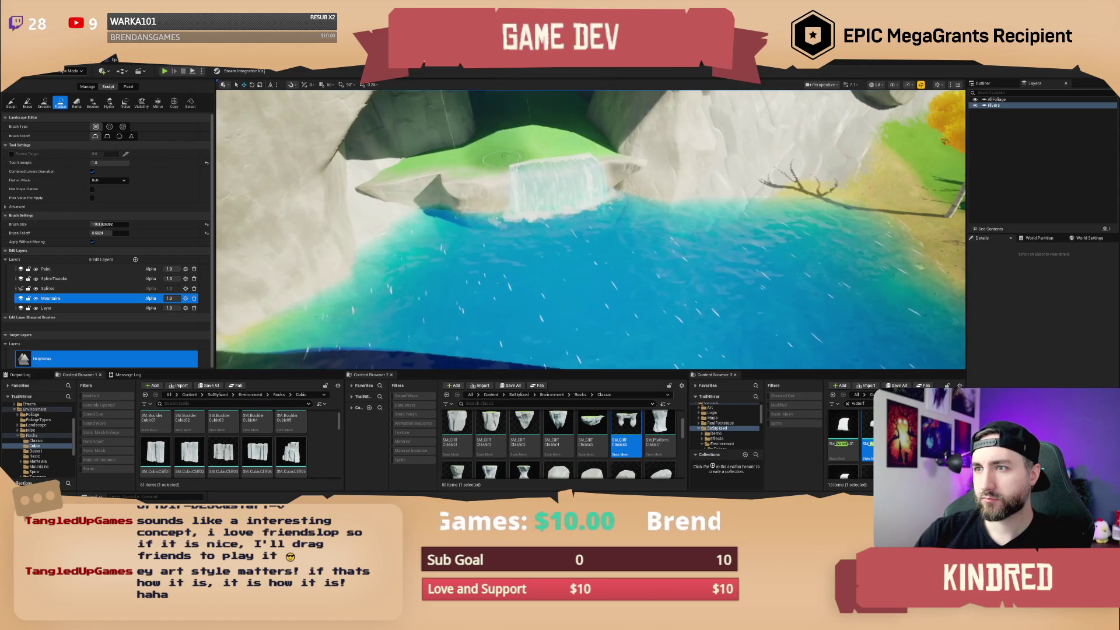
pyautogui.moveTo(556, 155)
pyautogui.mouseDown()
pyautogui.moveTo(502, 158)
pyautogui.moveTo(648, 155)
pyautogui.moveTo(553, 306)
pyautogui.mouseUp()
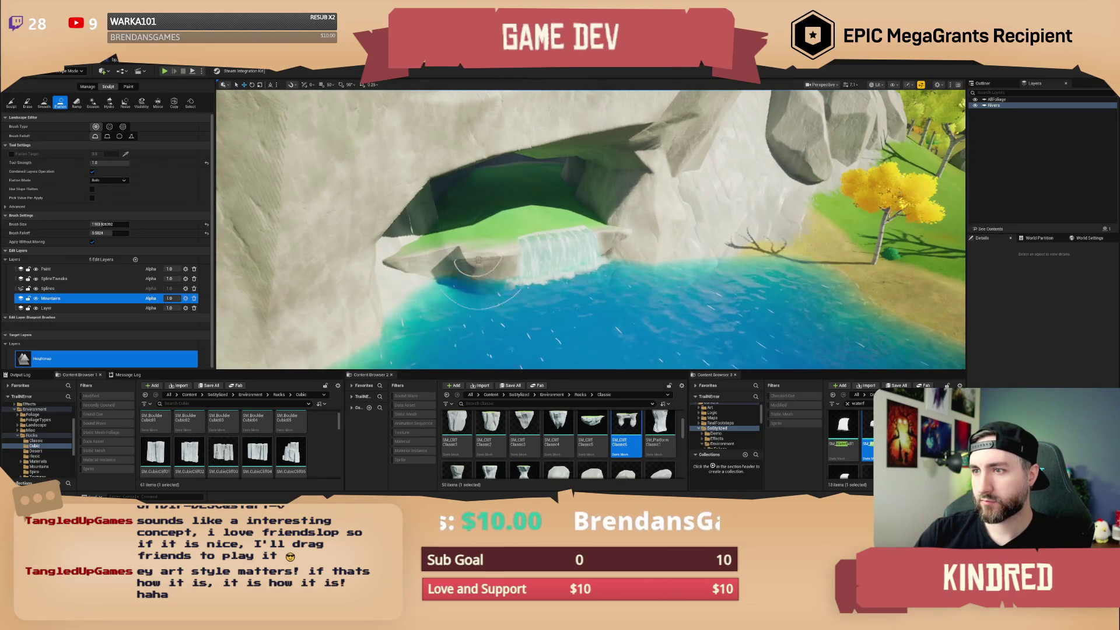
pyautogui.moveTo(572, 249)
pyautogui.mouseDown()
pyautogui.moveTo(571, 201)
pyautogui.moveTo(572, 242)
pyautogui.mouseUp()
# Smooth the rock top, the slope down the cliff, and the cliff edge with the Smooth tool.
pyautogui.click(44, 103)
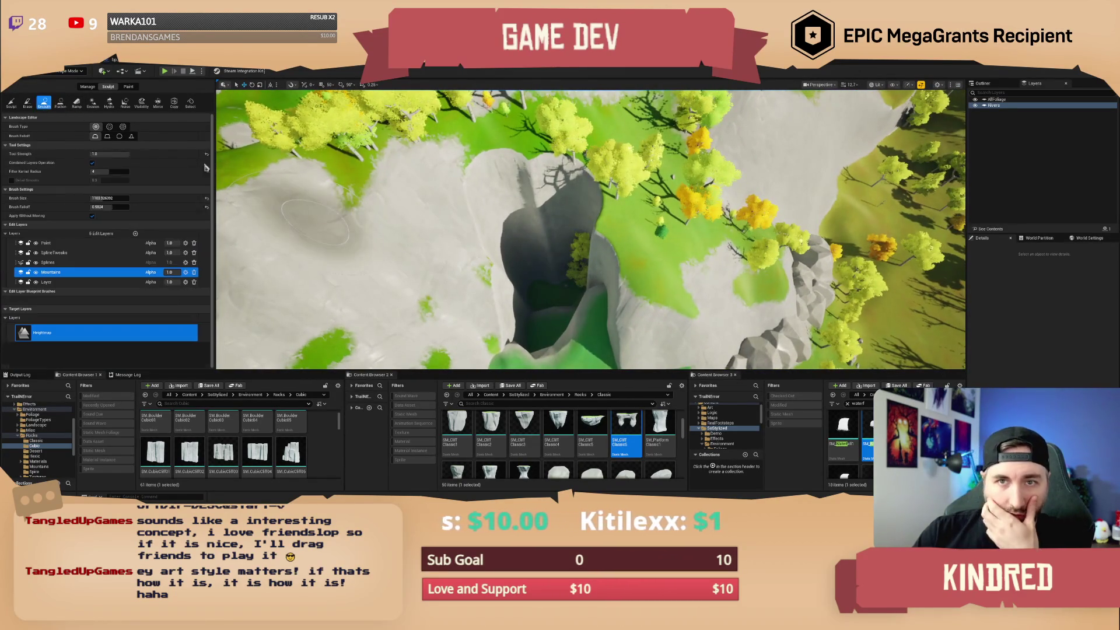
pyautogui.moveTo(497, 165)
pyautogui.mouseDown()
pyautogui.moveTo(551, 157)
pyautogui.moveTo(555, 138)
pyautogui.mouseUp()
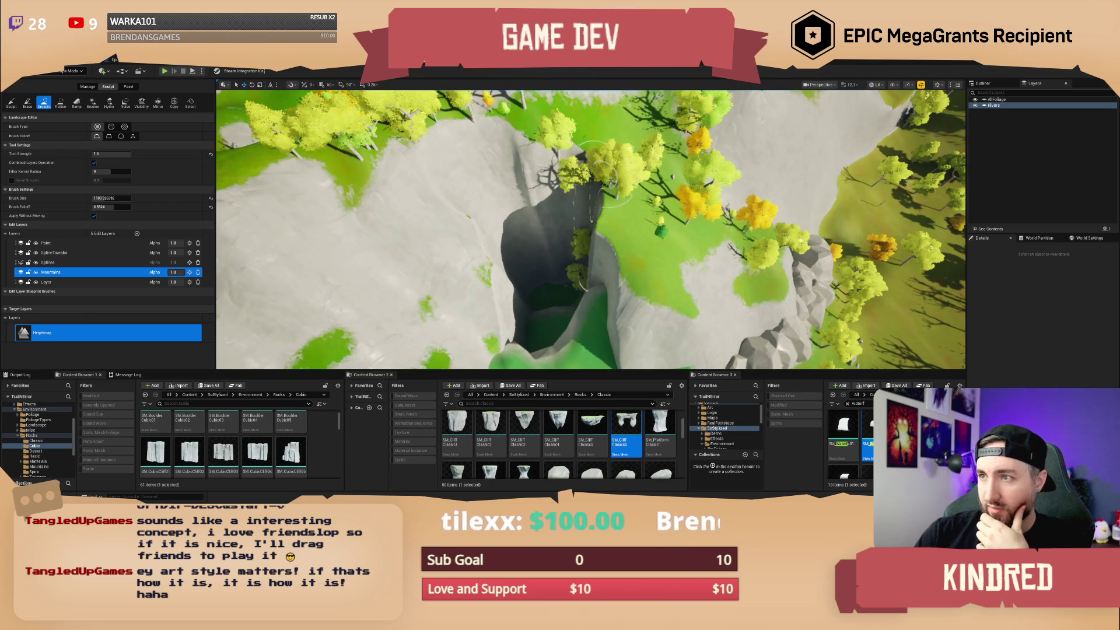
pyautogui.moveTo(609, 212); pyautogui.dragTo(633, 298)
pyautogui.scroll(5, 632, 298)
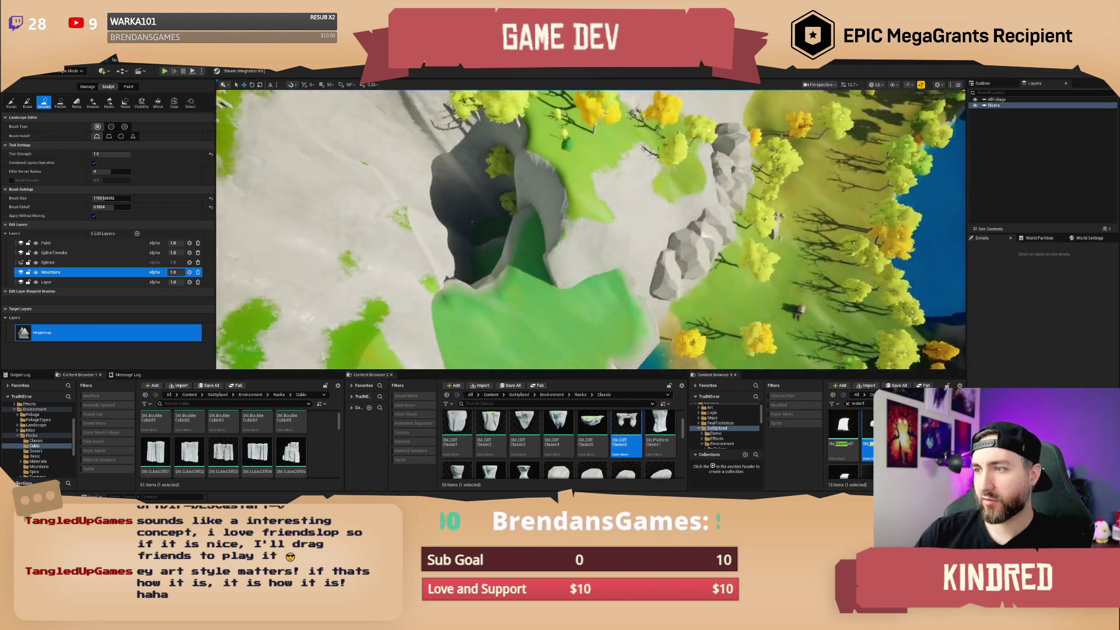
pyautogui.scroll(3, 502, 159)
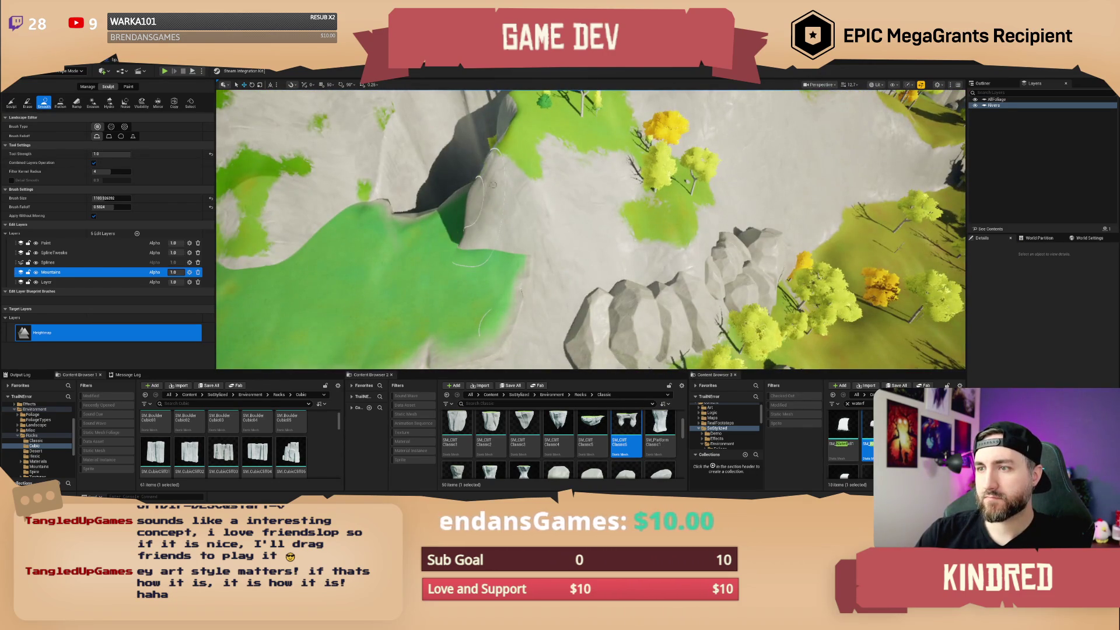
pyautogui.scroll(3, 553, 171)
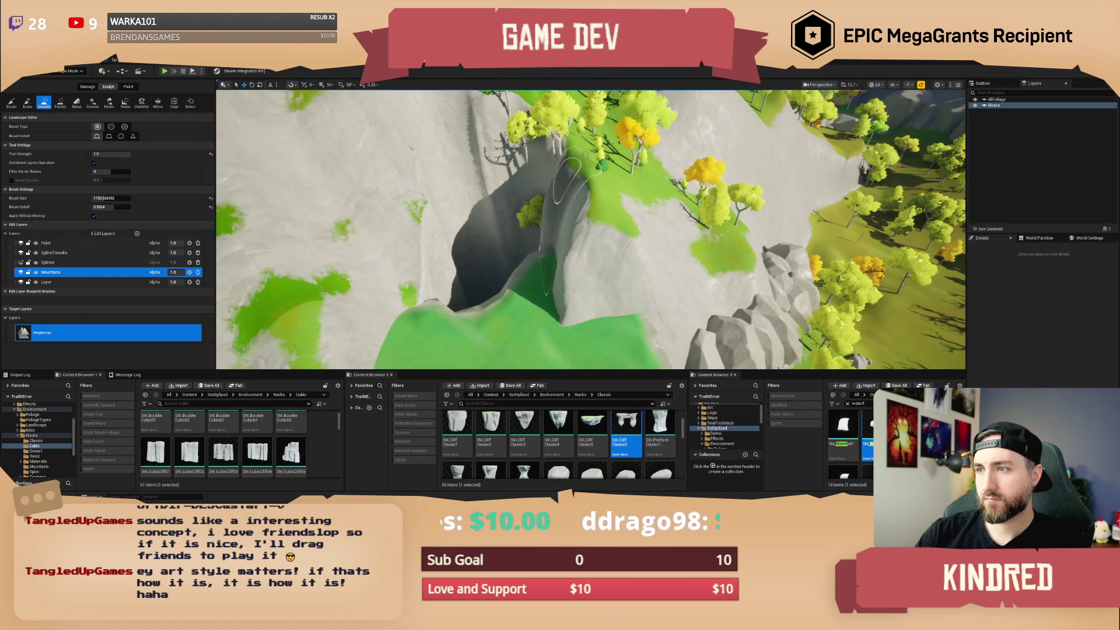
pyautogui.moveTo(583, 149)
pyautogui.mouseDown()
pyautogui.moveTo(600, 210)
pyautogui.moveTo(612, 188)
pyautogui.moveTo(557, 126)
pyautogui.mouseUp()
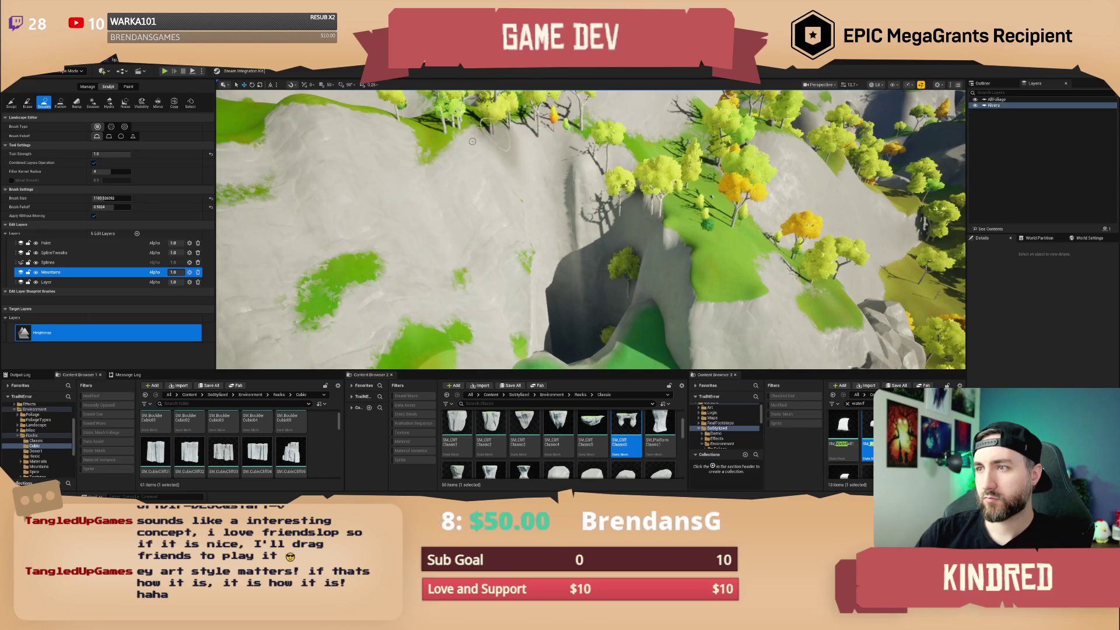
# Undo the last two smoothing strokes on the cliff rim.
pyautogui.scroll(-5, 650, 231)
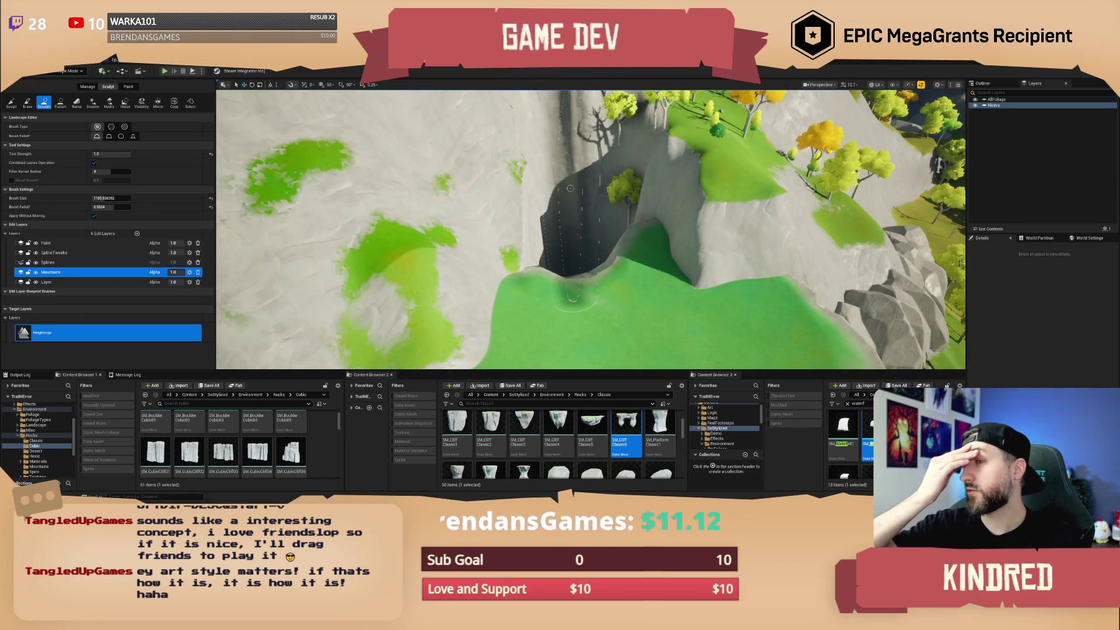
pyautogui.hotkey('ctrl', 'z')
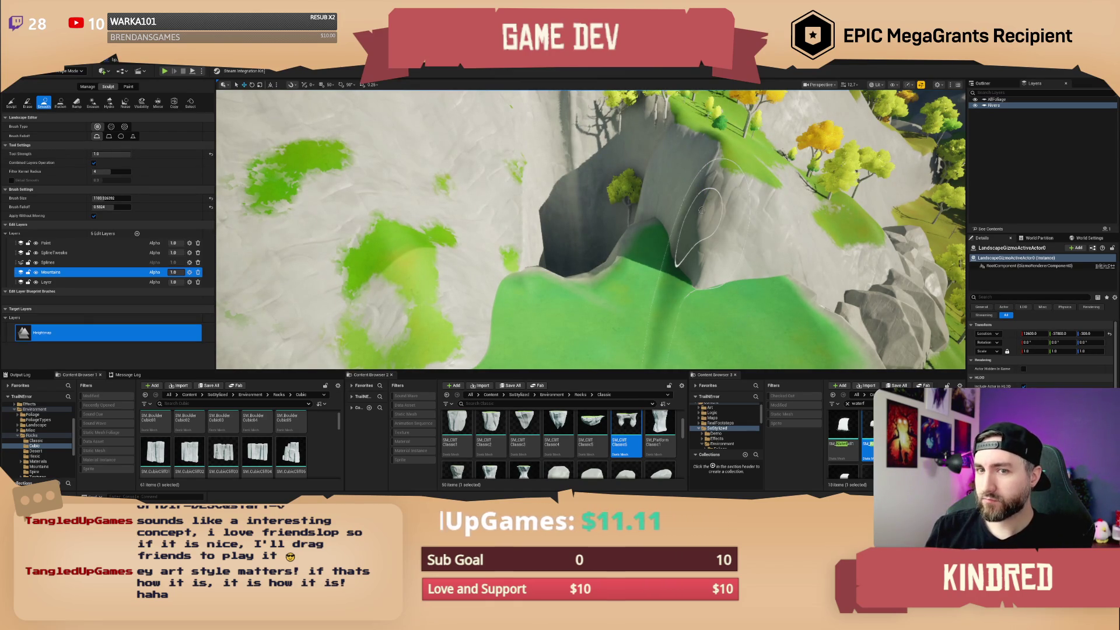
pyautogui.hotkey('ctrl', 'z')
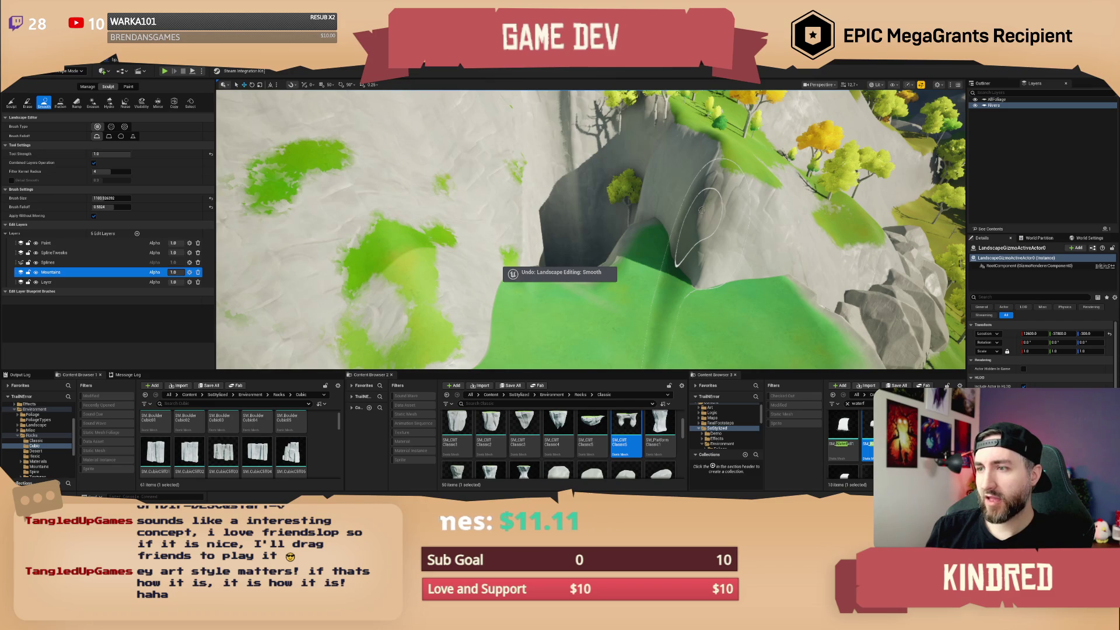
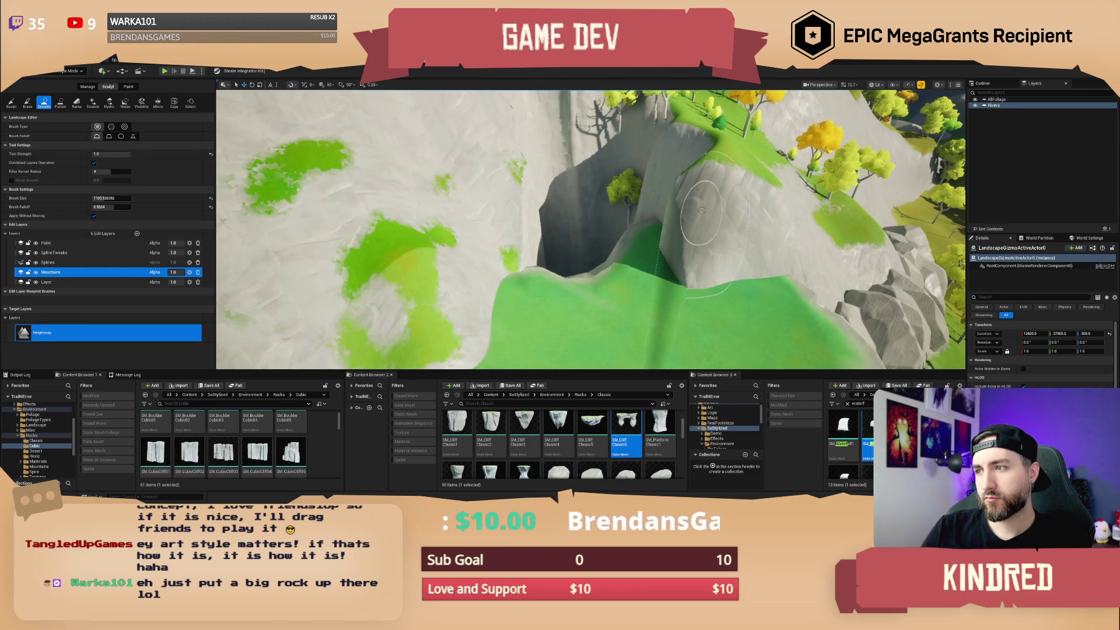
# Smooth the waterfall cliff into a rounded slope, undo the flatten strokes, and save TrailMap with its water materials.
pyautogui.moveTo(702, 210)
pyautogui.mouseDown()
pyautogui.moveTo(704, 220)
pyautogui.moveTo(705, 198)
pyautogui.moveTo(693, 215)
pyautogui.moveTo(712, 201)
pyautogui.moveTo(718, 228)
pyautogui.mouseUp()
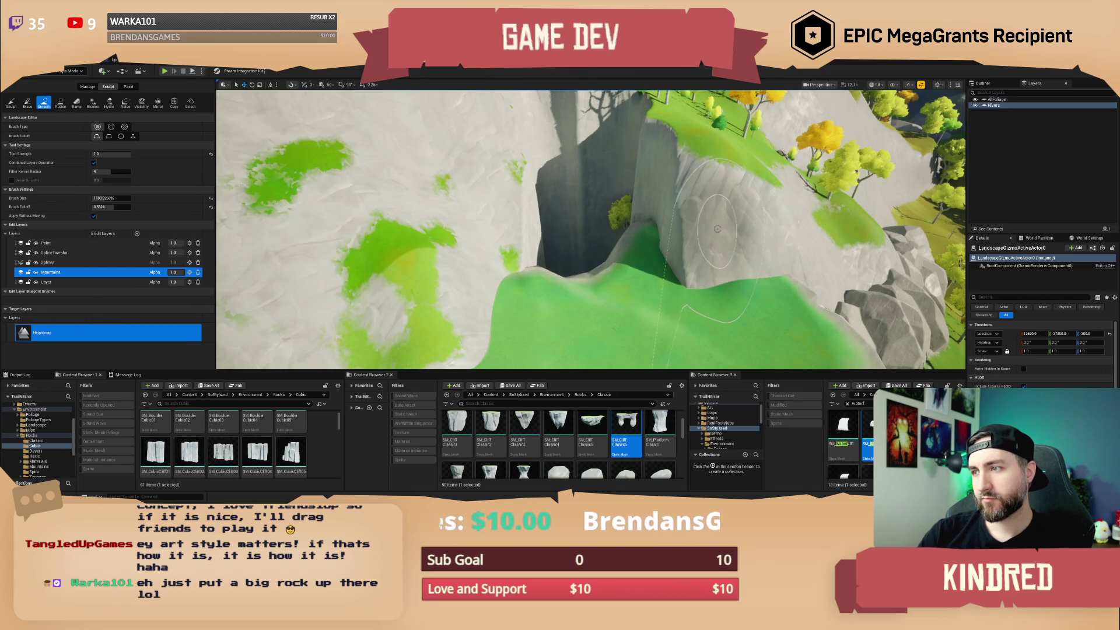
pyautogui.moveTo(713, 220); pyautogui.dragTo(708, 216)
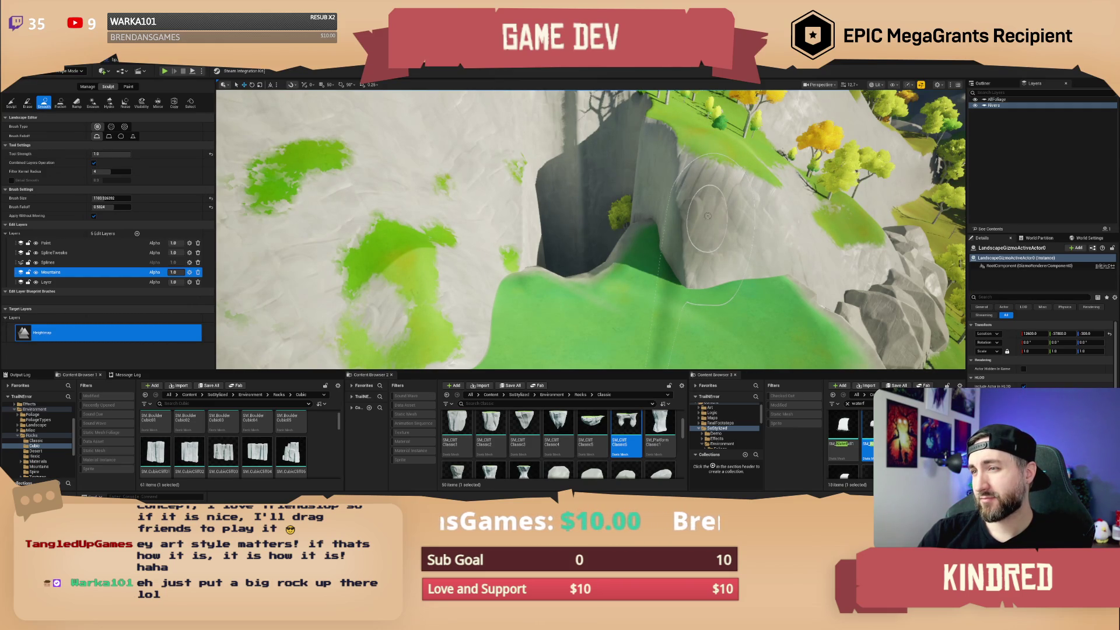
pyautogui.hotkey('ctrl', 'z')
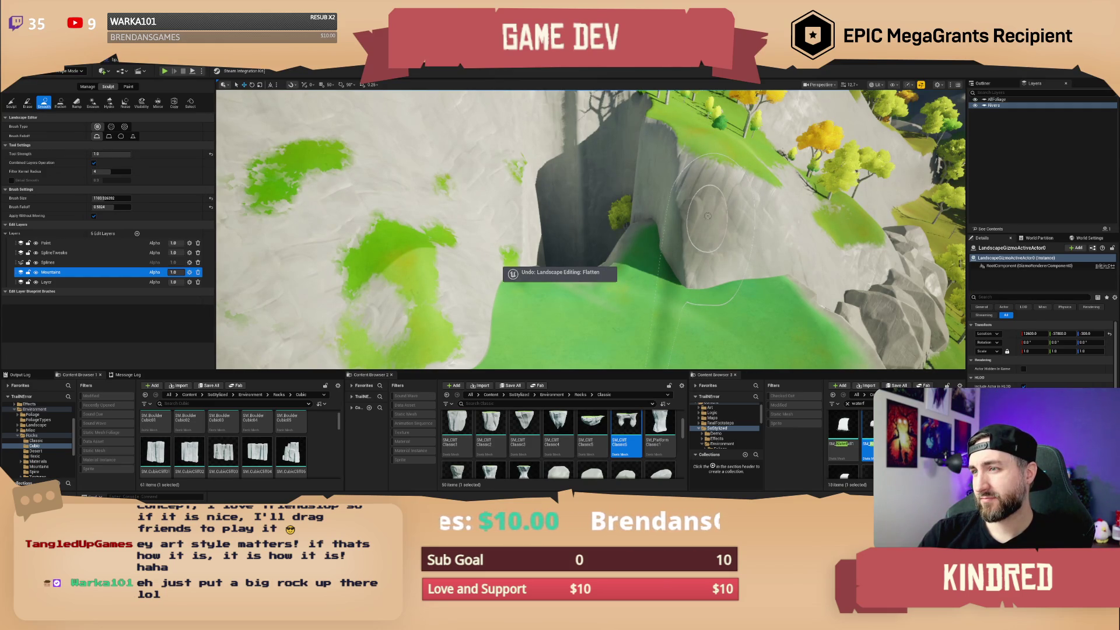
pyautogui.moveTo(707, 216); pyautogui.dragTo(708, 216)
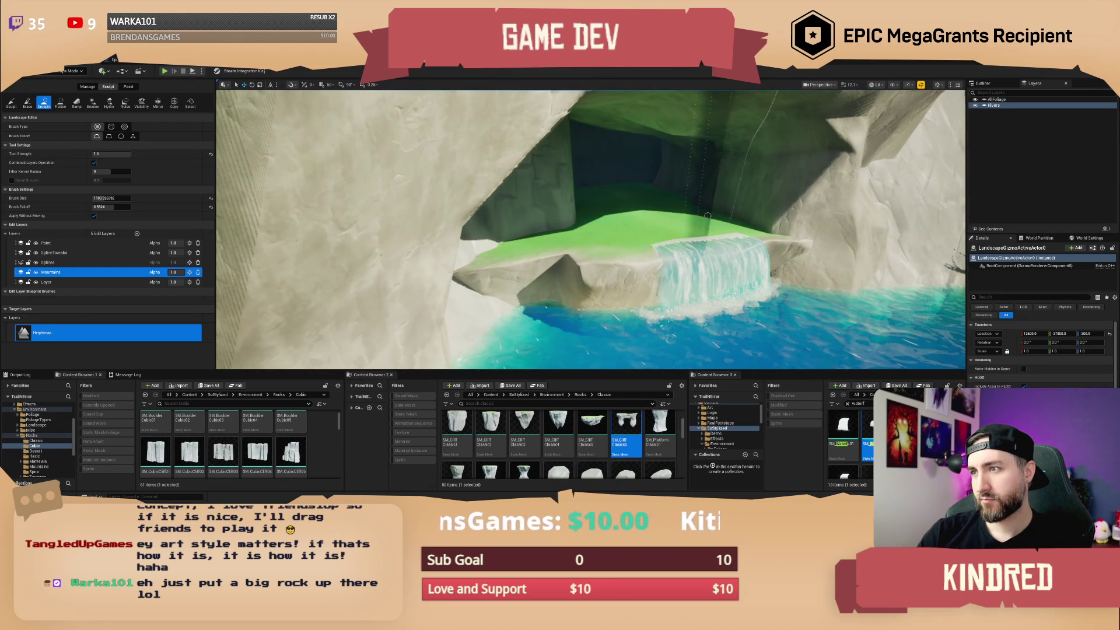
pyautogui.hotkey('ctrl', 'z')
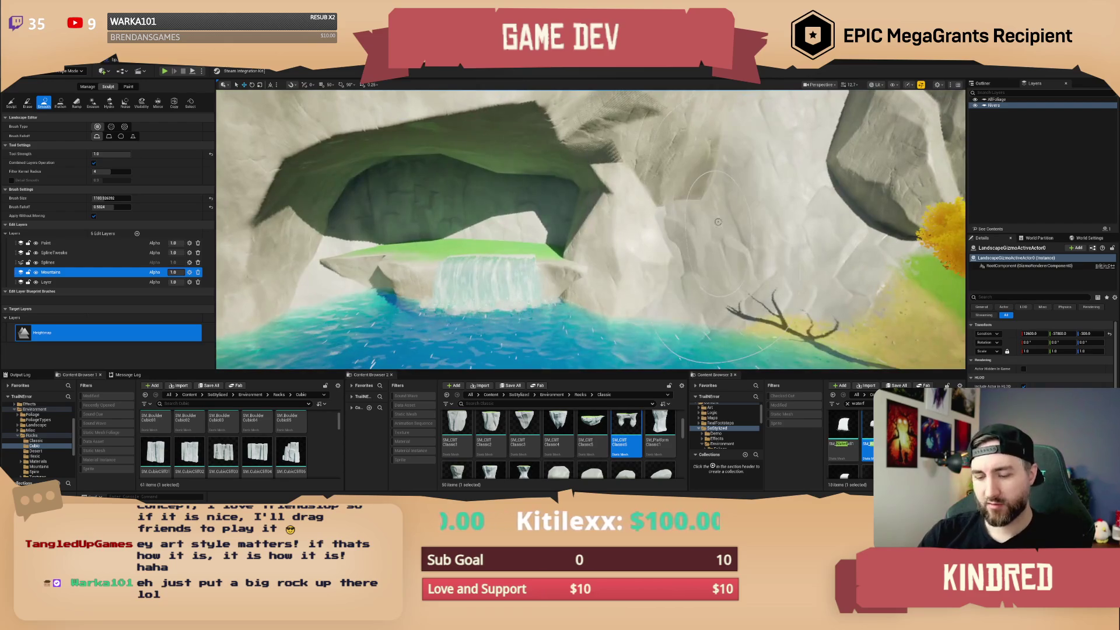
pyautogui.hotkey('ctrl', 's')
pyautogui.click(588, 350)
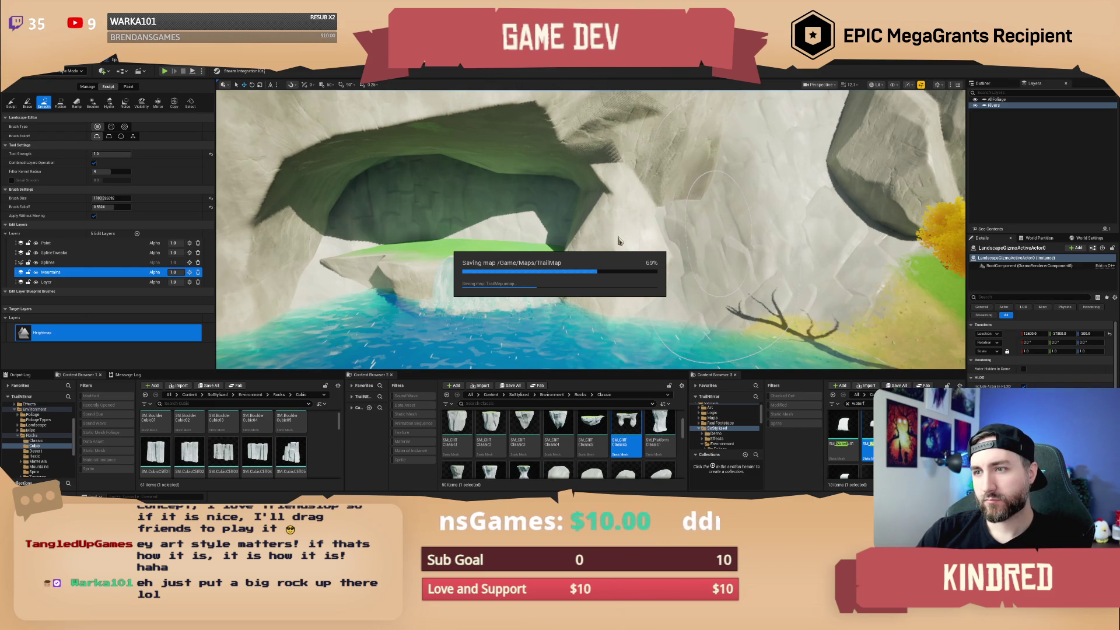
# Paint a visibility hole through the cave wall with a ~639 brush, then exit Landscape mode.
pyautogui.press('w')
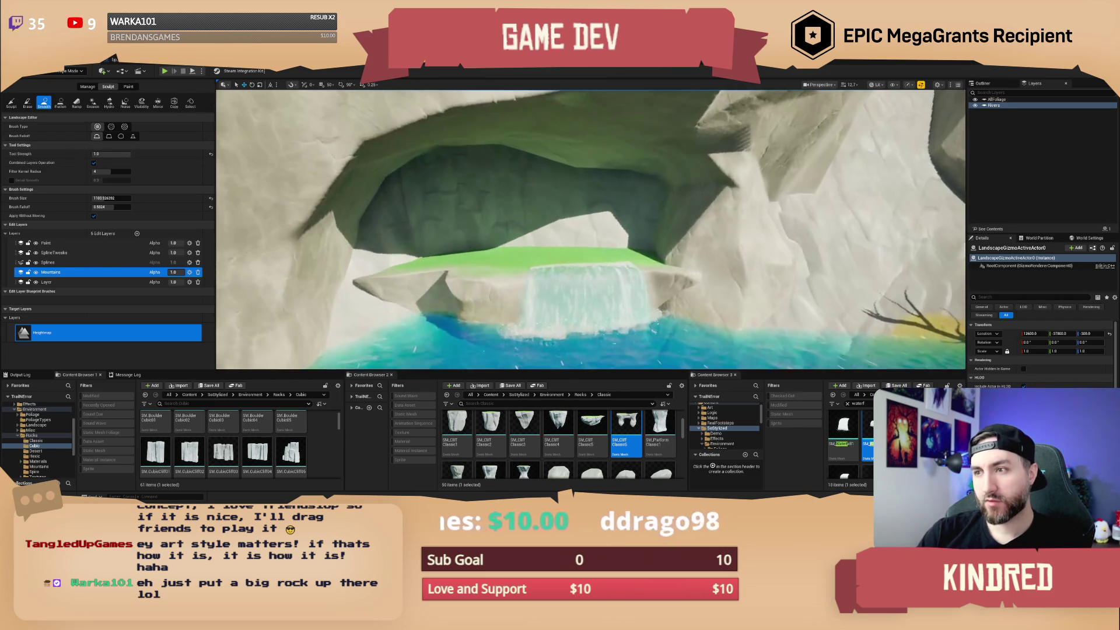
pyautogui.click(141, 102)
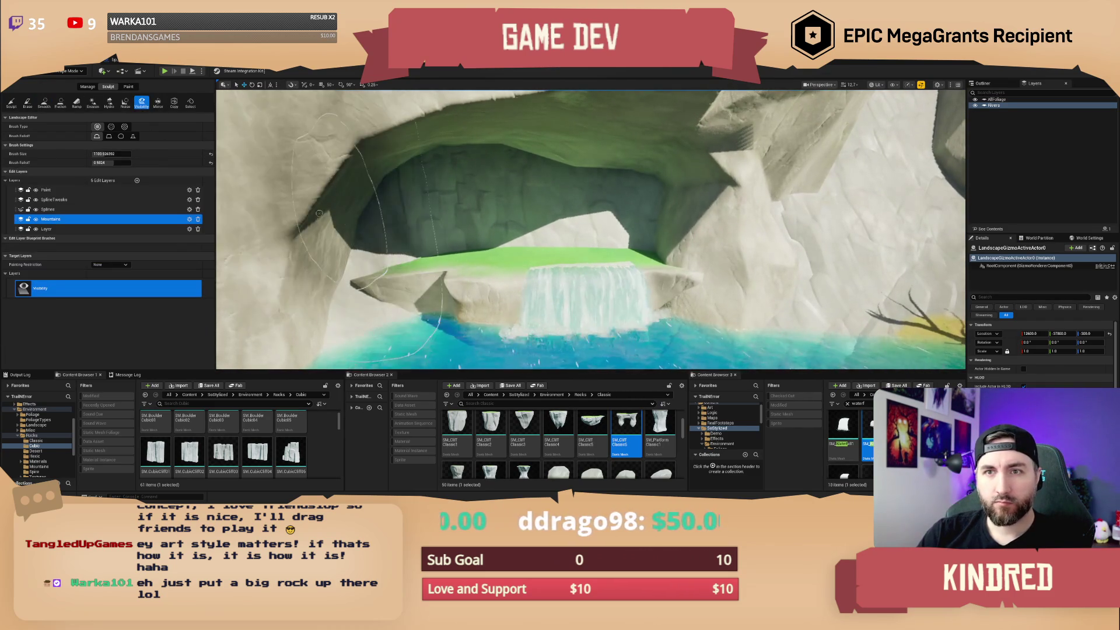
pyautogui.moveTo(107, 154); pyautogui.dragTo(99, 153)
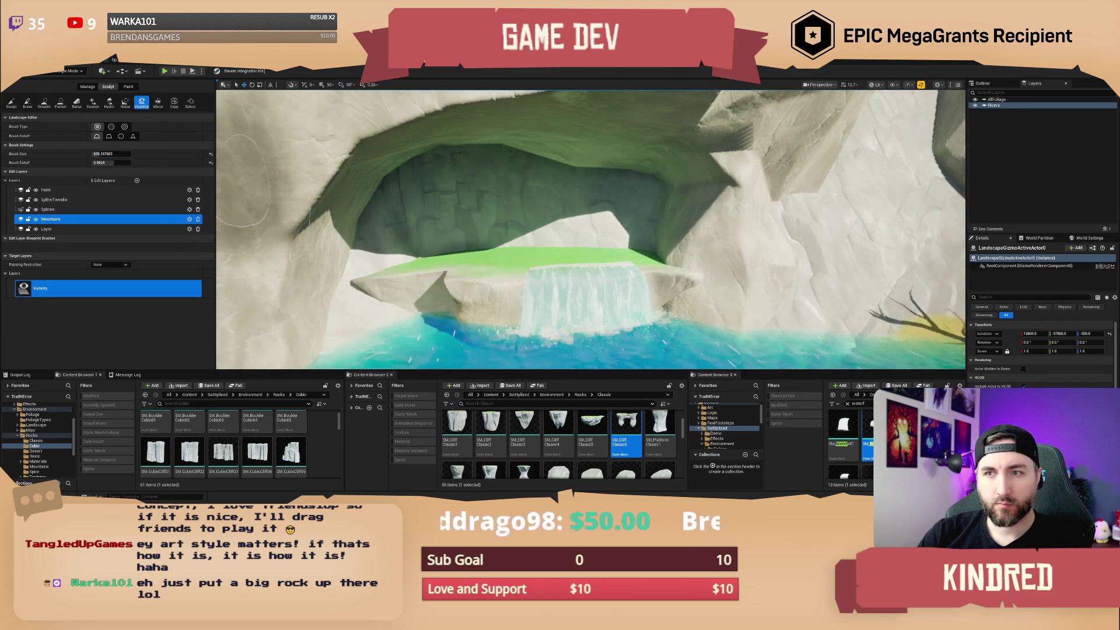
pyautogui.click(582, 212)
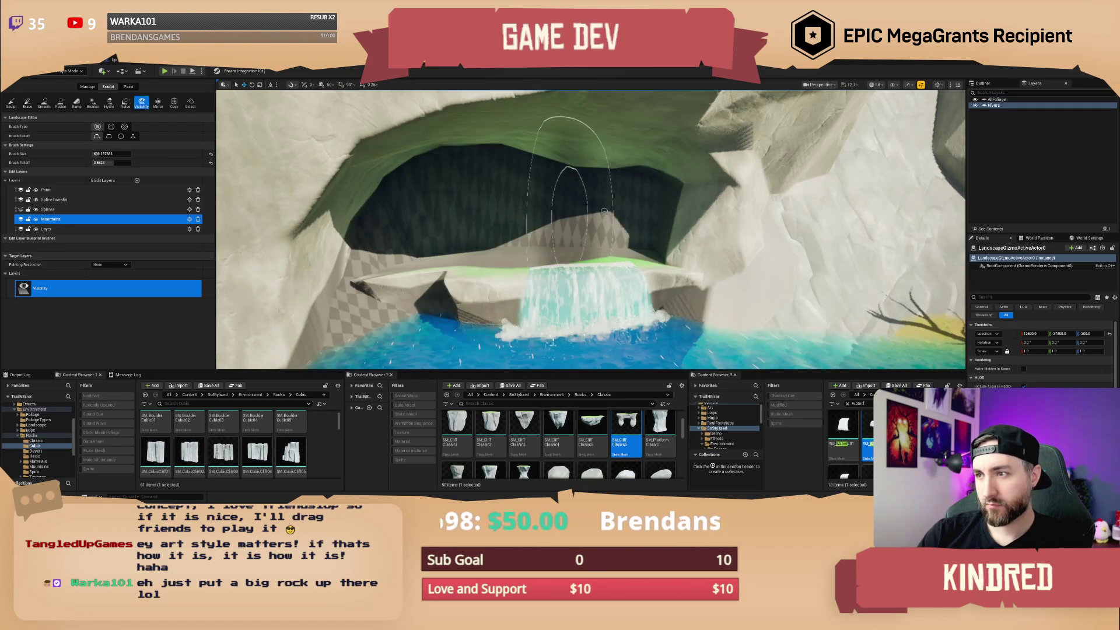
pyautogui.scroll(-2, 605, 211)
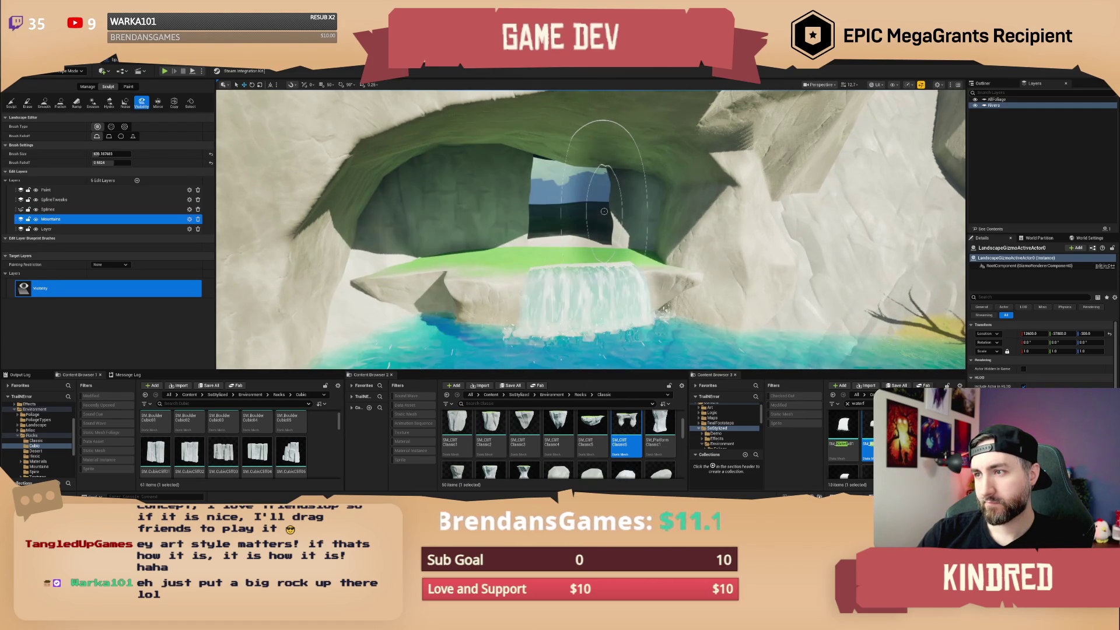
pyautogui.moveTo(618, 211)
pyautogui.mouseDown()
pyautogui.moveTo(651, 175)
pyautogui.moveTo(575, 208)
pyautogui.moveTo(375, 181)
pyautogui.mouseUp()
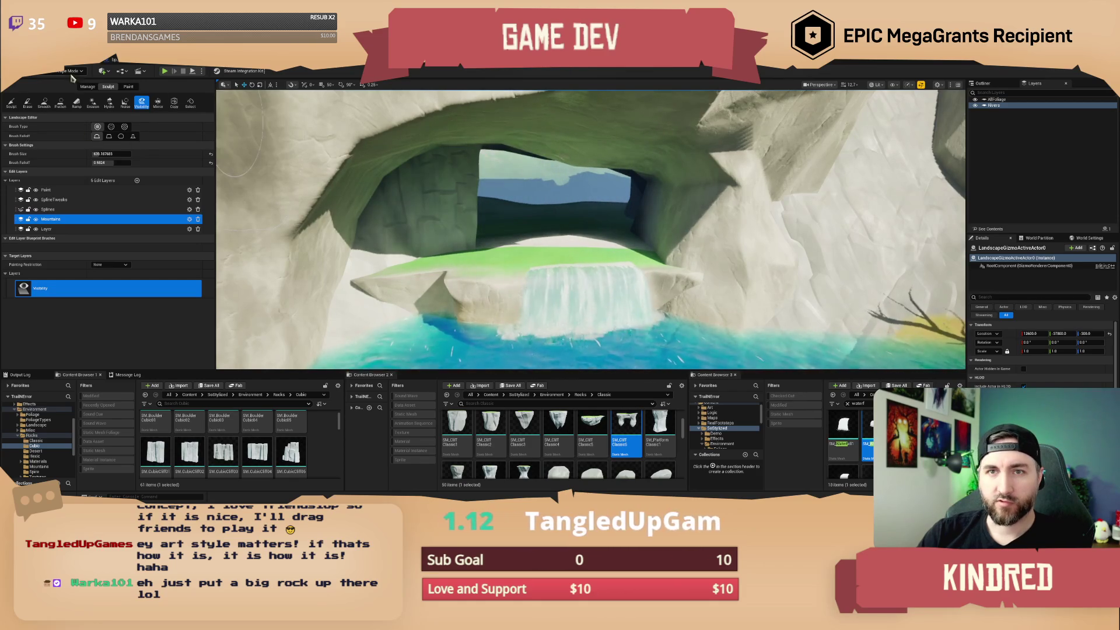
pyautogui.hotkey('shift', '1')
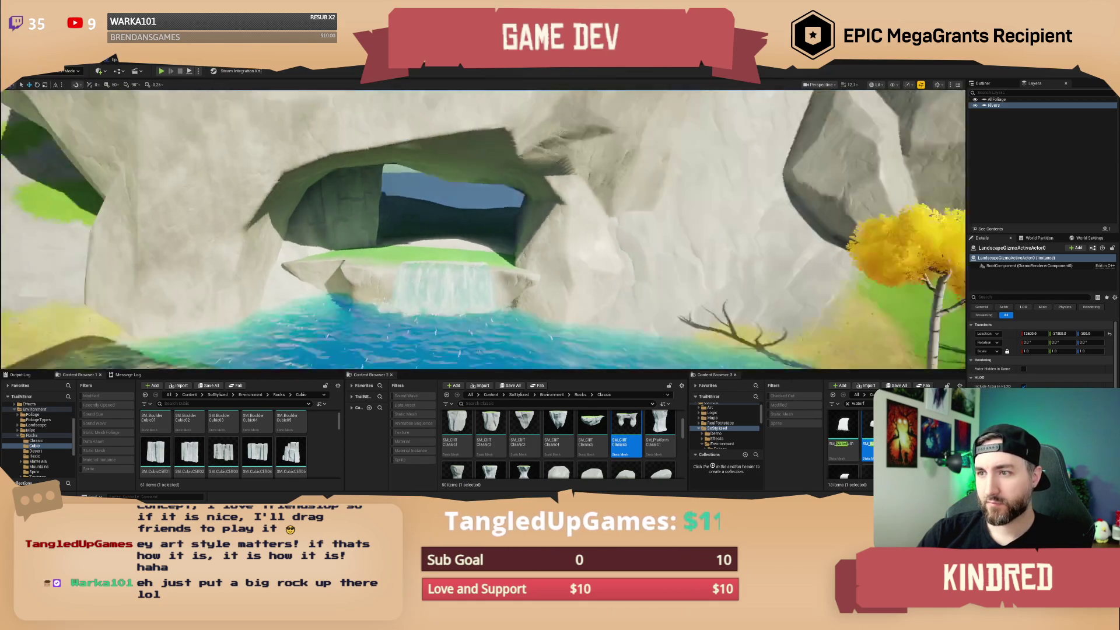
# Place an SM_CliffClassic5 rock behind the waterfall, raise it and turn it around its vertical axis.
pyautogui.scroll(5, 483, 229)
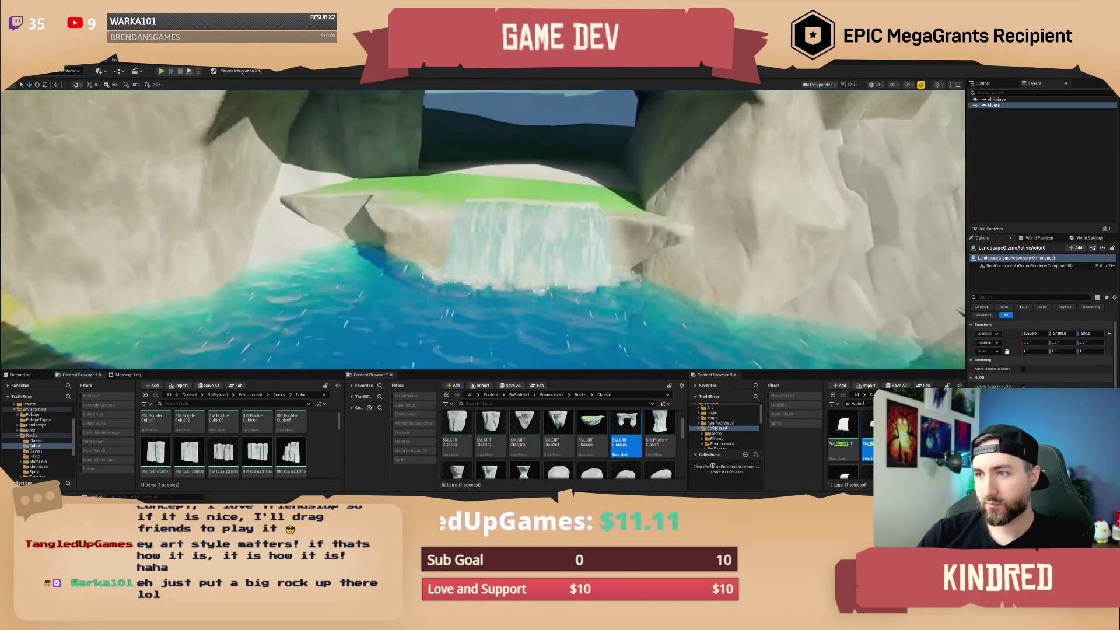
pyautogui.scroll(-3, 442, 222)
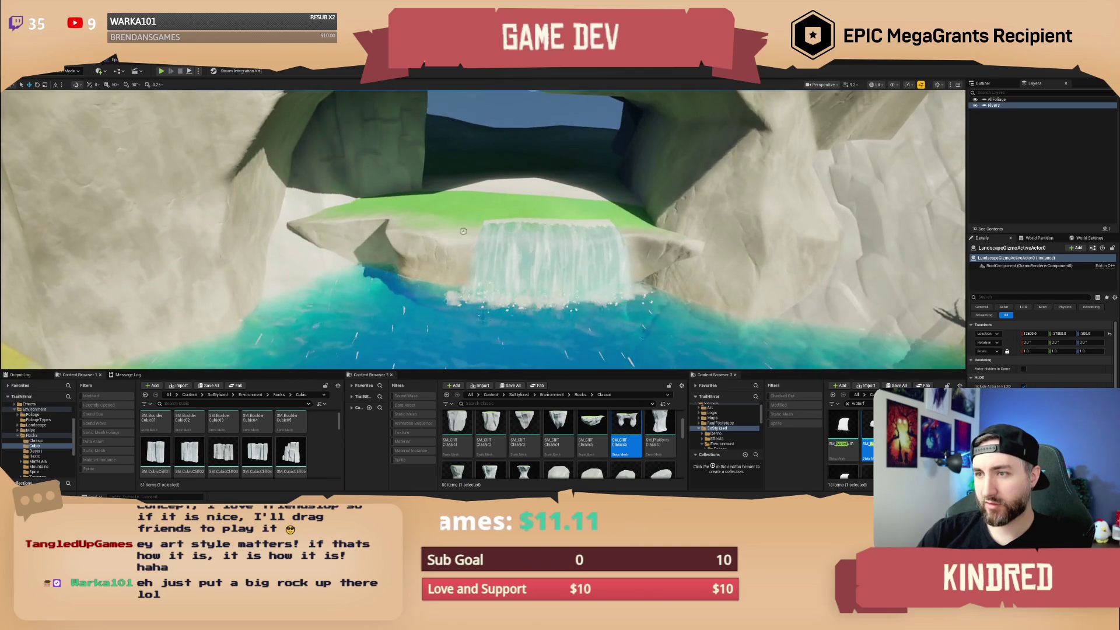
pyautogui.click(442, 222)
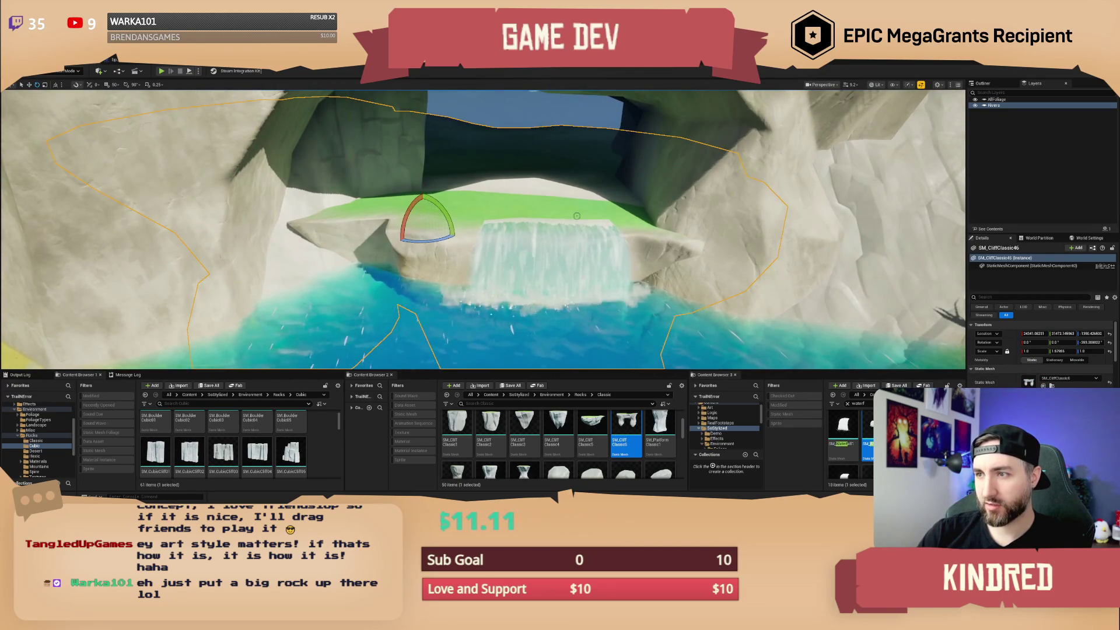
pyautogui.press('Escape')
pyautogui.moveTo(590, 424); pyautogui.dragTo(546, 203)
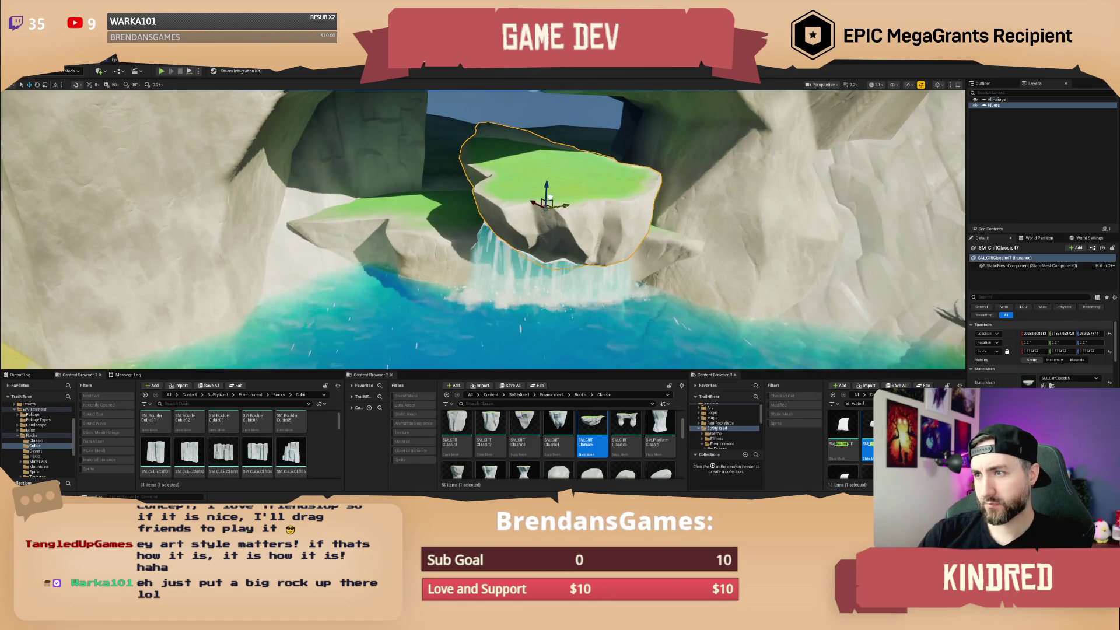
pyautogui.moveTo(547, 203)
pyautogui.mouseDown()
pyautogui.moveTo(548, 173)
pyautogui.moveTo(524, 169)
pyautogui.moveTo(562, 177)
pyautogui.moveTo(554, 167)
pyautogui.moveTo(526, 186)
pyautogui.mouseUp()
pyautogui.press('e')
pyautogui.press('w')
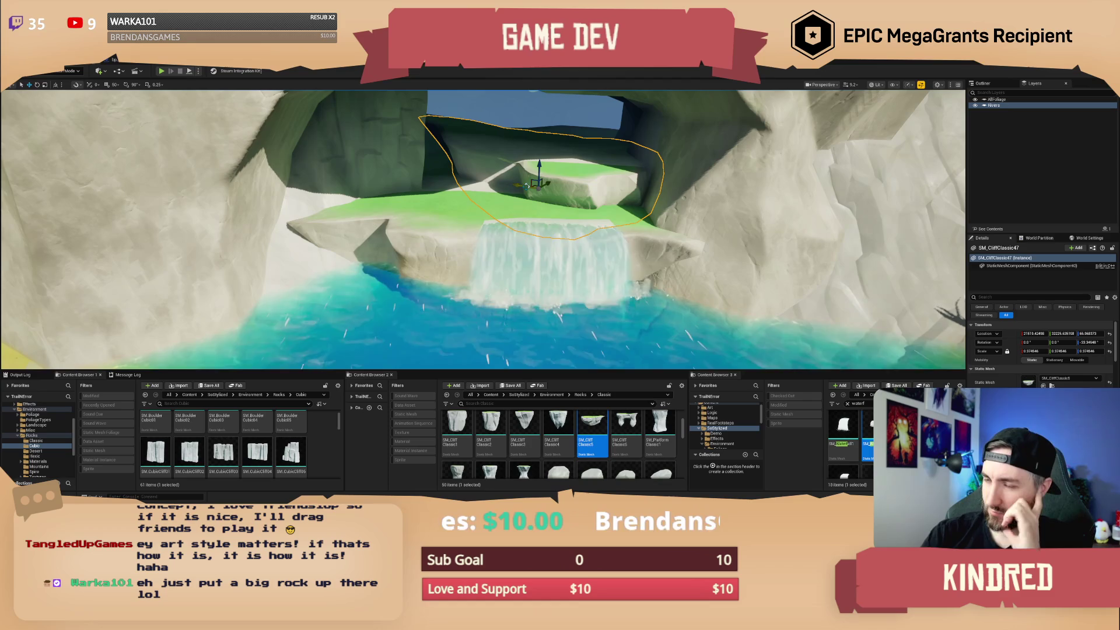
pyautogui.moveTo(535, 199); pyautogui.dragTo(507, 188)
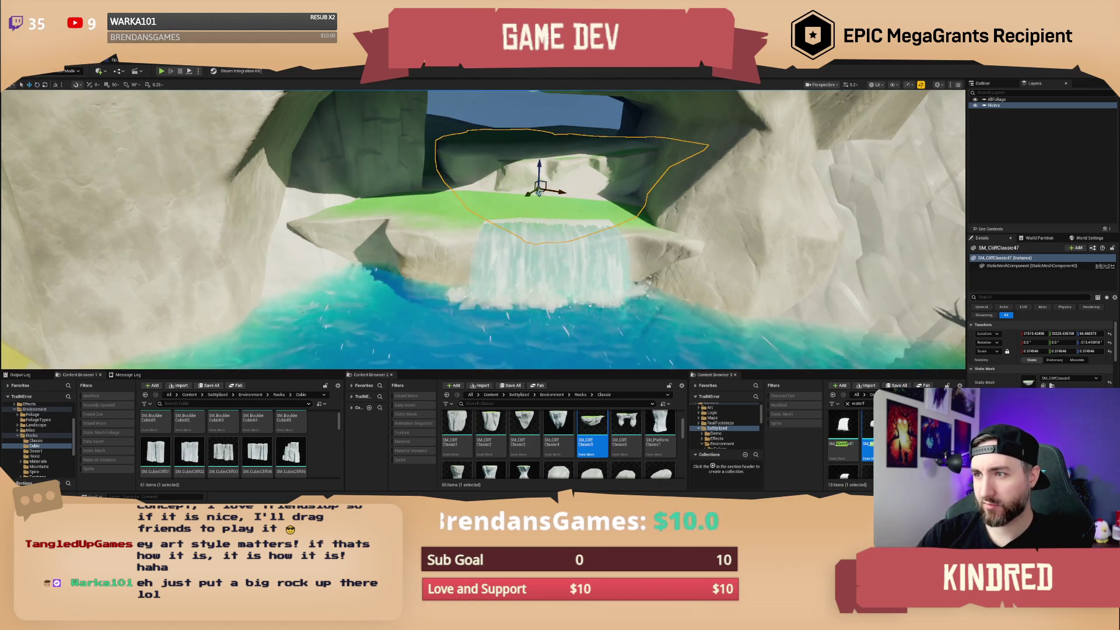
# Fly around the new rock arch to inspect its green top.
pyautogui.press('d')
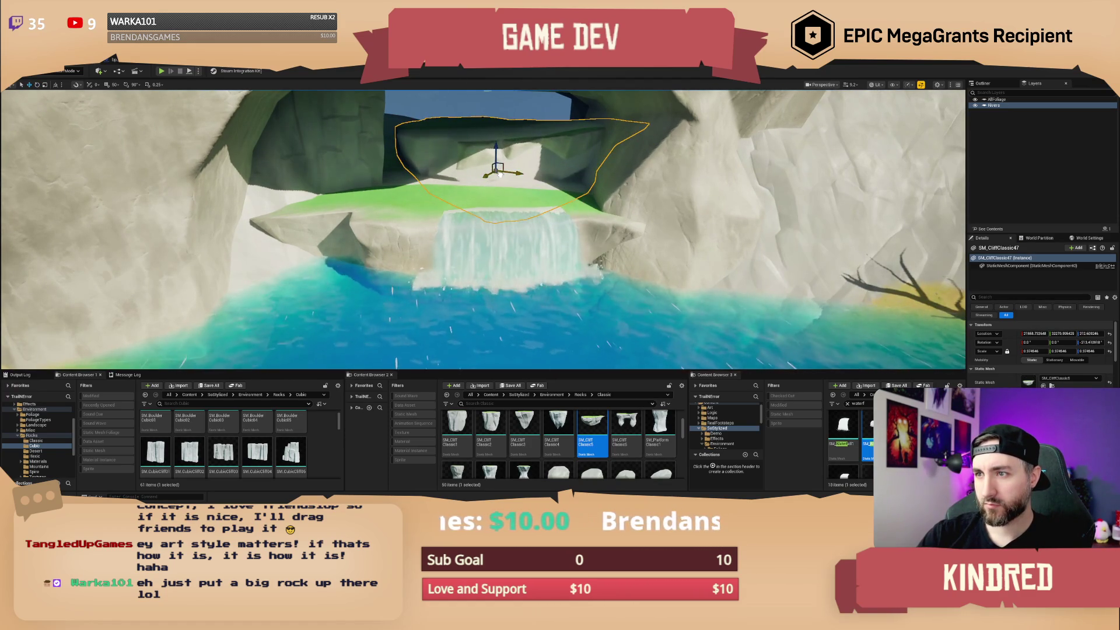
pyautogui.press('w')
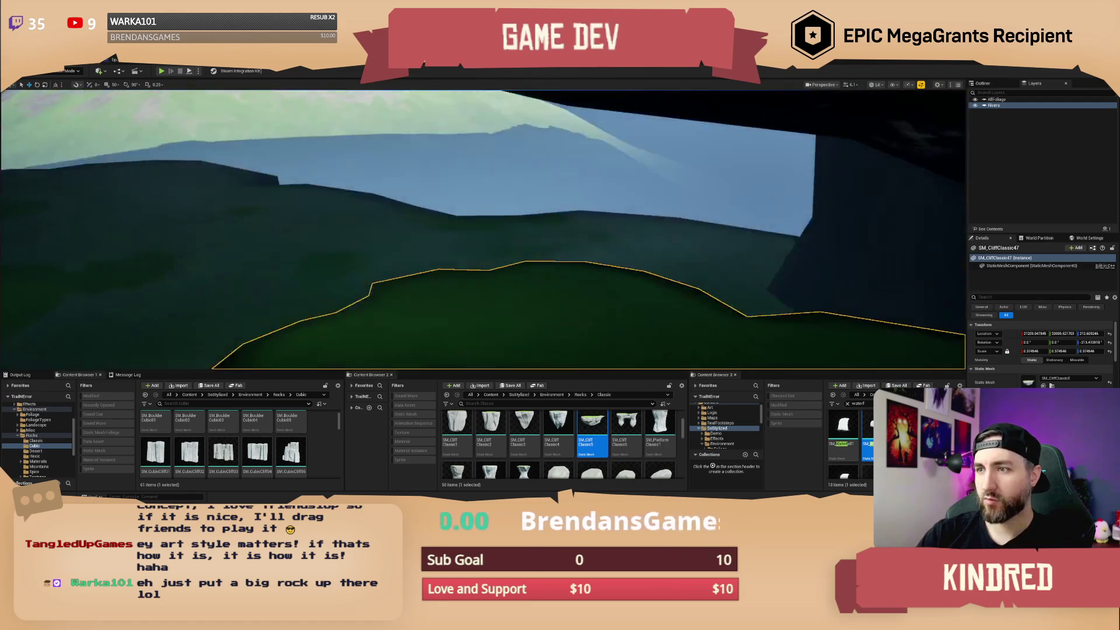
pyautogui.scroll(-1, 483, 229)
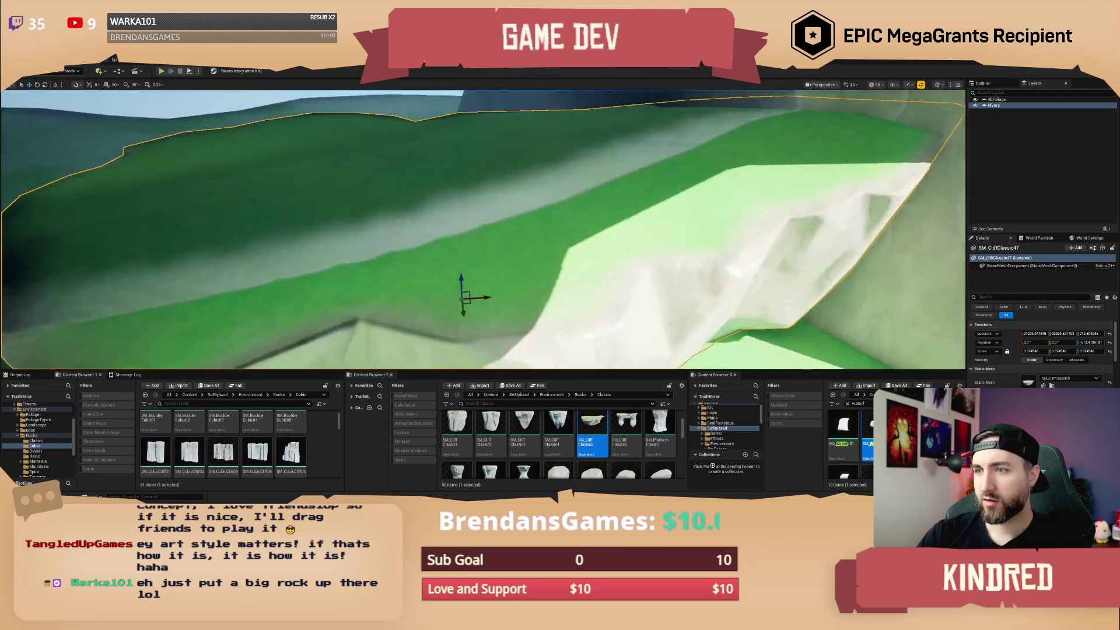
pyautogui.scroll(-1, 537, 278)
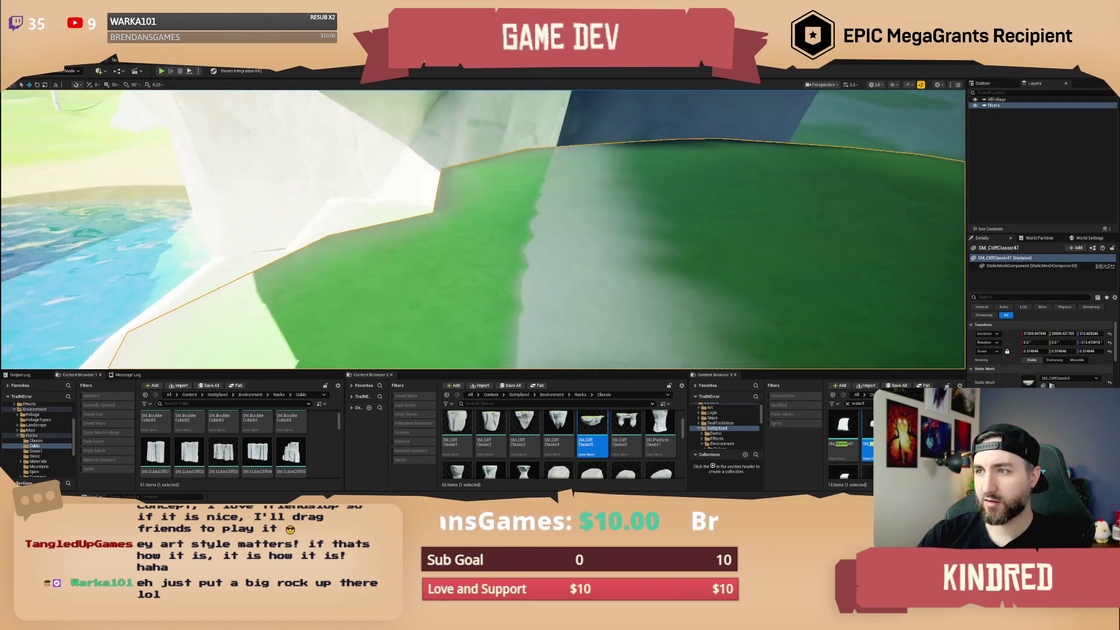
pyautogui.press('s')
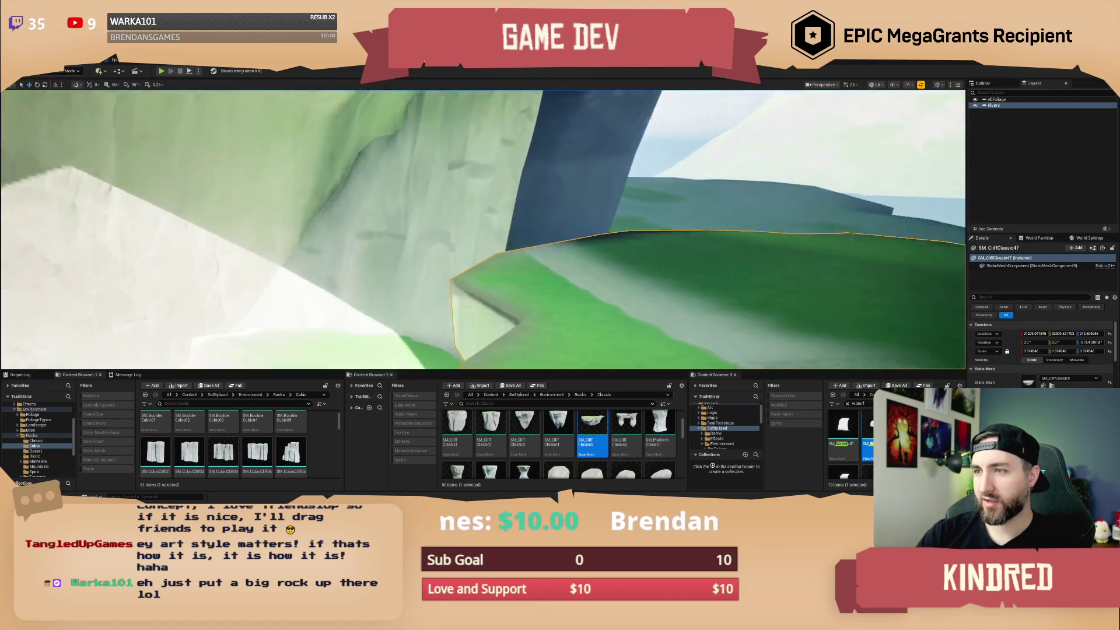
pyautogui.scroll(-1, 483, 230)
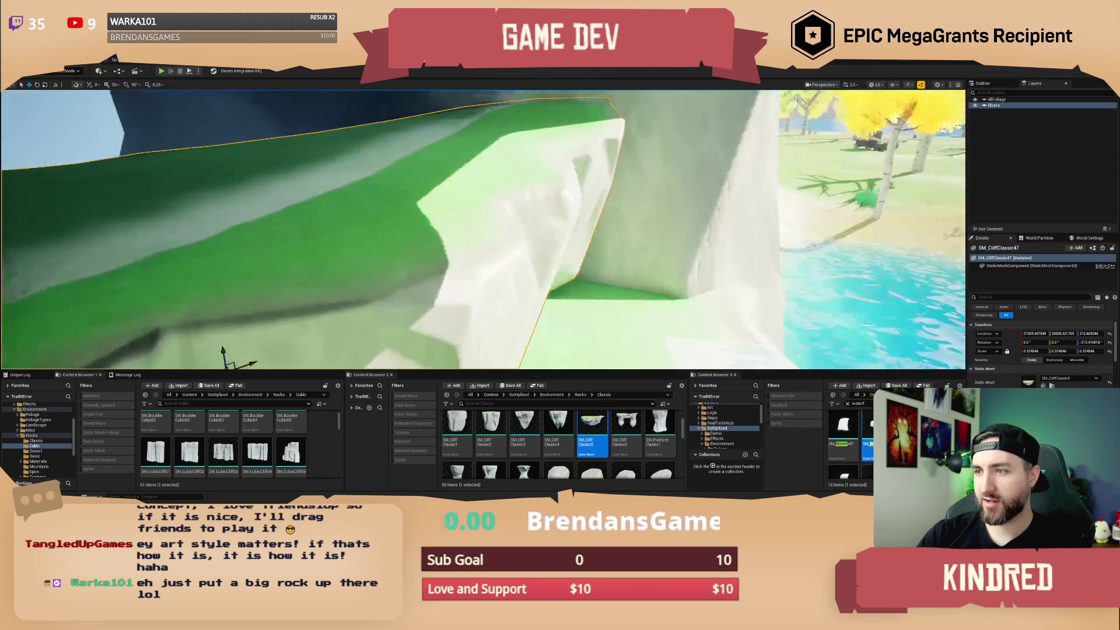
pyautogui.scroll(-1, 483, 229)
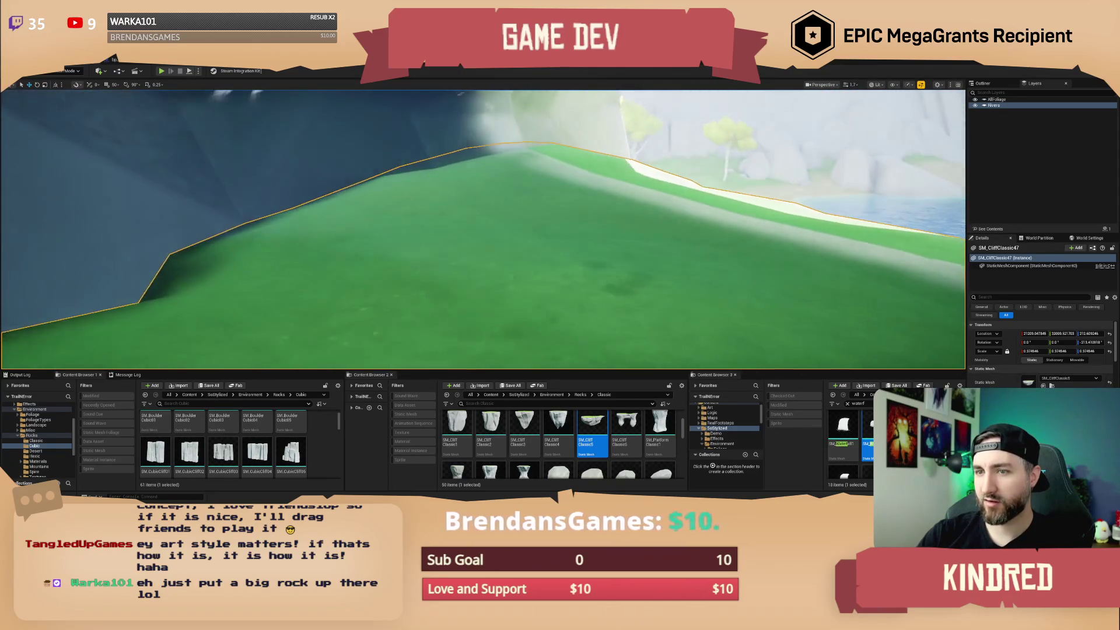
pyautogui.scroll(2, 483, 229)
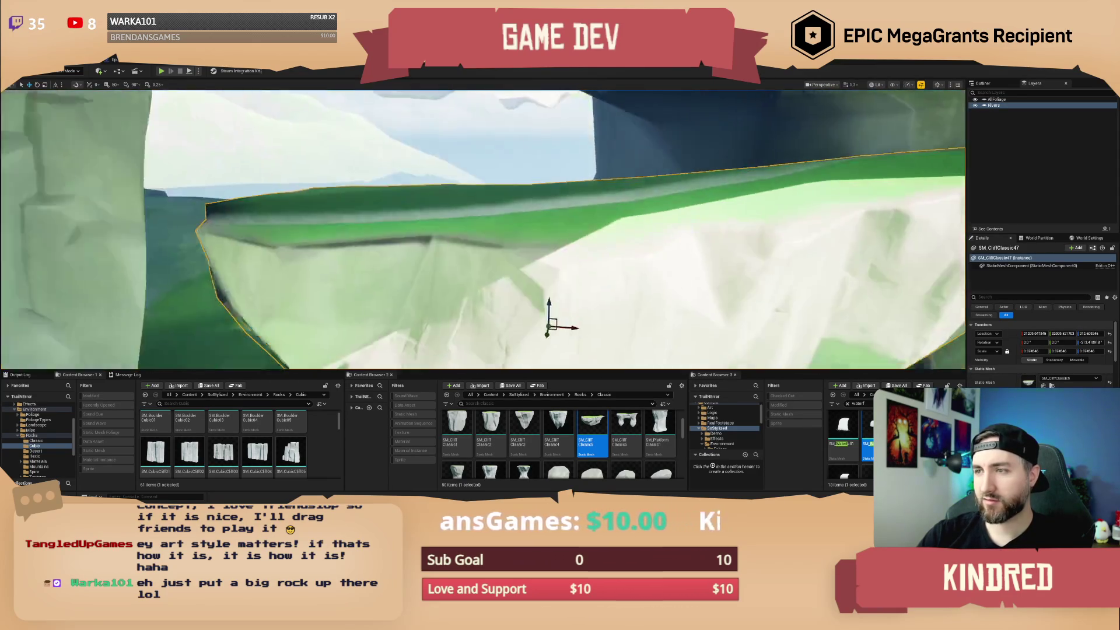
pyautogui.scroll(3, 483, 230)
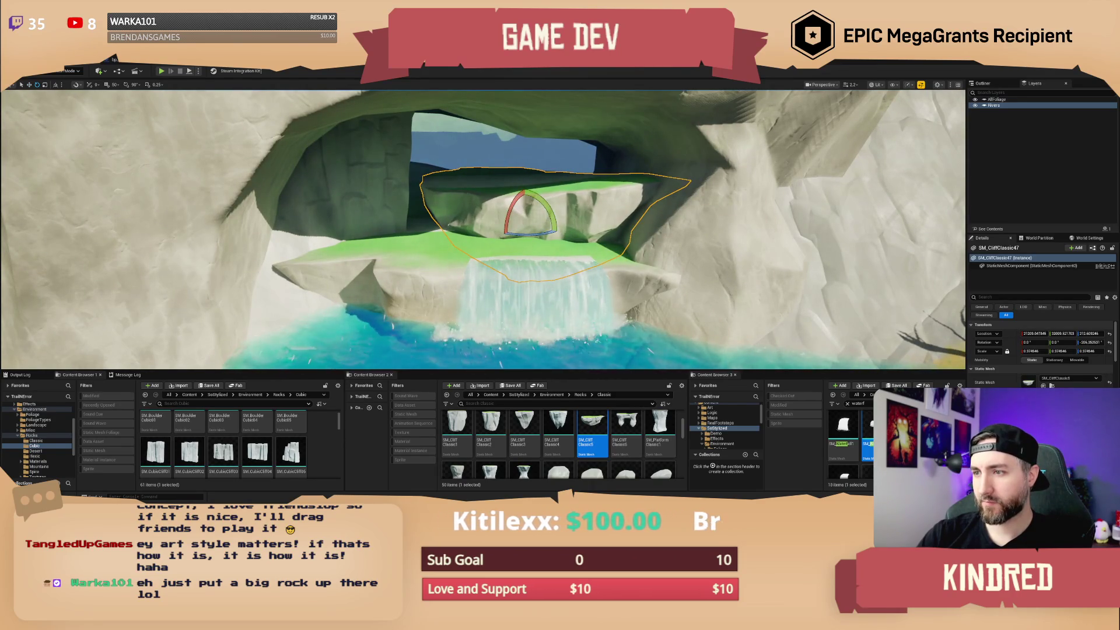
# Select the waterfall and its foam mesh and raise them onto the upper rock ledge.
pyautogui.click(477, 331)
pyautogui.keyDown('ctrl'); pyautogui.click(479, 334); pyautogui.keyUp('ctrl')
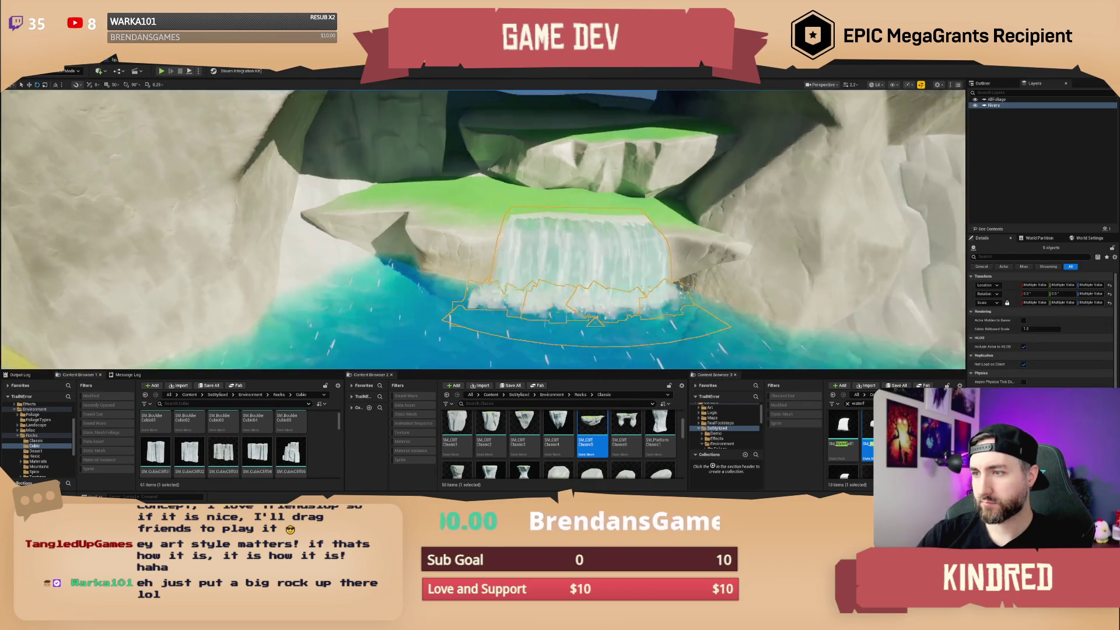
pyautogui.press('w')
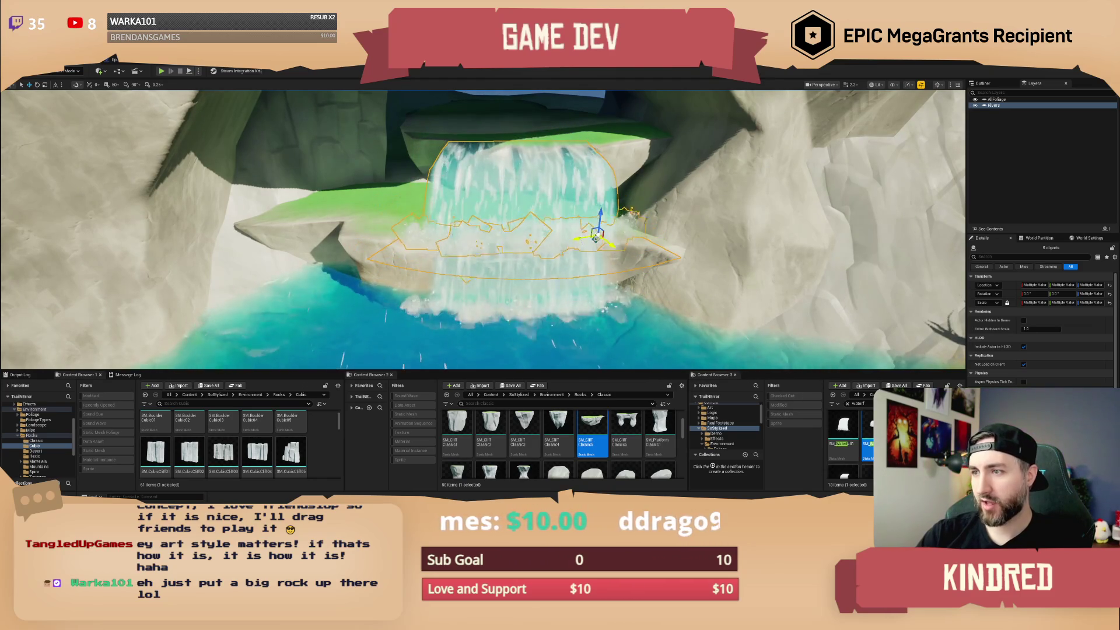
pyautogui.moveTo(592, 238)
pyautogui.mouseDown()
pyautogui.moveTo(601, 219)
pyautogui.moveTo(575, 202)
pyautogui.moveTo(591, 247)
pyautogui.mouseUp()
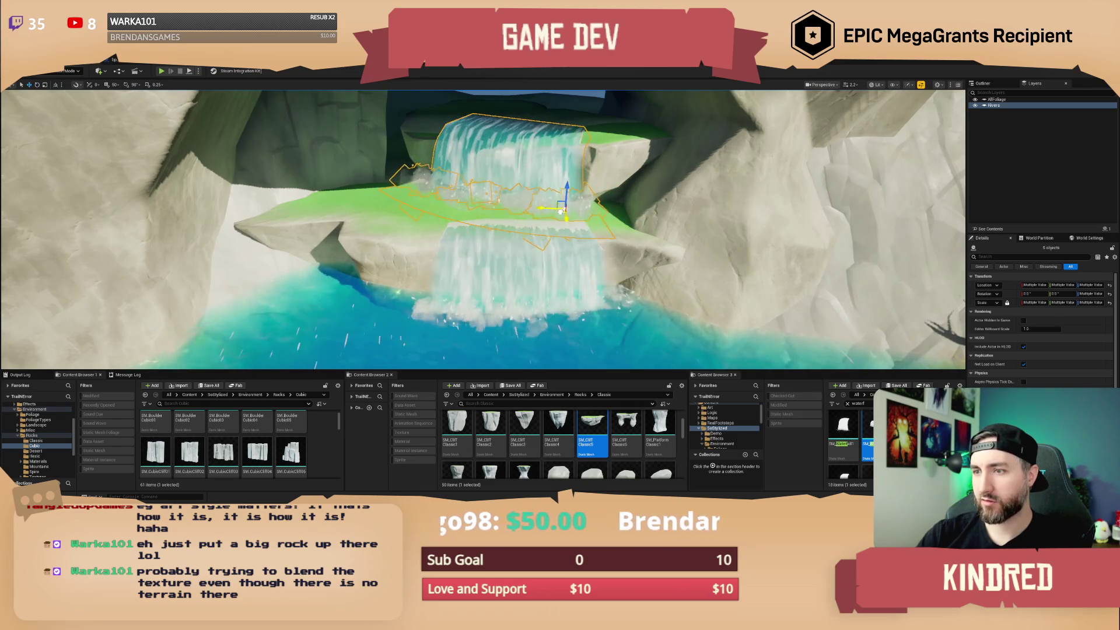
pyautogui.scroll(8, 592, 247)
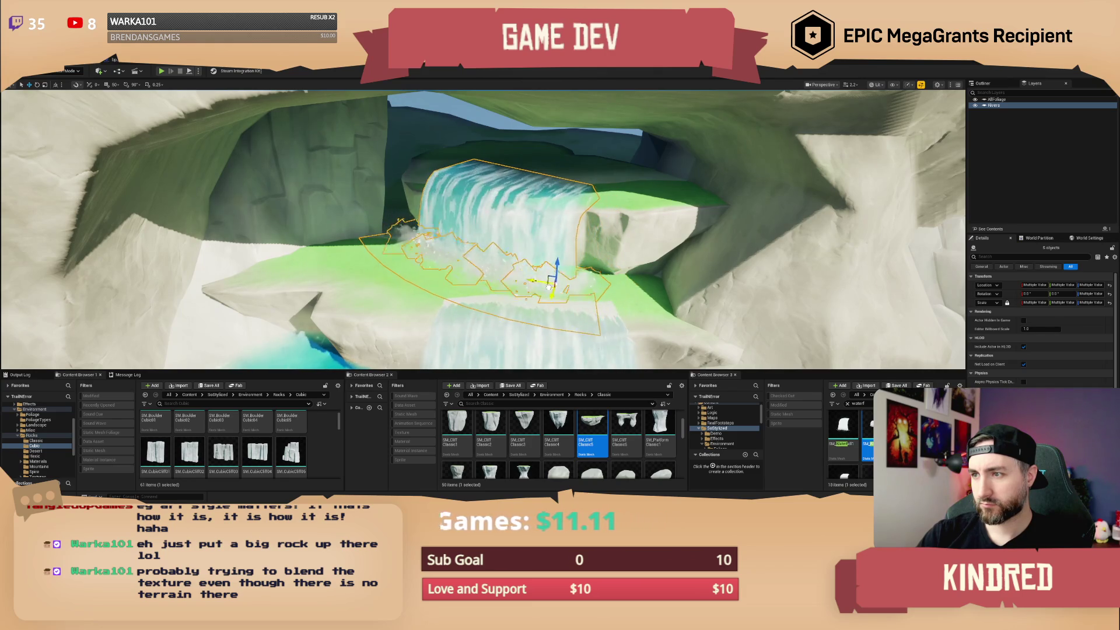
# Fly back and through the arch to select and frame the upper waterfall SM_Waterfall3.
pyautogui.press('g')
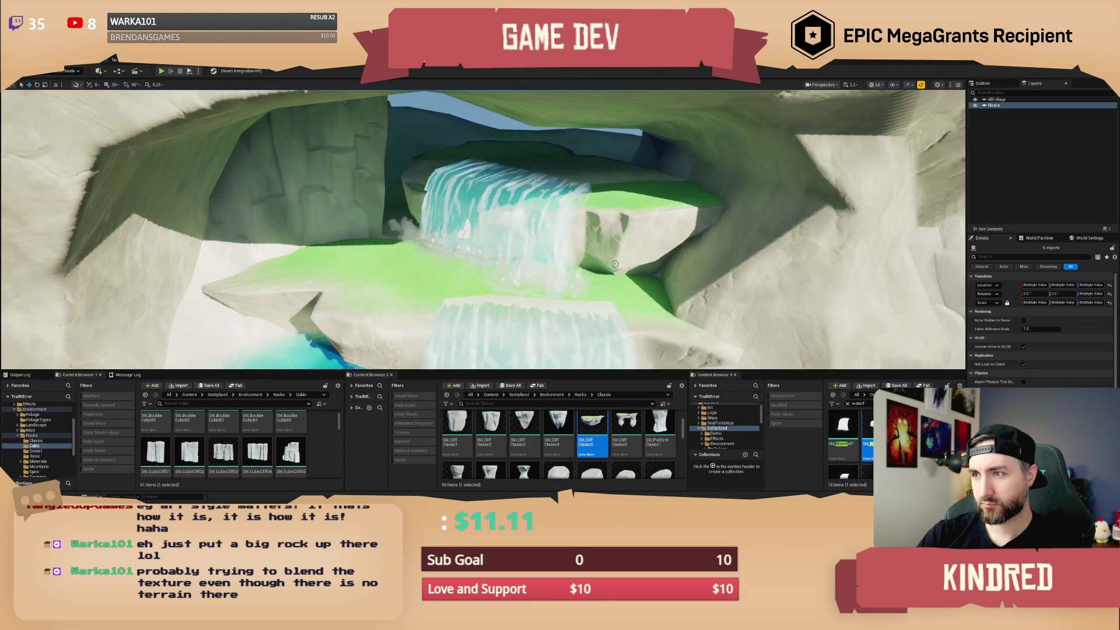
pyautogui.press('s')
pyautogui.scroll(2, 483, 229)
pyautogui.press('s')
pyautogui.press('d')
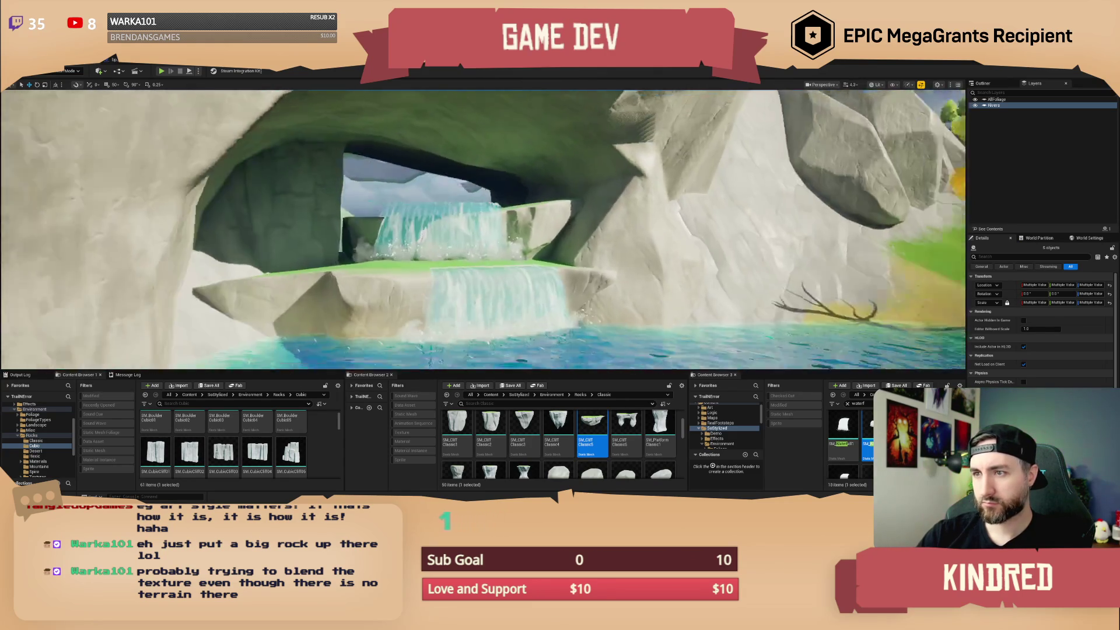
pyautogui.scroll(1, 483, 229)
pyautogui.press('s')
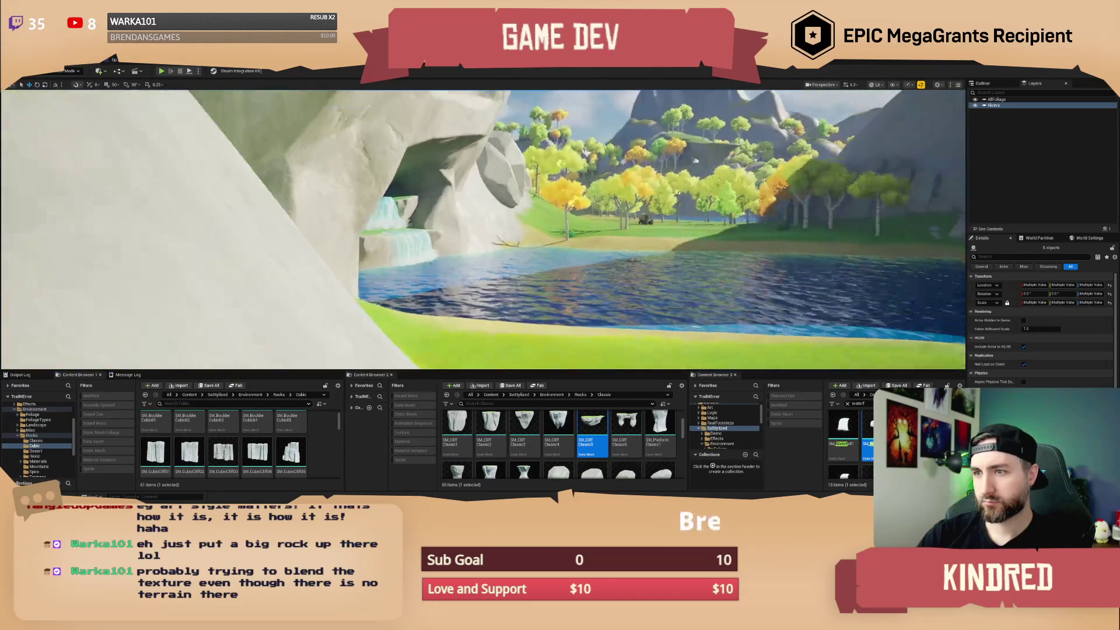
pyautogui.scroll(1, 483, 229)
pyautogui.press('w')
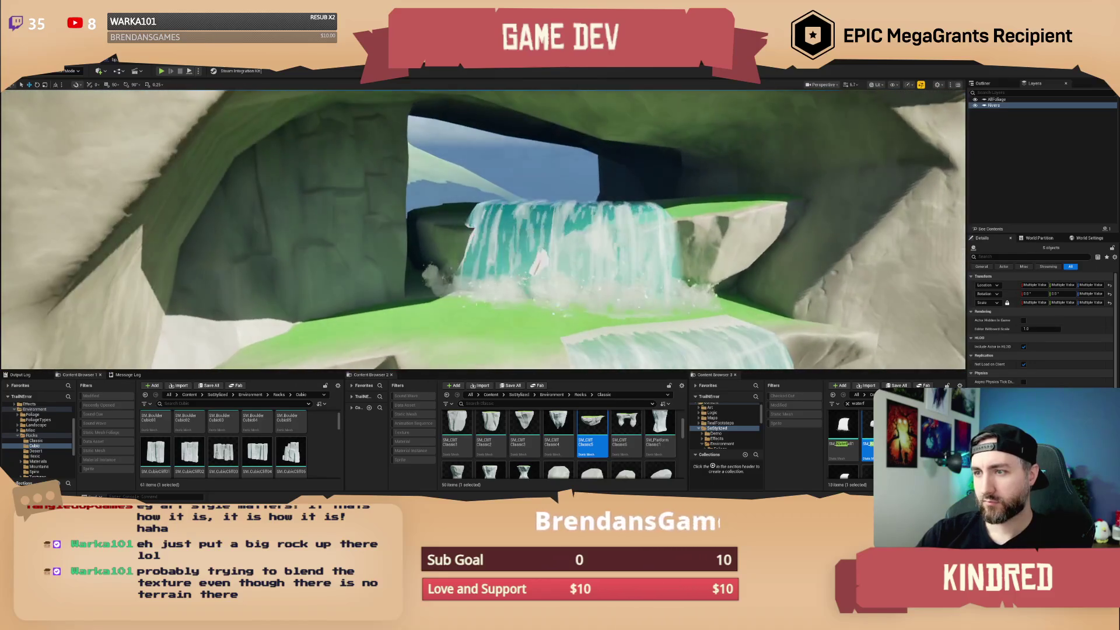
pyautogui.click(550, 250)
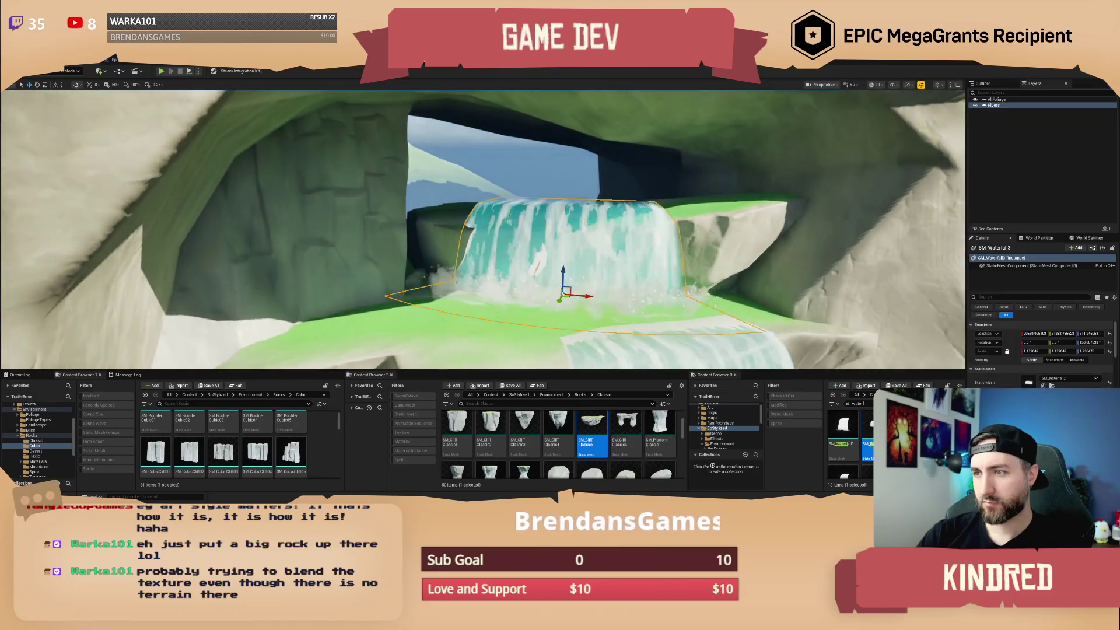
pyautogui.press('f')
# Rotate SM_CliffClassic47 behind the upper waterfall, then check the waterfall and foam framing.
pyautogui.click(593, 230)
pyautogui.press('e')
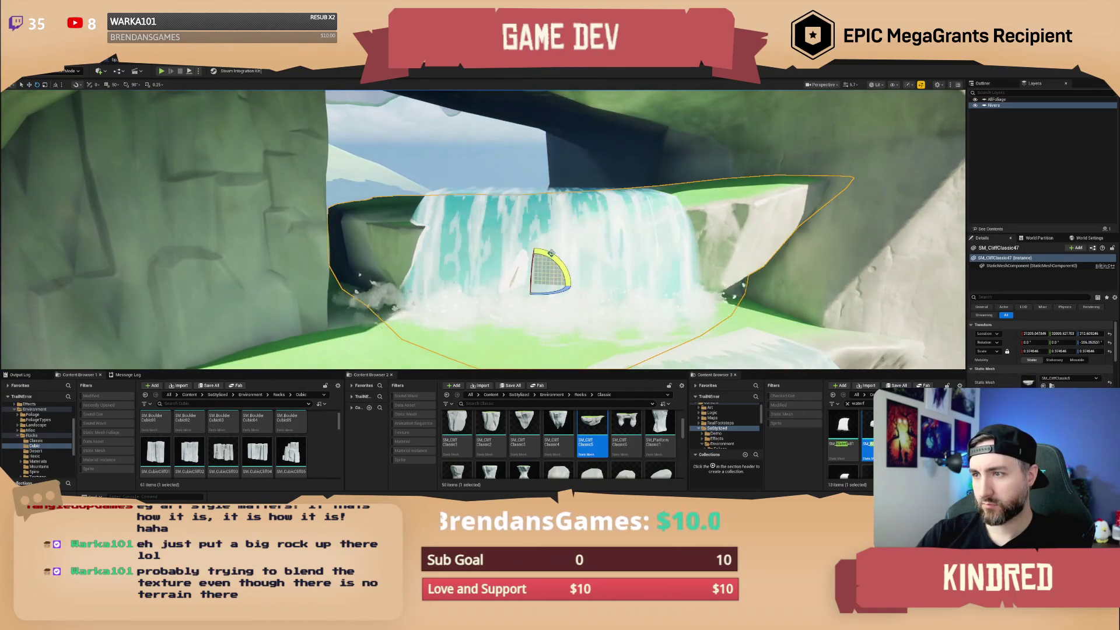
pyautogui.moveTo(551, 253); pyautogui.dragTo(573, 288)
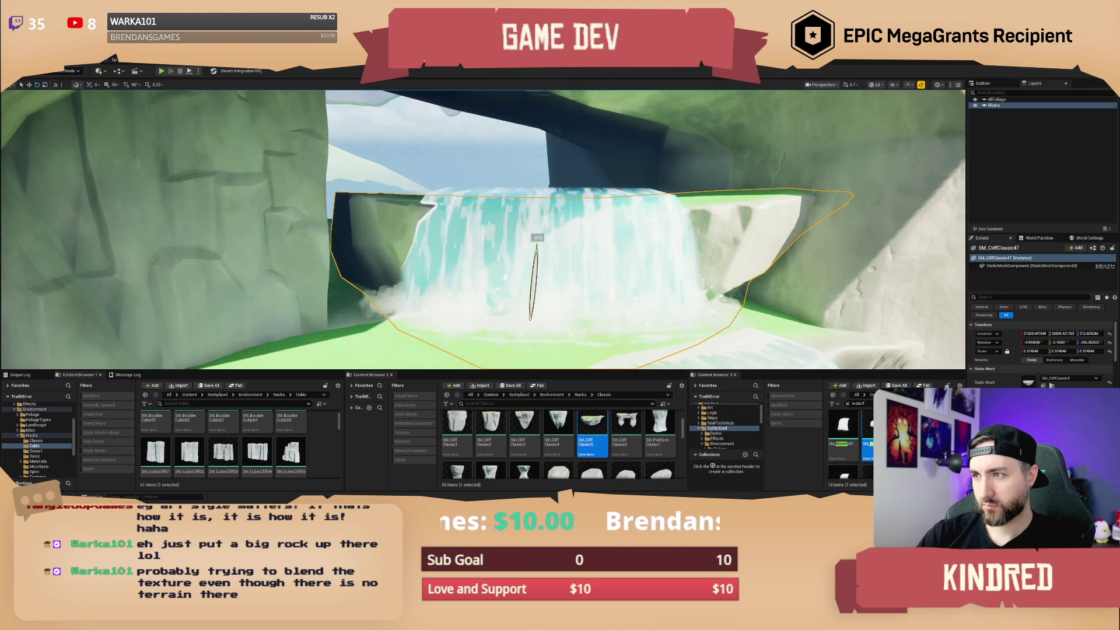
pyautogui.click(593, 260)
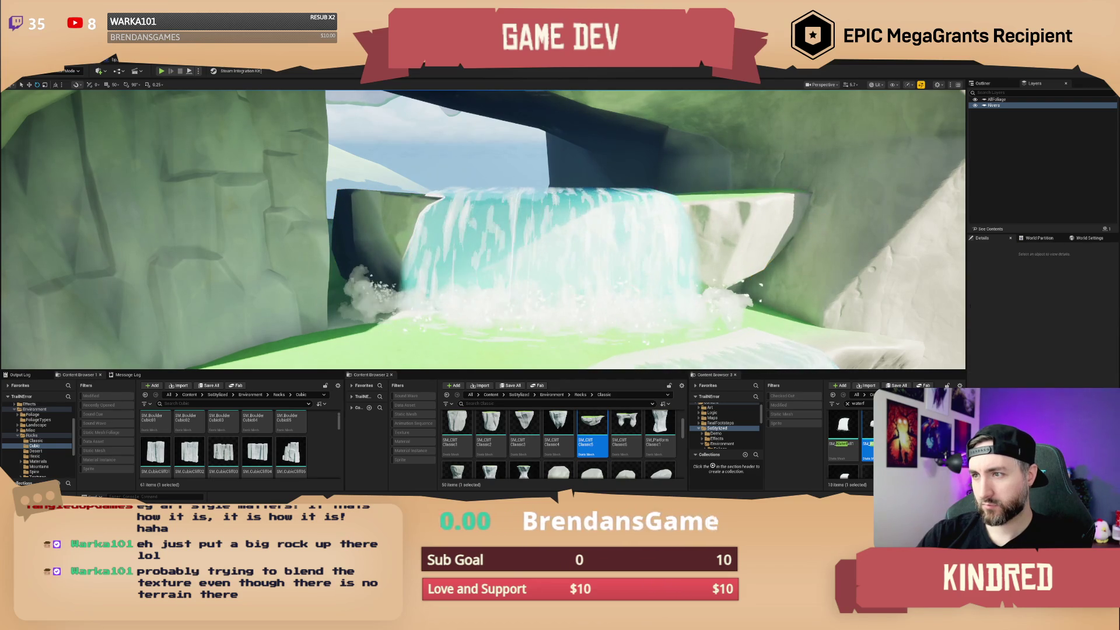
pyautogui.keyDown('ctrl'); pyautogui.click(442, 310); pyautogui.keyUp('ctrl')
pyautogui.press('f')
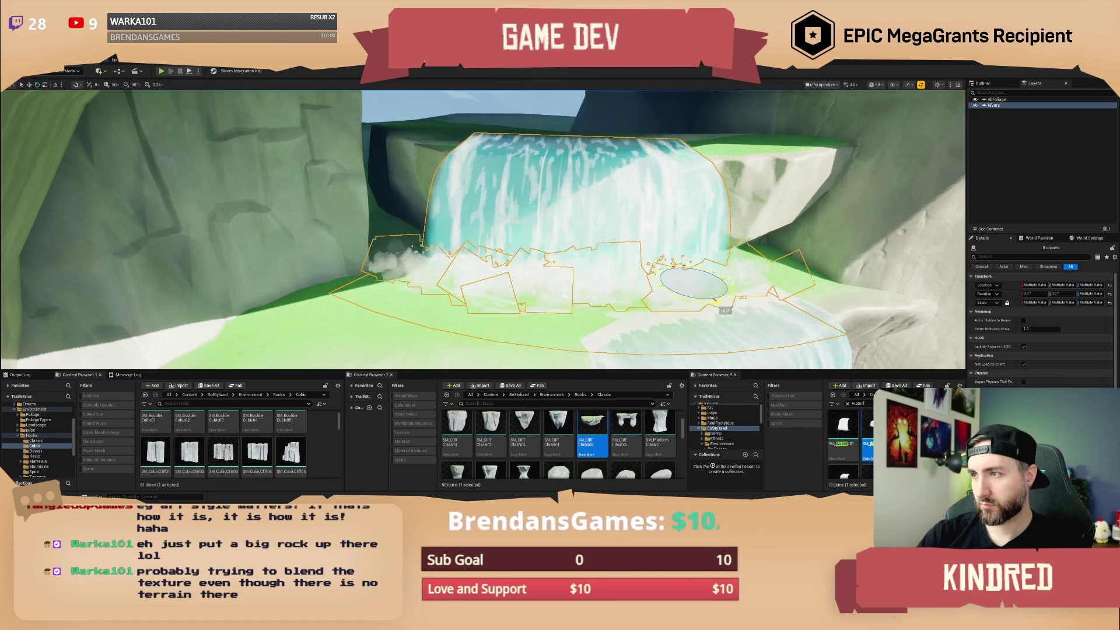
pyautogui.press('Escape')
# Fly the view back out and then into the cave toward the upper waterfall.
pyautogui.press('s')
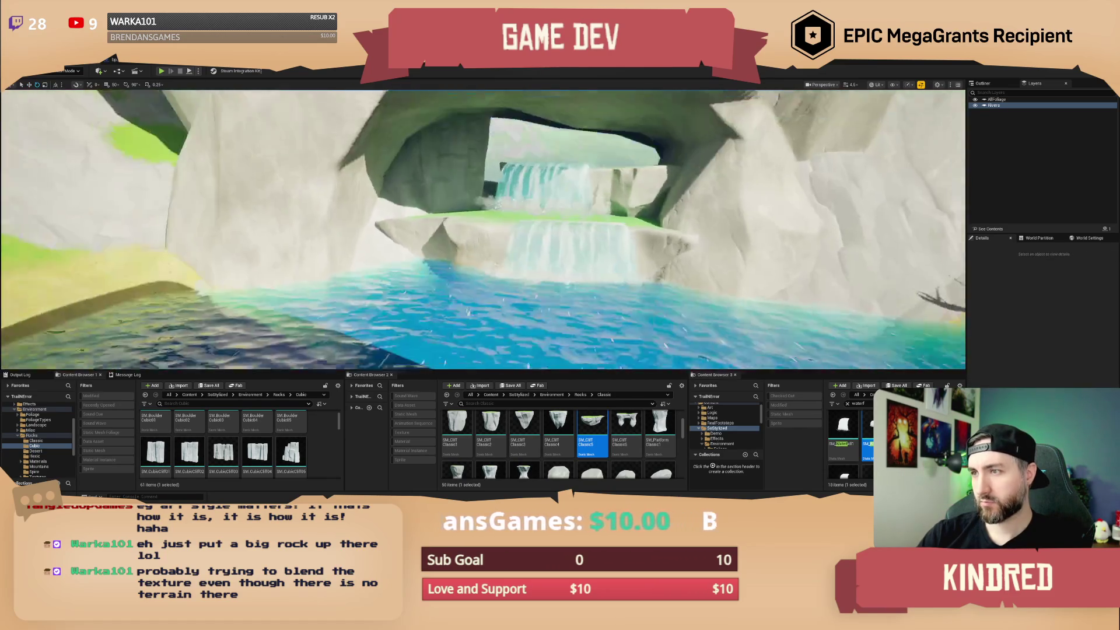
pyautogui.press('s')
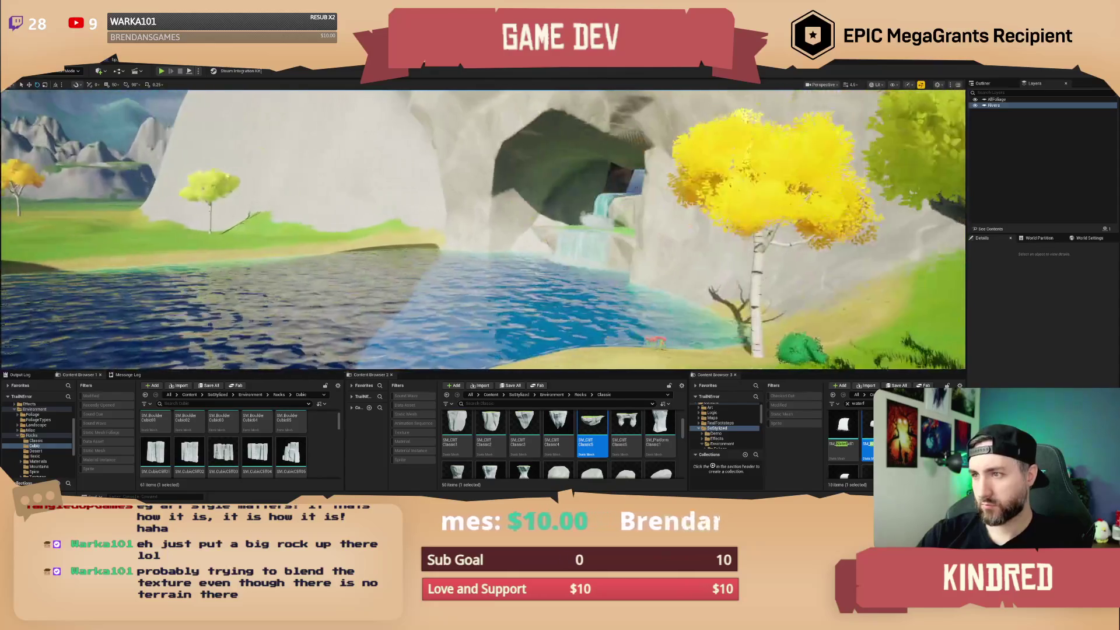
pyautogui.press('w')
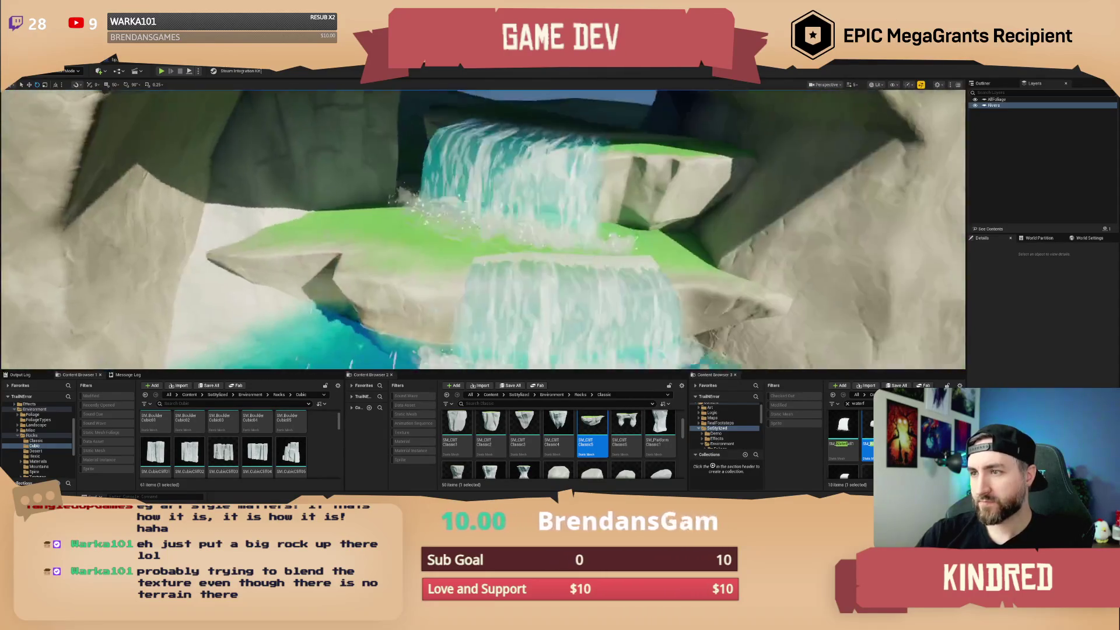
pyautogui.press('w')
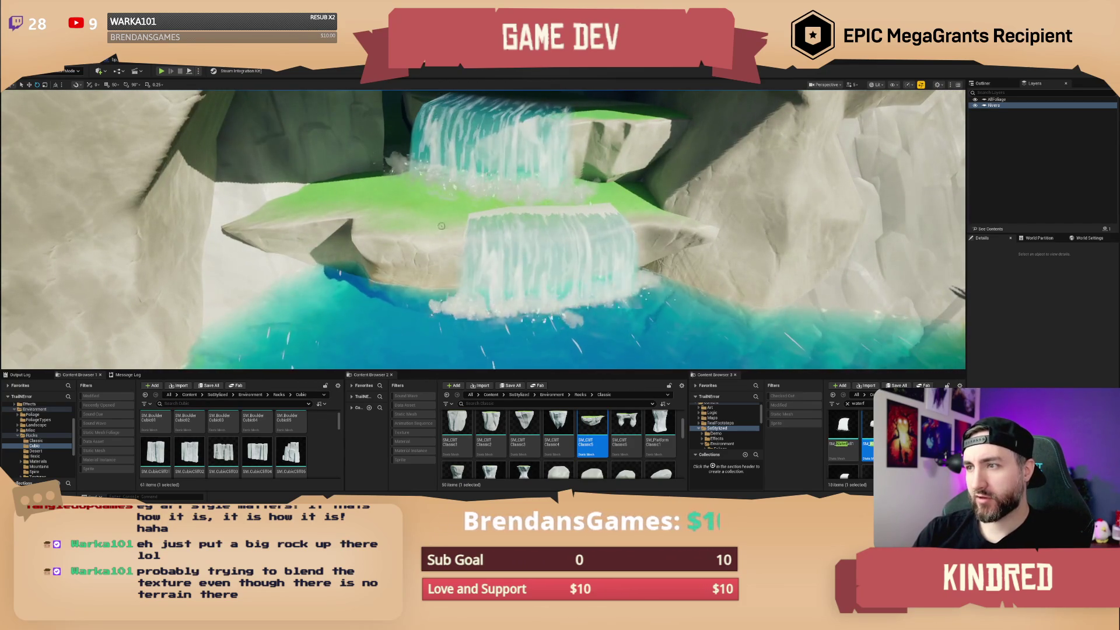
pyautogui.scroll(-1, 632, 455)
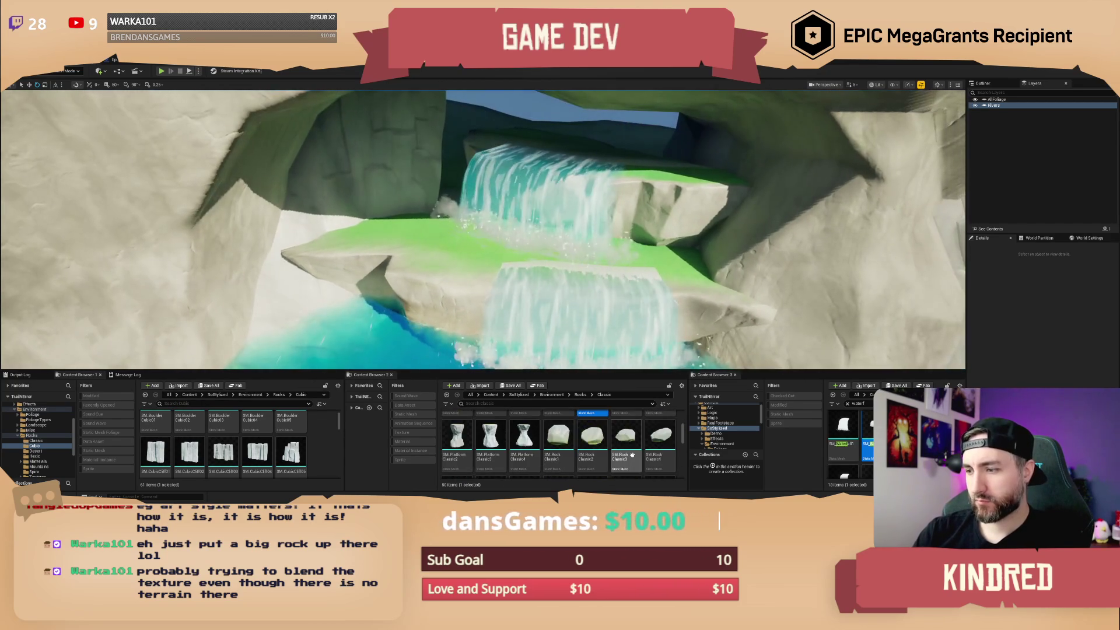
pyautogui.scroll(-2, 632, 455)
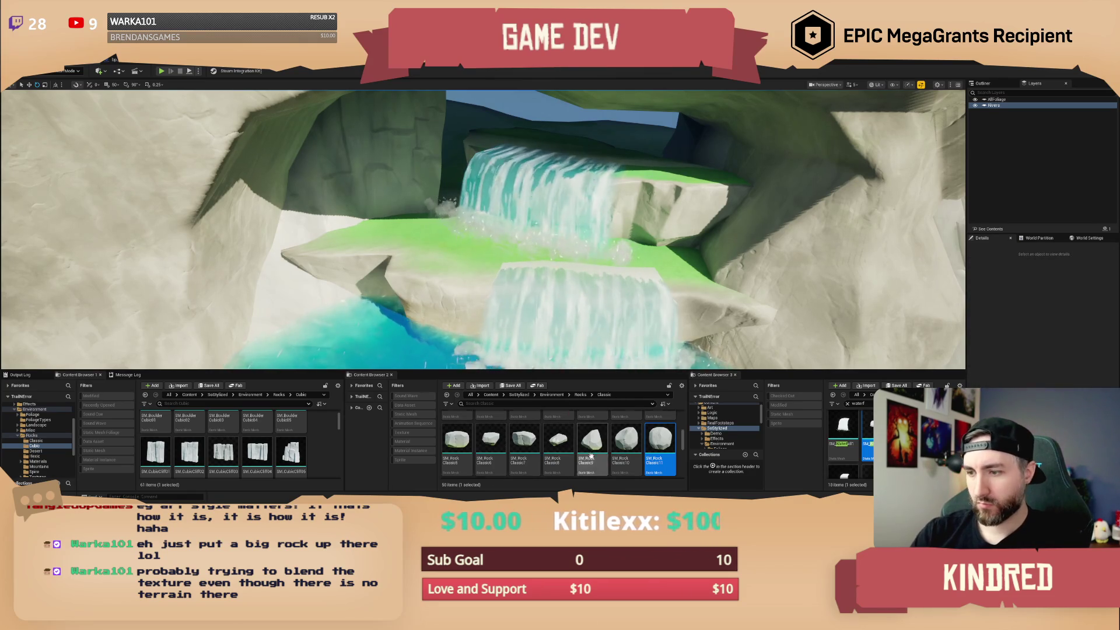
pyautogui.scroll(2, 598, 452)
pyautogui.scroll(2, 597, 452)
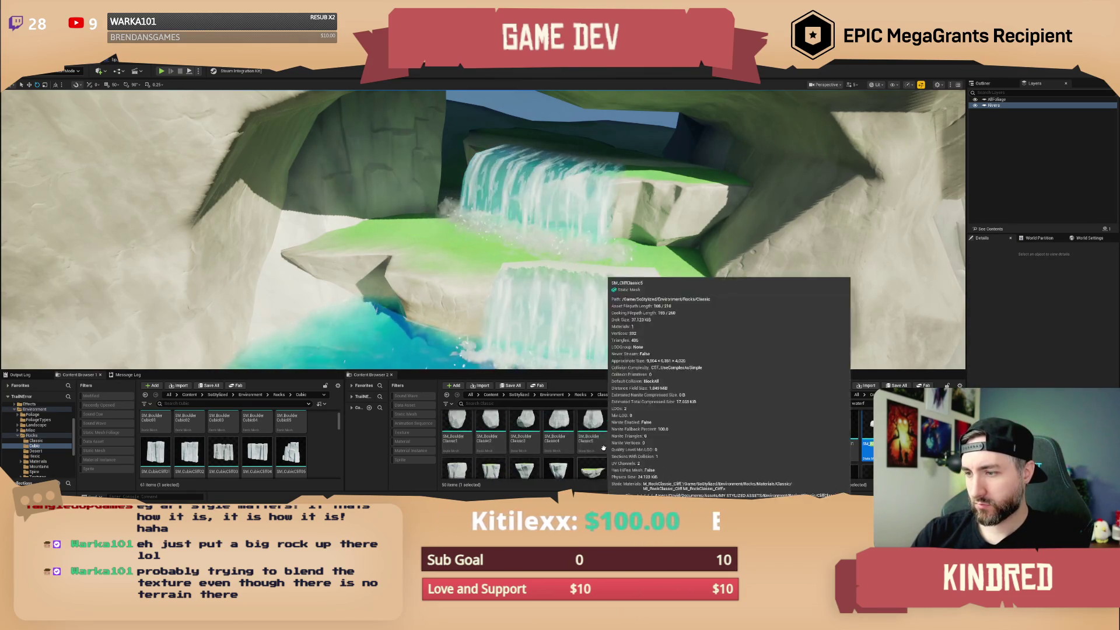
# Place an SM_BoulderClassic1 boulder and move it up beside the upper waterfall.
pyautogui.moveTo(456, 429)
pyautogui.mouseDown()
pyautogui.moveTo(373, 233)
pyautogui.moveTo(419, 211)
pyautogui.mouseUp()
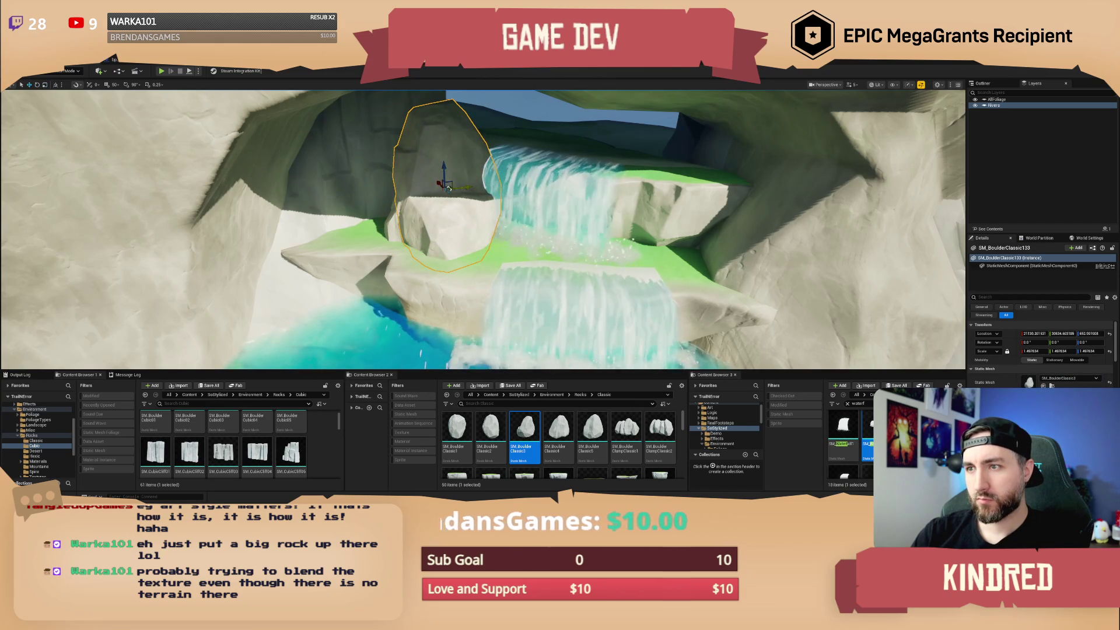
pyautogui.moveTo(448, 188); pyautogui.dragTo(455, 157)
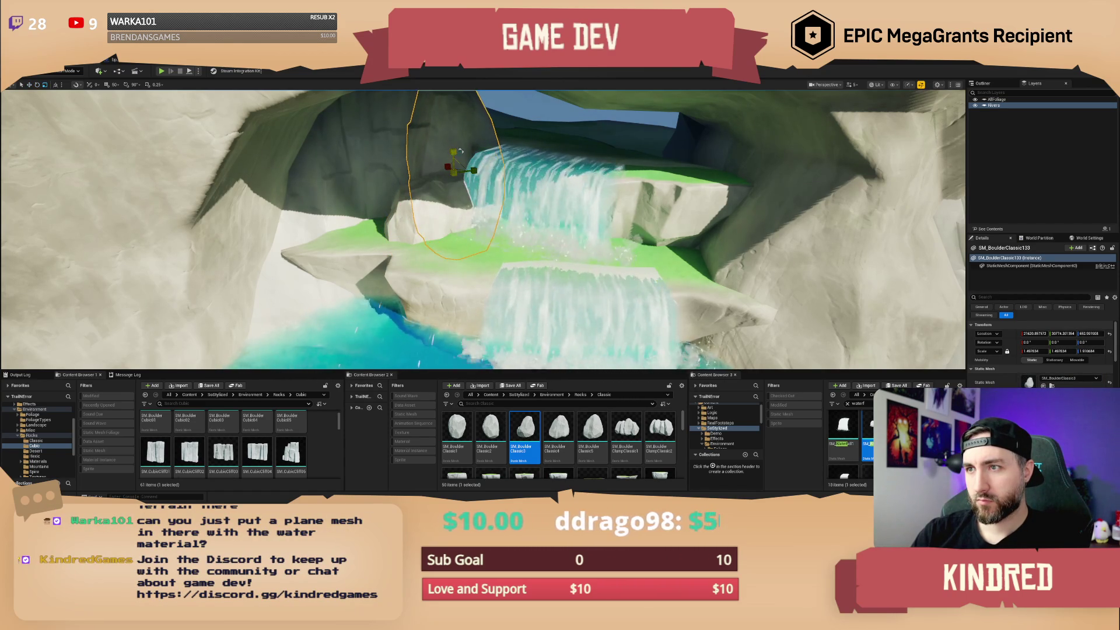
pyautogui.scroll(3, 466, 193)
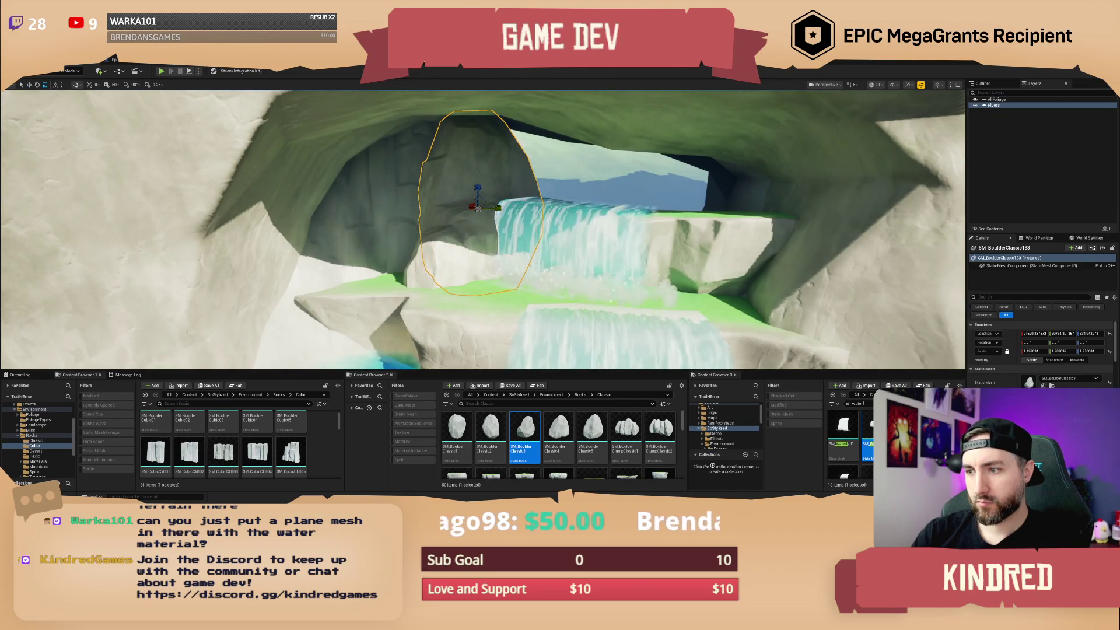
pyautogui.scroll(10, 483, 229)
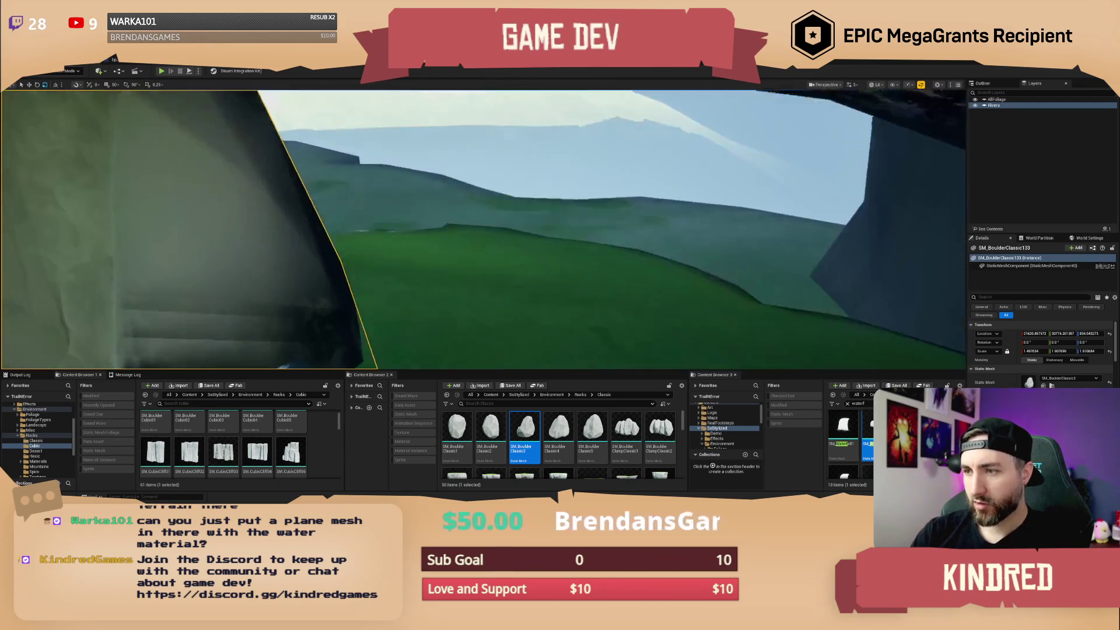
pyautogui.scroll(5, 483, 230)
pyautogui.scroll(-2, 560, 444)
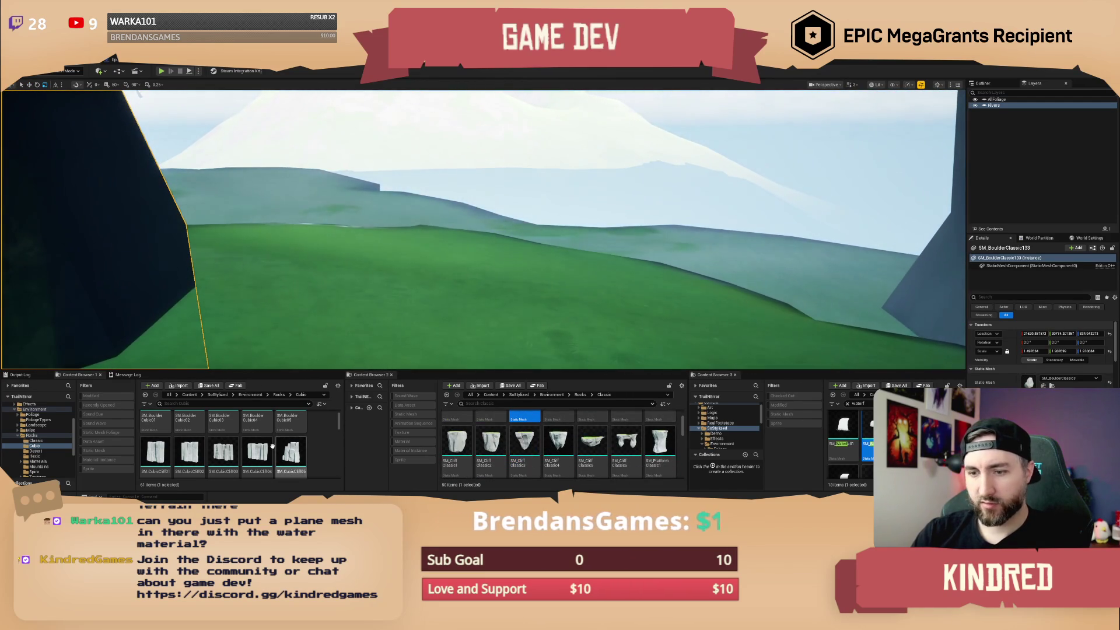
# Place an SM_CubicCliff04 cliff mesh into the level and frame it.
pyautogui.moveTo(272, 446)
pyautogui.mouseDown()
pyautogui.moveTo(400, 347)
pyautogui.moveTo(455, 255)
pyautogui.moveTo(447, 242)
pyautogui.moveTo(449, 259)
pyautogui.moveTo(434, 249)
pyautogui.moveTo(411, 257)
pyautogui.mouseUp()
pyautogui.press('f')
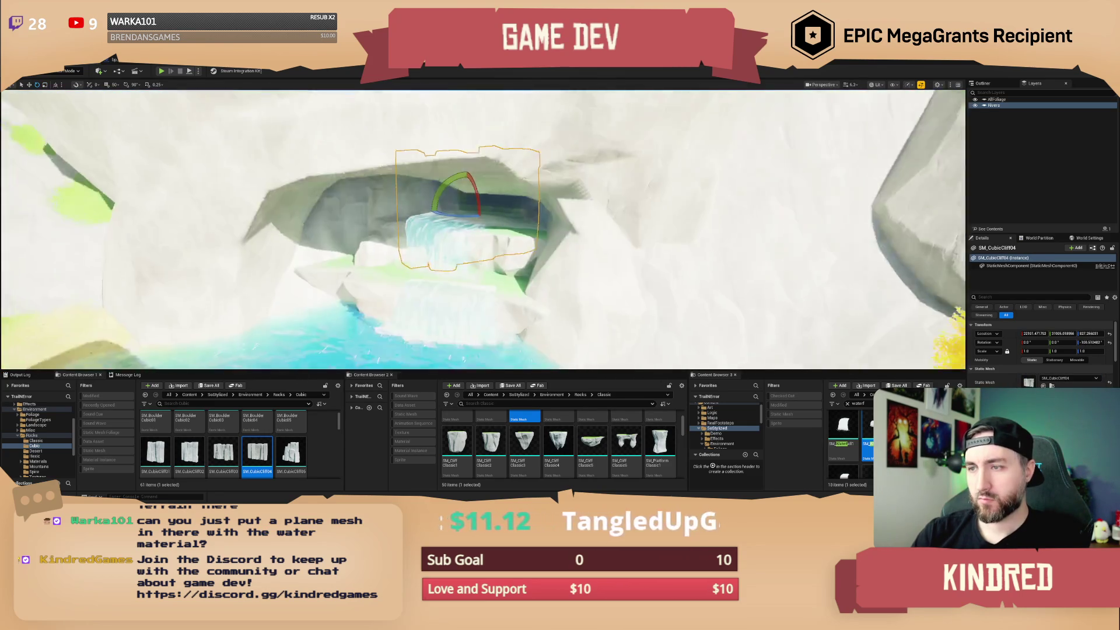
pyautogui.scroll(6, 483, 229)
pyautogui.press('w')
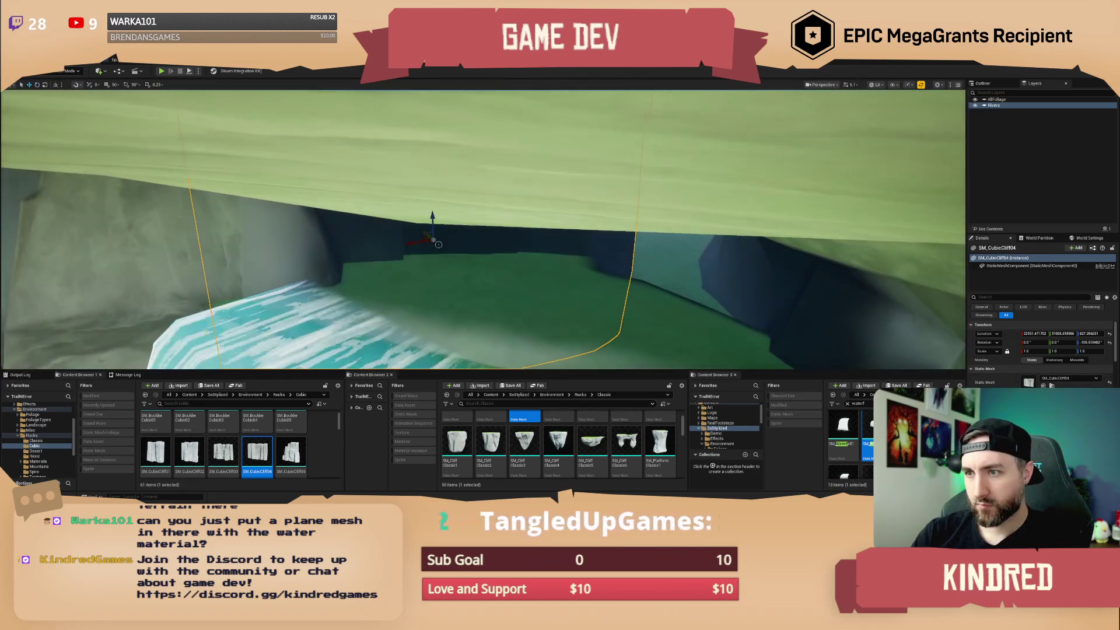
pyautogui.scroll(1, 432, 239)
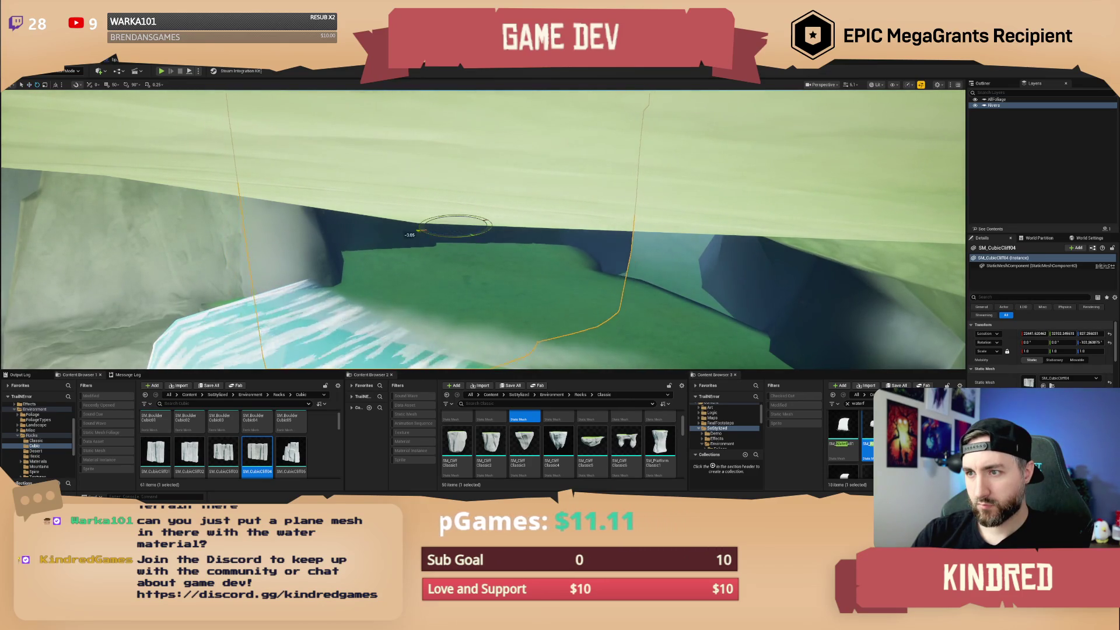
# Scale the cliff piece to 1.406 and shift it right beside the cave.
pyautogui.moveTo(422, 231); pyautogui.dragTo(444, 221)
pyautogui.moveTo(447, 283); pyautogui.dragTo(447, 283)
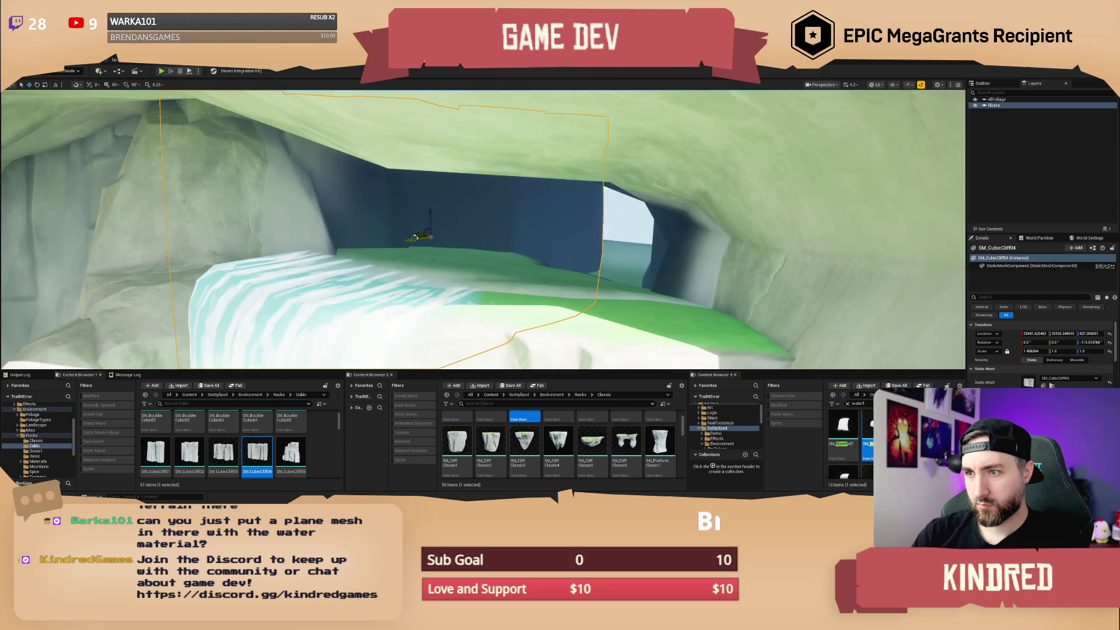
pyautogui.moveTo(421, 237); pyautogui.dragTo(472, 236)
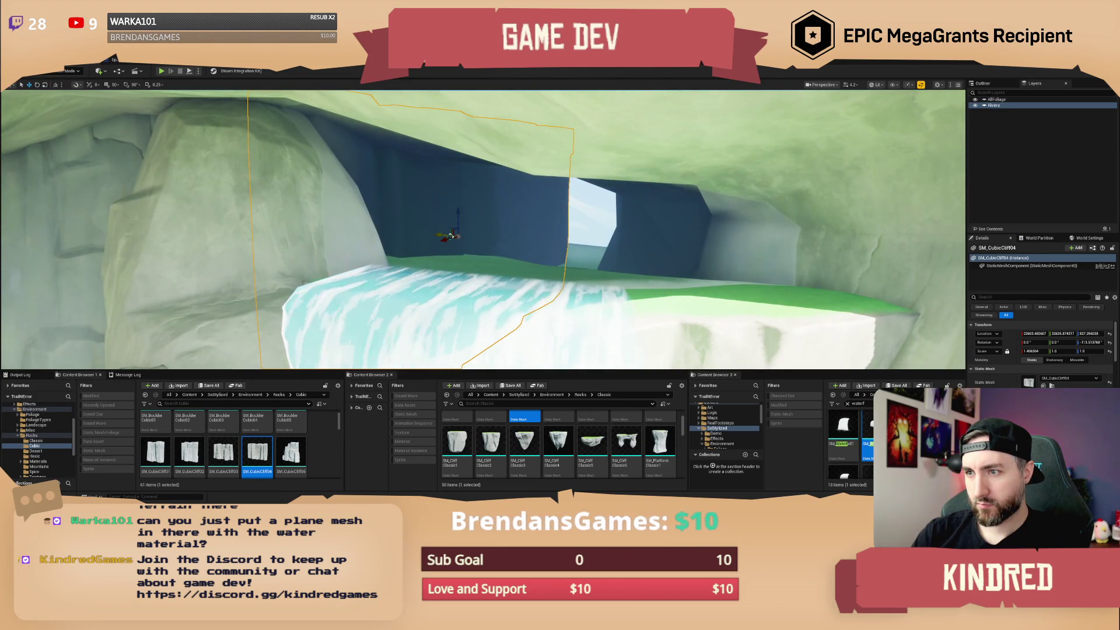
pyautogui.moveTo(450, 237)
pyautogui.mouseDown()
pyautogui.moveTo(593, 232)
pyautogui.moveTo(513, 214)
pyautogui.moveTo(471, 233)
pyautogui.moveTo(251, 234)
pyautogui.moveTo(238, 258)
pyautogui.moveTo(481, 263)
pyautogui.mouseUp()
pyautogui.click(264, 267)
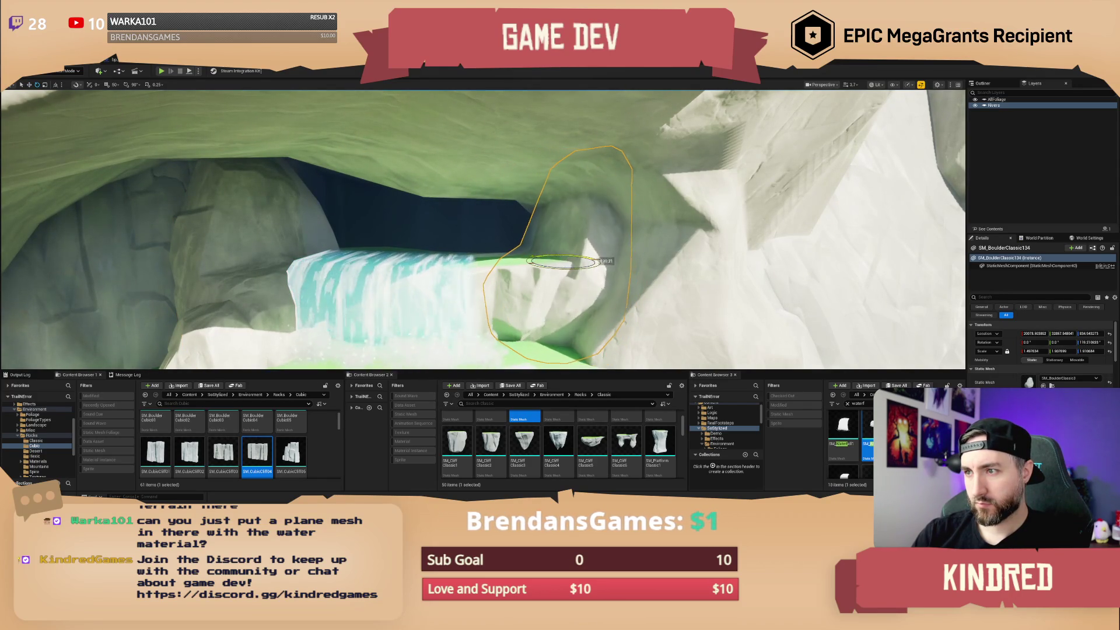
# Drop a boulder into the cave, then bring the view close to the cave waterfall.
pyautogui.moveTo(583, 262); pyautogui.dragTo(575, 242)
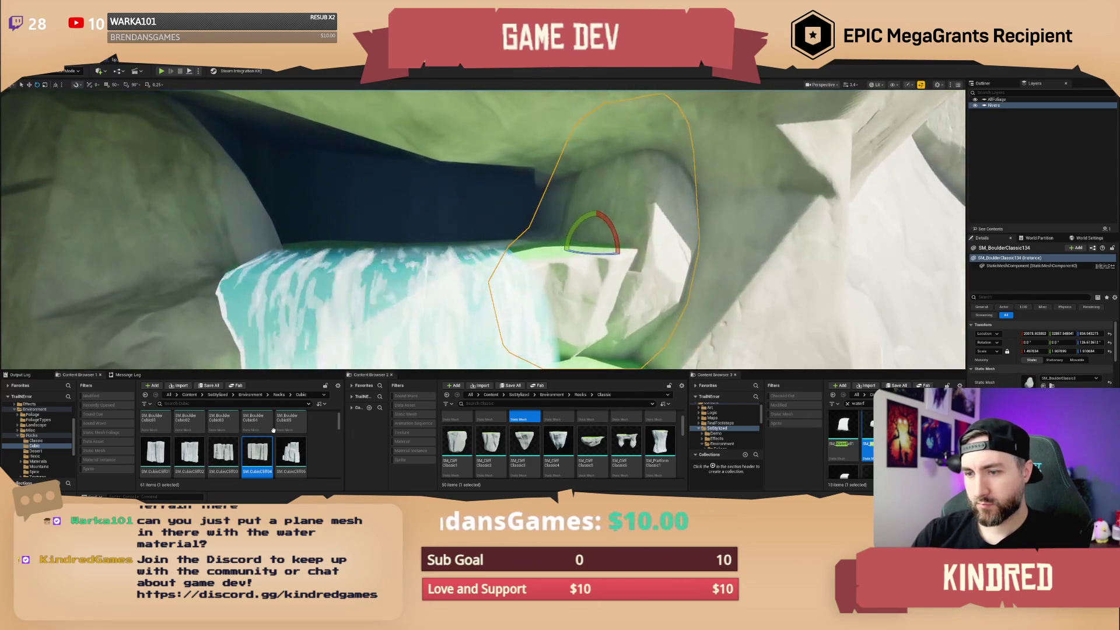
pyautogui.scroll(2, 511, 432)
pyautogui.moveTo(457, 434)
pyautogui.mouseDown()
pyautogui.moveTo(586, 240)
pyautogui.moveTo(552, 225)
pyautogui.mouseUp()
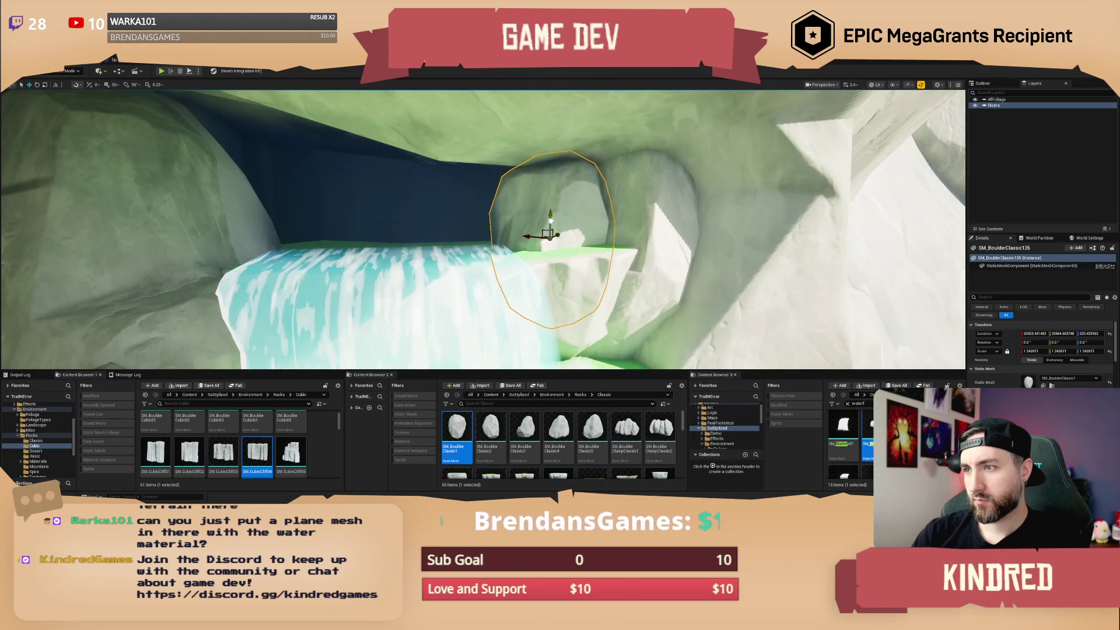
pyautogui.press('Escape')
pyautogui.moveTo(551, 225); pyautogui.dragTo(551, 297)
pyautogui.scroll(10, 483, 229)
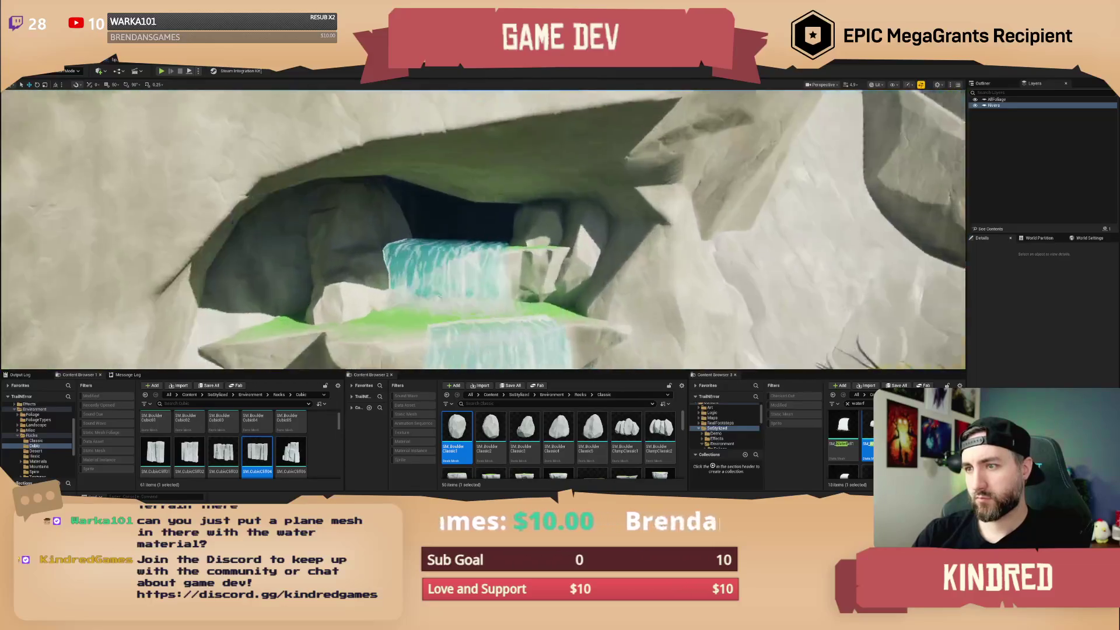
pyautogui.moveTo(483, 229); pyautogui.dragTo(483, 188)
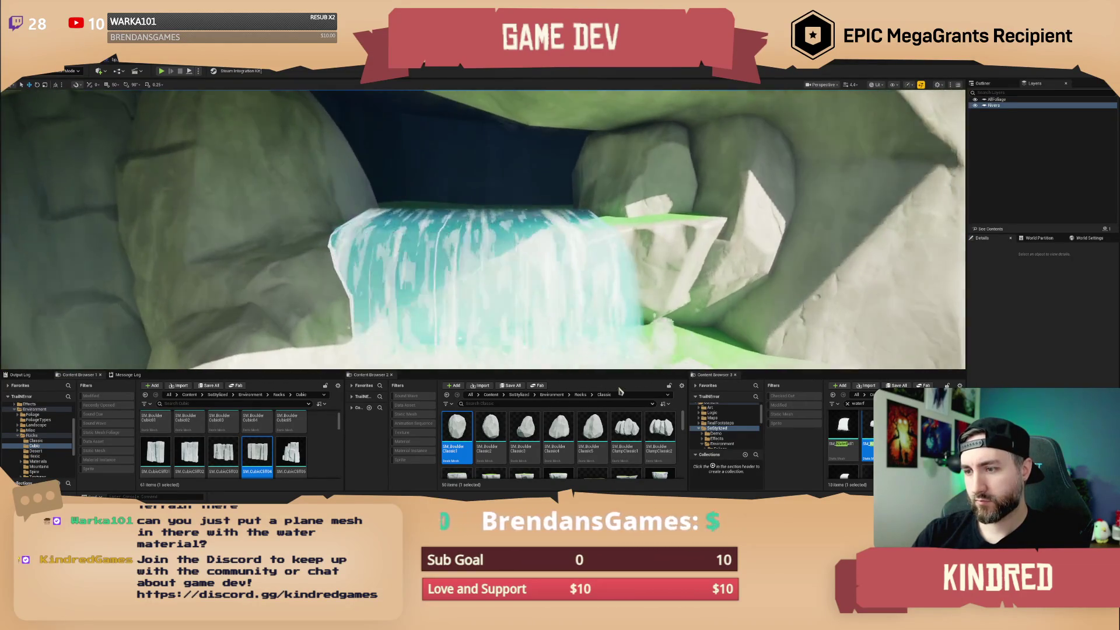
# Place a different boulder in front of the waterfall and rotate it to lean into the water.
pyautogui.click(557, 422)
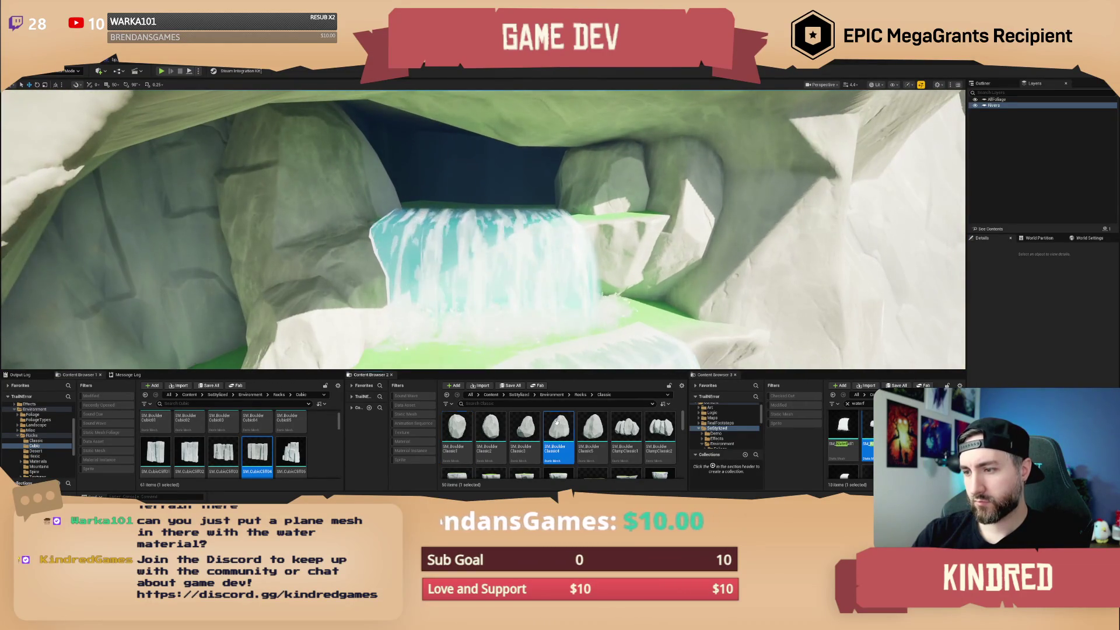
pyautogui.moveTo(515, 293); pyautogui.dragTo(504, 292)
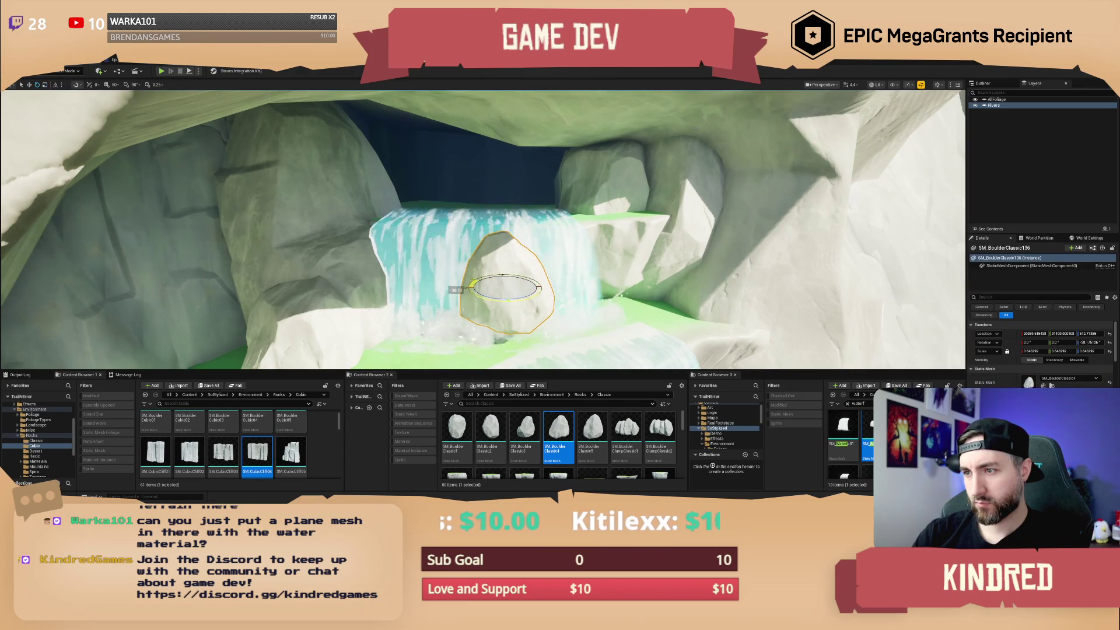
pyautogui.moveTo(474, 284); pyautogui.dragTo(471, 285)
pyautogui.moveTo(505, 246); pyautogui.dragTo(516, 247)
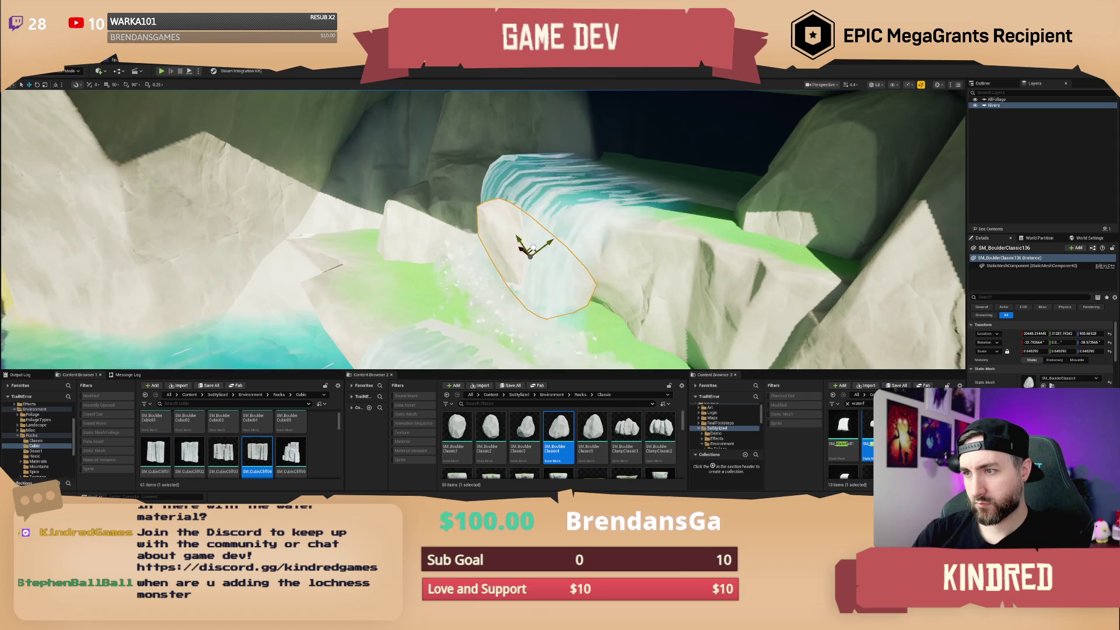
pyautogui.scroll(-5, 529, 247)
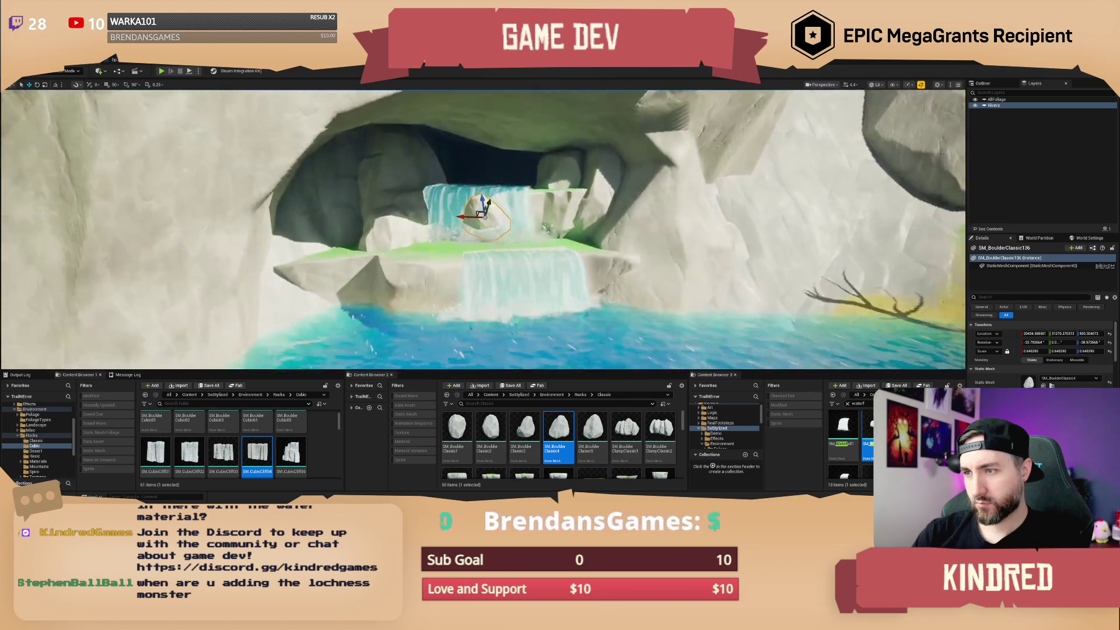
pyautogui.moveTo(530, 248)
pyautogui.mouseDown()
pyautogui.moveTo(578, 273)
pyautogui.moveTo(570, 242)
pyautogui.mouseUp()
pyautogui.press('e')
pyautogui.moveTo(411, 271)
pyautogui.mouseDown()
pyautogui.moveTo(467, 298)
pyautogui.moveTo(442, 271)
pyautogui.moveTo(490, 260)
pyautogui.moveTo(487, 204)
pyautogui.mouseUp()
pyautogui.press('Escape')
# Pick another boulder asset and select a boulder beside the waterfall.
pyautogui.click(592, 428)
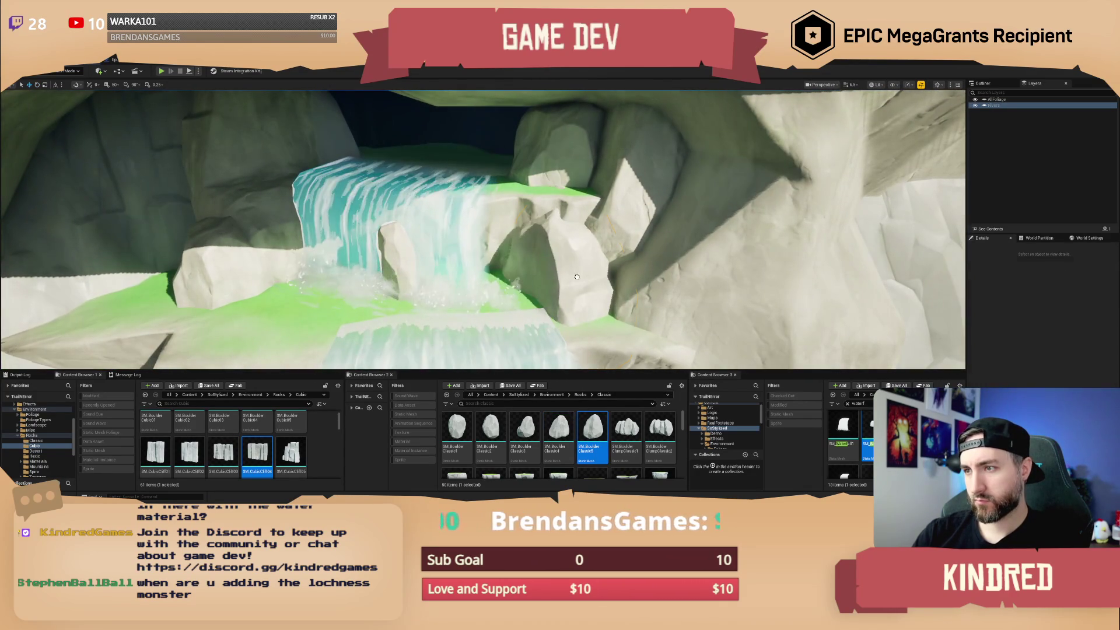
pyautogui.click(577, 276)
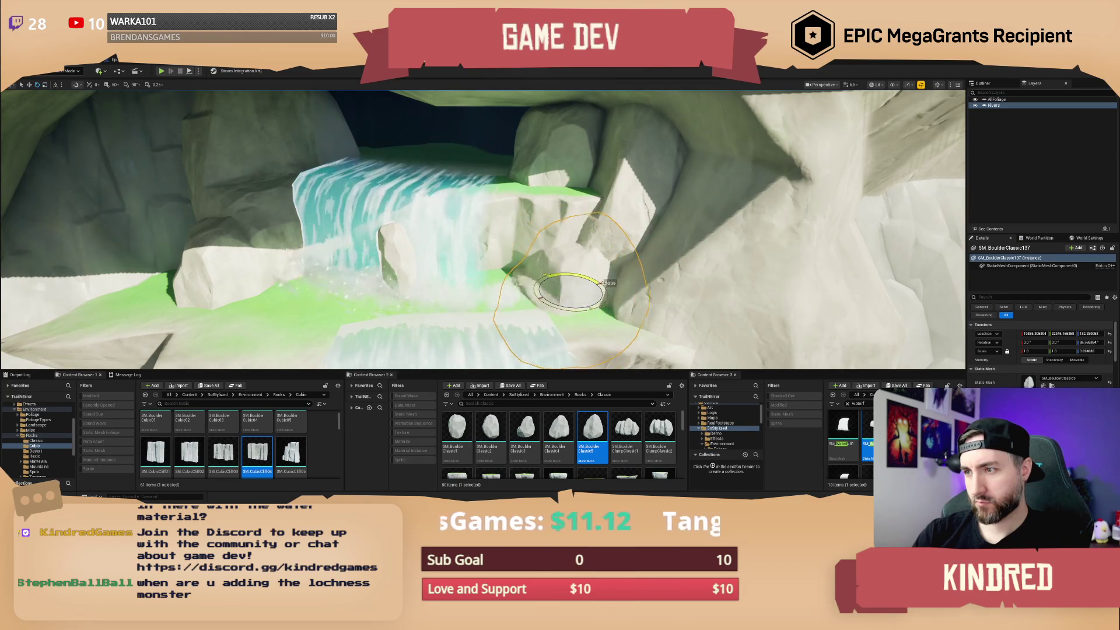
pyautogui.moveTo(584, 293)
pyautogui.mouseDown()
pyautogui.moveTo(617, 262)
pyautogui.moveTo(613, 282)
pyautogui.moveTo(571, 268)
pyautogui.mouseUp()
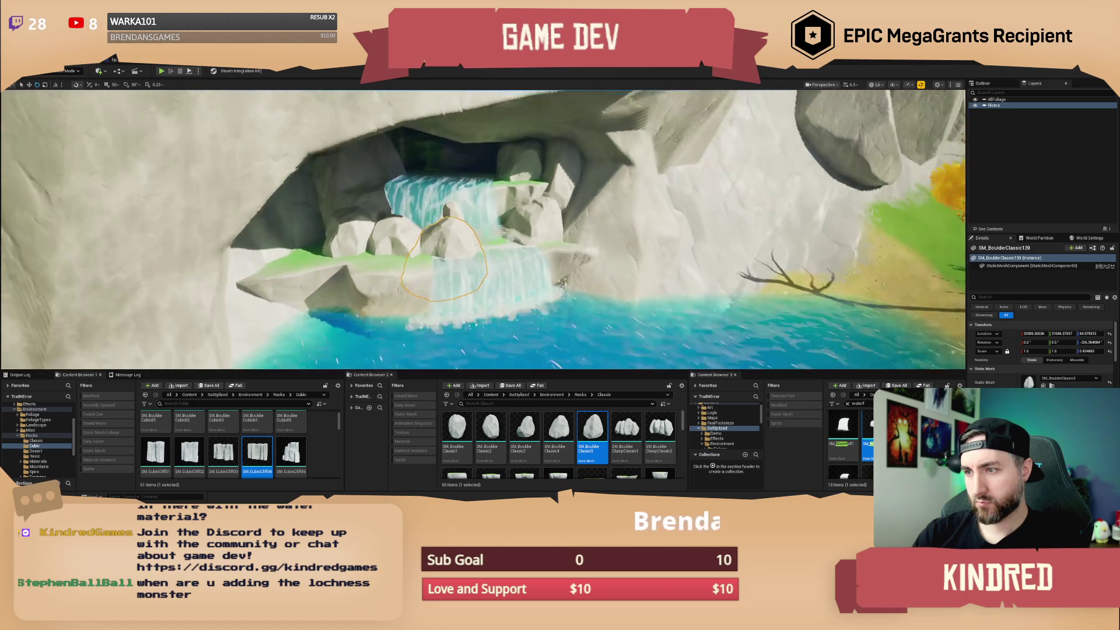
# Select and frame a boulder near the lower waterfall to inspect it.
pyautogui.press('Escape')
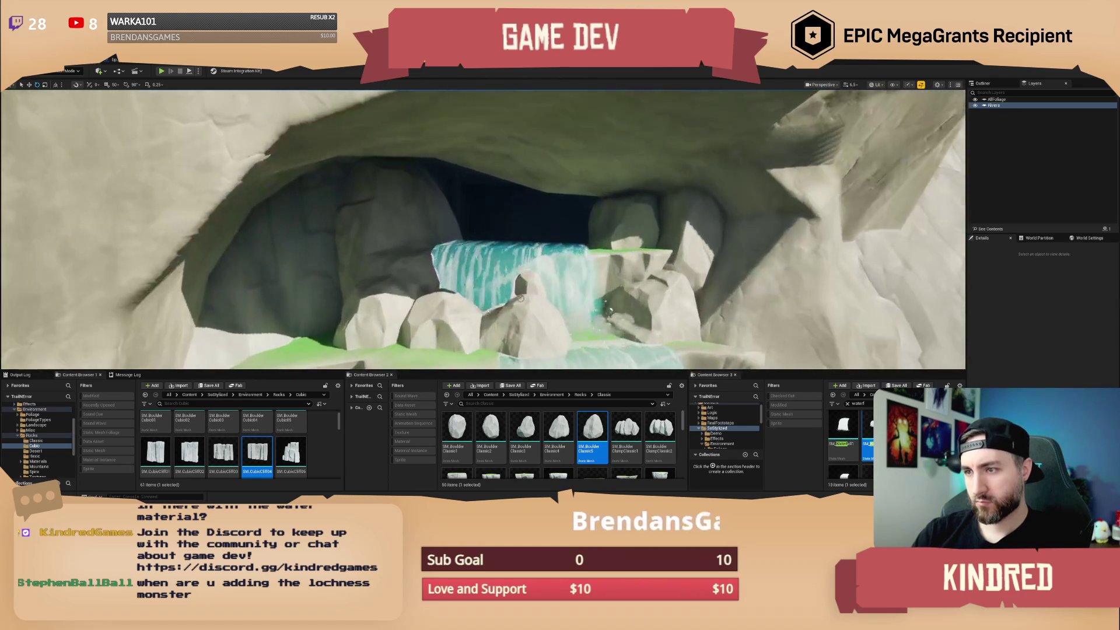
pyautogui.click(508, 304)
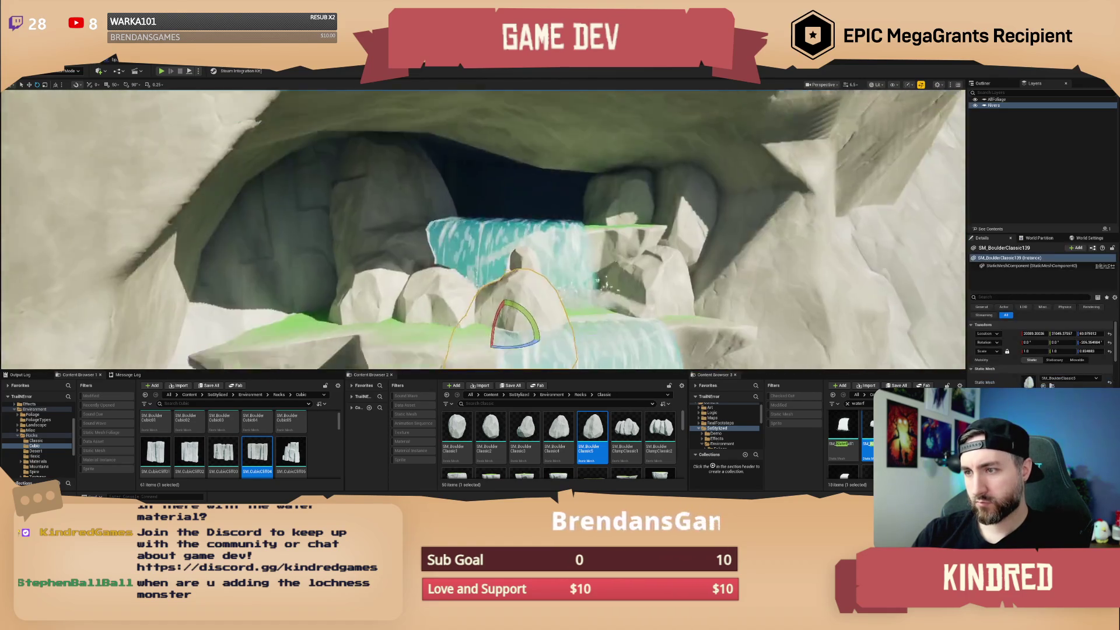
pyautogui.press('f')
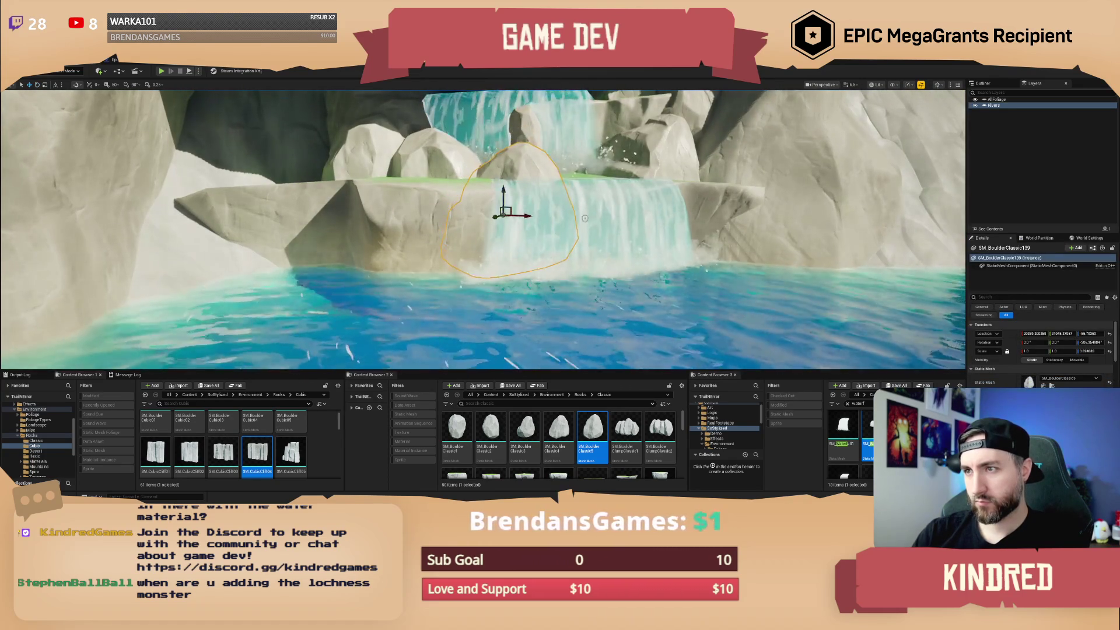
pyautogui.press('Escape')
pyautogui.scroll(3, 541, 301)
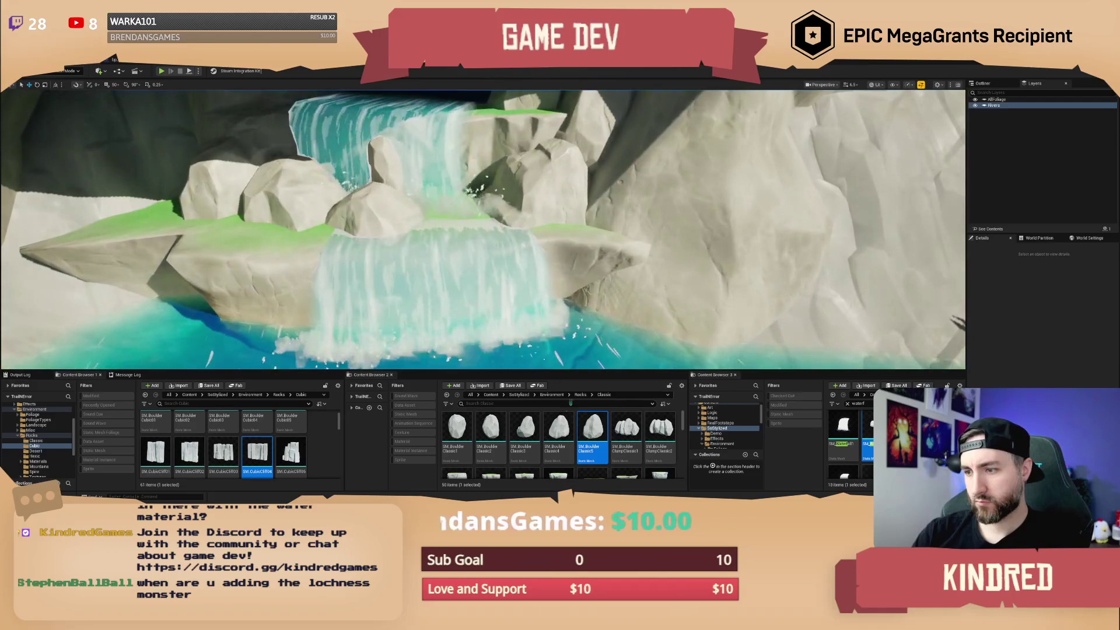
# Drop a new boulder onto the lower waterfall ledge, rotate it, and frame the splash effect.
pyautogui.moveTo(558, 429); pyautogui.dragTo(551, 398)
pyautogui.moveTo(446, 207); pyautogui.dragTo(446, 207)
pyautogui.press('e')
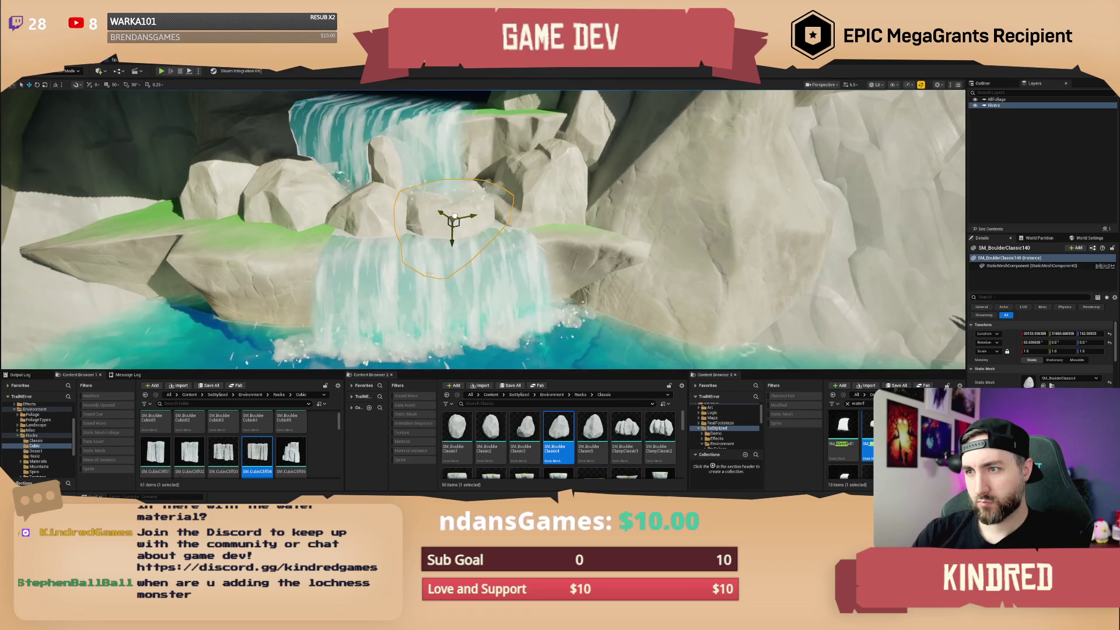
pyautogui.press('Escape')
pyautogui.moveTo(491, 214); pyautogui.dragTo(456, 203)
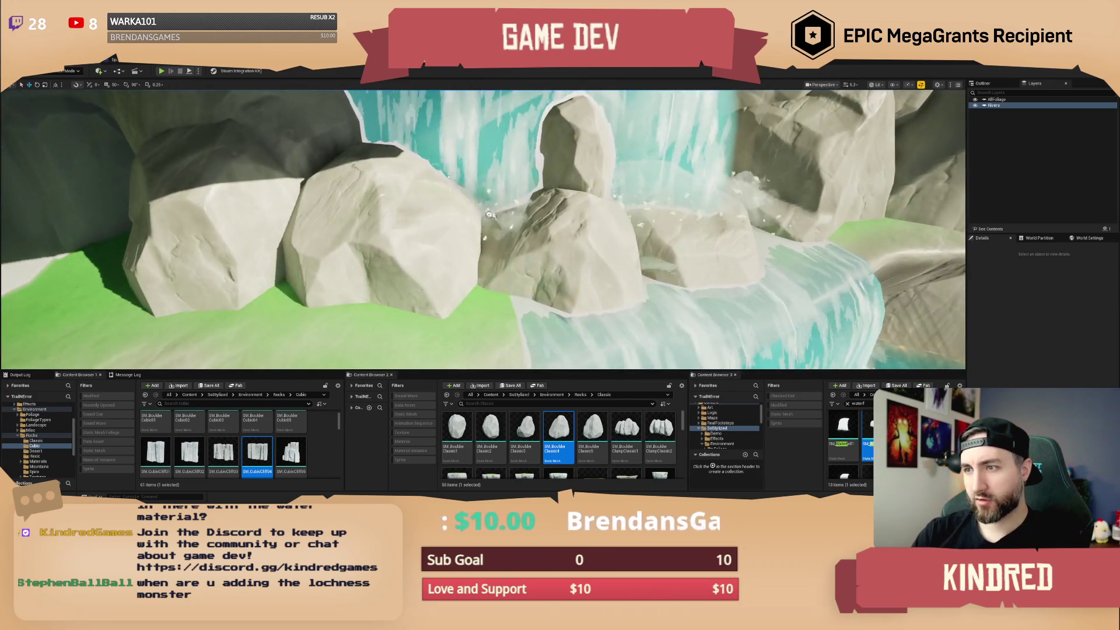
pyautogui.click(456, 202)
pyautogui.press('f')
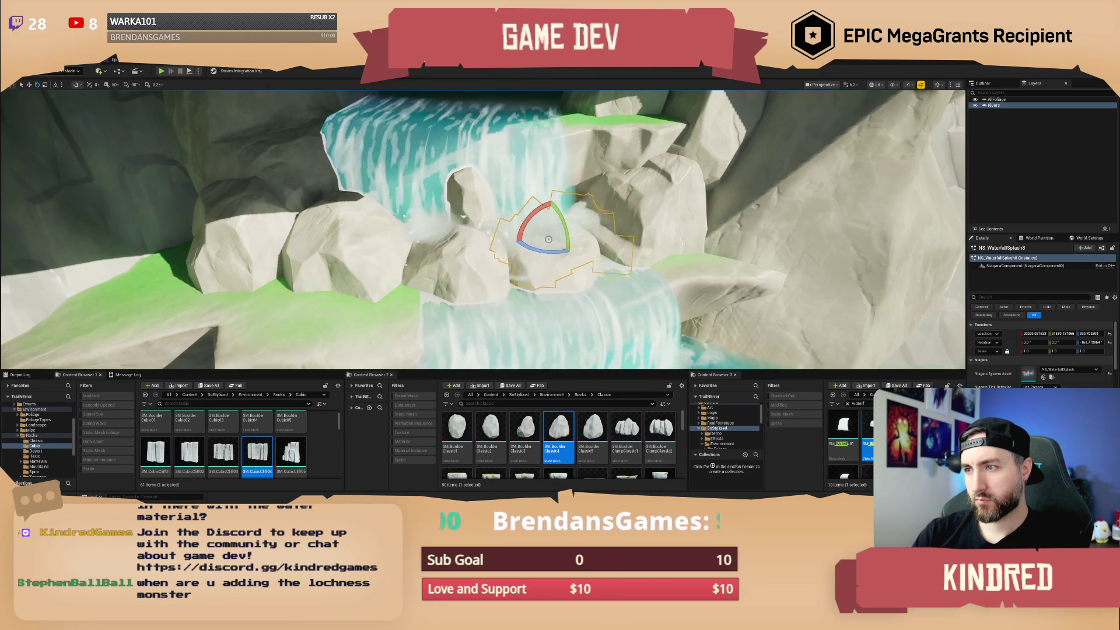
pyautogui.press('Escape')
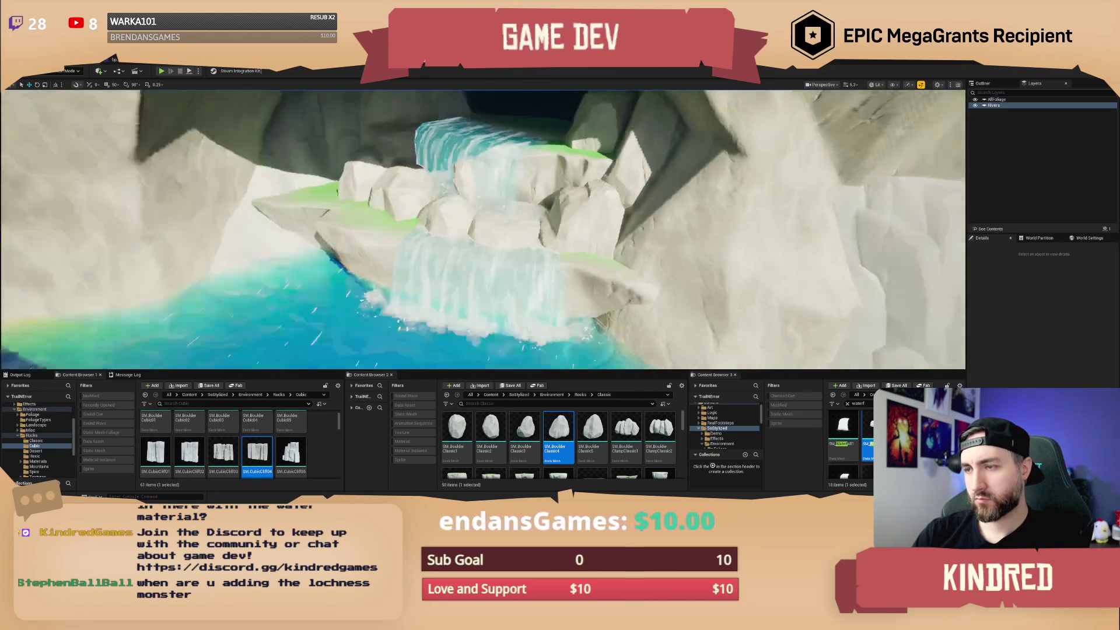
pyautogui.press('w')
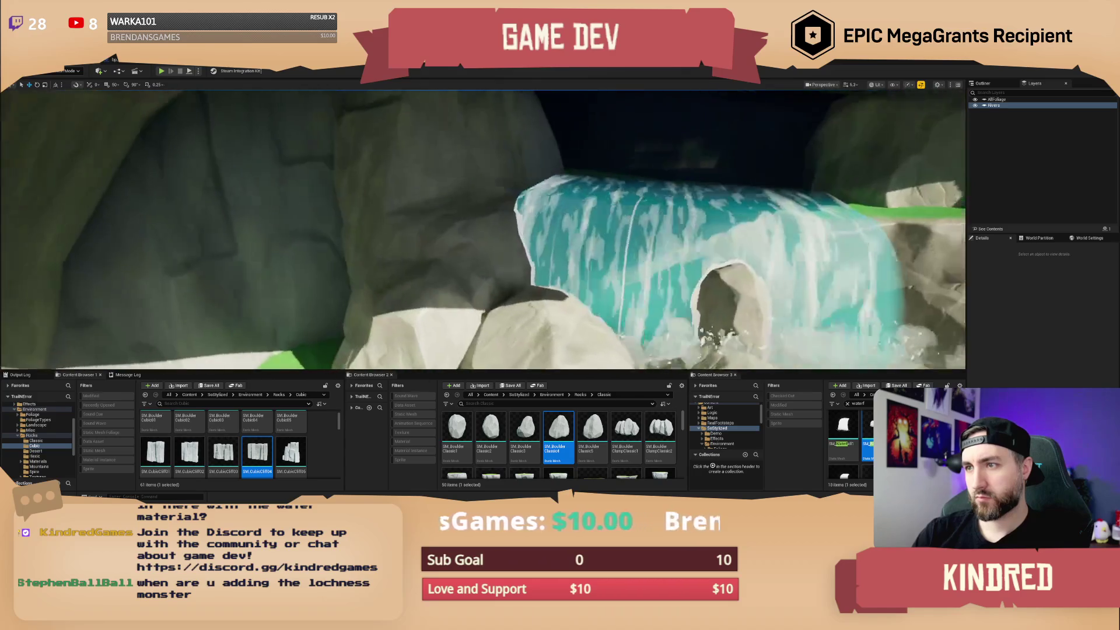
pyautogui.press('w')
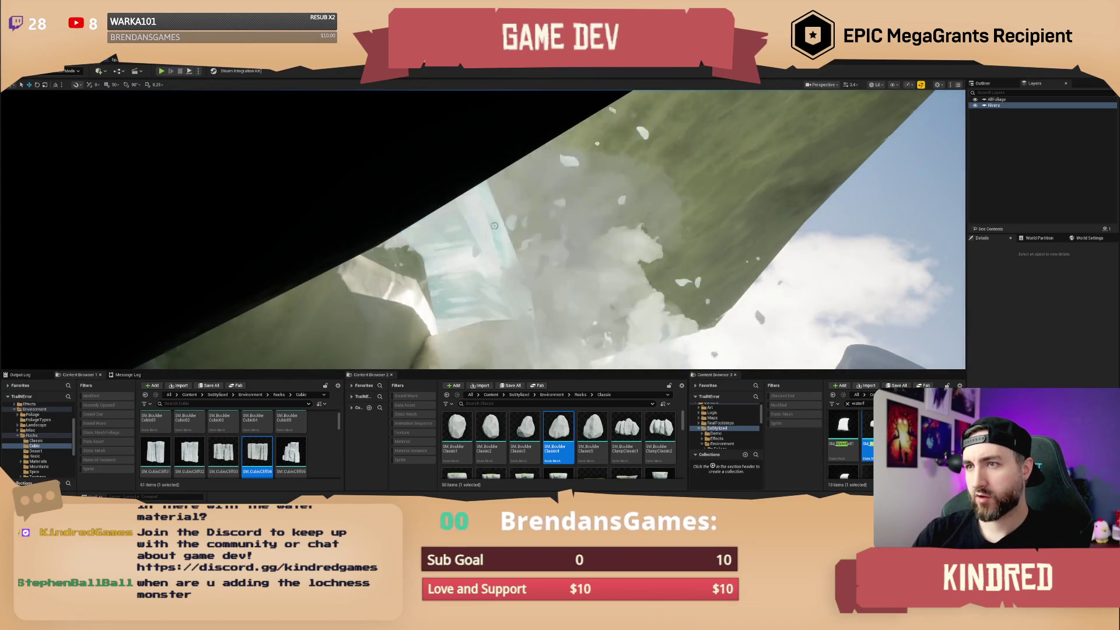
pyautogui.click(496, 268)
pyautogui.press('s')
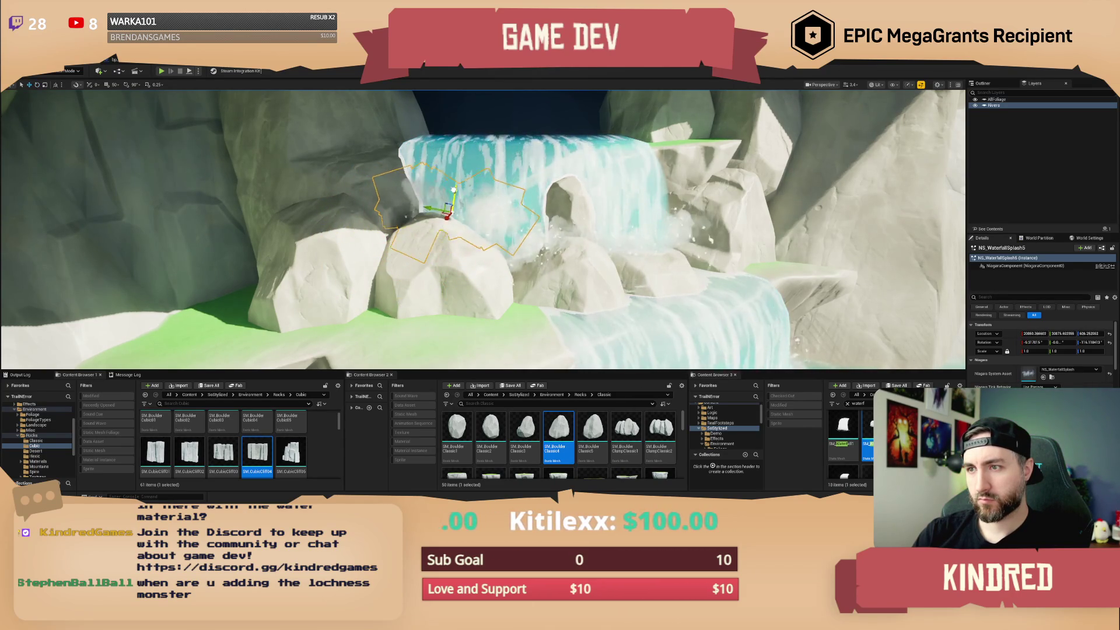
pyautogui.press('w')
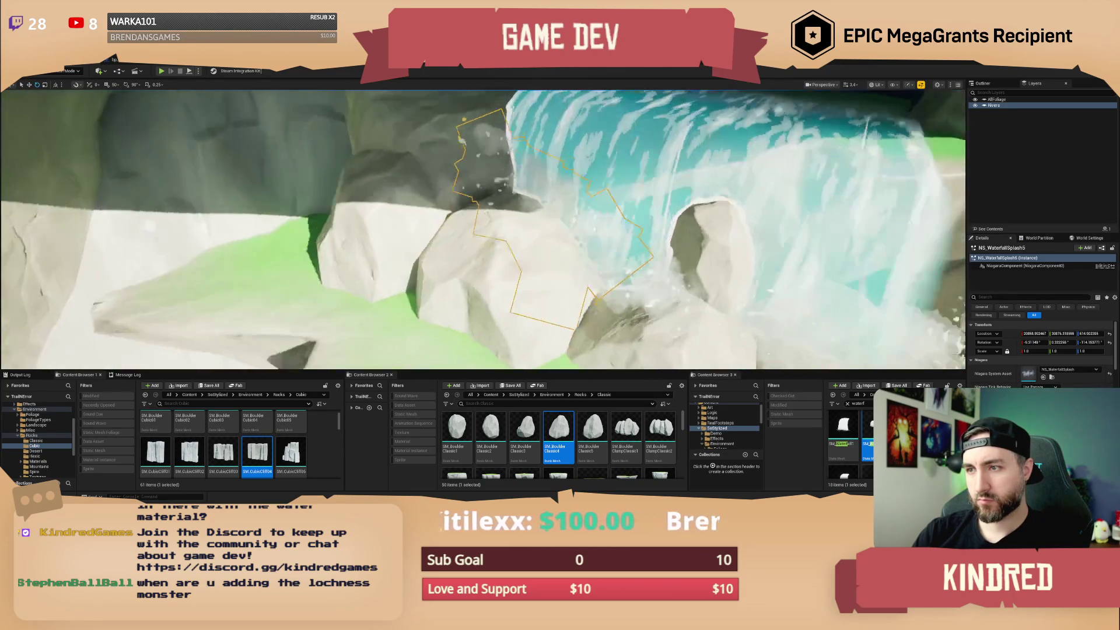
pyautogui.press('s')
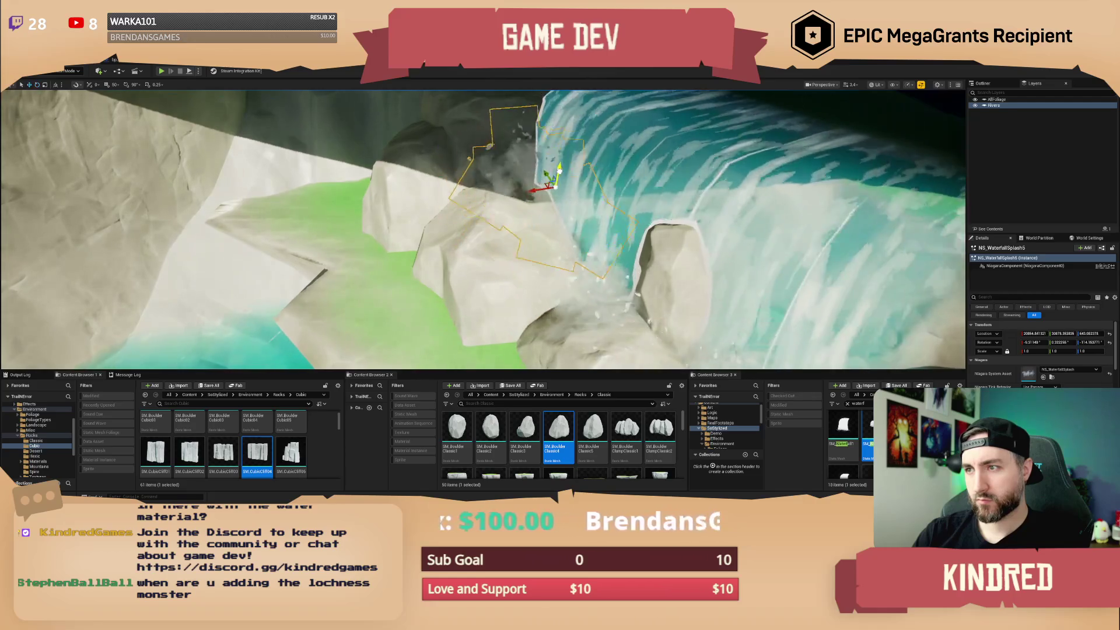
pyautogui.press('s')
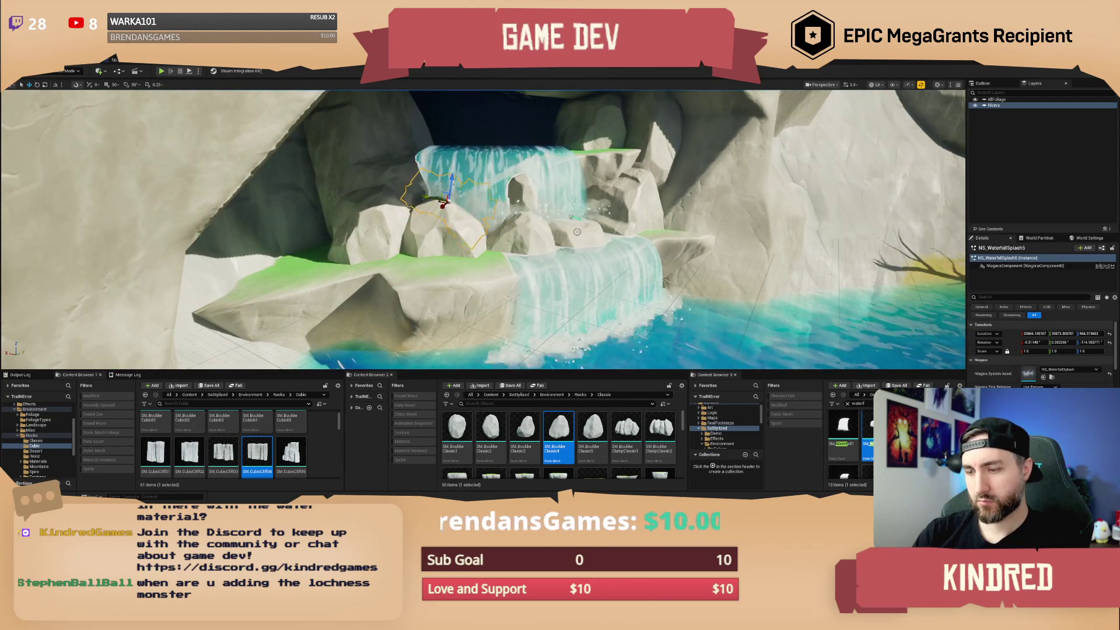
pyautogui.press('s')
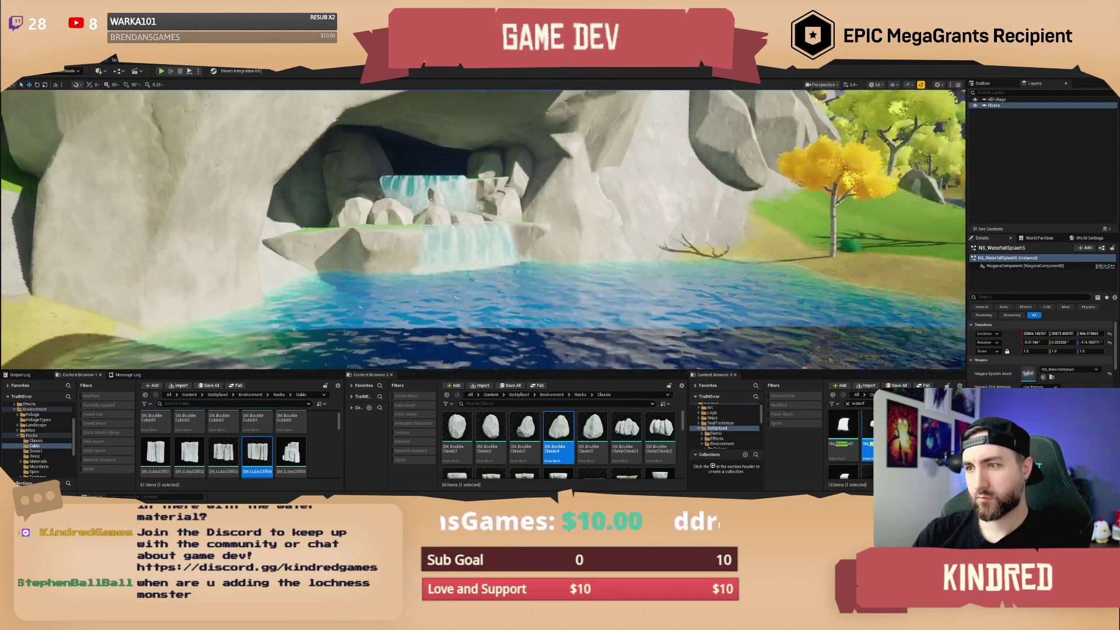
pyautogui.press('s')
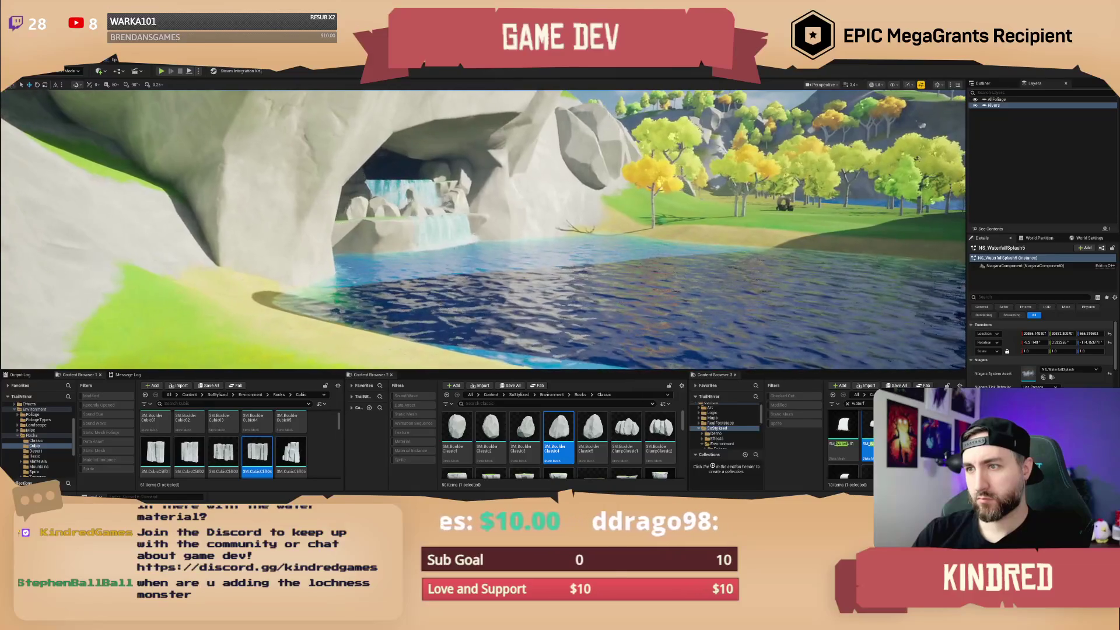
pyautogui.press('w')
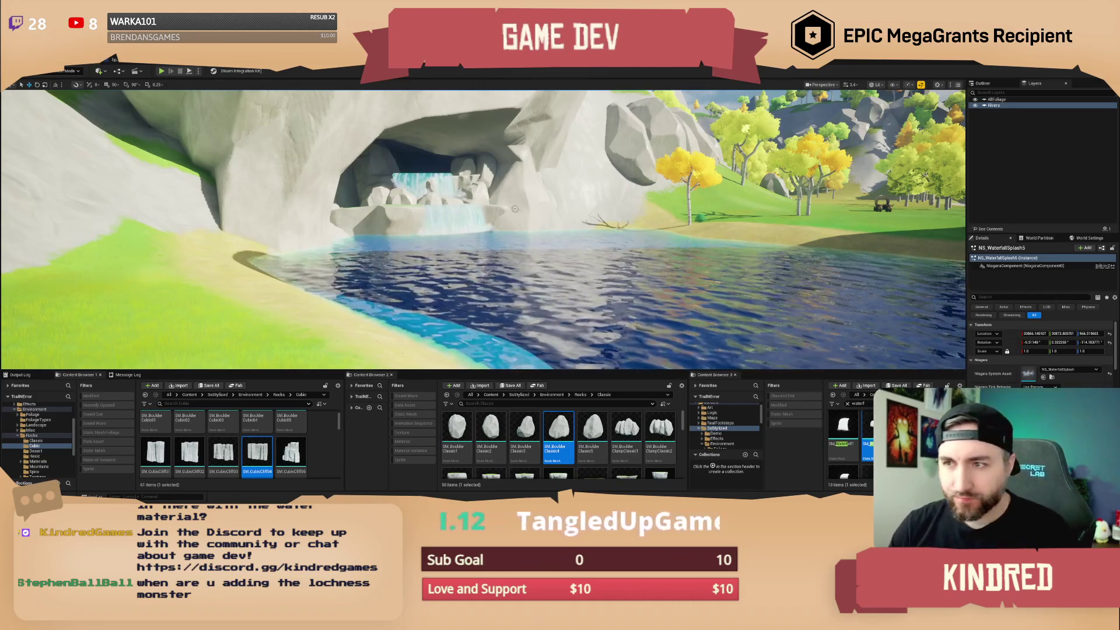
pyautogui.press('f')
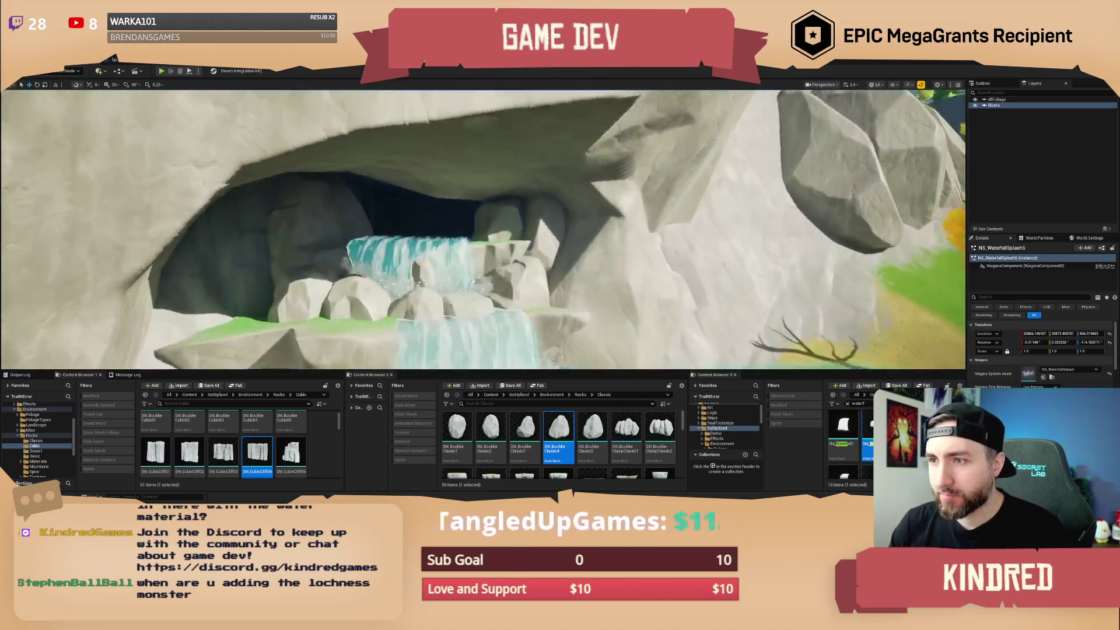
pyautogui.press('w')
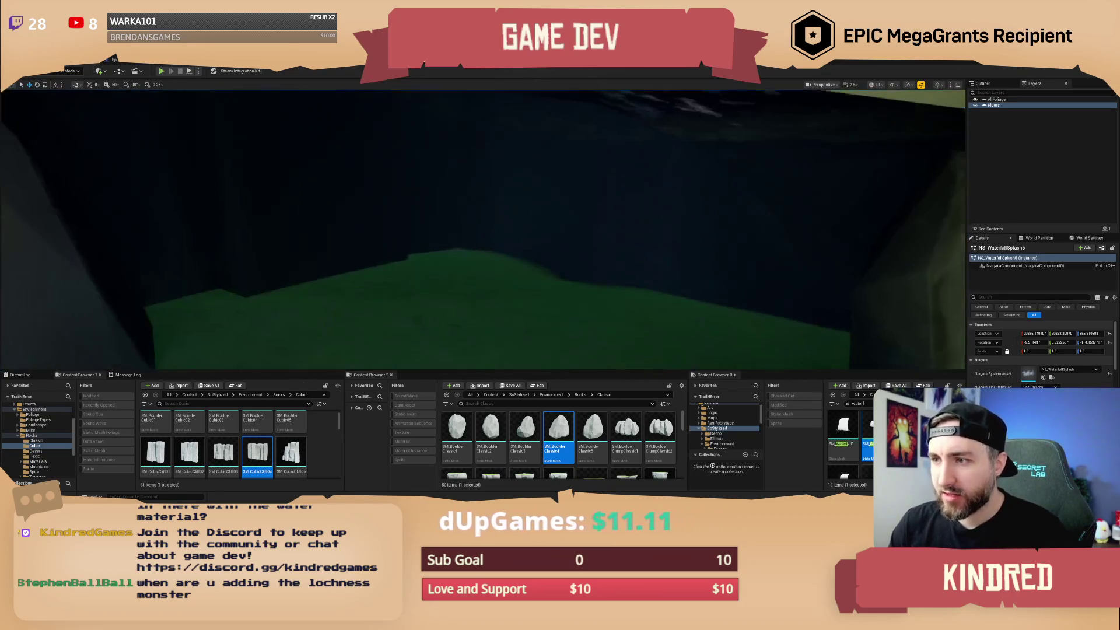
pyautogui.press('s')
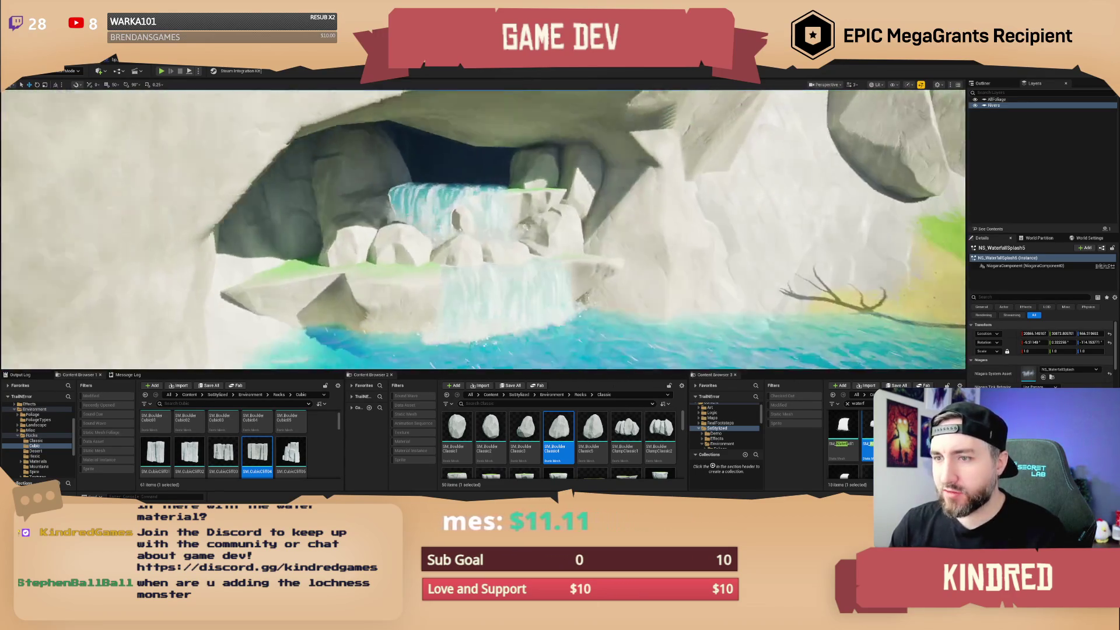
pyautogui.press('s')
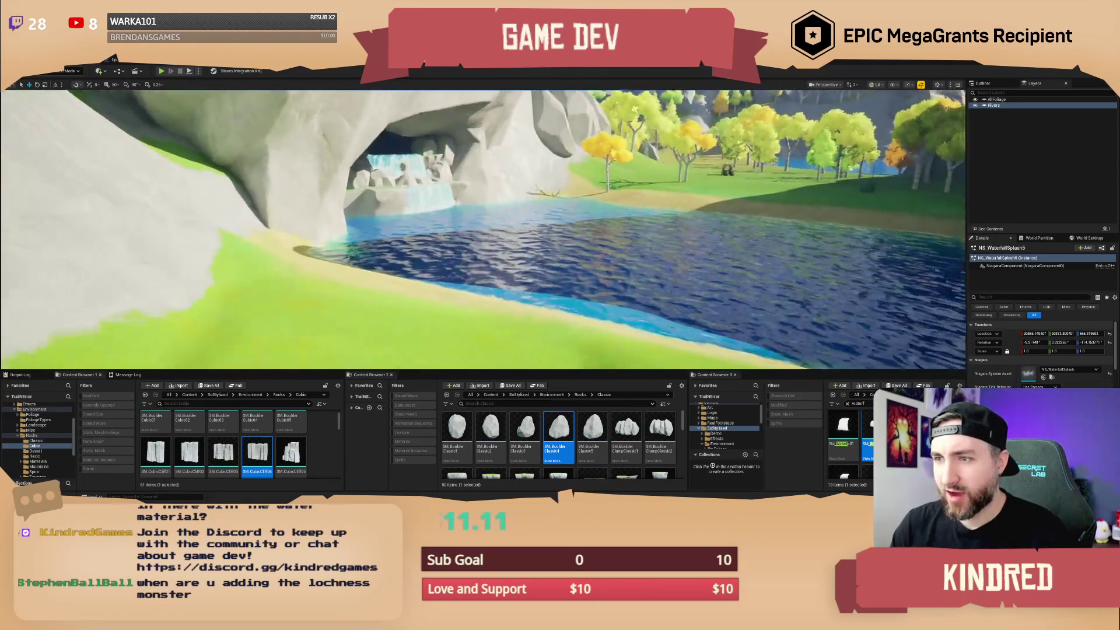
pyautogui.press('w')
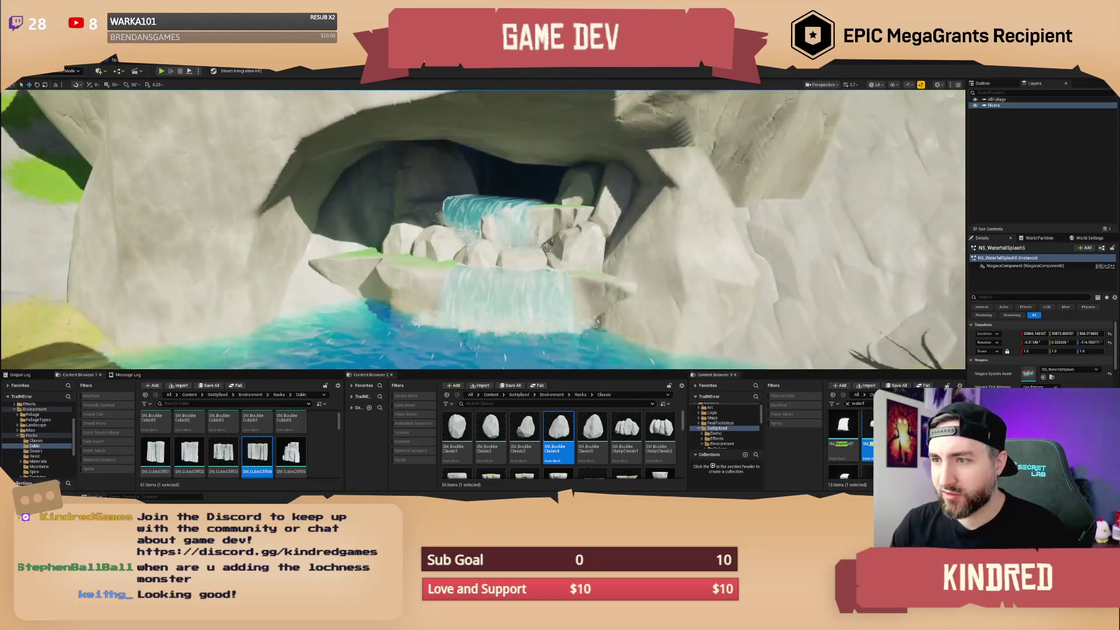
pyautogui.press('s')
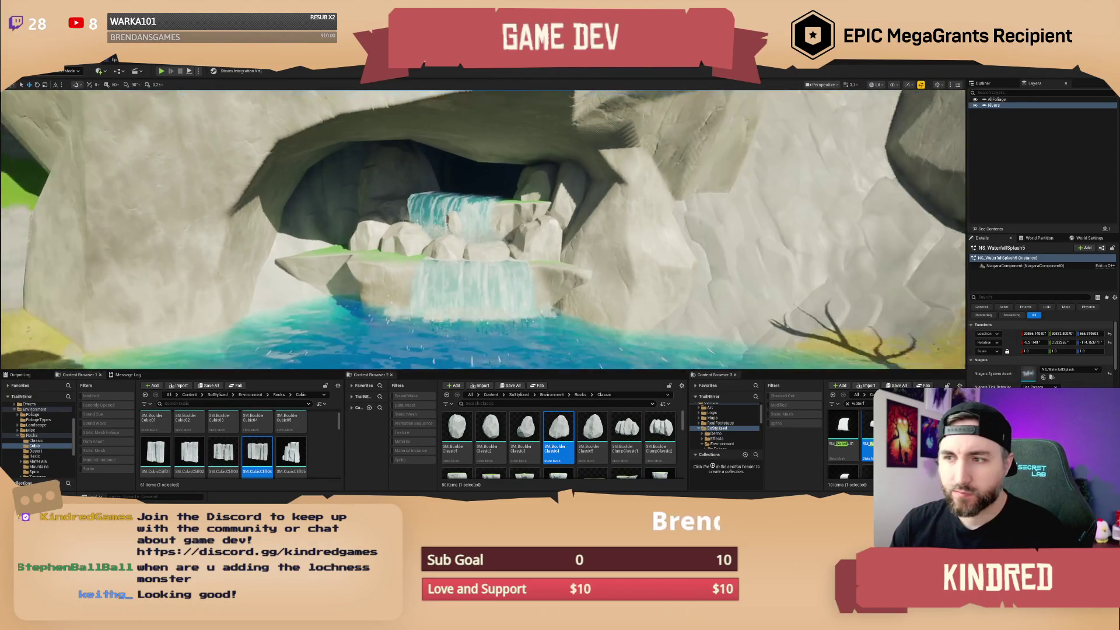
pyautogui.press('w')
# Rotate the boulder at the pool edge further around its vertical axis.
pyautogui.press('d')
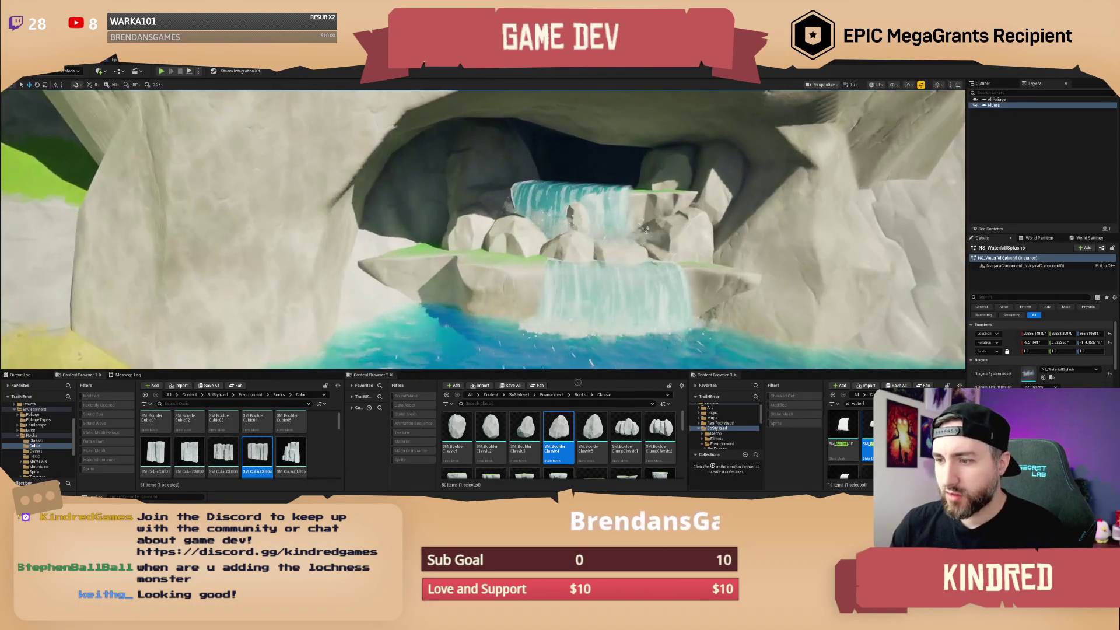
pyautogui.click(525, 429)
pyautogui.click(441, 303)
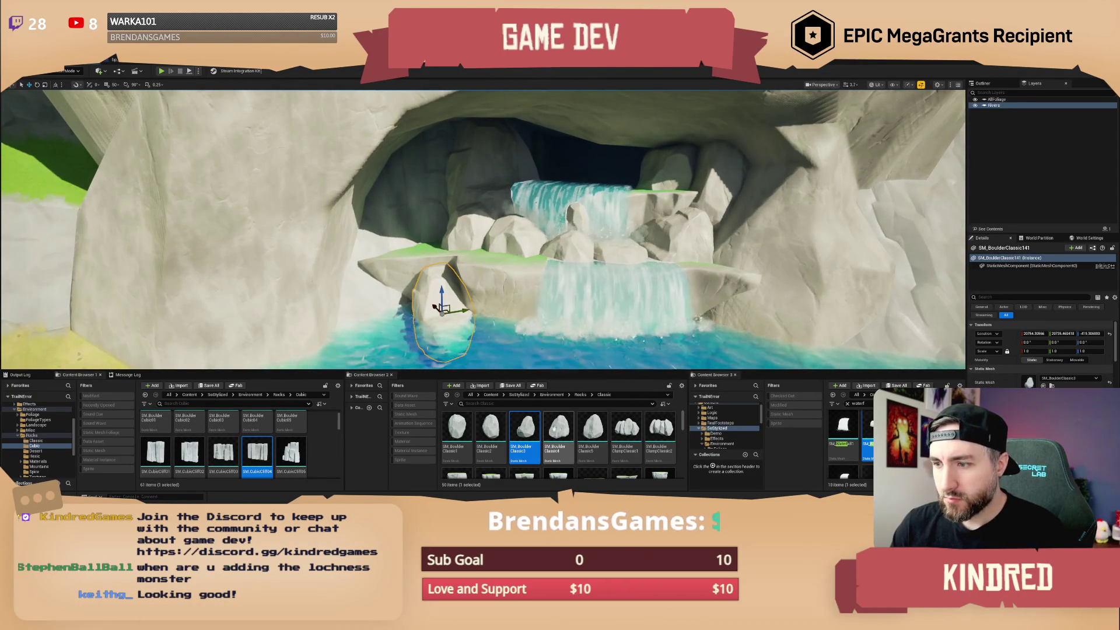
pyautogui.press('e')
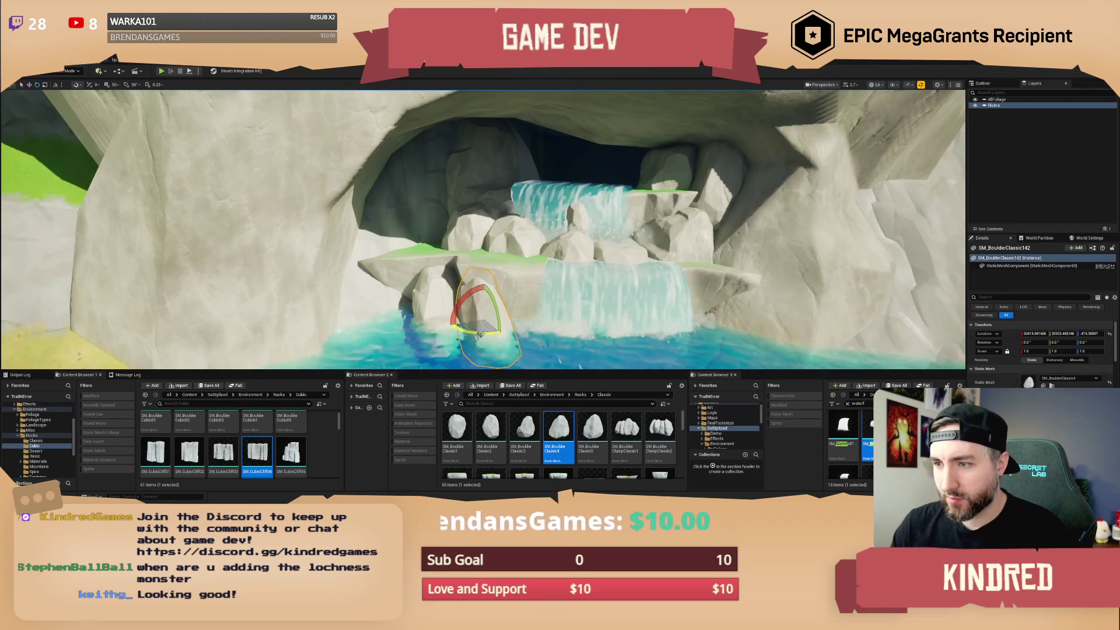
pyautogui.moveTo(461, 312)
pyautogui.mouseDown()
pyautogui.moveTo(482, 296)
pyautogui.moveTo(467, 326)
pyautogui.moveTo(443, 320)
pyautogui.mouseUp()
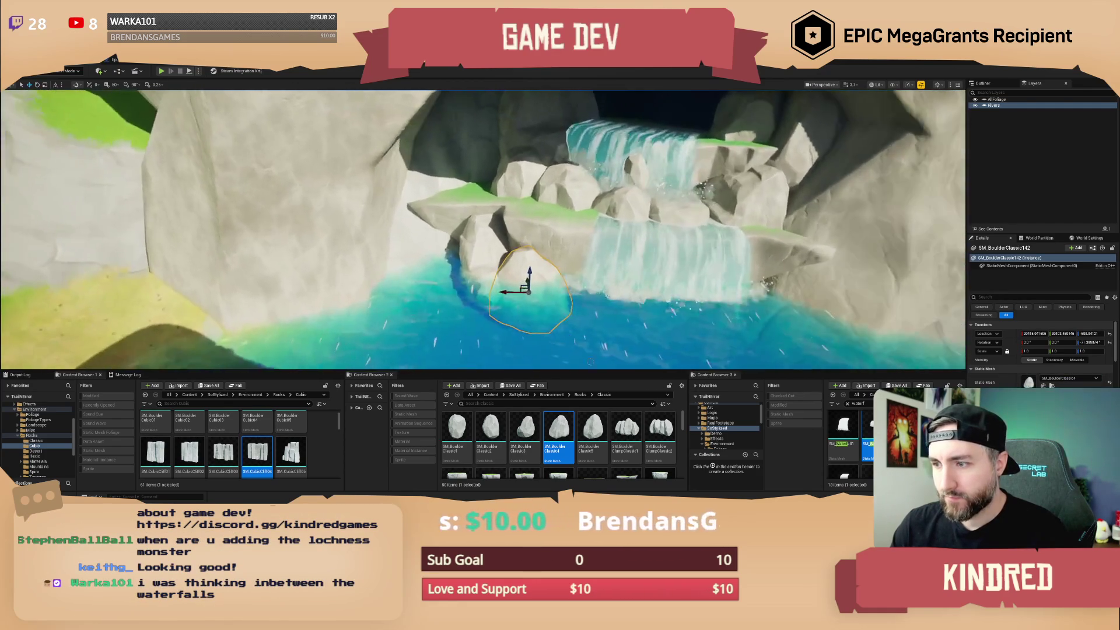
# Place SM_BoulderClassic4 and SM_BoulderClassic5 boulders in the pool, deleting one misplaced boulder.
pyautogui.moveTo(592, 425)
pyautogui.mouseDown()
pyautogui.moveTo(406, 266)
pyautogui.moveTo(412, 294)
pyautogui.moveTo(426, 274)
pyautogui.moveTo(462, 262)
pyautogui.moveTo(446, 199)
pyautogui.moveTo(442, 233)
pyautogui.moveTo(446, 217)
pyautogui.moveTo(511, 281)
pyautogui.moveTo(559, 366)
pyautogui.mouseUp()
pyautogui.press('e')
pyautogui.press('Delete')
pyautogui.press('Escape')
pyautogui.moveTo(558, 428)
pyautogui.mouseDown()
pyautogui.moveTo(449, 268)
pyautogui.moveTo(422, 263)
pyautogui.mouseUp()
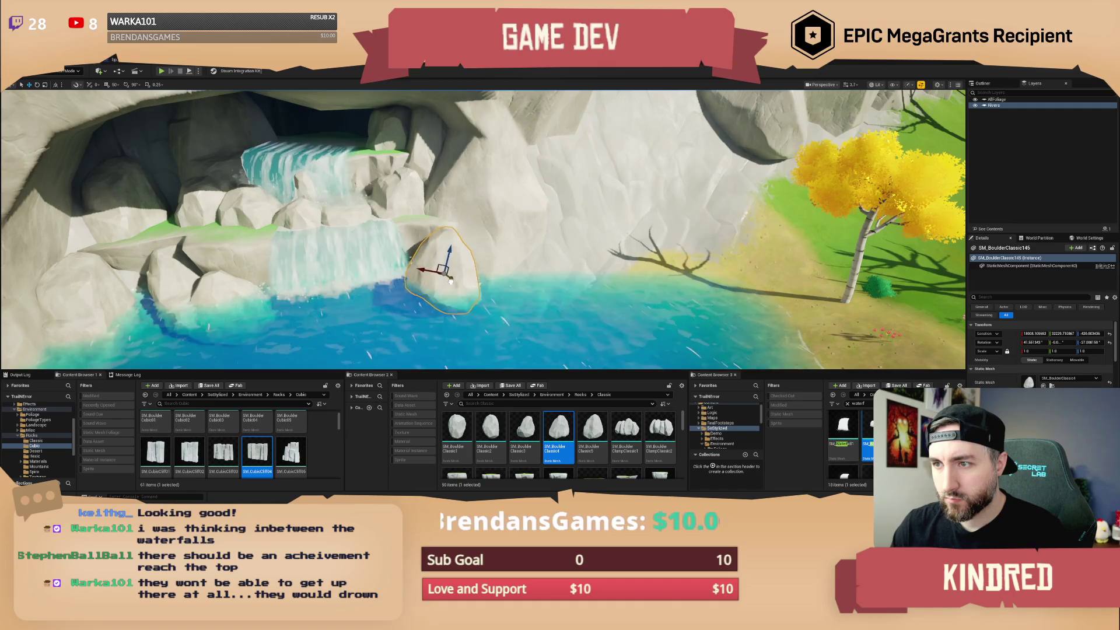
pyautogui.moveTo(593, 429); pyautogui.dragTo(514, 301)
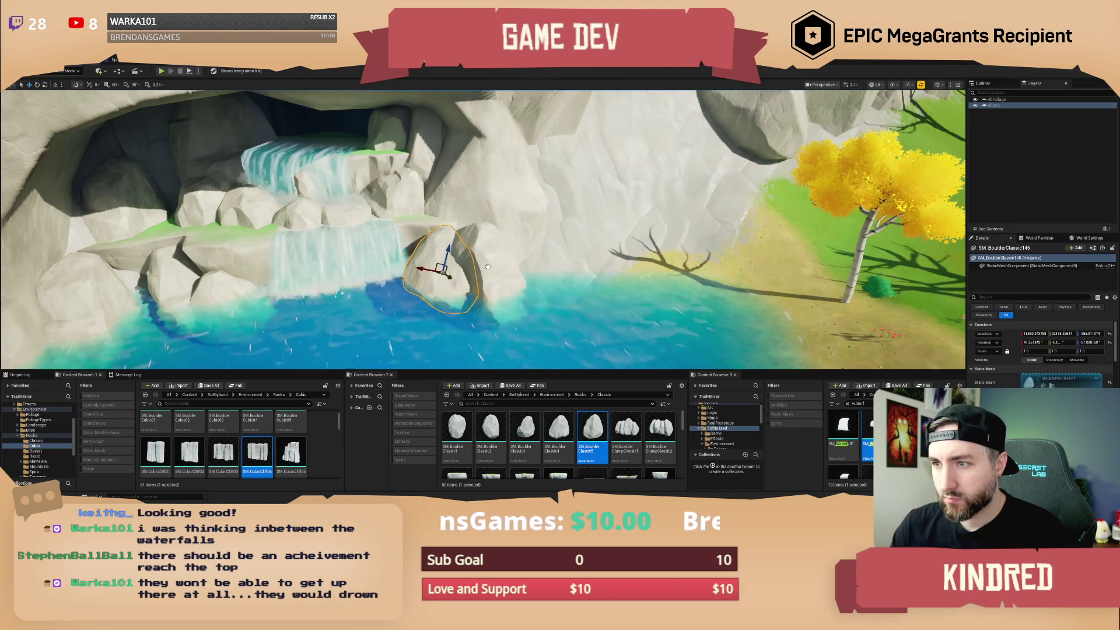
pyautogui.press('Escape')
pyautogui.moveTo(490, 264)
pyautogui.mouseDown()
pyautogui.moveTo(391, 336)
pyautogui.moveTo(414, 356)
pyautogui.moveTo(513, 362)
pyautogui.mouseUp()
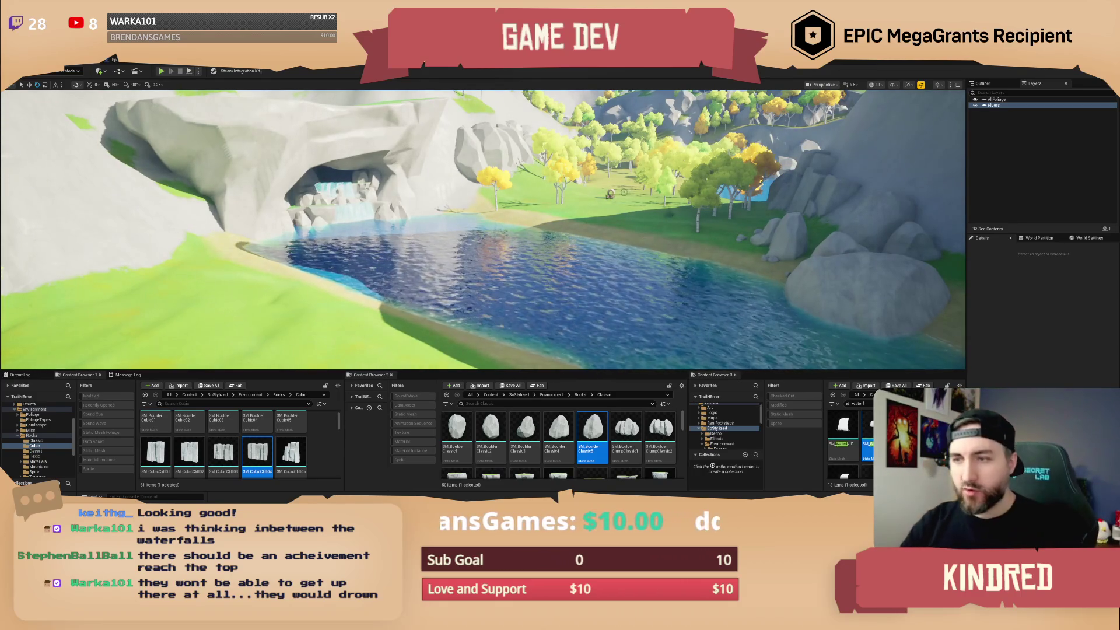
# Place a boulder clump on the riverbank and swap its mesh to SM_BoulderClumpClassic2.
pyautogui.moveTo(513, 362)
pyautogui.mouseDown()
pyautogui.moveTo(502, 355)
pyautogui.moveTo(502, 315)
pyautogui.mouseUp()
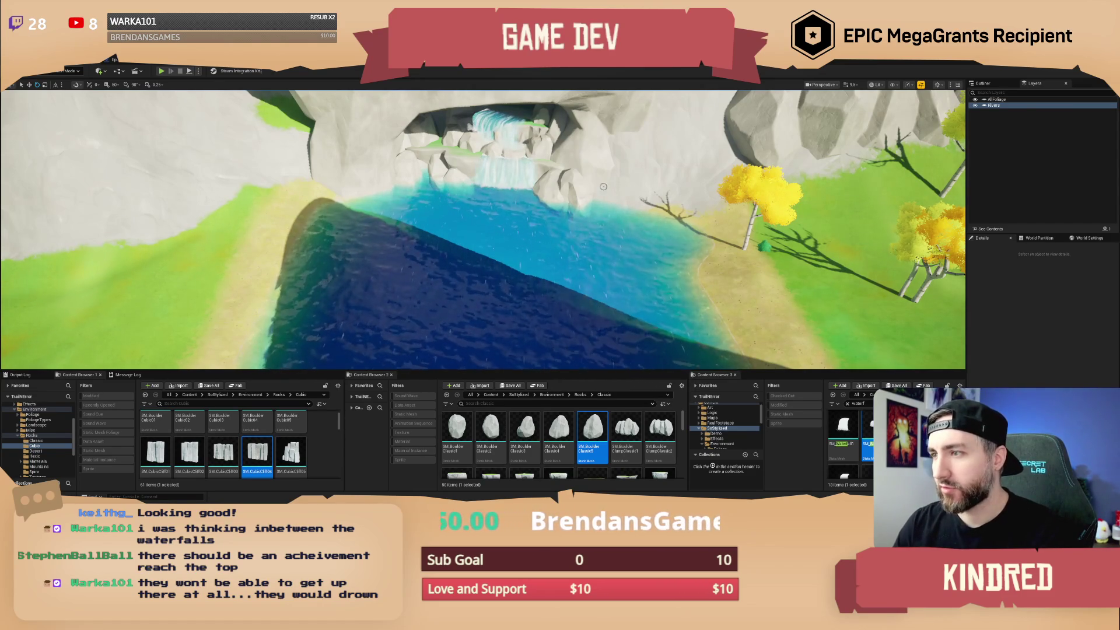
pyautogui.moveTo(603, 187); pyautogui.dragTo(630, 210)
pyautogui.moveTo(626, 431)
pyautogui.mouseDown()
pyautogui.moveTo(521, 241)
pyautogui.moveTo(536, 255)
pyautogui.mouseUp()
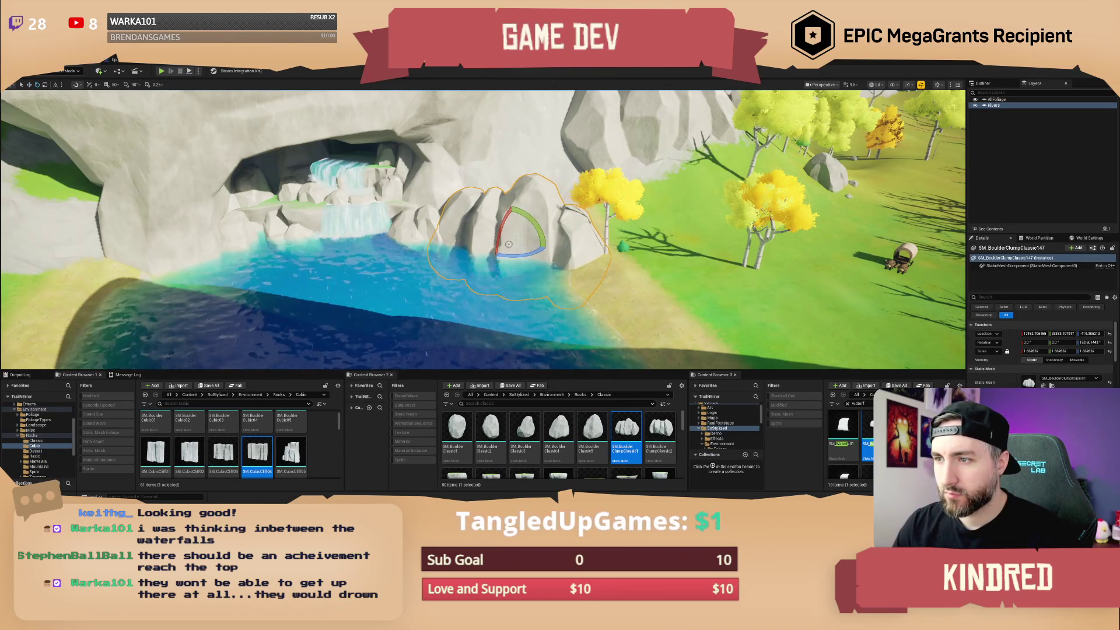
pyautogui.moveTo(545, 248); pyautogui.dragTo(700, 239)
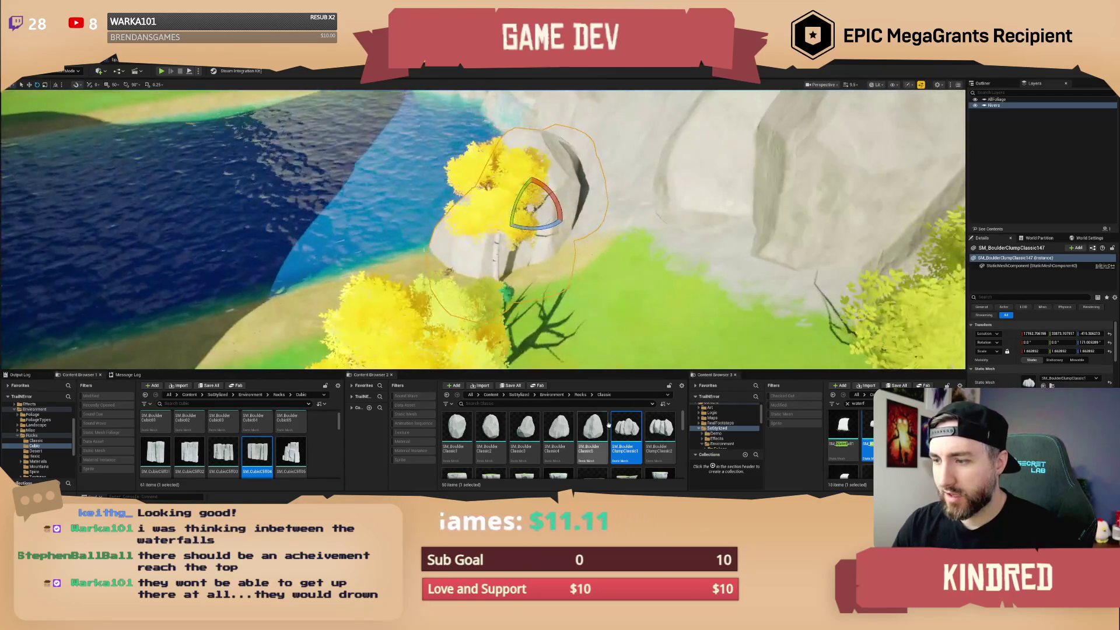
pyautogui.click(660, 432)
pyautogui.click(1043, 385)
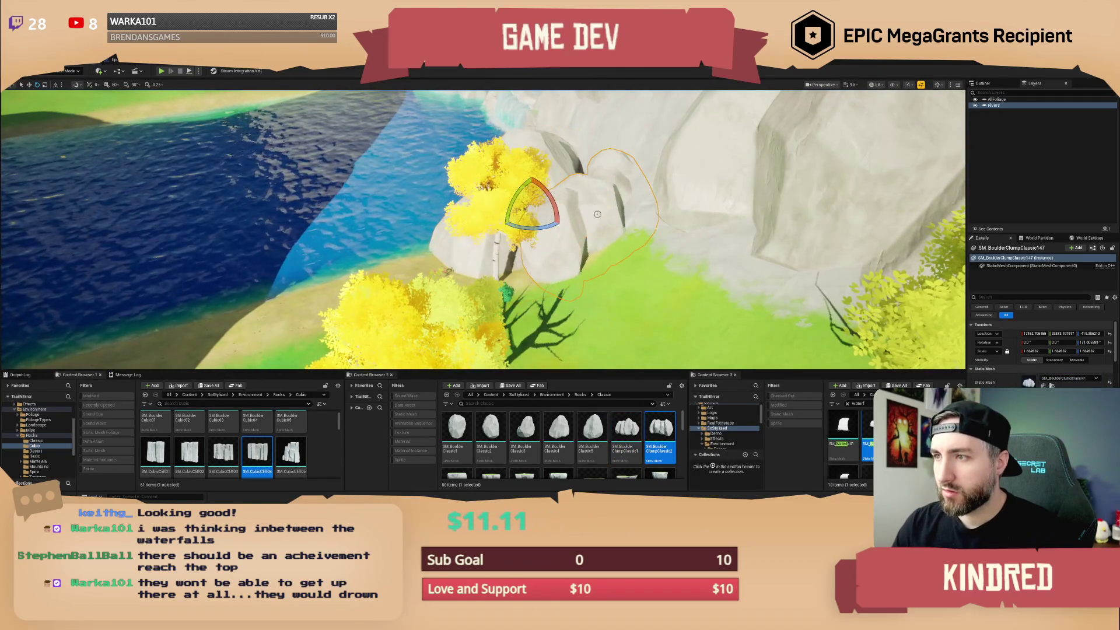
# Make the boulder clump taller, turn it slightly and raise it higher on the bank.
pyautogui.click(595, 211)
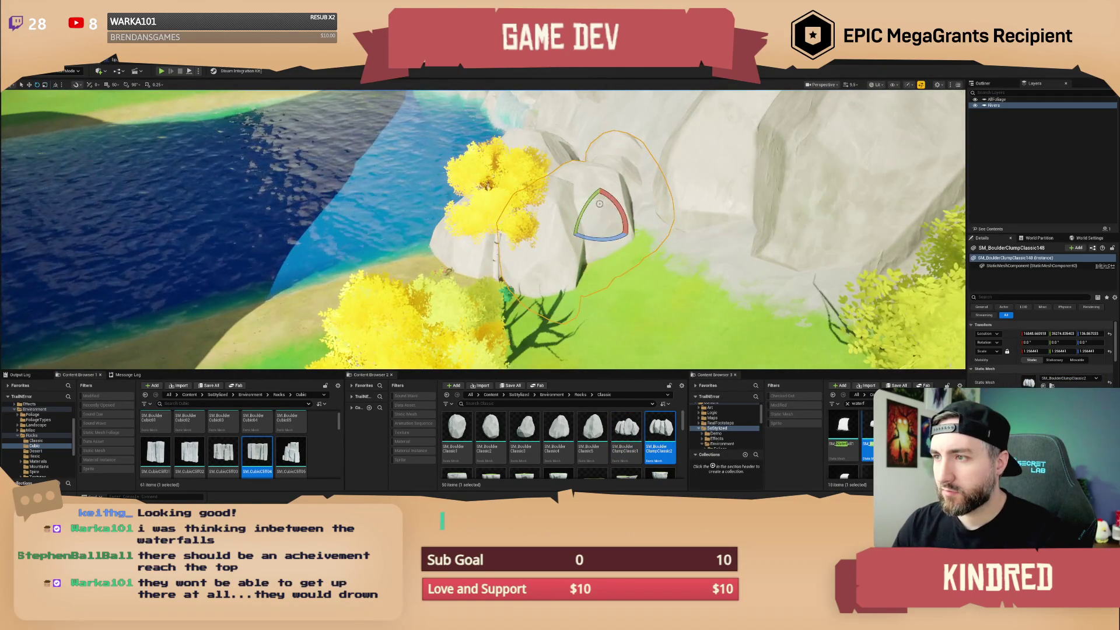
pyautogui.moveTo(1088, 351); pyautogui.dragTo(1108, 351)
pyautogui.moveTo(601, 241)
pyautogui.mouseDown()
pyautogui.moveTo(610, 213)
pyautogui.moveTo(641, 215)
pyautogui.moveTo(601, 221)
pyautogui.moveTo(609, 190)
pyautogui.mouseUp()
pyautogui.press('w')
pyautogui.press('e')
pyautogui.click(592, 438)
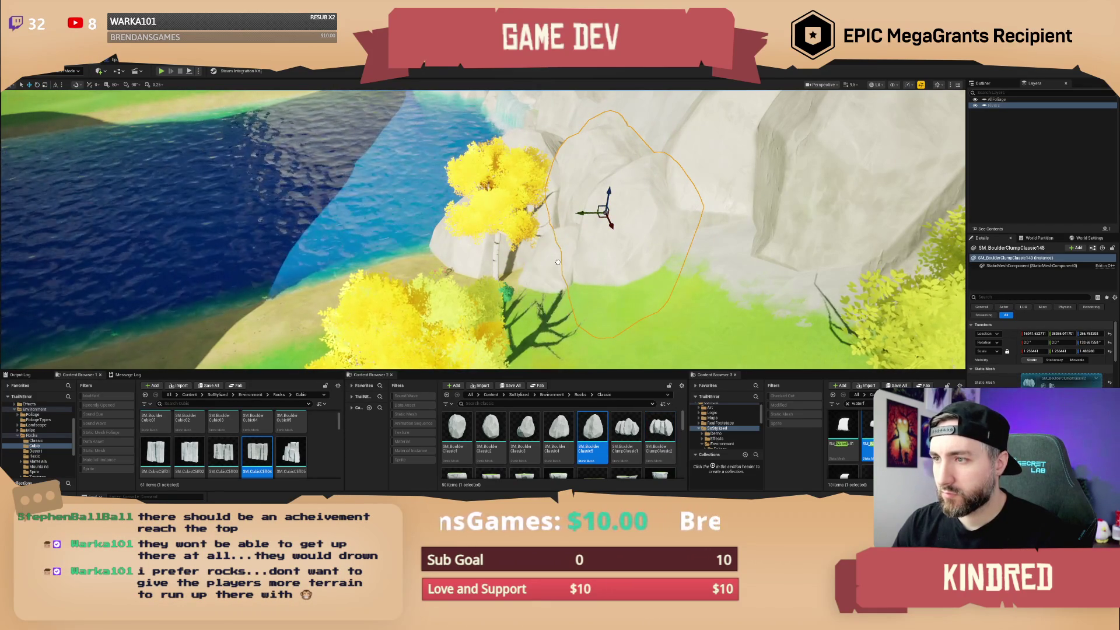
pyautogui.press('Escape')
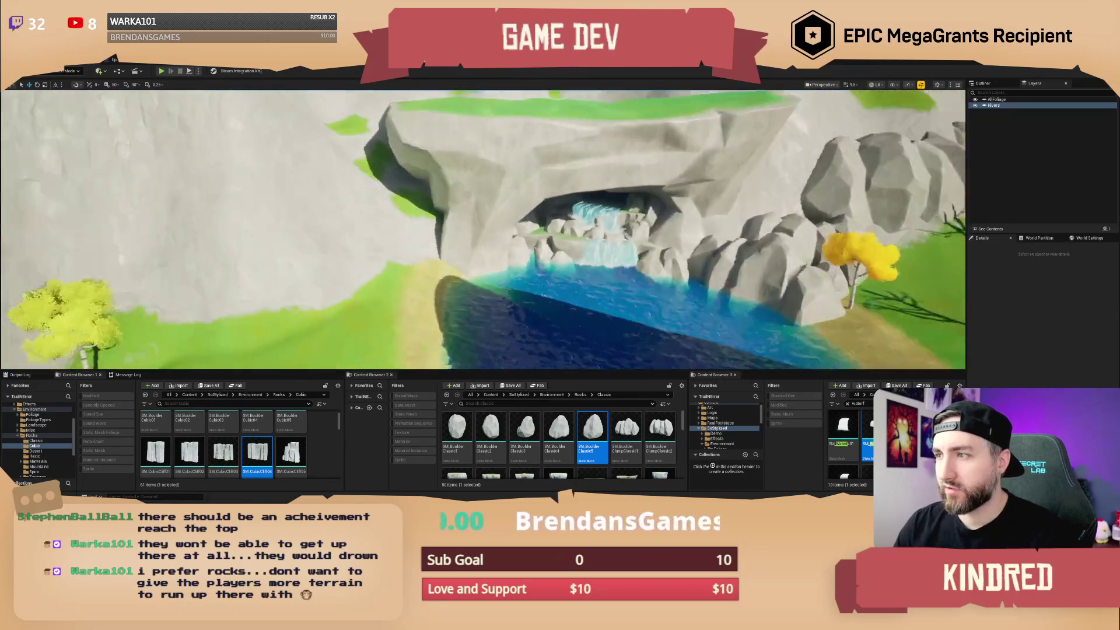
# Place SM_BoulderClumpClassic1 and 2 clumps plus an SM_BoulderClassic4 boulder on the cliff edge.
pyautogui.click(626, 432)
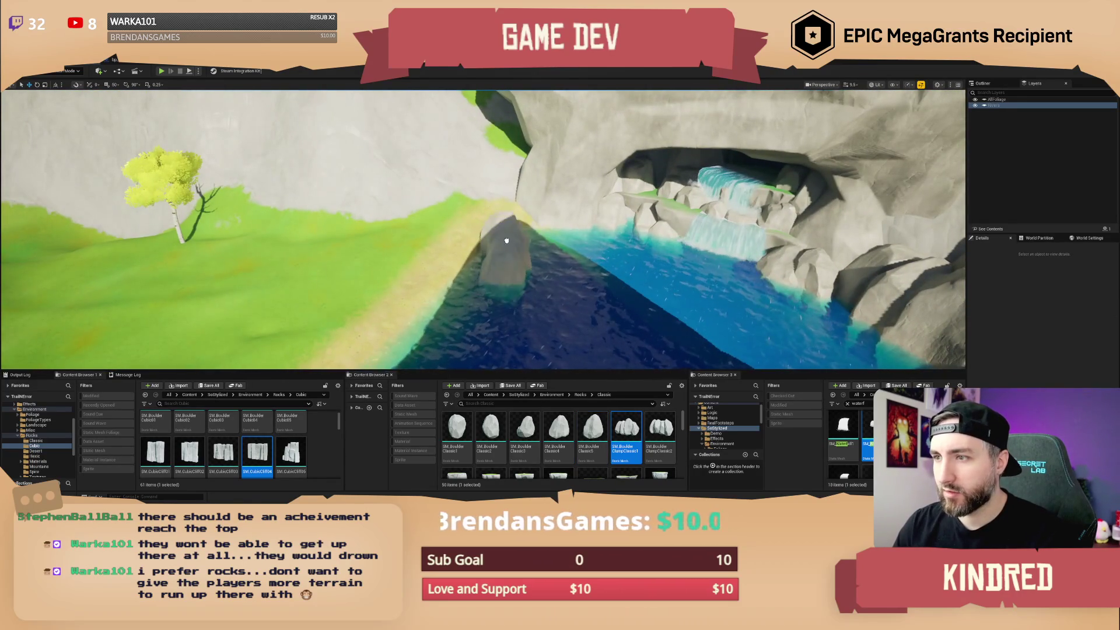
pyautogui.moveTo(506, 240); pyautogui.dragTo(507, 245)
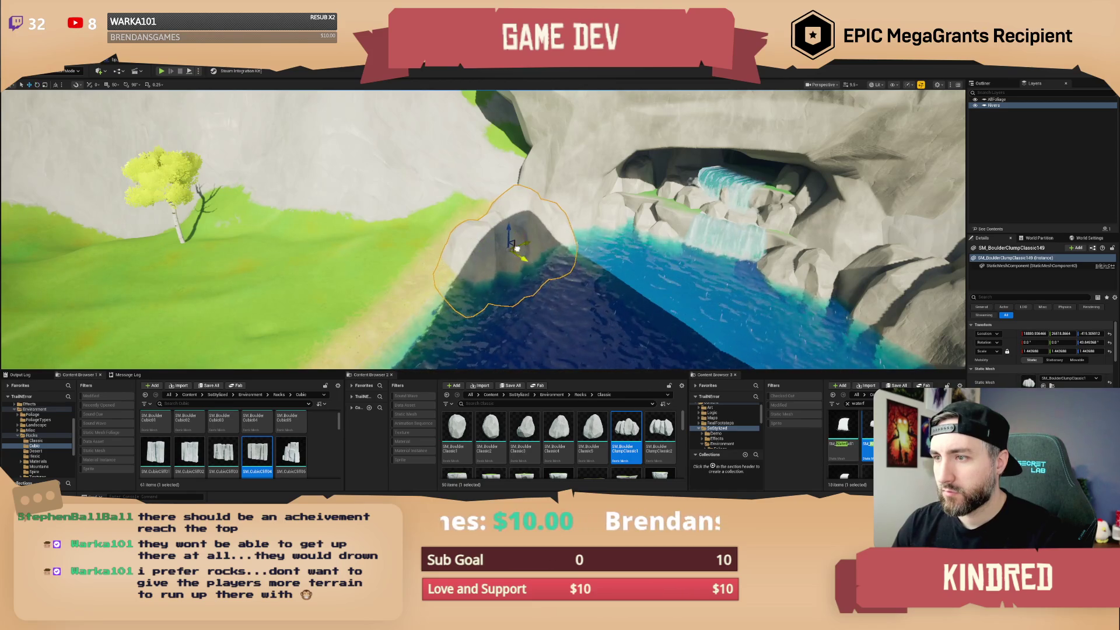
pyautogui.moveTo(517, 249); pyautogui.dragTo(551, 237)
pyautogui.moveTo(660, 431); pyautogui.dragTo(497, 284)
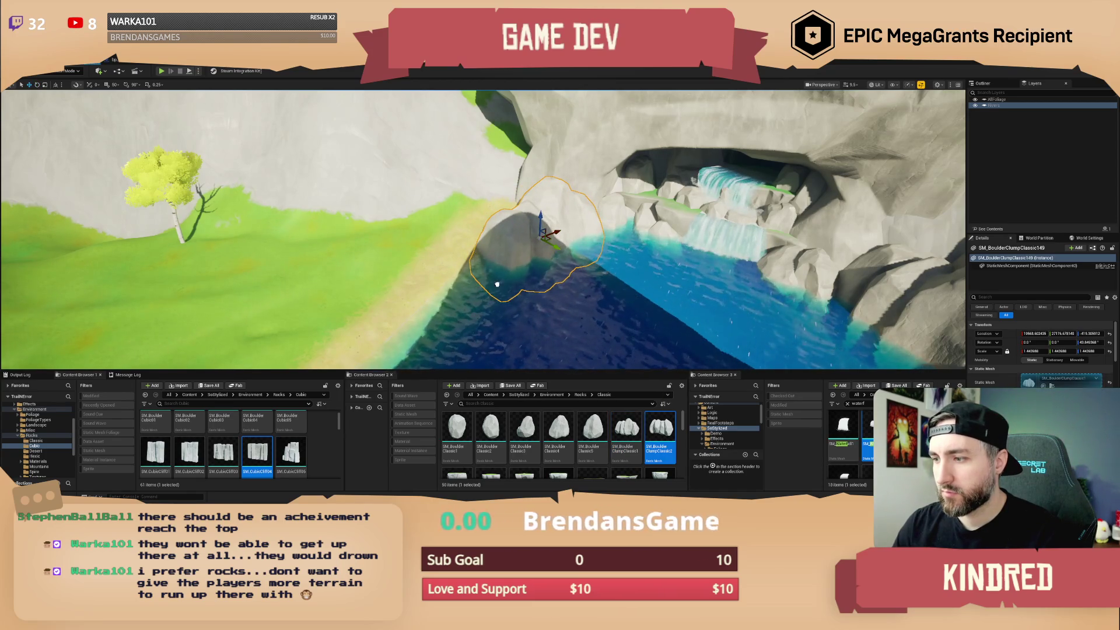
pyautogui.moveTo(479, 218)
pyautogui.mouseDown()
pyautogui.moveTo(475, 237)
pyautogui.moveTo(443, 231)
pyautogui.moveTo(491, 237)
pyautogui.moveTo(478, 181)
pyautogui.mouseUp()
pyautogui.click(559, 429)
pyautogui.moveTo(481, 332)
pyautogui.mouseDown()
pyautogui.moveTo(483, 190)
pyautogui.moveTo(466, 250)
pyautogui.mouseUp()
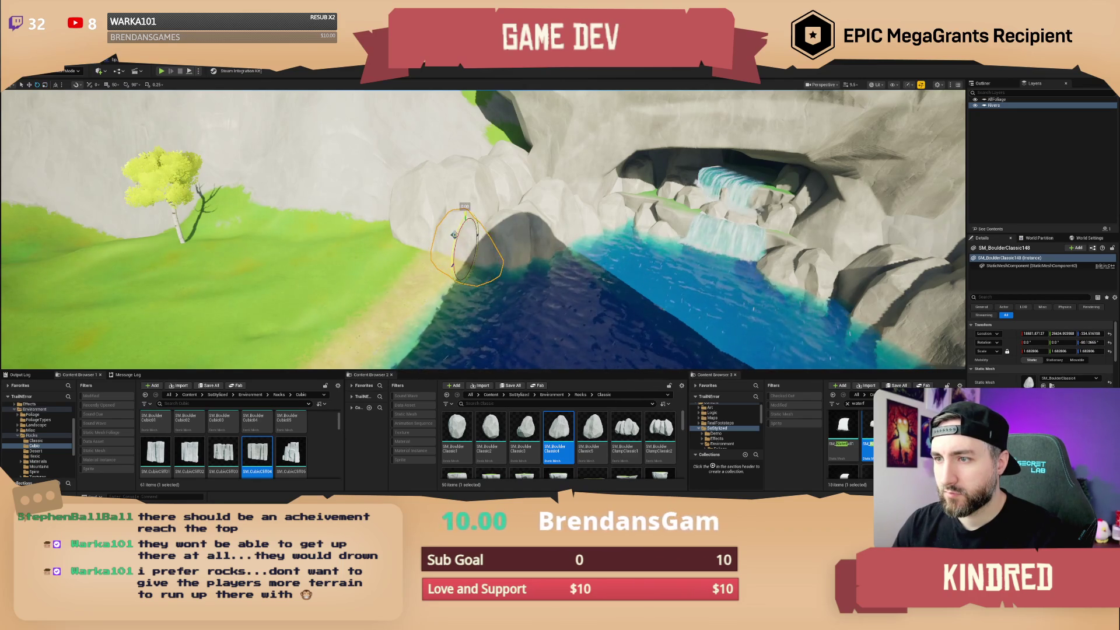
pyautogui.press('Escape')
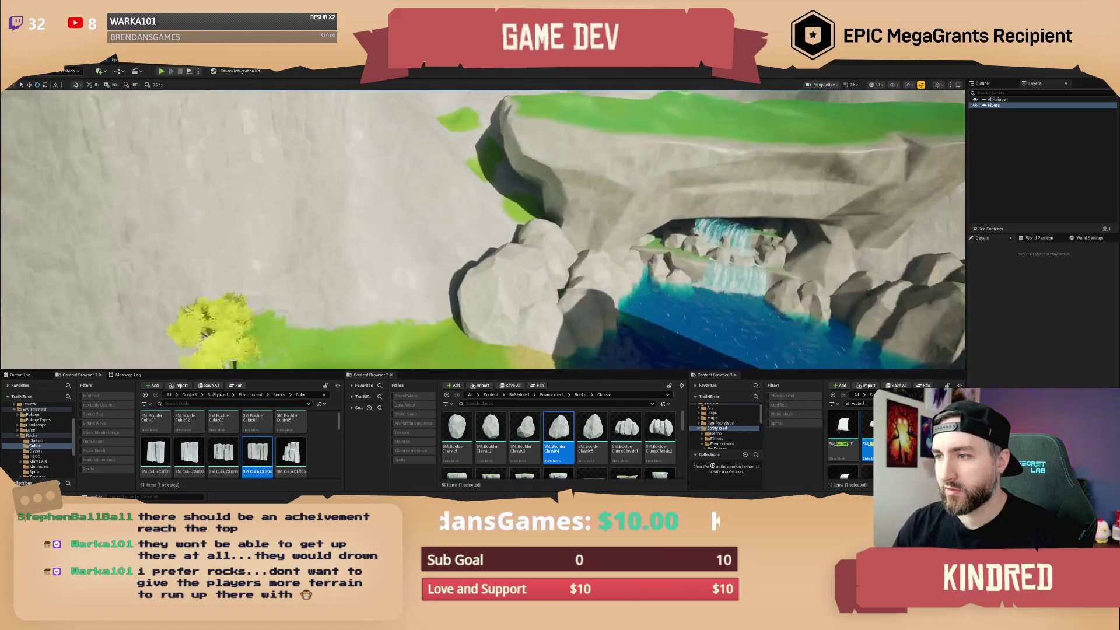
# Add another clump against the cliff turned 65.65°, with a tilted SM_BoulderClassic4 boulder below it.
pyautogui.click(660, 428)
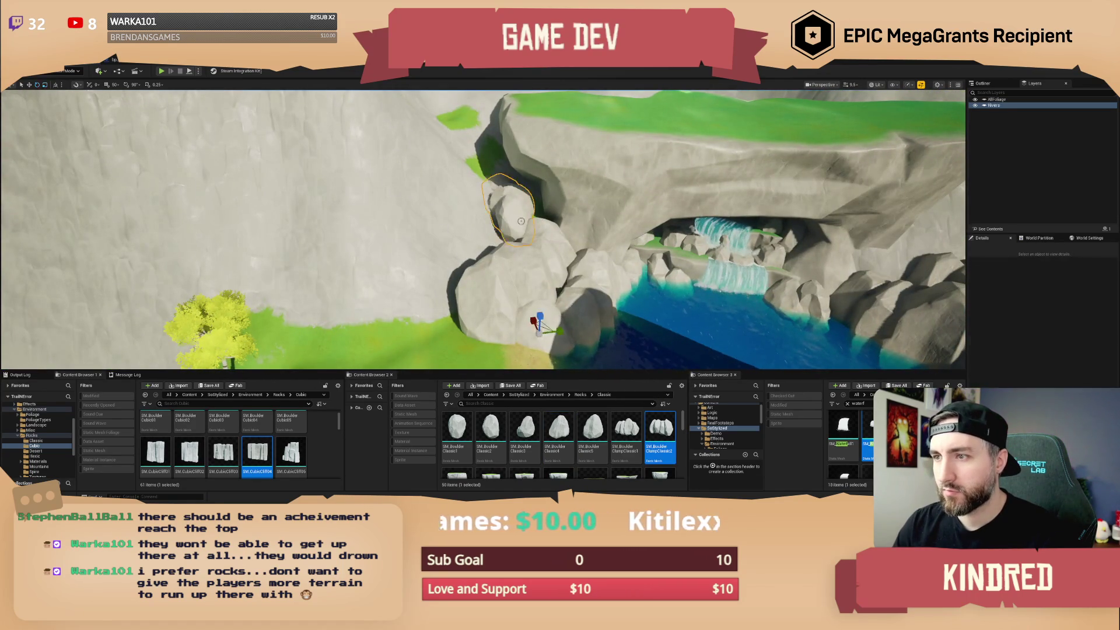
pyautogui.click(506, 197)
pyautogui.press('e')
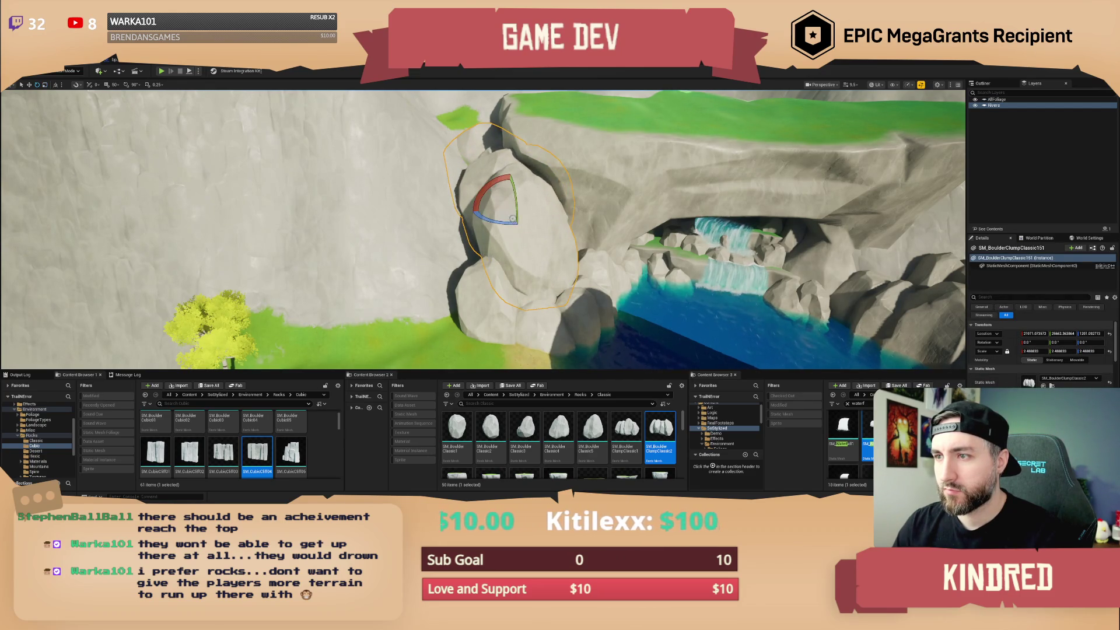
pyautogui.moveTo(533, 213)
pyautogui.mouseDown()
pyautogui.moveTo(543, 201)
pyautogui.moveTo(500, 212)
pyautogui.moveTo(482, 158)
pyautogui.mouseUp()
pyautogui.press('w')
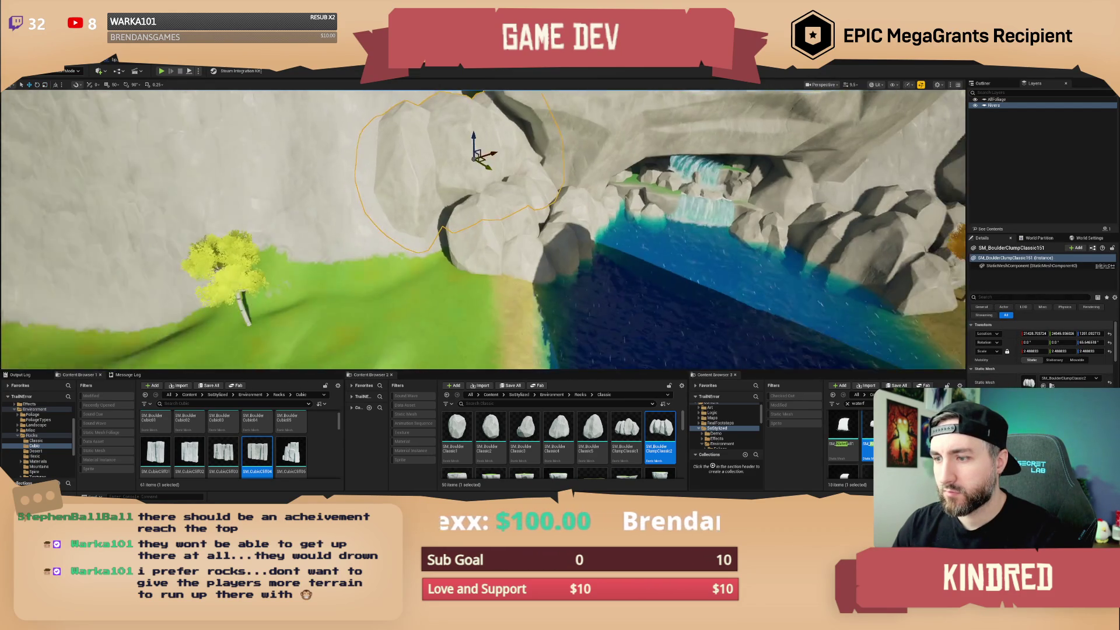
pyautogui.moveTo(561, 421)
pyautogui.mouseDown()
pyautogui.moveTo(460, 292)
pyautogui.moveTo(455, 260)
pyautogui.moveTo(495, 268)
pyautogui.moveTo(454, 262)
pyautogui.moveTo(417, 239)
pyautogui.moveTo(436, 232)
pyautogui.mouseUp()
pyautogui.press('e')
pyautogui.press('w')
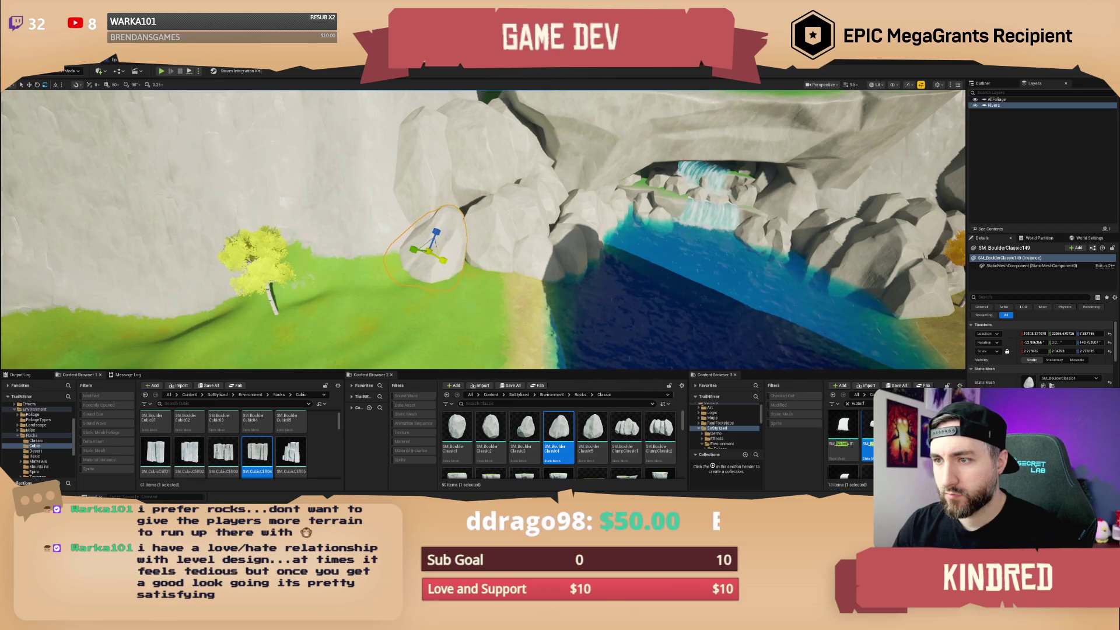
pyautogui.press('Escape')
pyautogui.scroll(5, 519, 335)
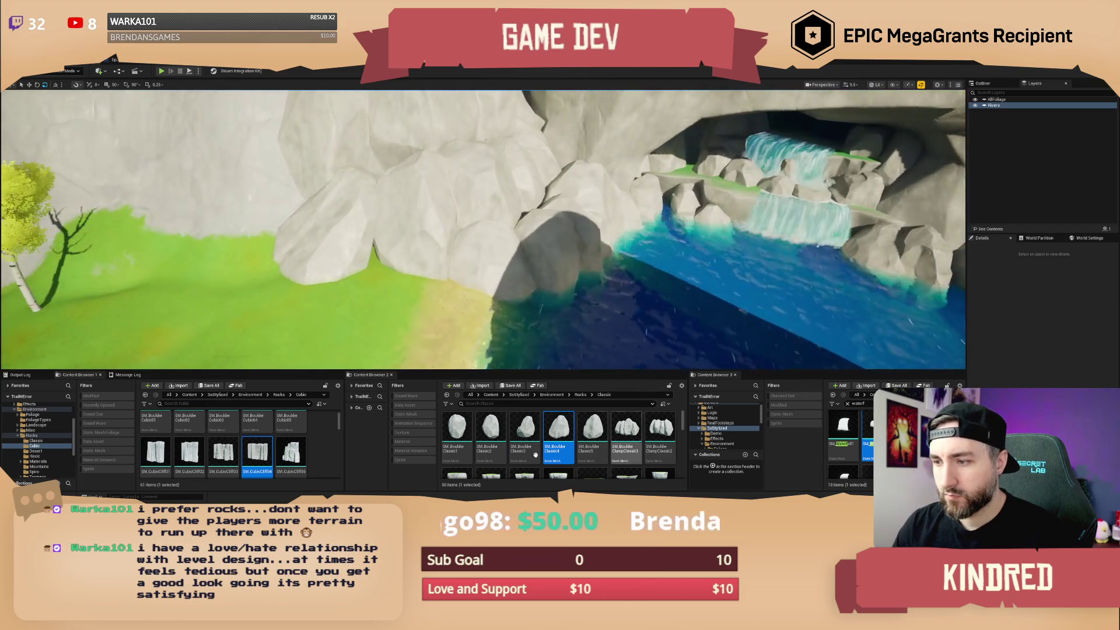
# Place three SM_RockClassic rocks on the grass and sand by the cave, turning one about -39°.
pyautogui.scroll(-5, 663, 452)
pyautogui.moveTo(663, 452); pyautogui.dragTo(388, 274)
pyautogui.moveTo(448, 361)
pyautogui.mouseDown()
pyautogui.moveTo(350, 287)
pyautogui.moveTo(373, 286)
pyautogui.mouseUp()
pyautogui.press('e')
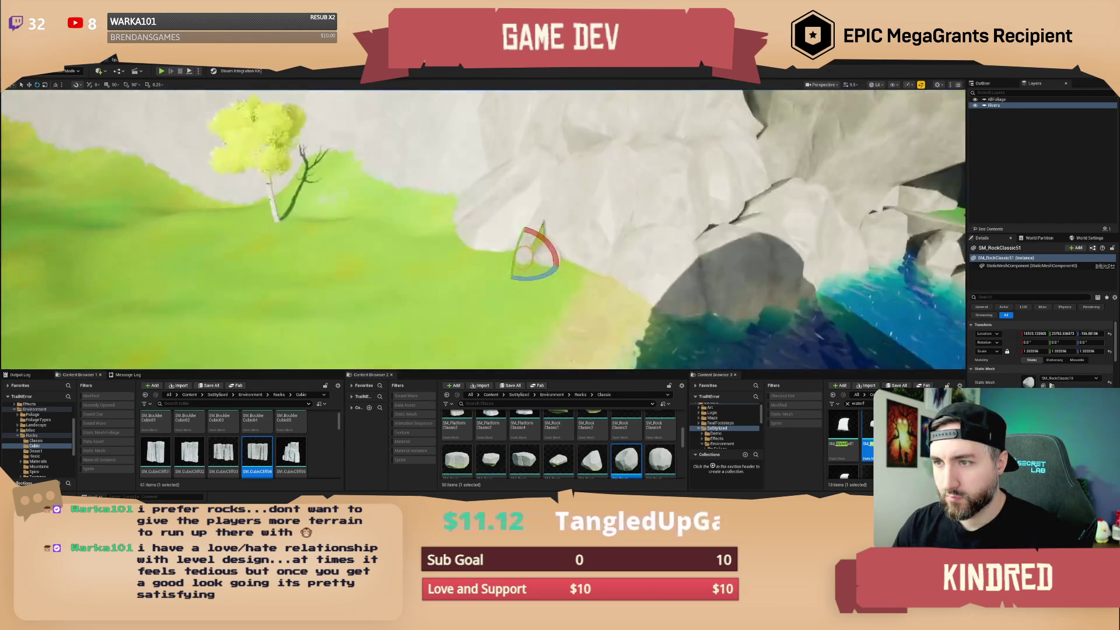
pyautogui.moveTo(534, 277); pyautogui.dragTo(509, 274)
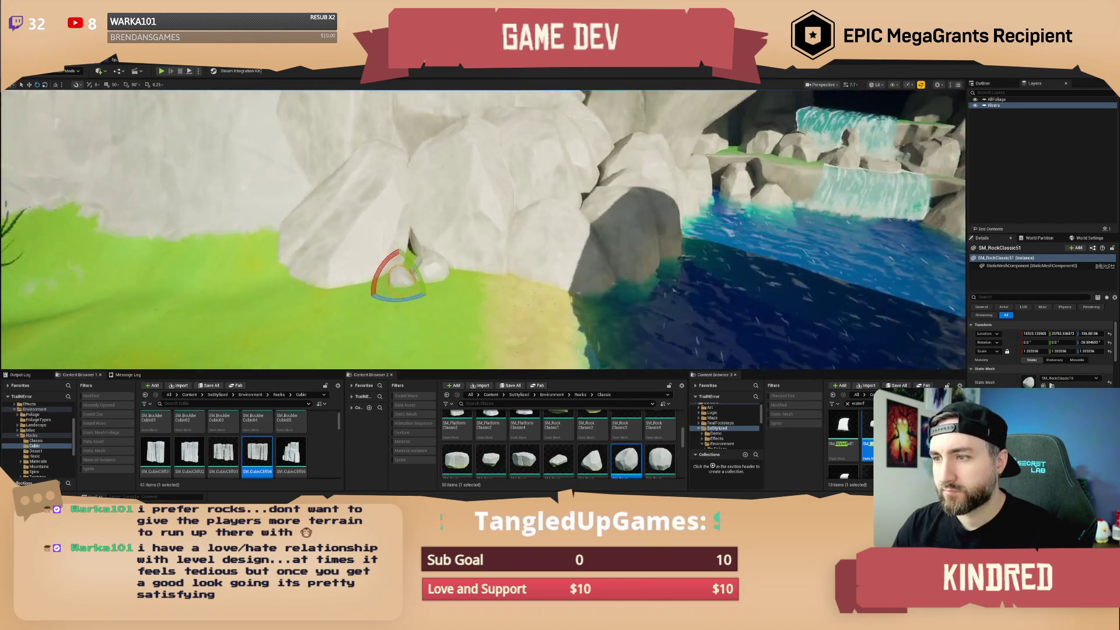
pyautogui.scroll(3, 557, 284)
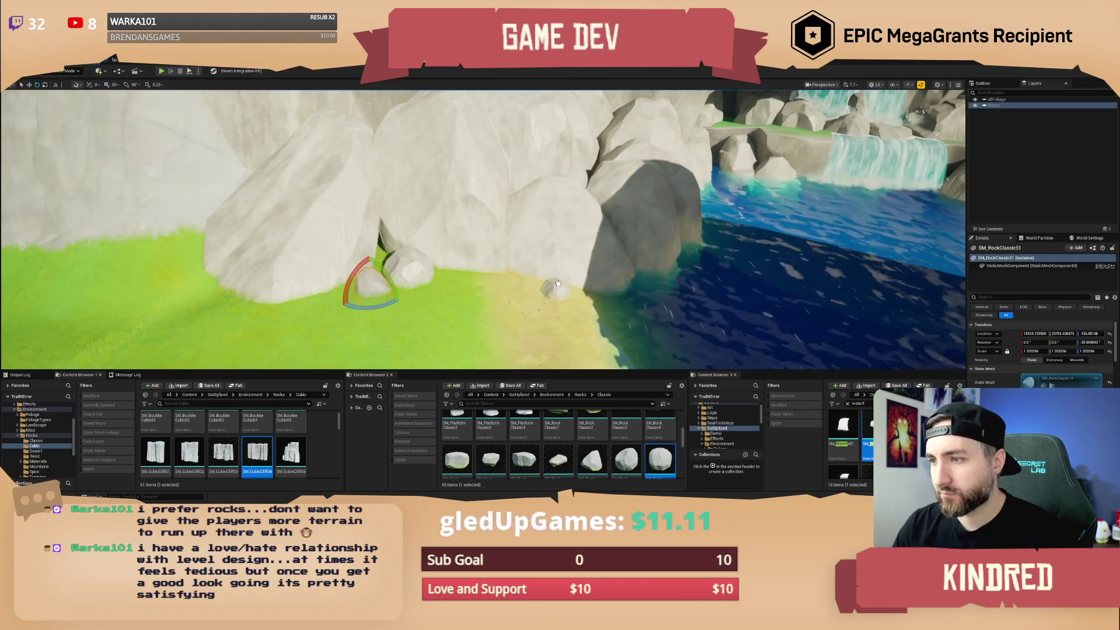
pyautogui.moveTo(592, 459)
pyautogui.mouseDown()
pyautogui.moveTo(551, 289)
pyautogui.moveTo(502, 303)
pyautogui.moveTo(498, 262)
pyautogui.mouseUp()
pyautogui.press('Escape')
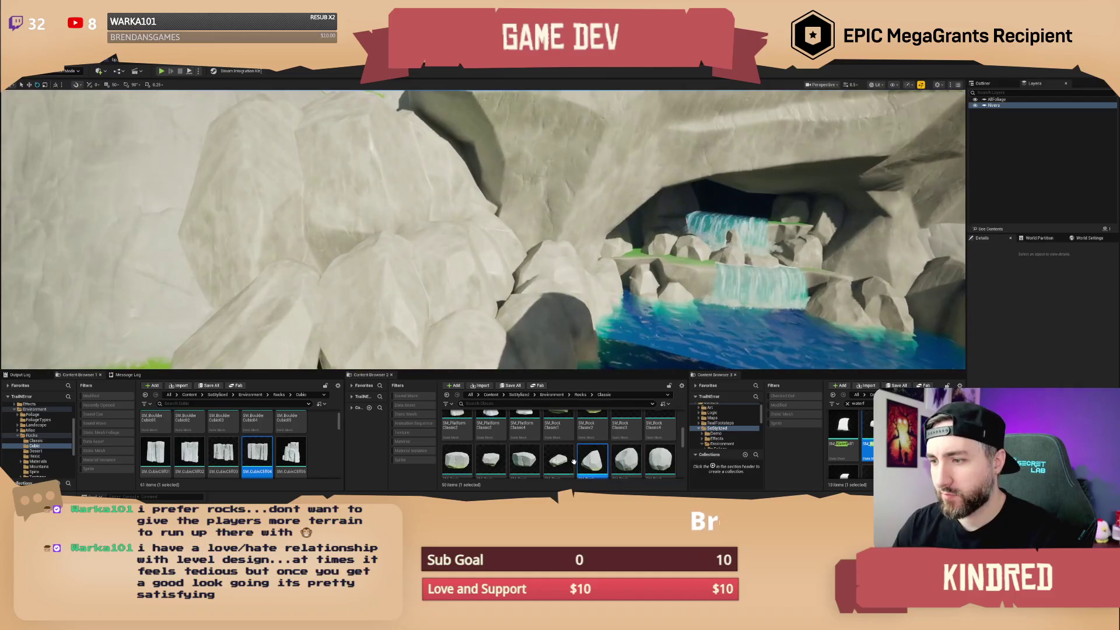
pyautogui.scroll(5, 551, 459)
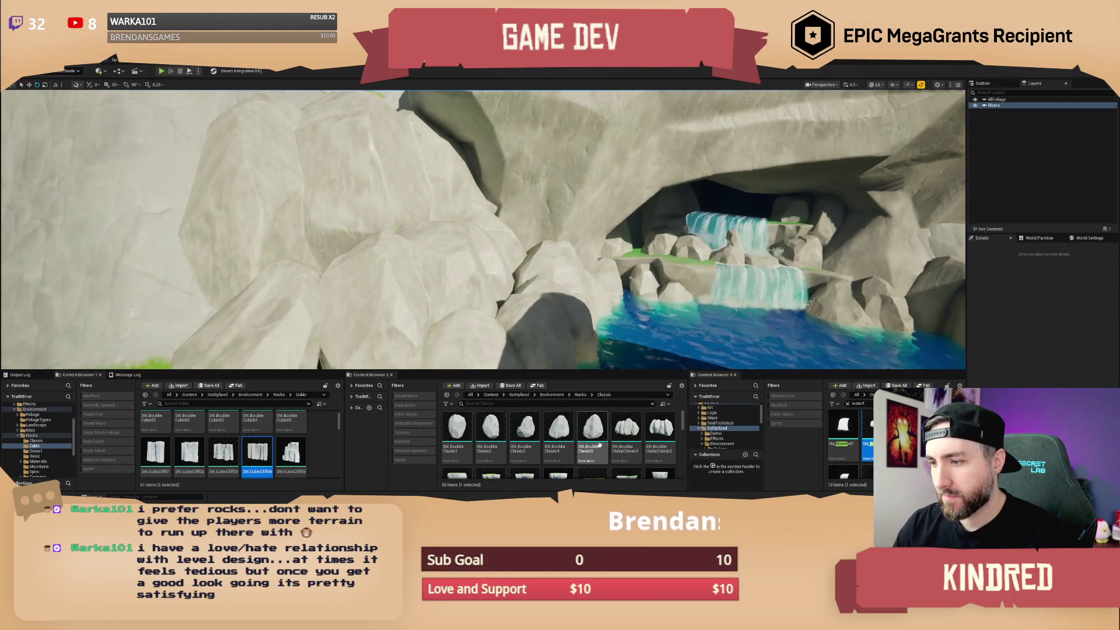
pyautogui.scroll(-1, 599, 446)
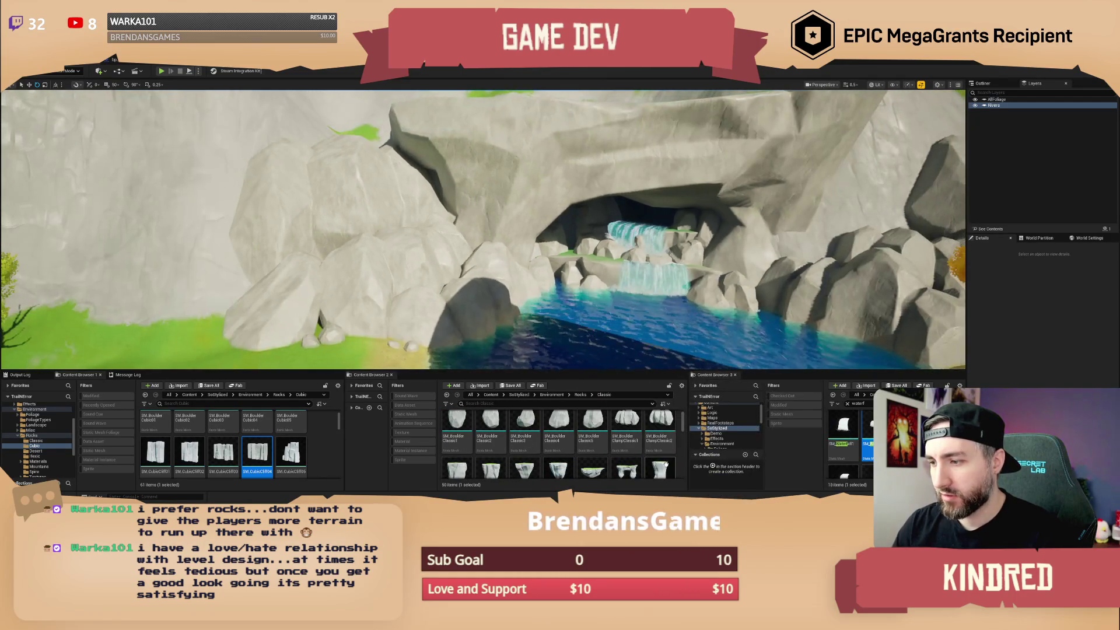
# Enlarge the platform rock, move it into the cave by the waterfall, and widen a platform there.
pyautogui.click(466, 233)
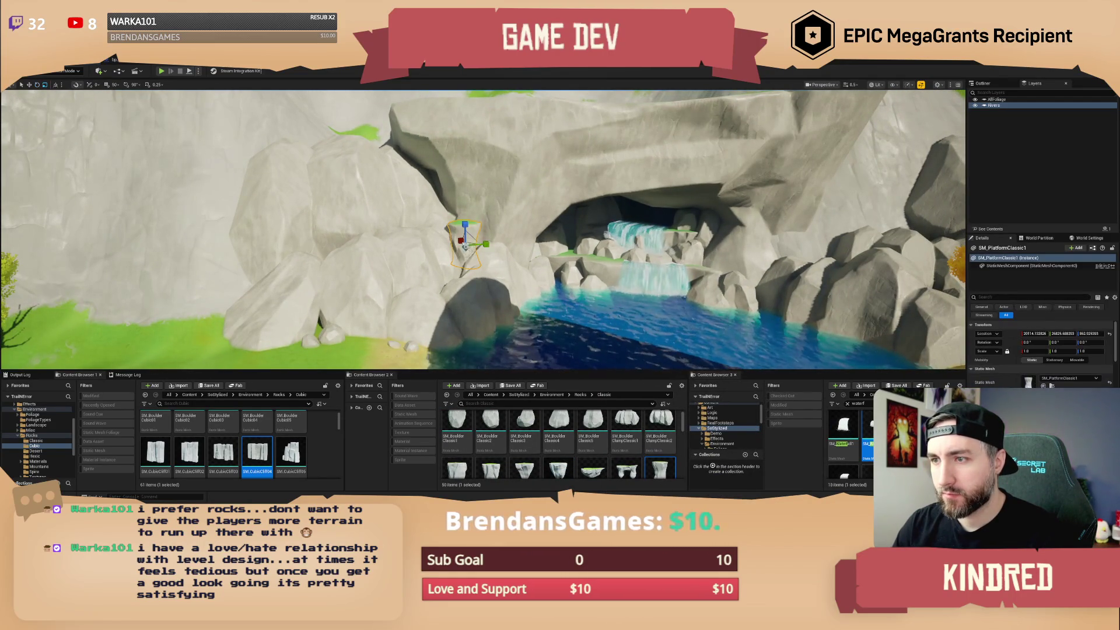
pyautogui.moveTo(465, 239); pyautogui.dragTo(469, 227)
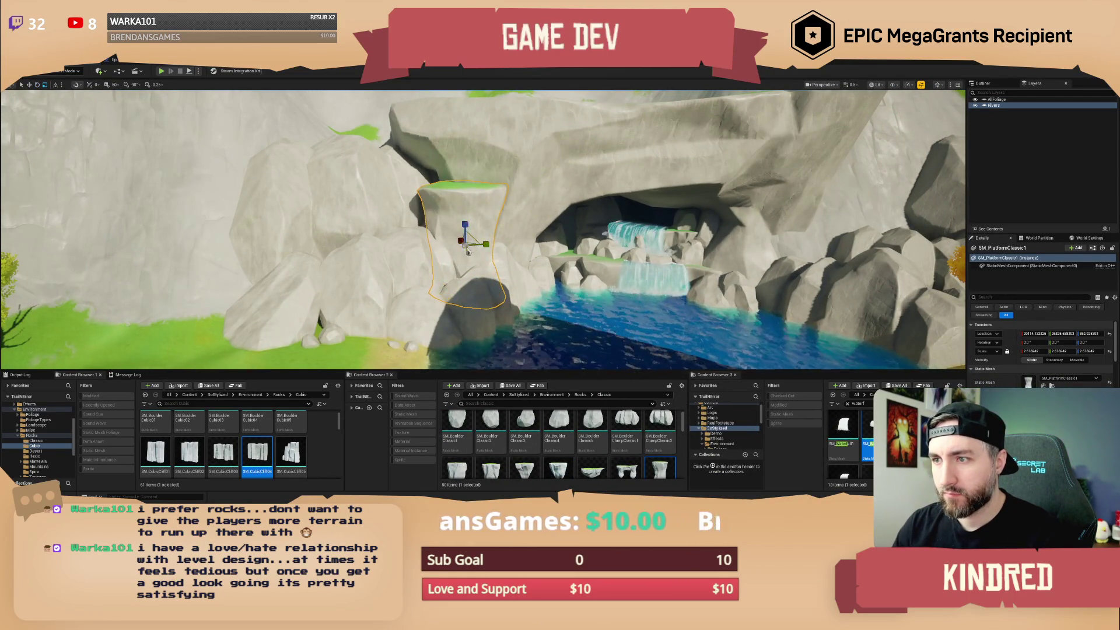
pyautogui.press('w')
pyautogui.press('f')
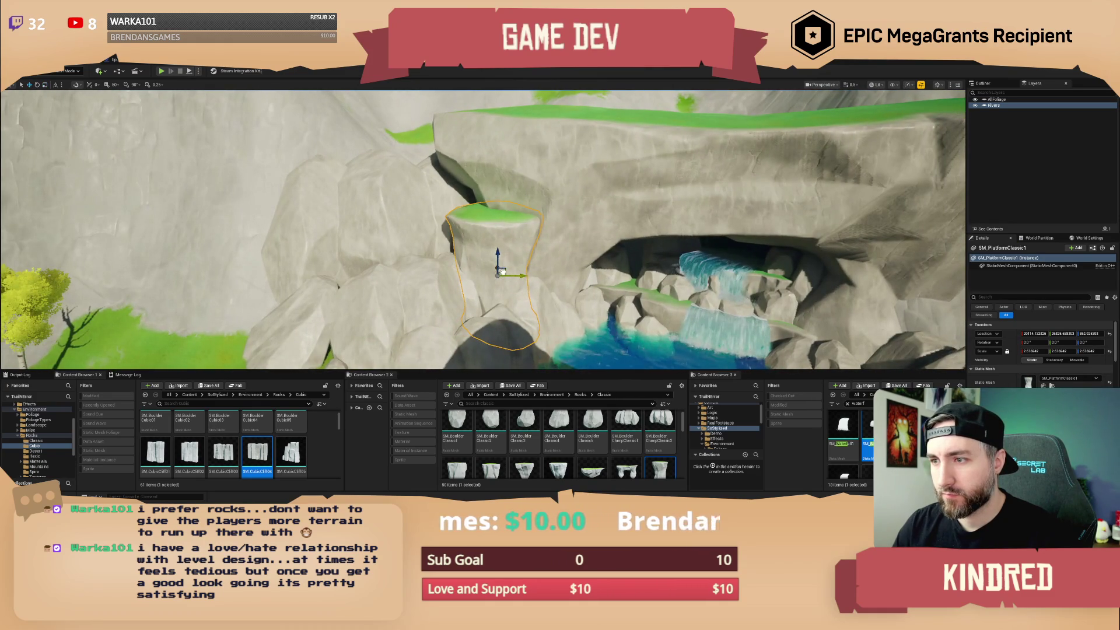
pyautogui.press('s')
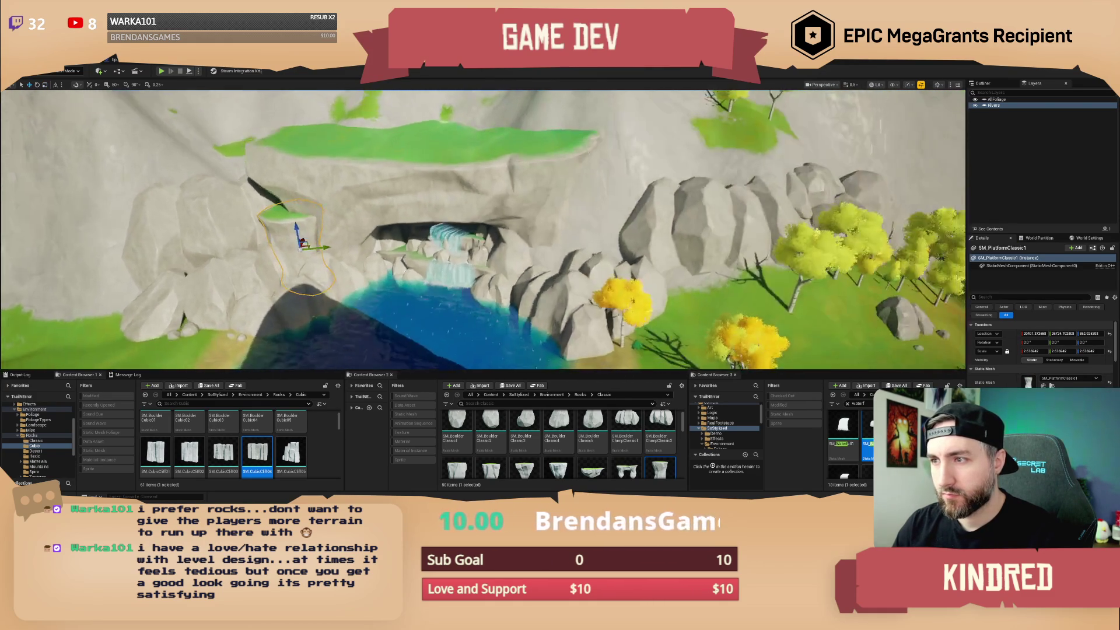
pyautogui.moveTo(330, 245); pyautogui.dragTo(515, 260)
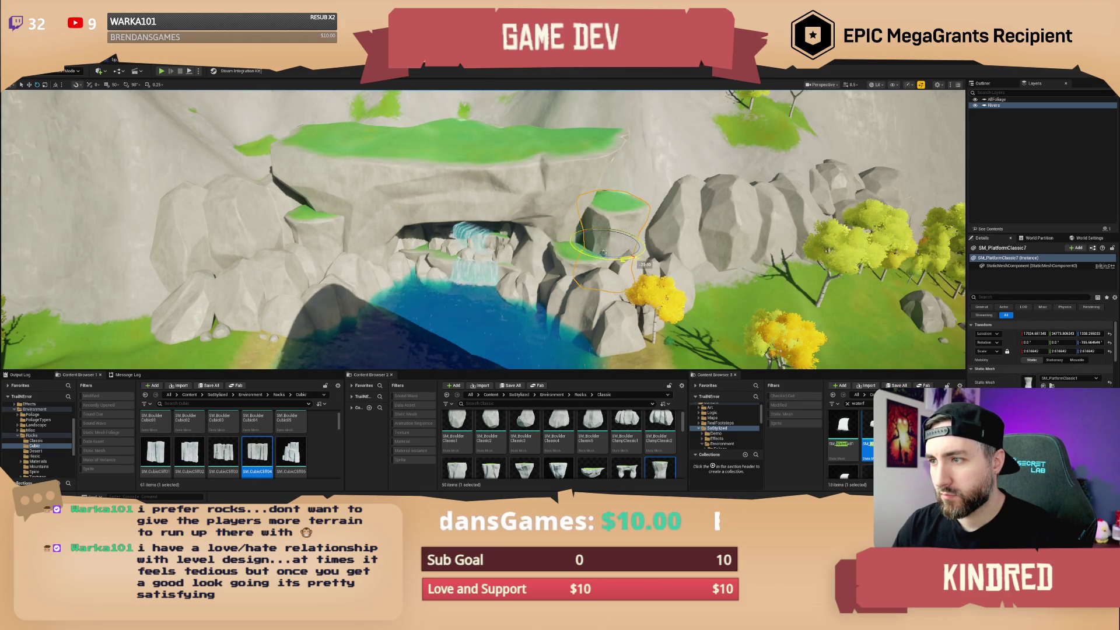
pyautogui.moveTo(607, 244)
pyautogui.mouseDown()
pyautogui.moveTo(620, 244)
pyautogui.moveTo(542, 259)
pyautogui.moveTo(629, 230)
pyautogui.moveTo(596, 108)
pyautogui.mouseUp()
pyautogui.press('Escape')
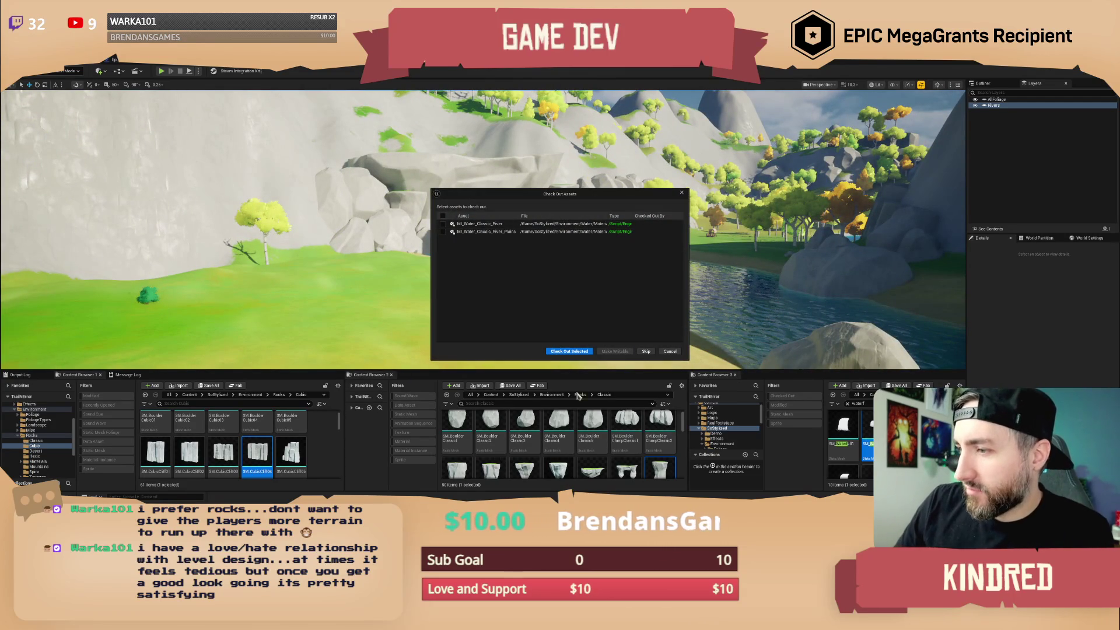
# Skip checking out the two water materials so the TrailMap level saves.
pyautogui.click(584, 352)
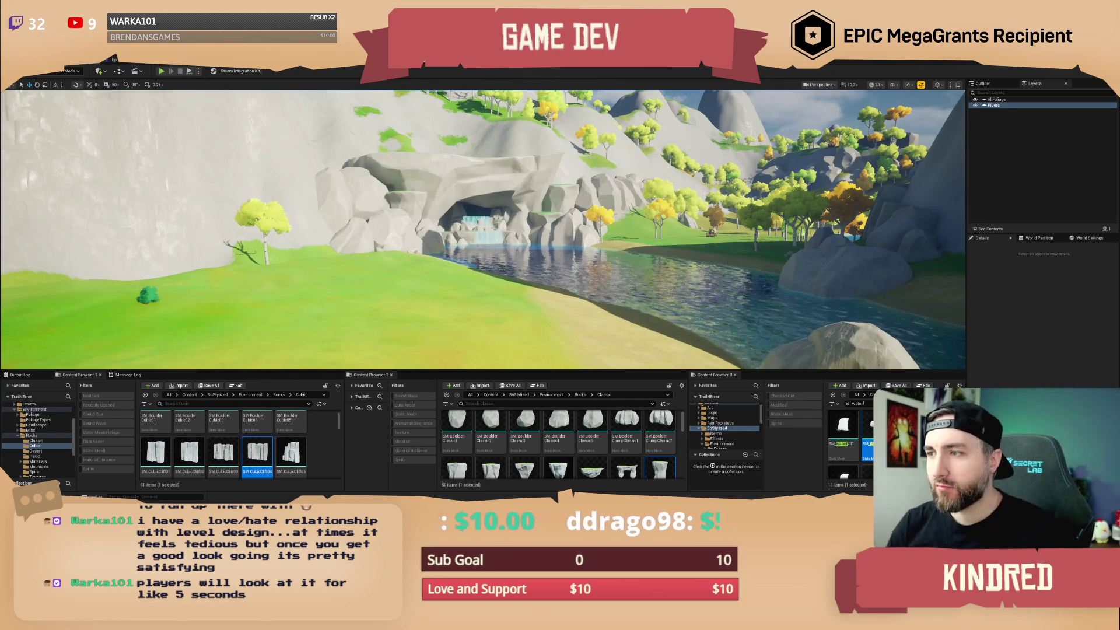
# Add a Blocking Volume from the Quick Add 'block' search and select it by the waterfall.
pyautogui.scroll(5, 95, 144)
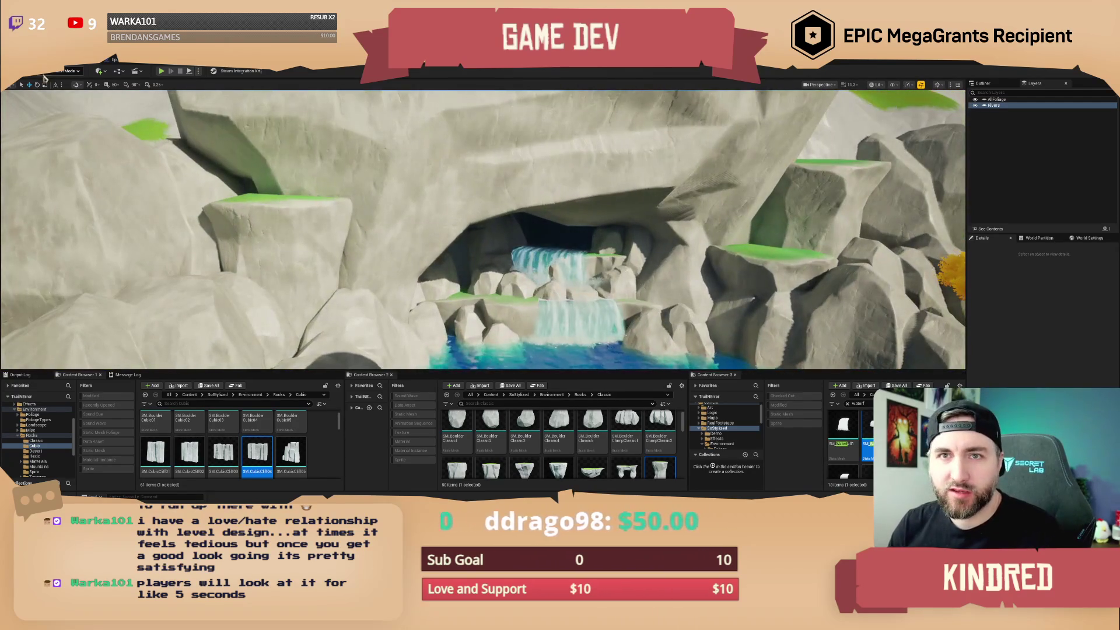
pyautogui.click(99, 71)
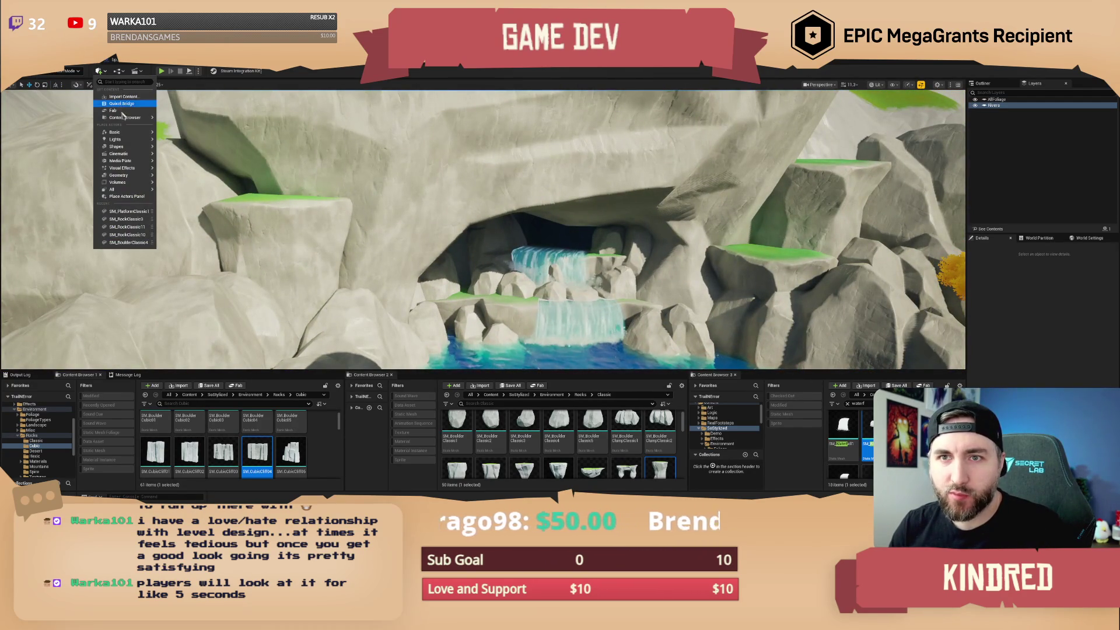
pyautogui.moveTo(119, 133)
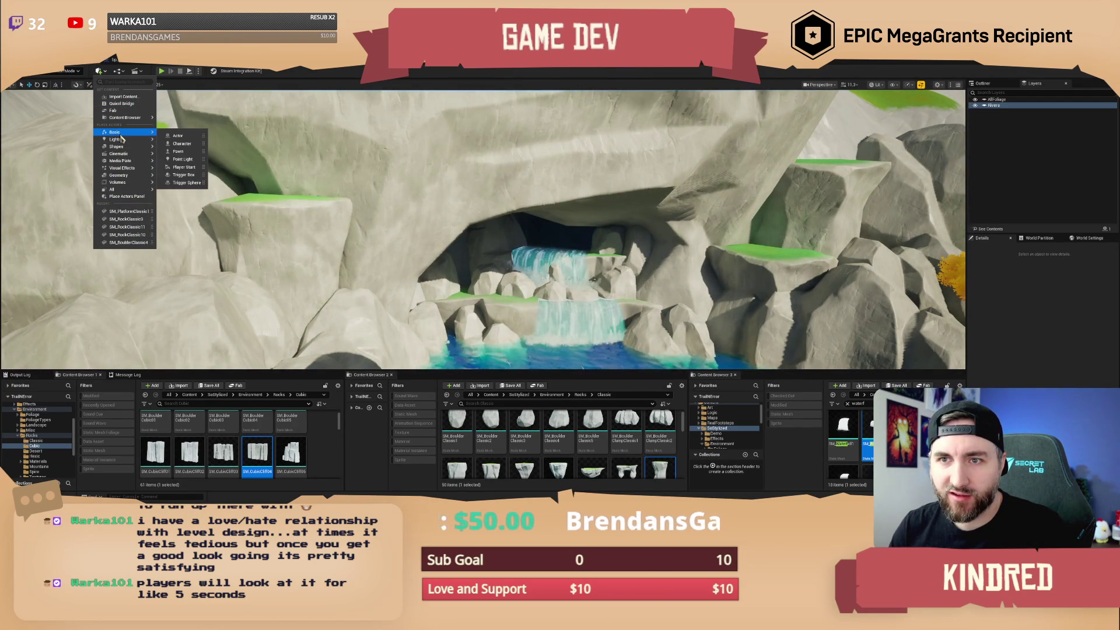
pyautogui.click(118, 81)
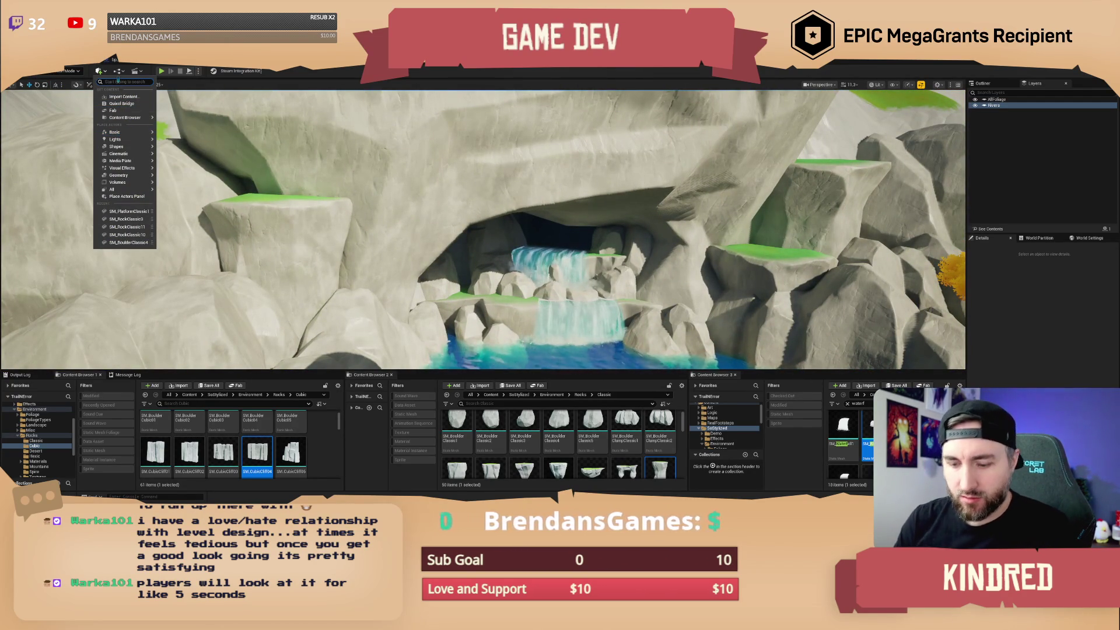
pyautogui.press('Escape')
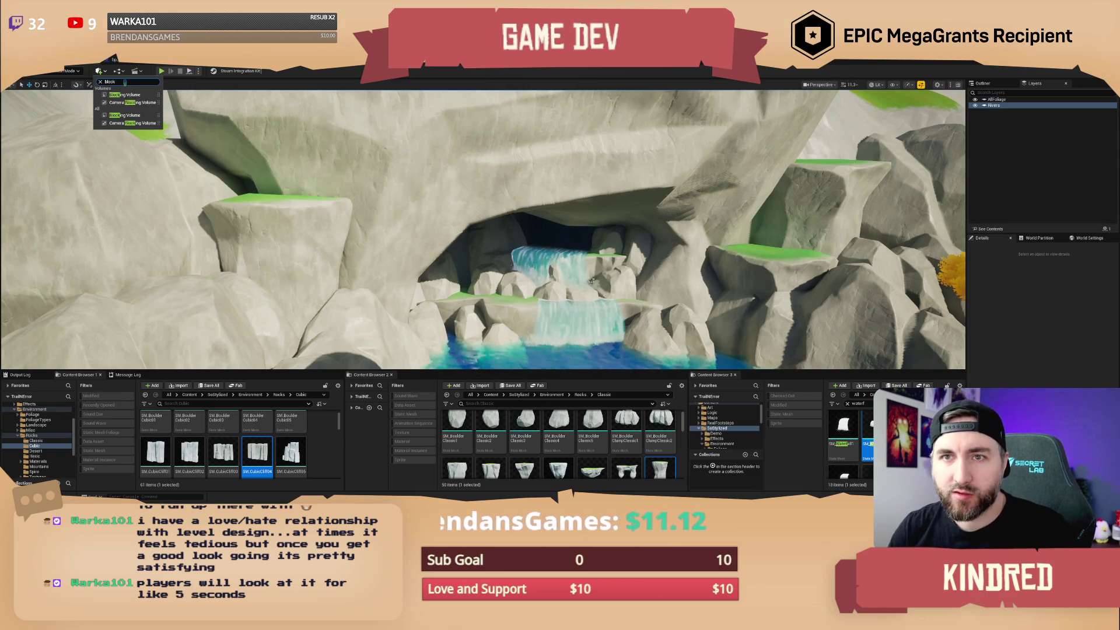
pyautogui.click(544, 258)
# Stretch the blocking volume to about 6.8 on Z and rotate it to roughly -44°.
pyautogui.press('f')
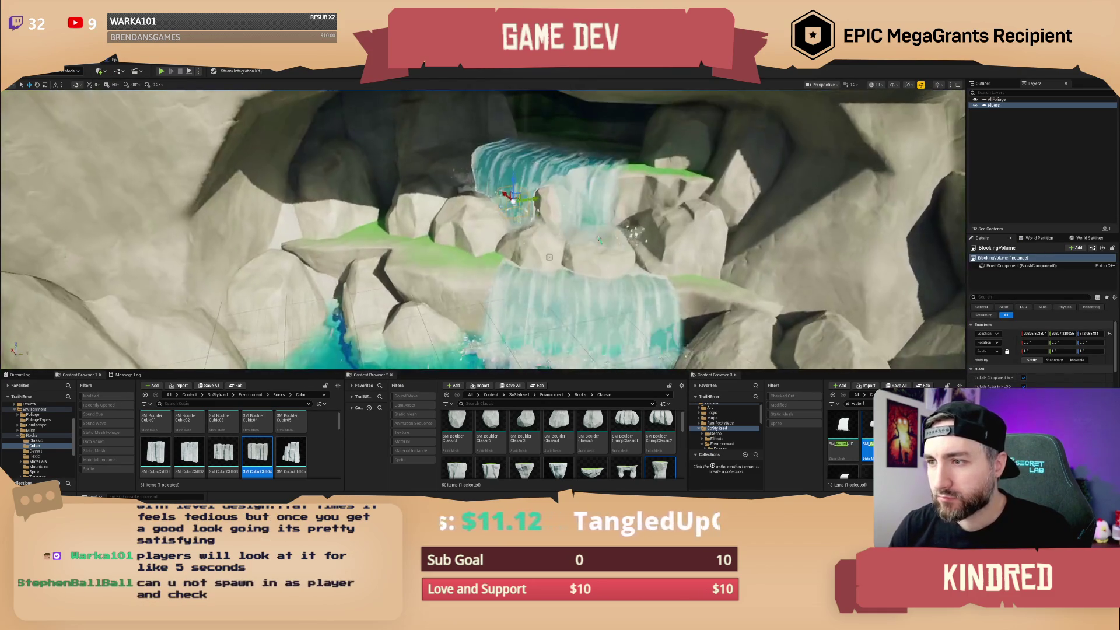
pyautogui.press('r')
pyautogui.moveTo(514, 199); pyautogui.dragTo(516, 195)
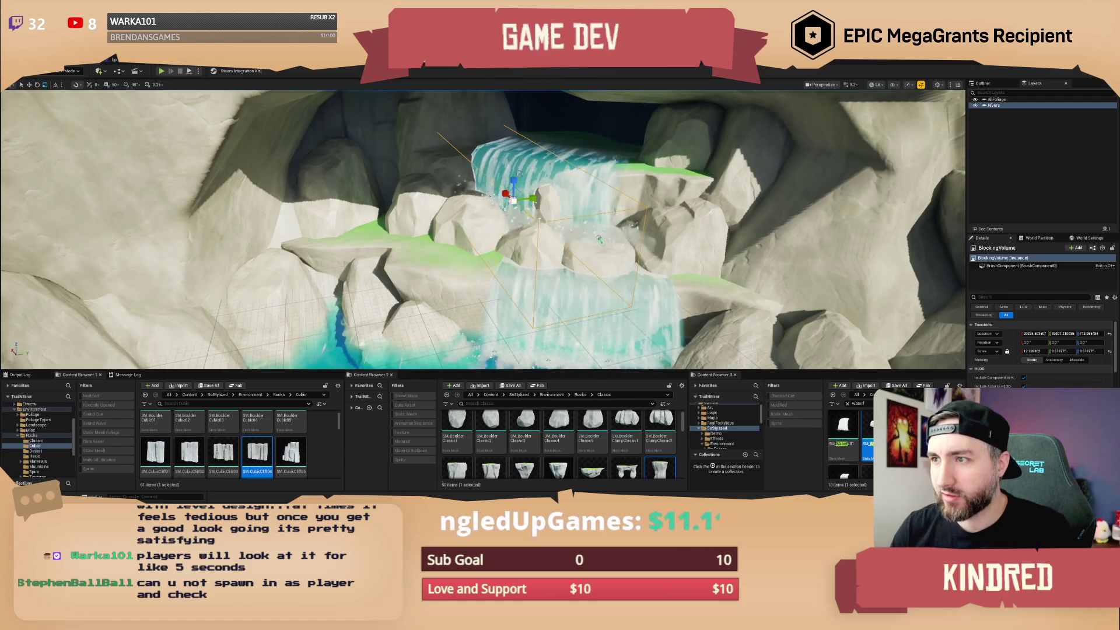
pyautogui.moveTo(513, 180); pyautogui.dragTo(513, 152)
pyautogui.press('e')
pyautogui.scroll(-3, 483, 229)
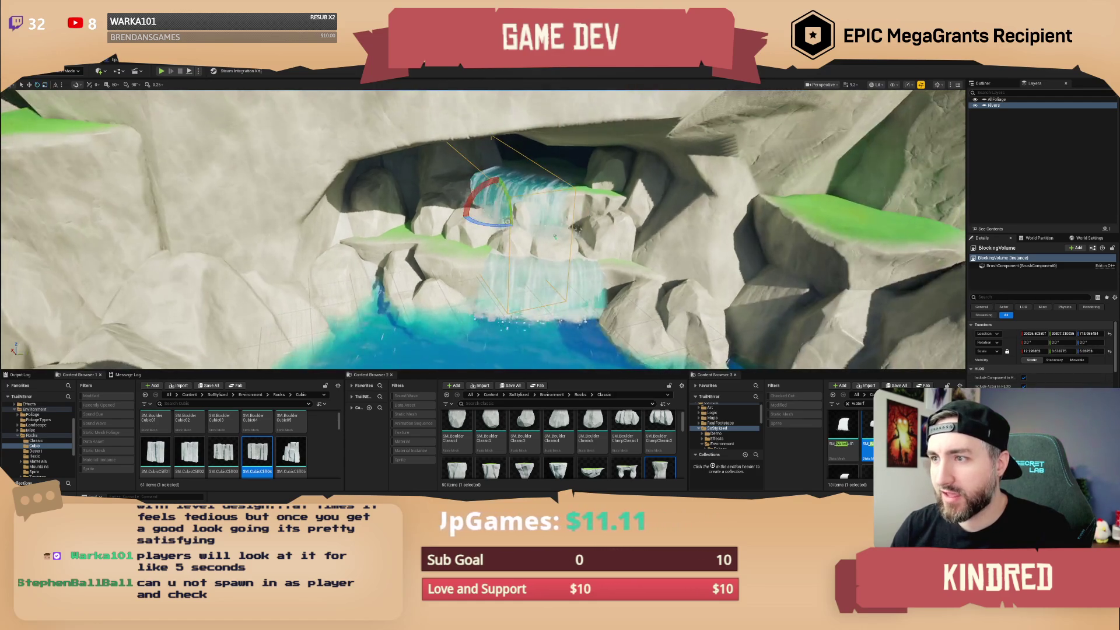
pyautogui.moveTo(483, 198)
pyautogui.mouseDown()
pyautogui.moveTo(456, 207)
pyautogui.moveTo(513, 198)
pyautogui.moveTo(546, 177)
pyautogui.moveTo(618, 350)
pyautogui.moveTo(393, 325)
pyautogui.mouseUp()
pyautogui.moveTo(584, 230); pyautogui.dragTo(718, 207)
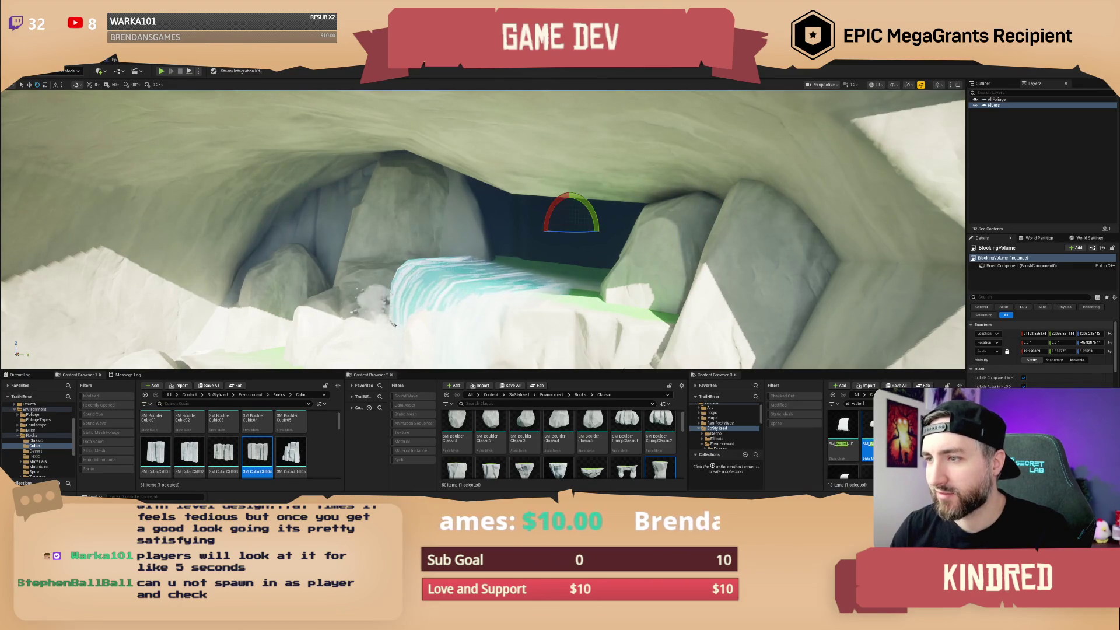
# Deselect the volume, back the view out of the cave, and save the level with Ctrl+S.
pyautogui.moveTo(392, 324); pyautogui.dragTo(390, 364)
pyautogui.press('Escape')
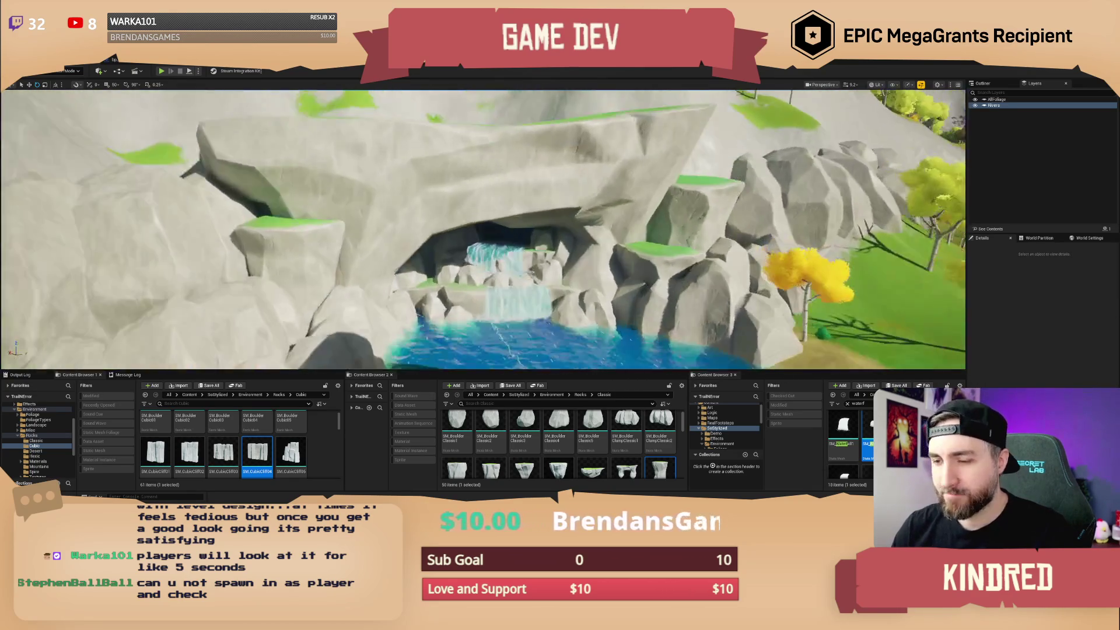
pyautogui.moveTo(604, 261)
pyautogui.mouseDown()
pyautogui.moveTo(604, 251)
pyautogui.moveTo(604, 261)
pyautogui.mouseUp()
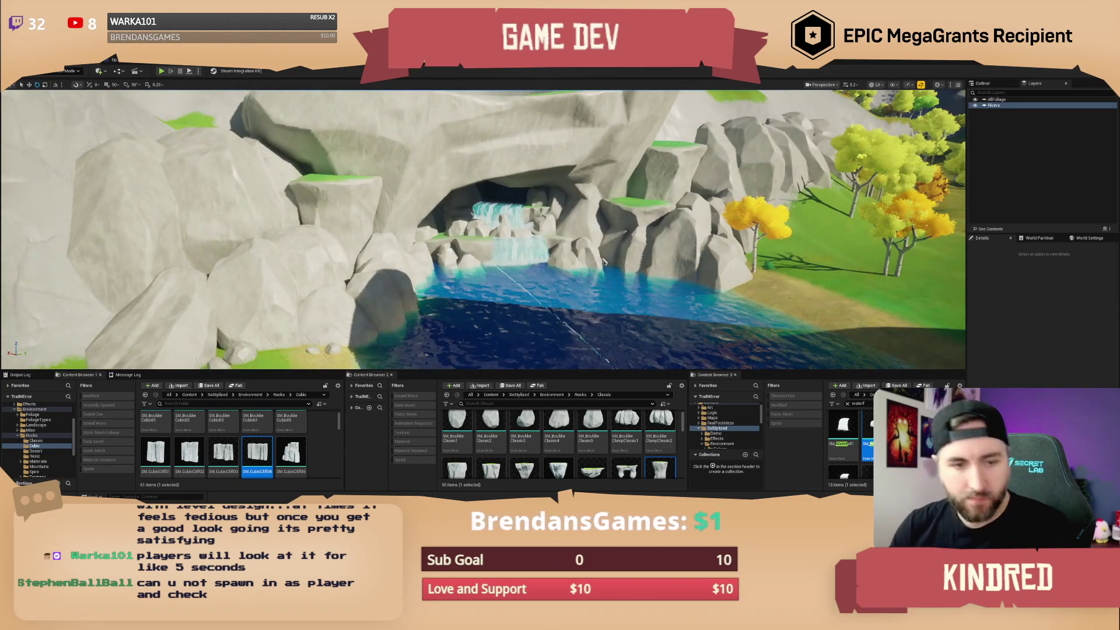
pyautogui.hotkey('ctrl', 's')
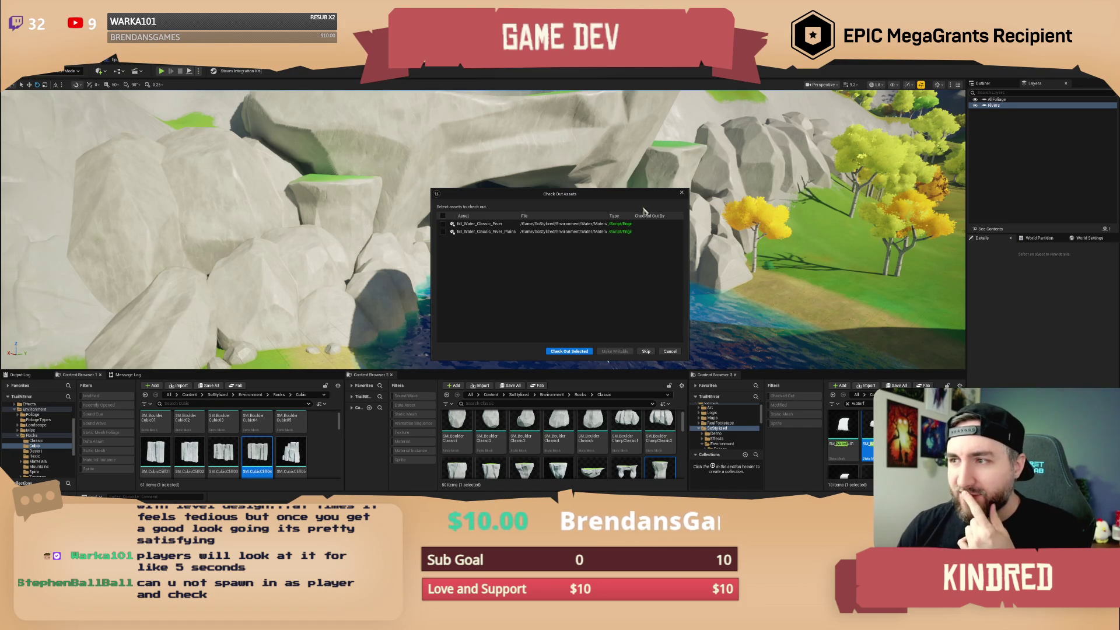
# Move the Check Out Assets prompt aside and dismiss it so TrailMap saves.
pyautogui.moveTo(639, 199); pyautogui.dragTo(598, 204)
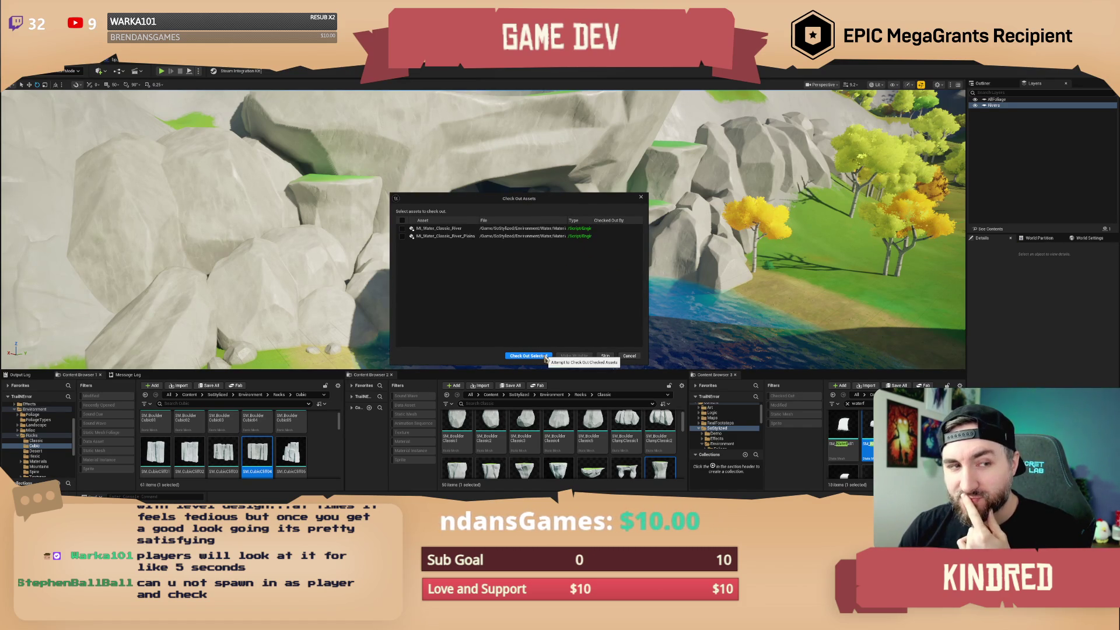
pyautogui.click(528, 356)
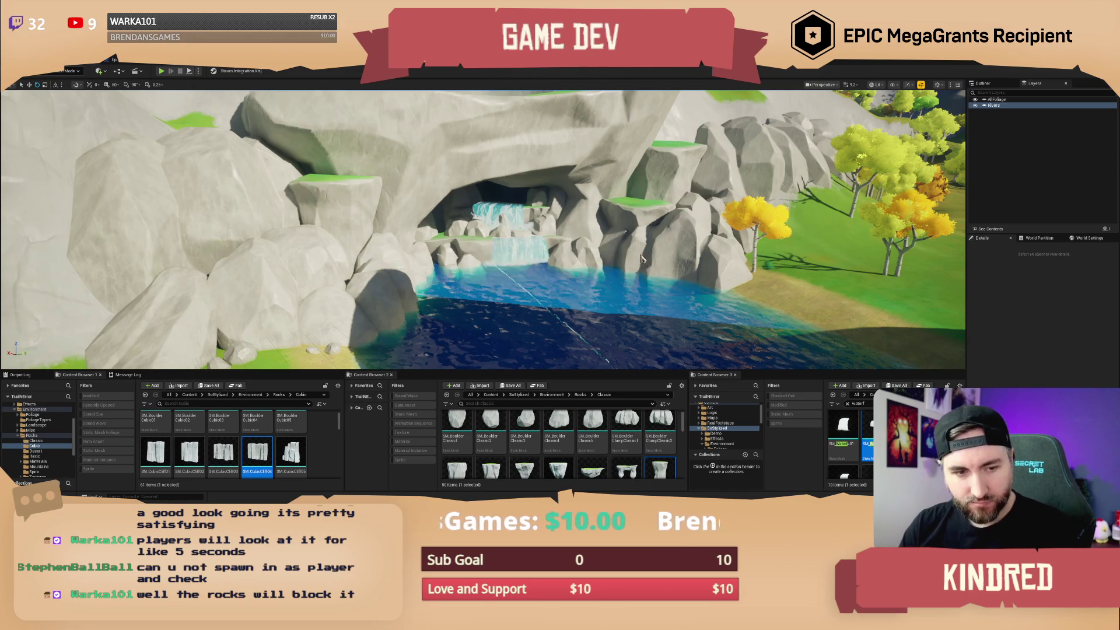
pyautogui.scroll(5, 640, 253)
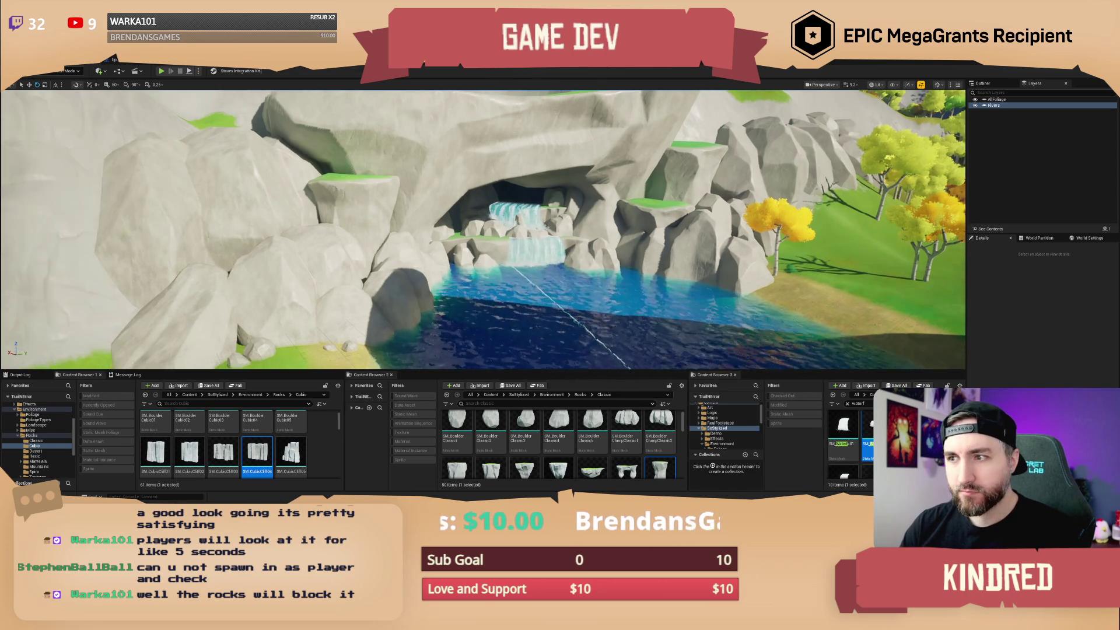
pyautogui.press('w')
pyautogui.scroll(-3, 474, 272)
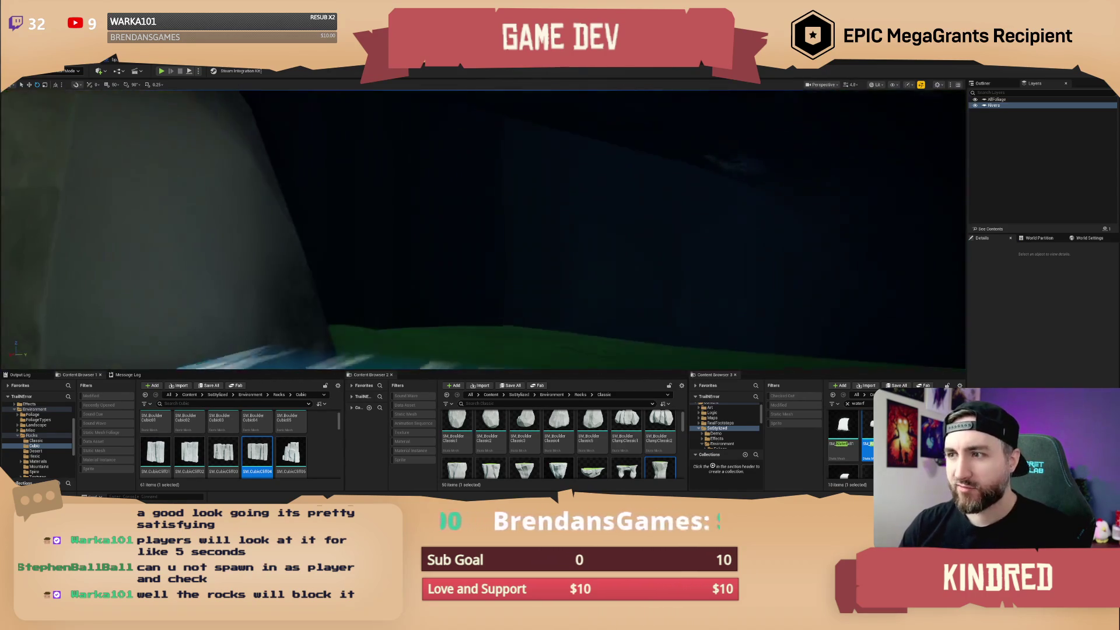
pyautogui.press('s')
pyautogui.scroll(-1, 483, 230)
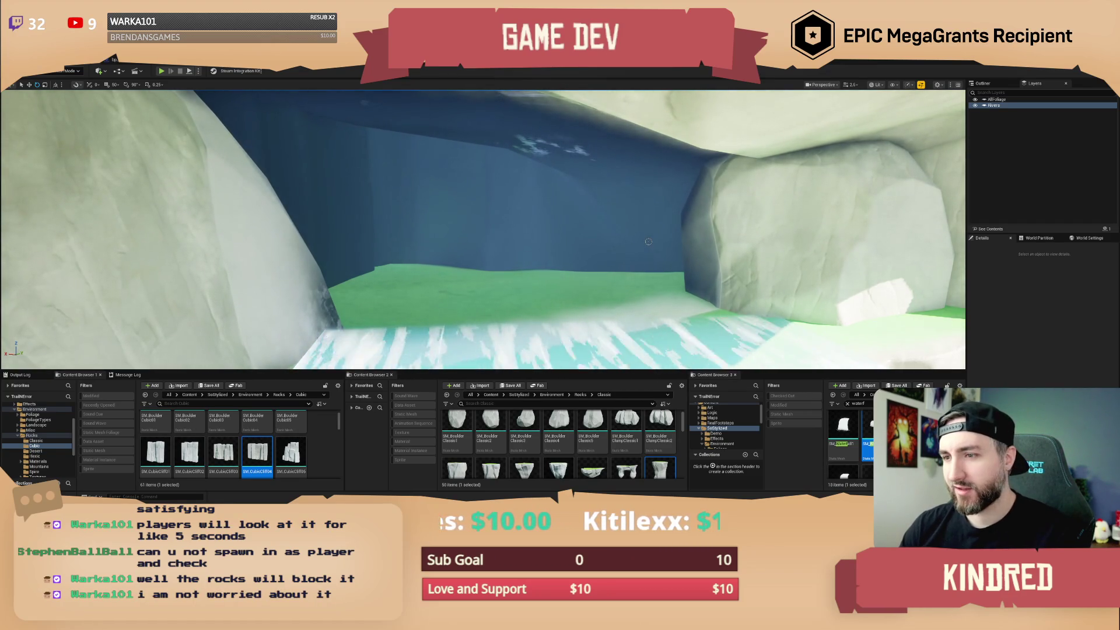
pyautogui.press('s')
pyautogui.scroll(1, 648, 241)
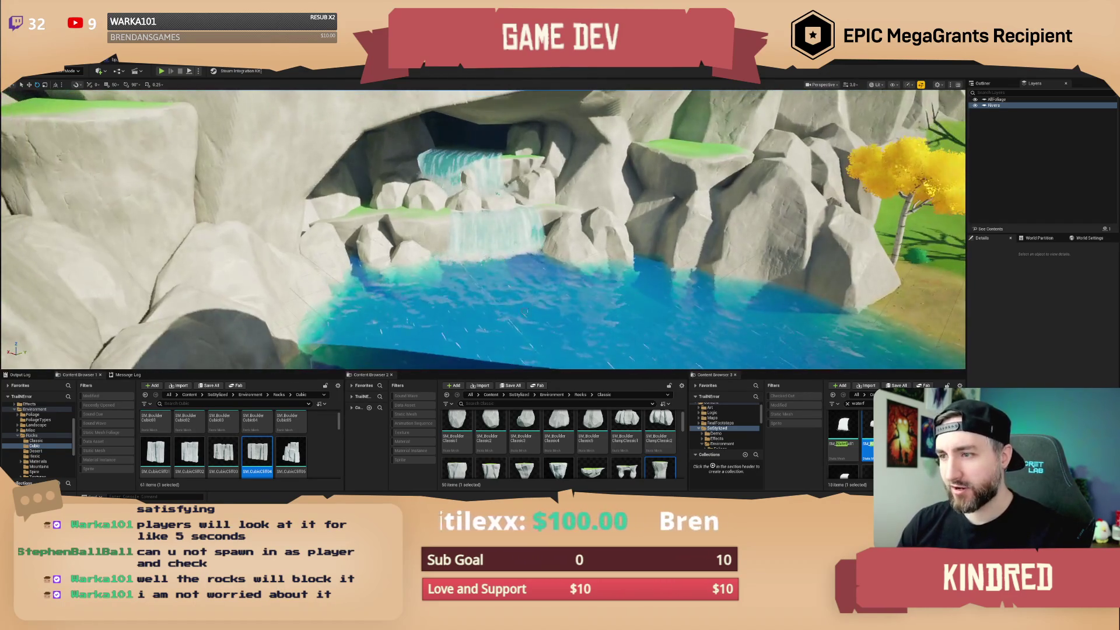
pyautogui.press('w')
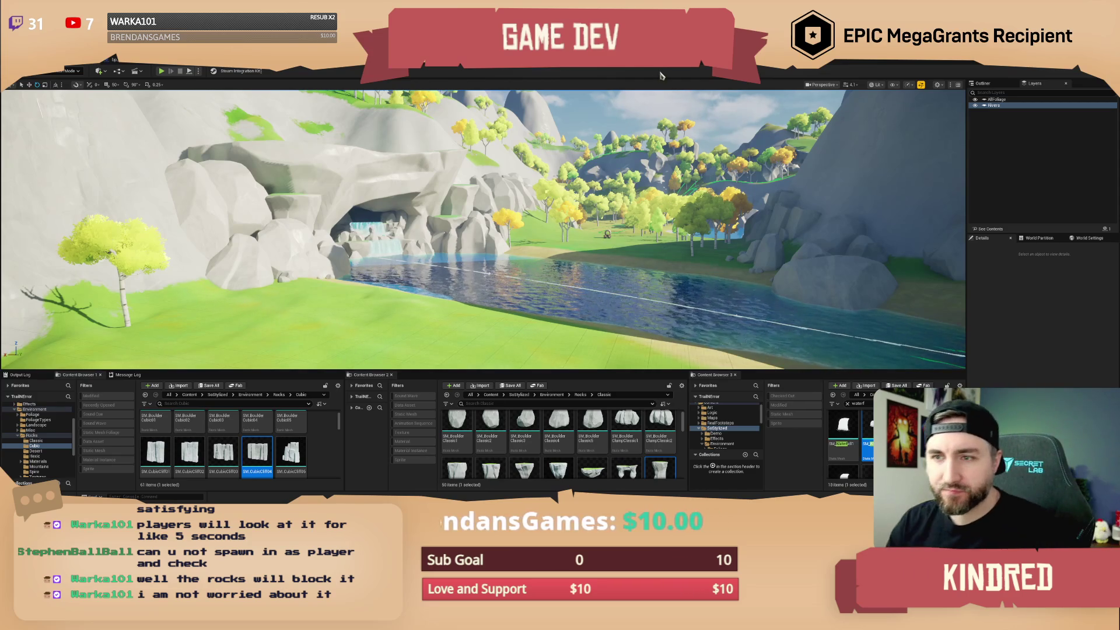
pyautogui.press('w')
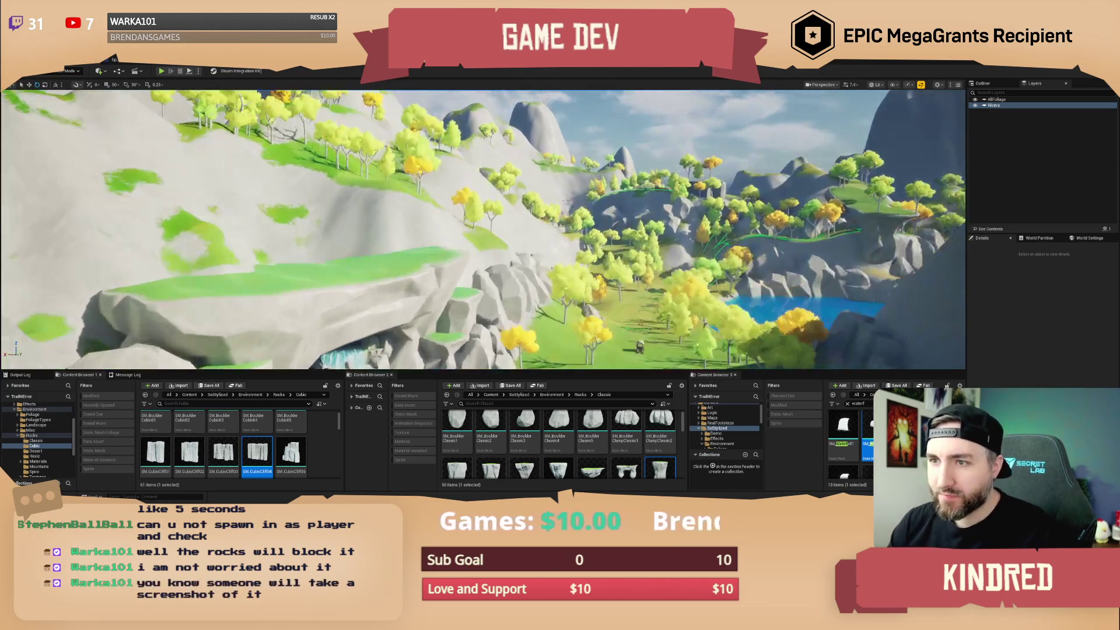
pyautogui.press('s')
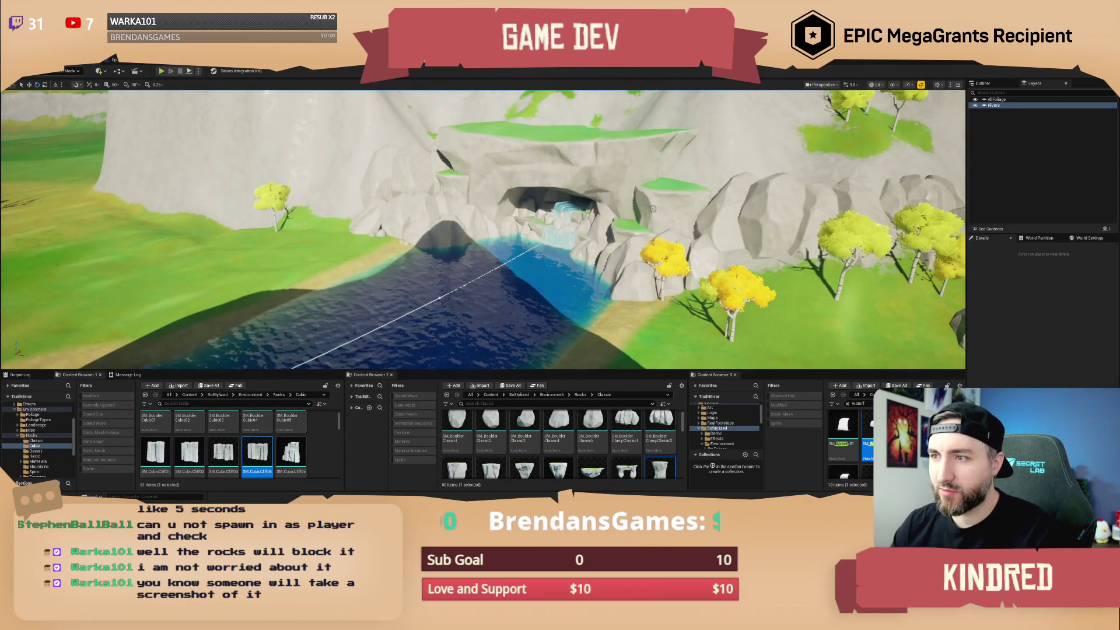
pyautogui.press('w')
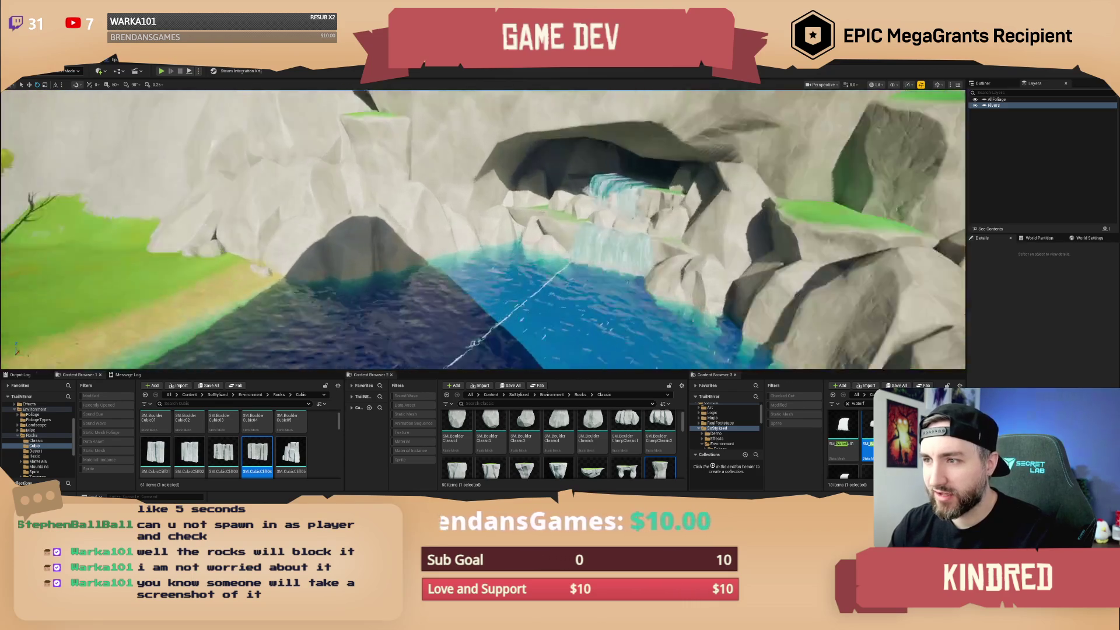
pyautogui.press('s')
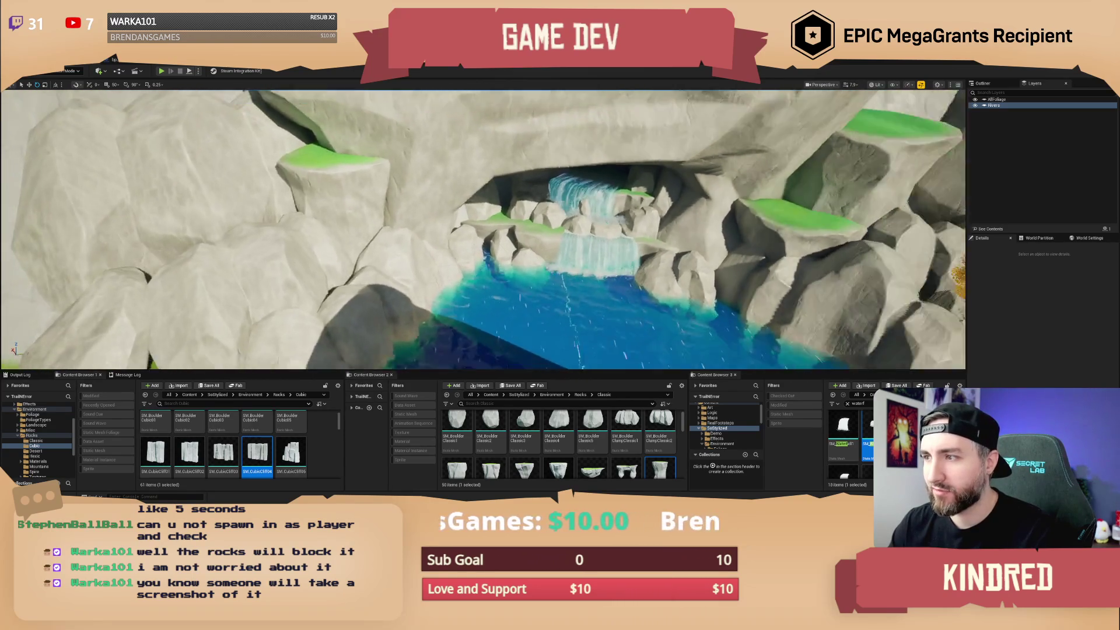
pyautogui.press('s')
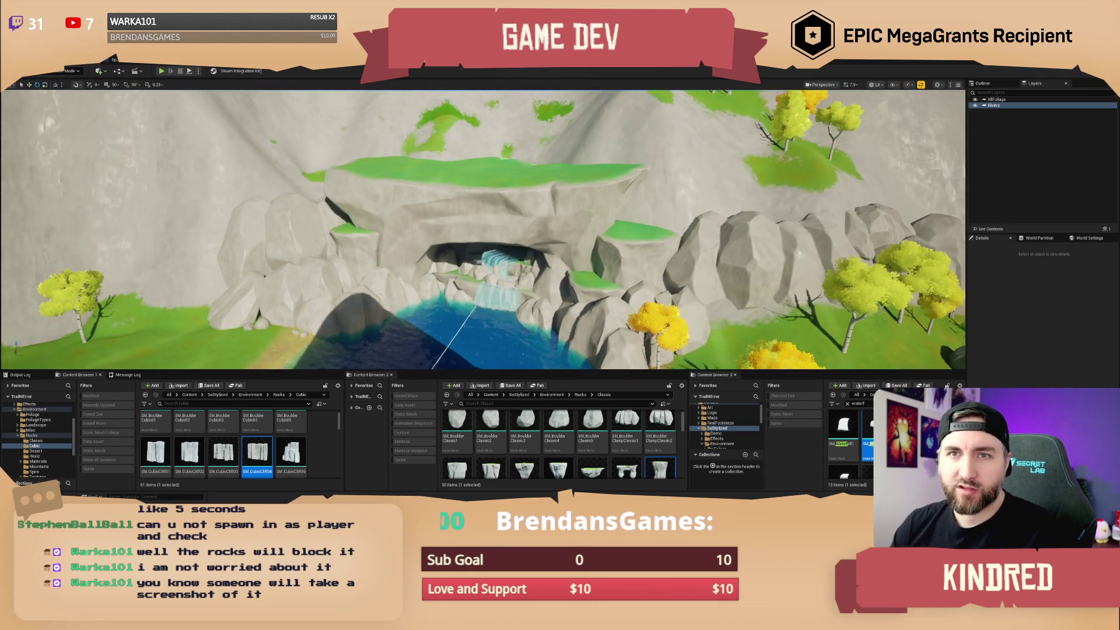
pyautogui.press('a')
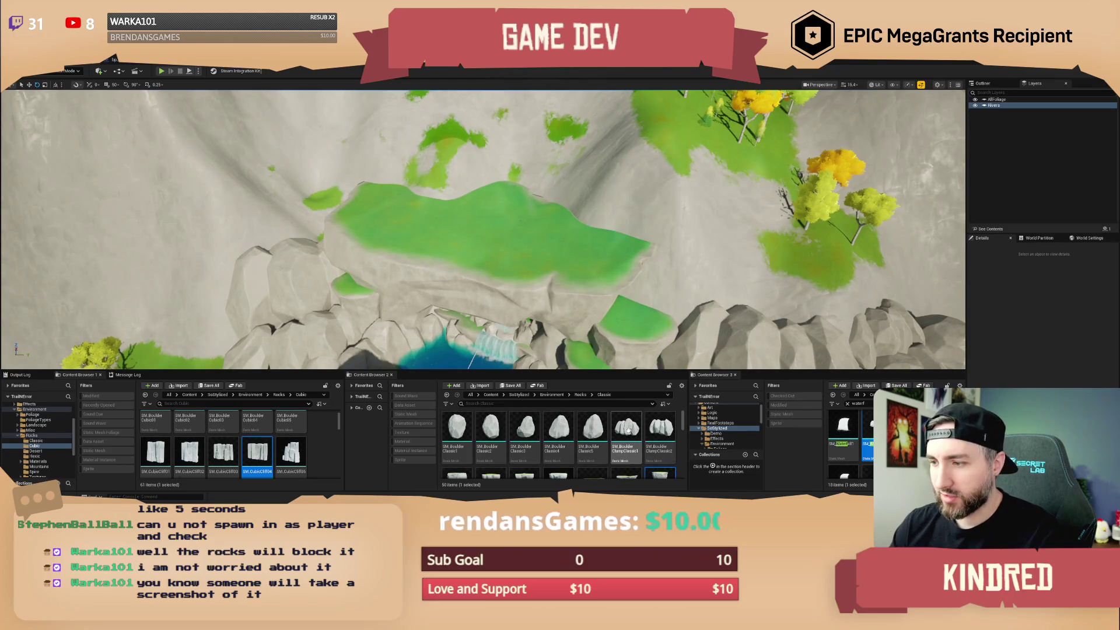
pyautogui.moveTo(626, 425); pyautogui.dragTo(466, 193)
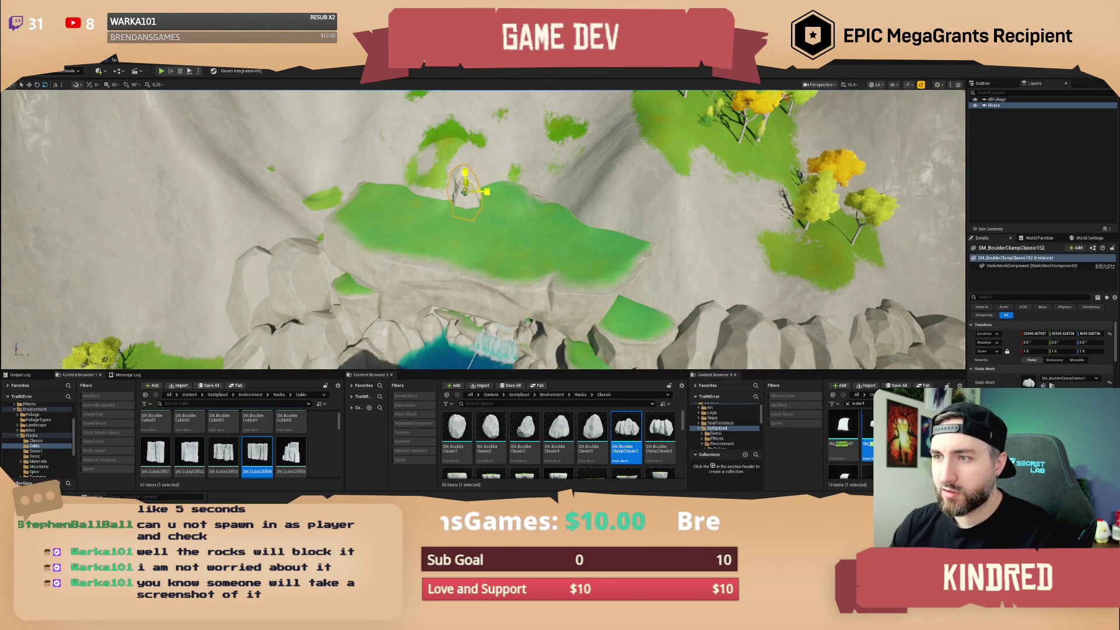
pyautogui.press('Delete')
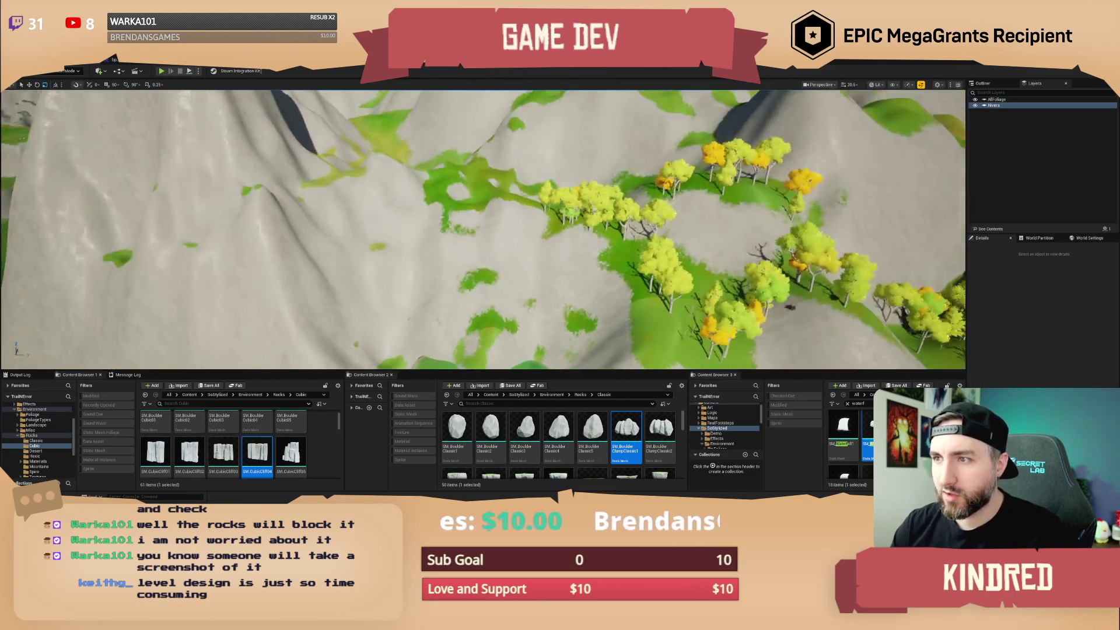
pyautogui.scroll(-5, 483, 230)
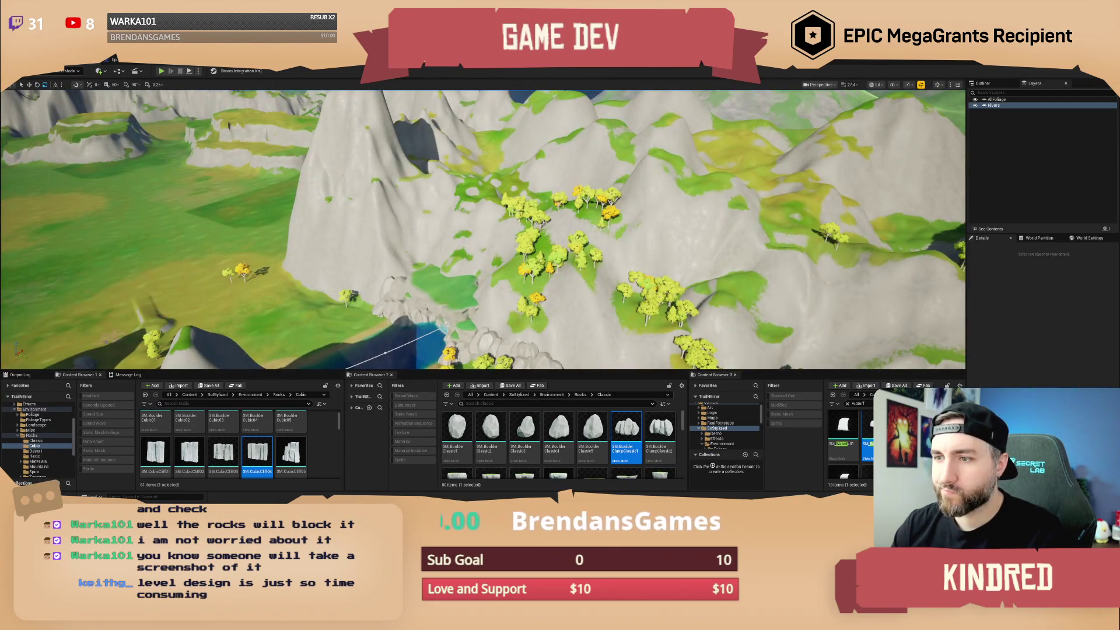
pyautogui.scroll(5, 483, 230)
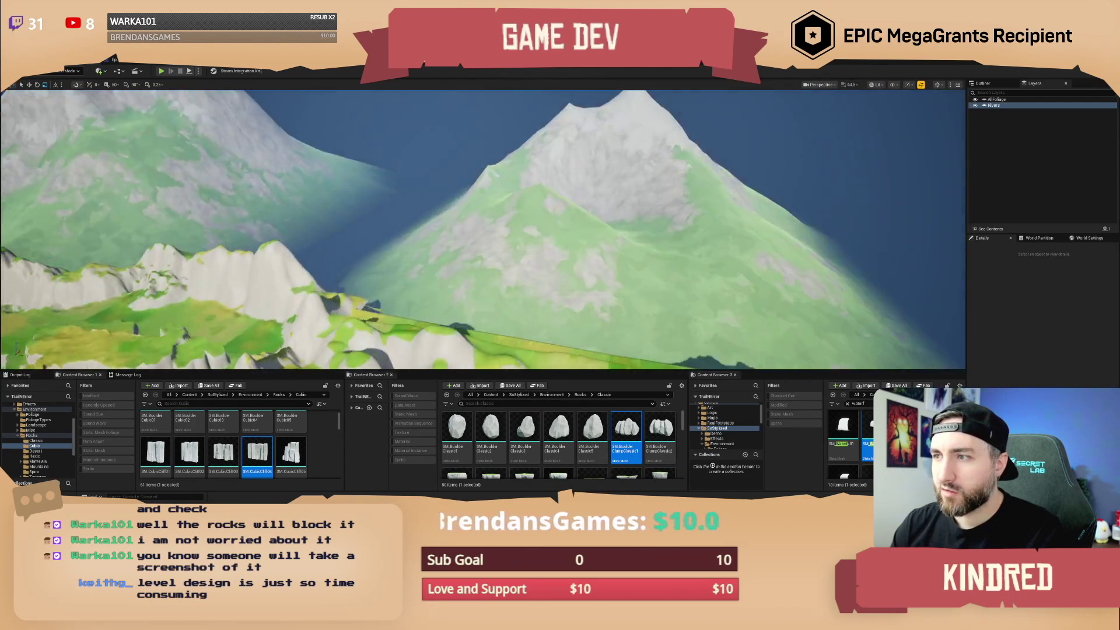
pyautogui.scroll(-10, 483, 230)
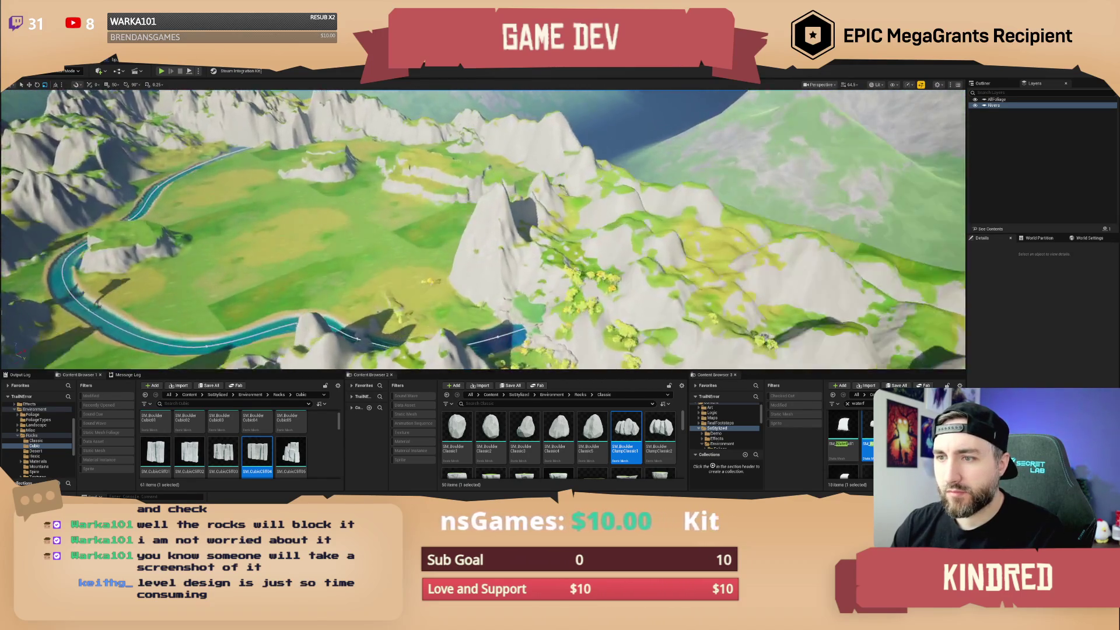
pyautogui.scroll(10, 483, 230)
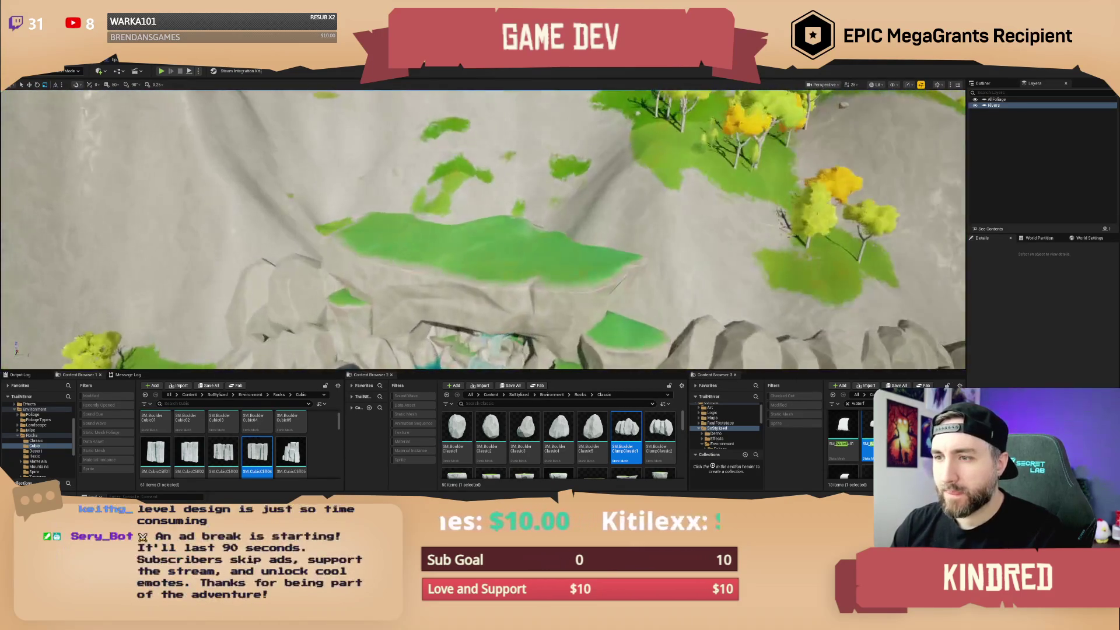
pyautogui.scroll(-5, 483, 230)
pyautogui.scroll(5, 483, 230)
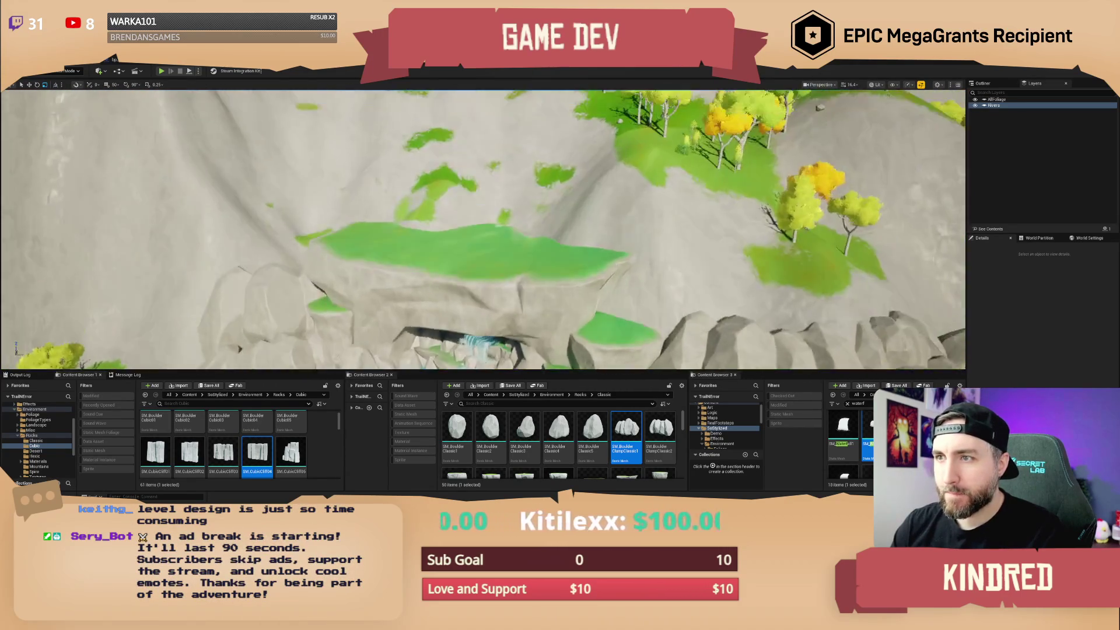
pyautogui.scroll(-5, 560, 253)
pyautogui.hotkey('shift', '2')
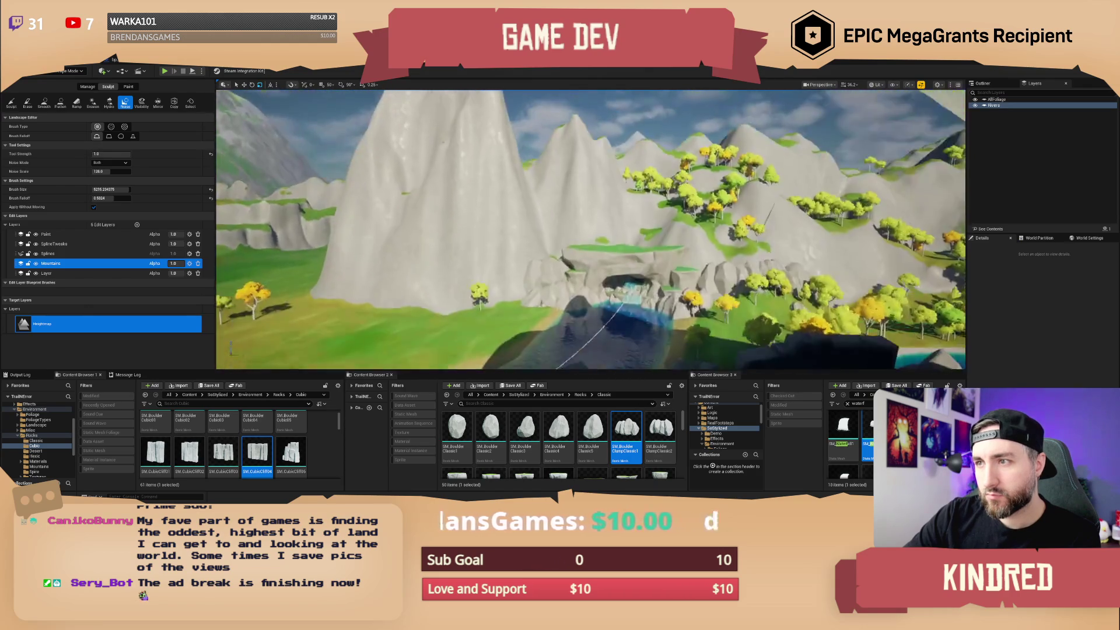
pyautogui.scroll(5, 590, 230)
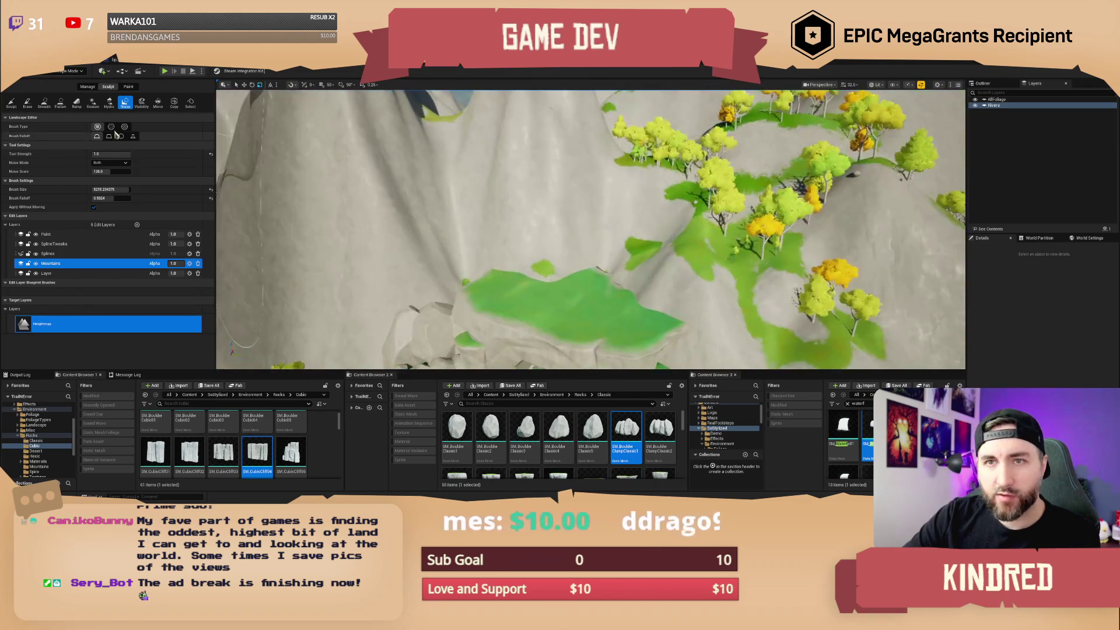
pyautogui.click(73, 71)
pyautogui.click(64, 85)
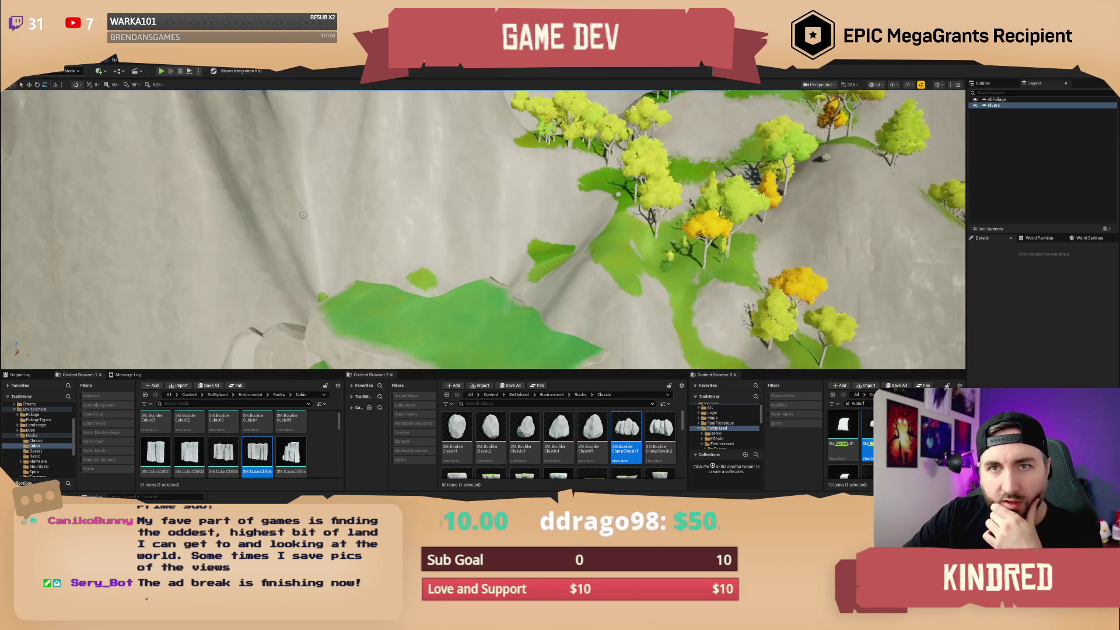
# Place a boulder on the mountain's green patch, scale it about 3x and raise it up the slope.
pyautogui.moveTo(626, 434); pyautogui.dragTo(443, 292)
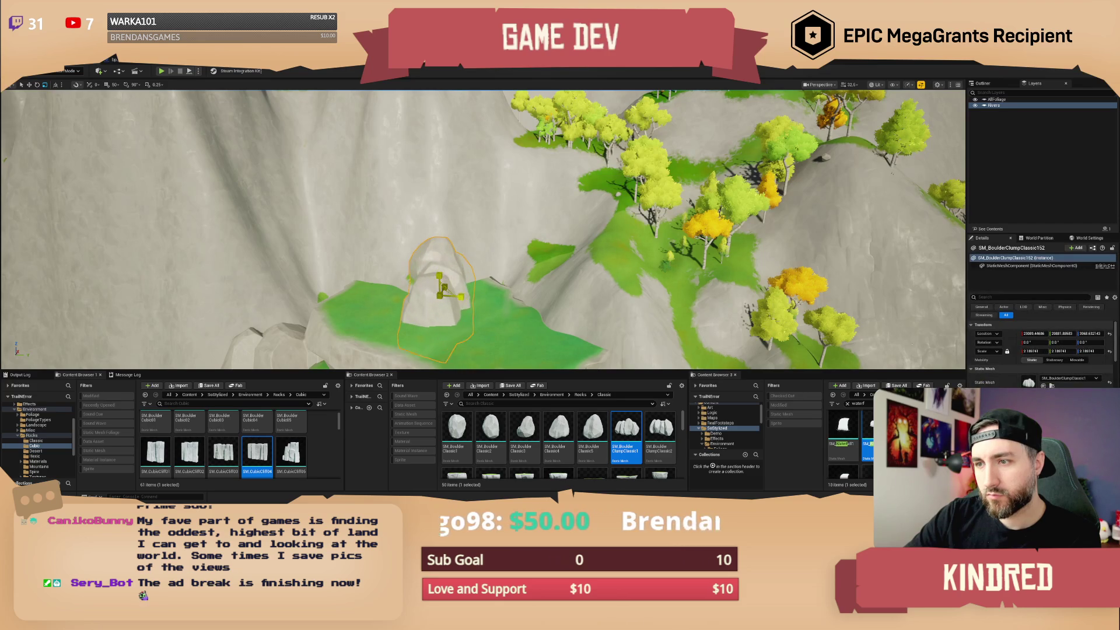
pyautogui.press('e')
pyautogui.moveTo(438, 293)
pyautogui.mouseDown()
pyautogui.moveTo(439, 311)
pyautogui.moveTo(496, 327)
pyautogui.moveTo(499, 271)
pyautogui.mouseUp()
pyautogui.press('w')
pyautogui.moveTo(470, 169)
pyautogui.mouseDown()
pyautogui.moveTo(469, 158)
pyautogui.moveTo(475, 175)
pyautogui.mouseUp()
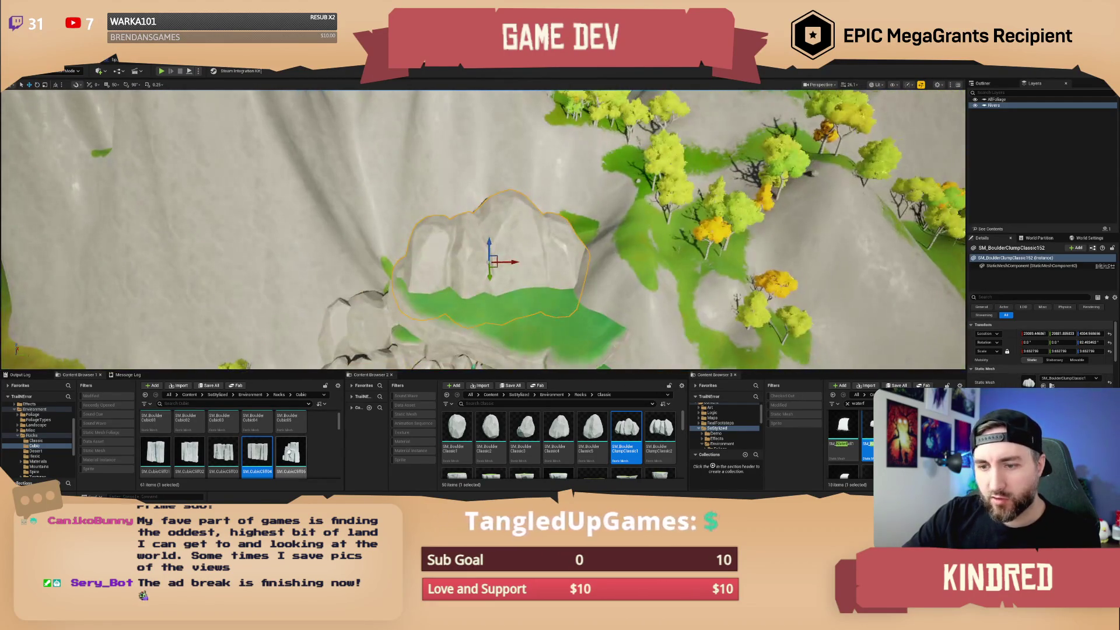
# Place an SM_CubicCliff05 cliff piece on the mountainside and scale it to about 3.77.
pyautogui.moveTo(290, 448); pyautogui.dragTo(473, 206)
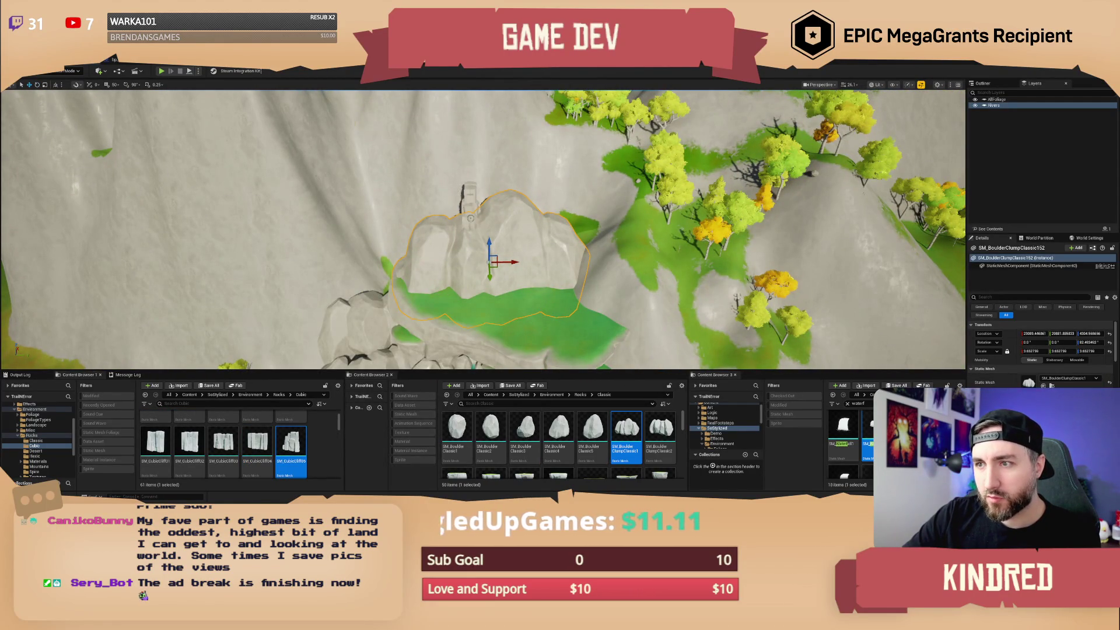
pyautogui.scroll(-3, 473, 222)
pyautogui.moveTo(1030, 352); pyautogui.dragTo(1050, 351)
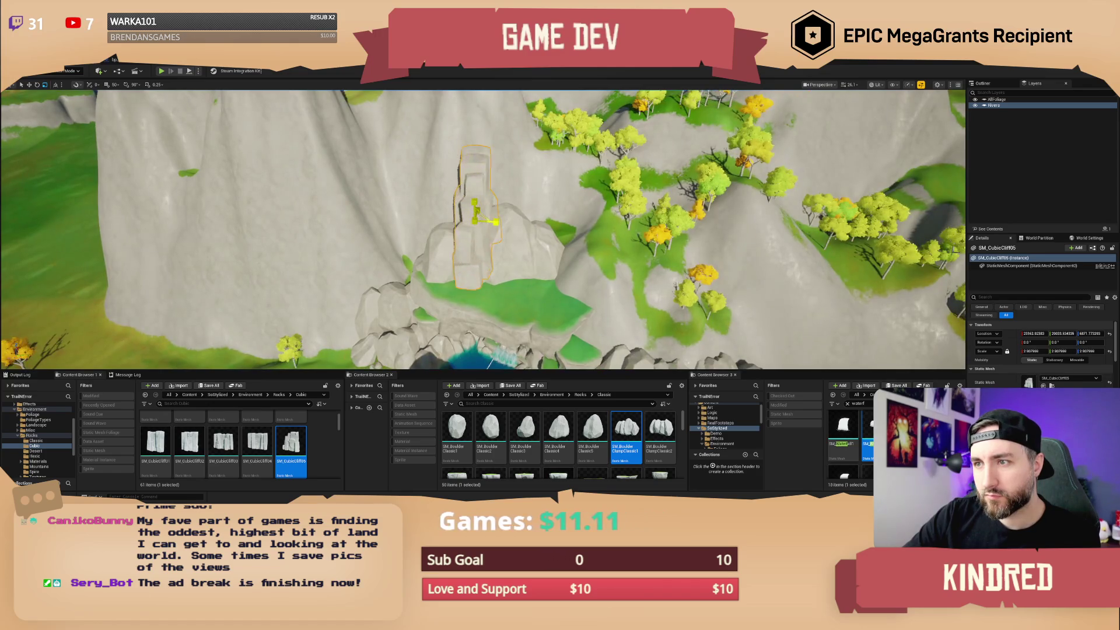
pyautogui.moveTo(485, 228)
pyautogui.mouseDown()
pyautogui.moveTo(522, 237)
pyautogui.moveTo(484, 227)
pyautogui.moveTo(513, 242)
pyautogui.mouseUp()
pyautogui.press('e')
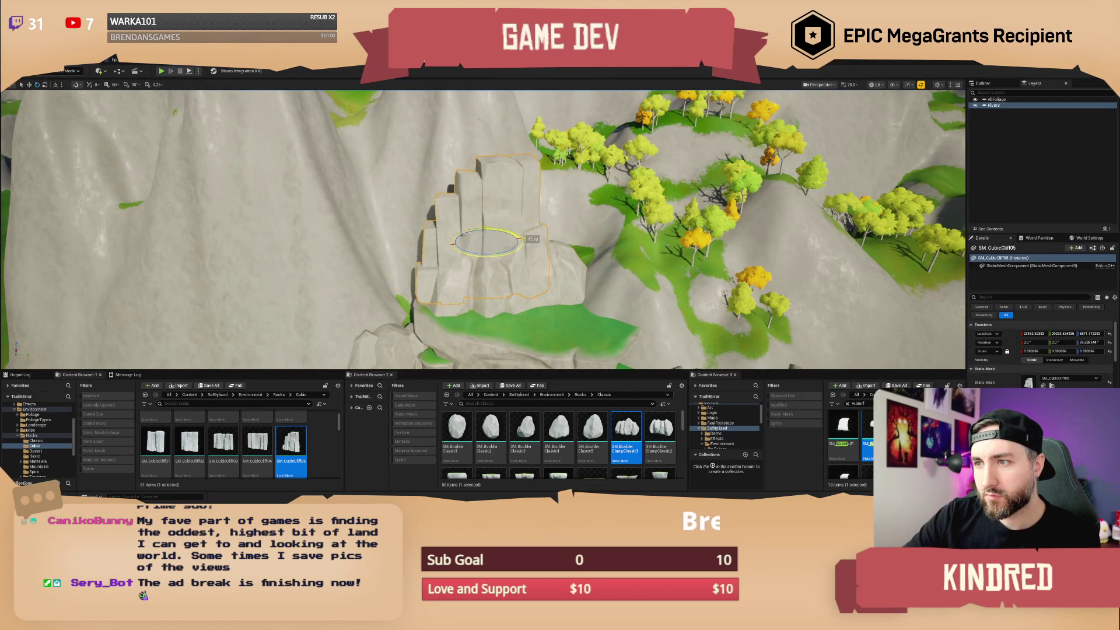
pyautogui.moveTo(491, 240)
pyautogui.mouseDown()
pyautogui.moveTo(501, 232)
pyautogui.moveTo(483, 205)
pyautogui.moveTo(486, 236)
pyautogui.mouseUp()
pyautogui.press('w')
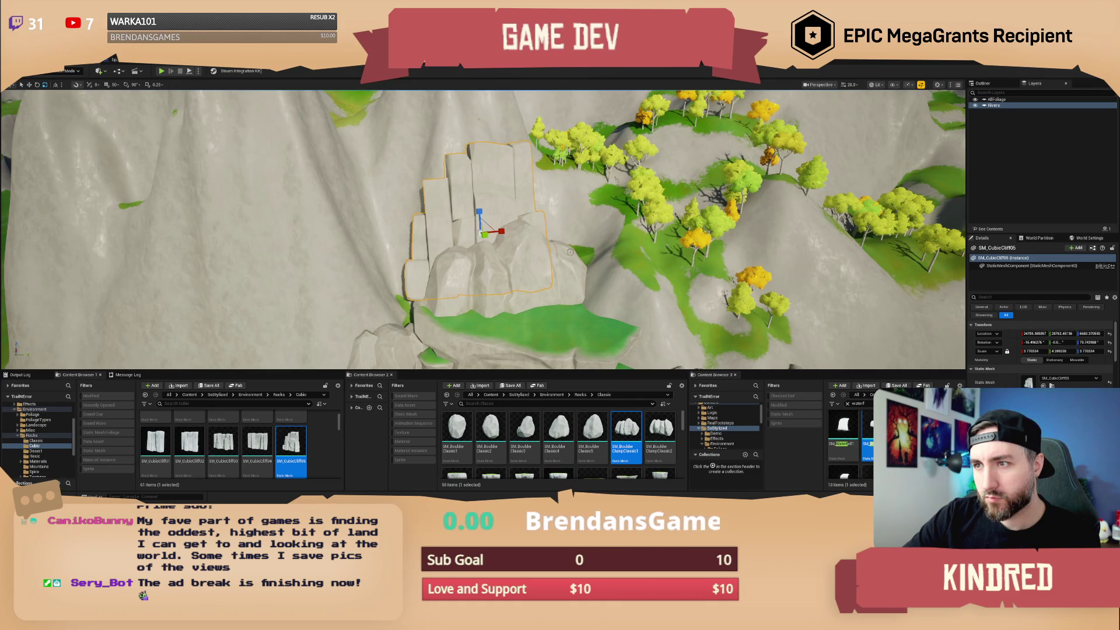
pyautogui.press('Escape')
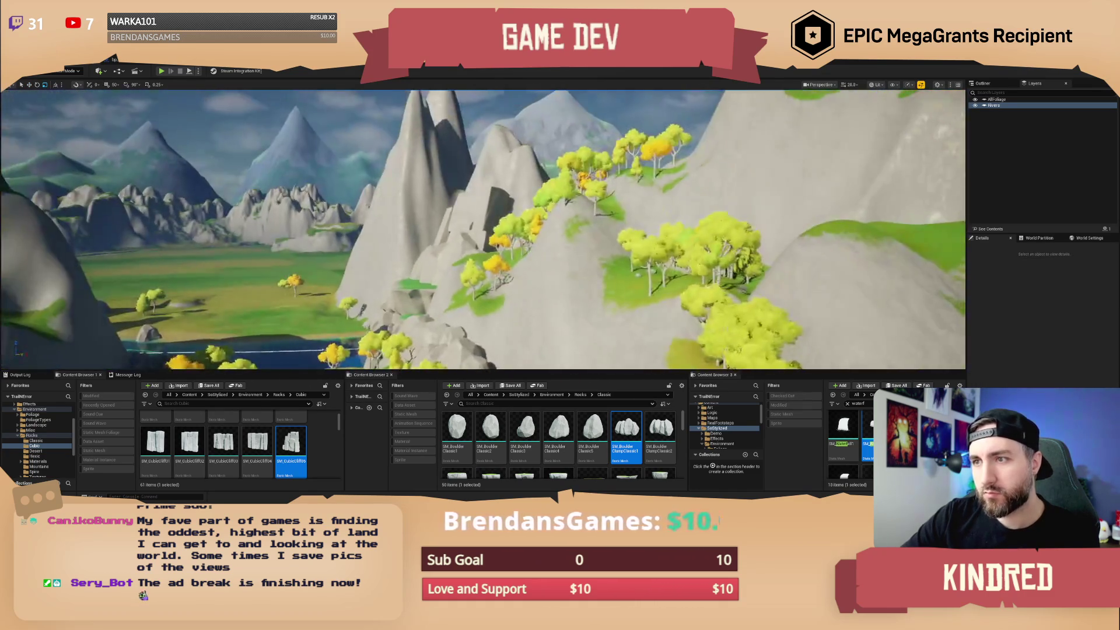
# Tilt the nearby boulder clump around its X axis.
pyautogui.scroll(5, 460, 243)
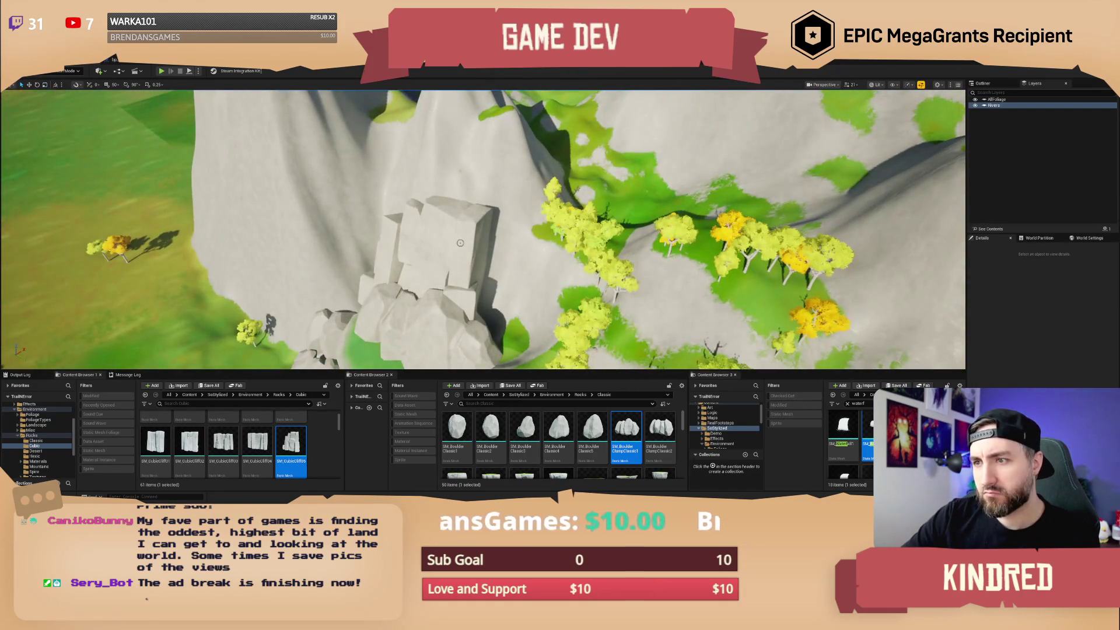
pyautogui.scroll(3, 467, 270)
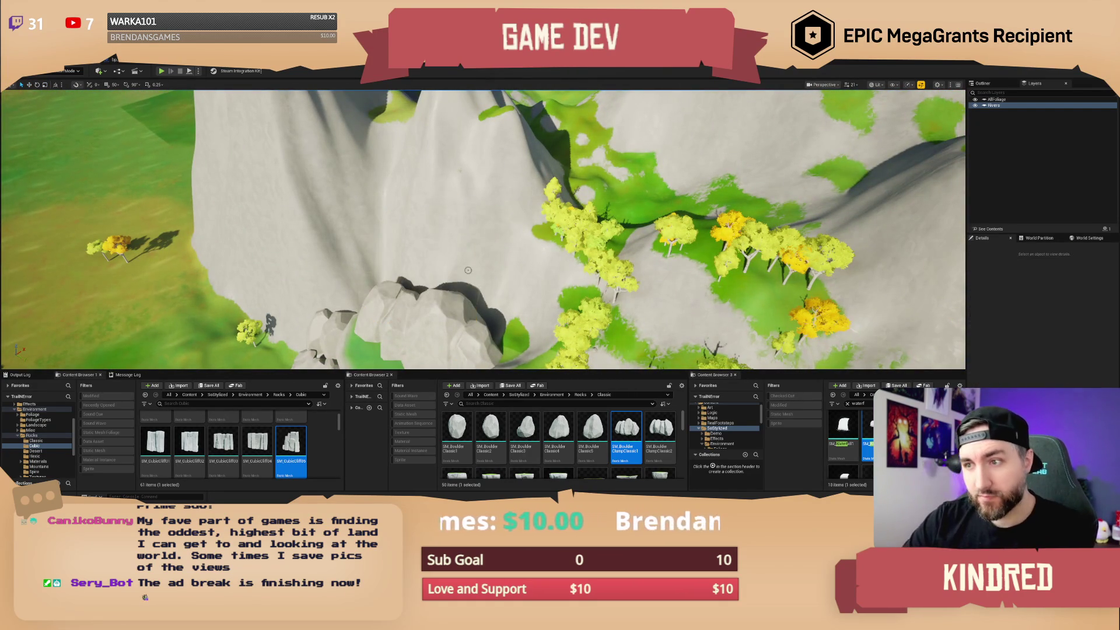
pyautogui.scroll(3, 468, 270)
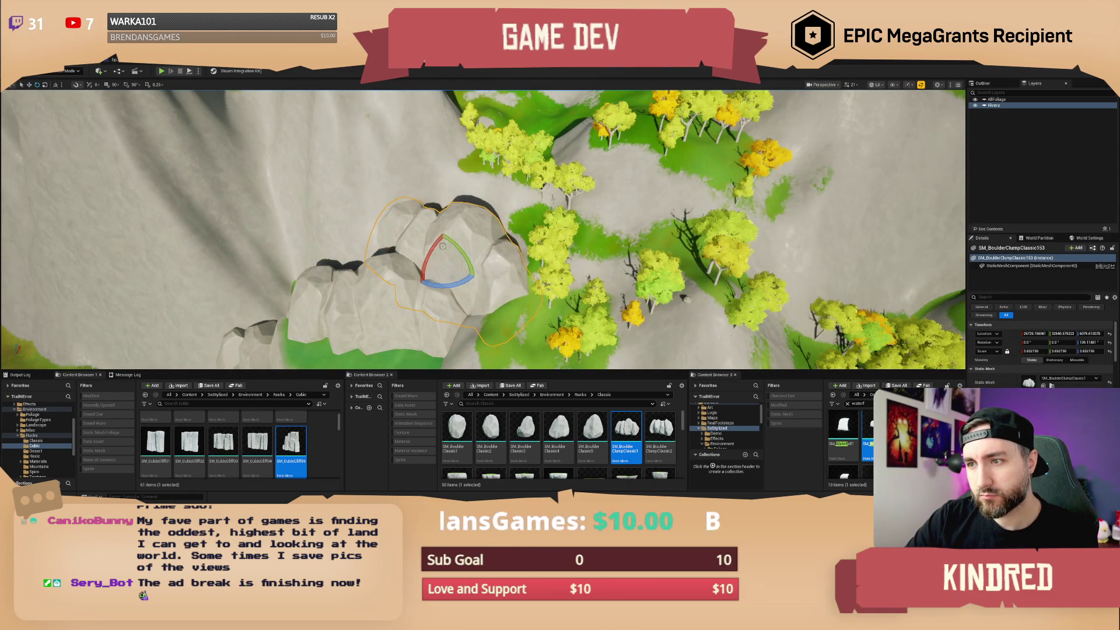
pyautogui.moveTo(442, 247); pyautogui.dragTo(445, 232)
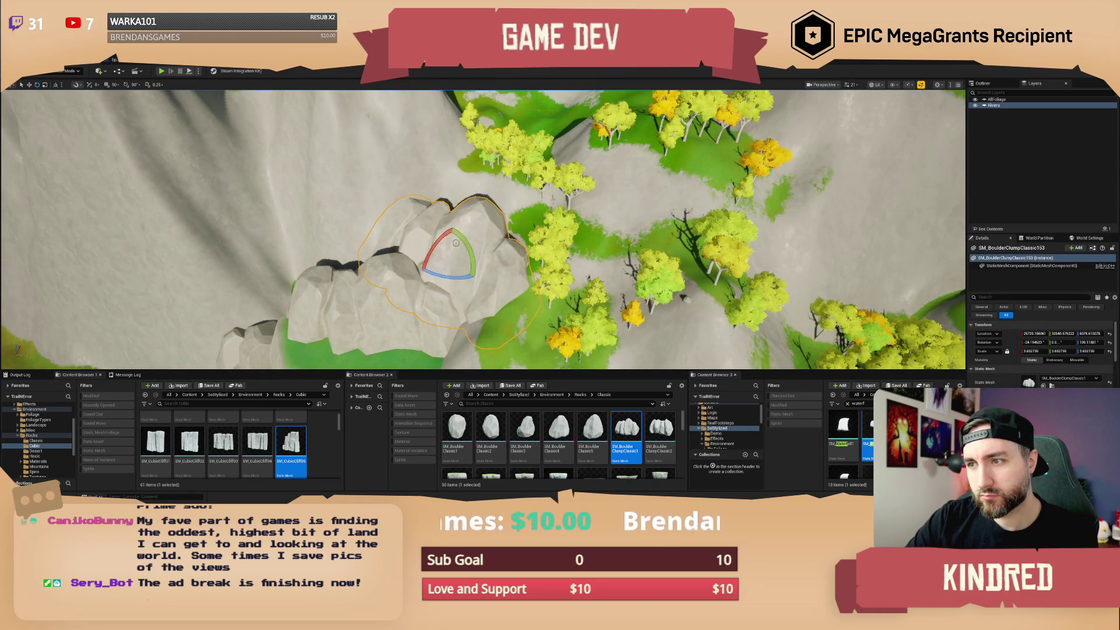
pyautogui.press('Escape')
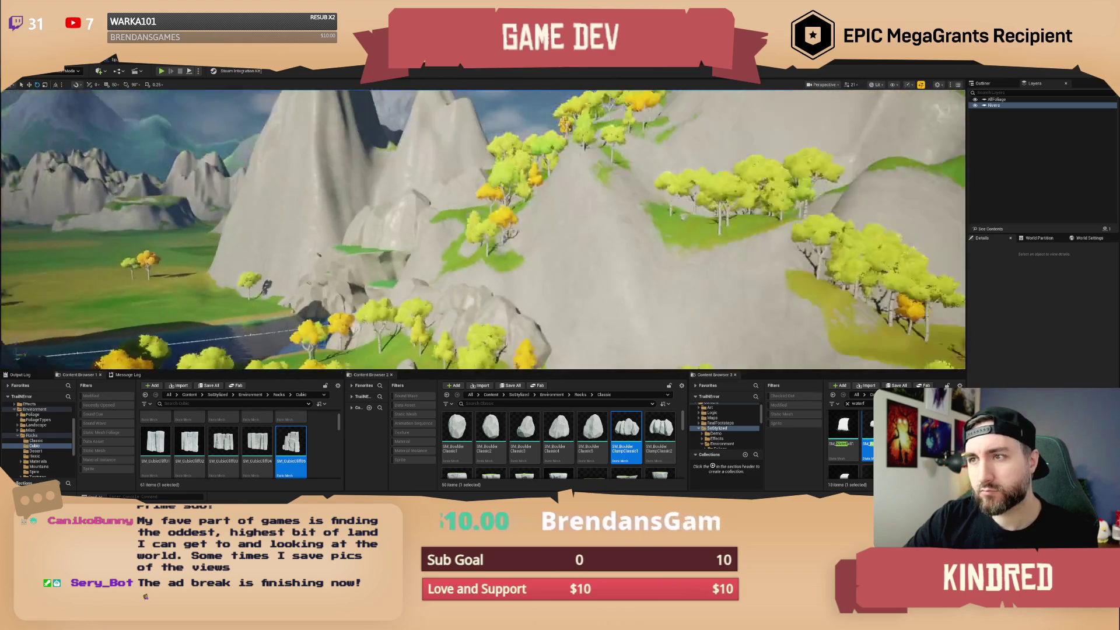
# Place SM_BoulderClassic2 on the cliff by the arch and shift it right and down.
pyautogui.scroll(-2, 483, 230)
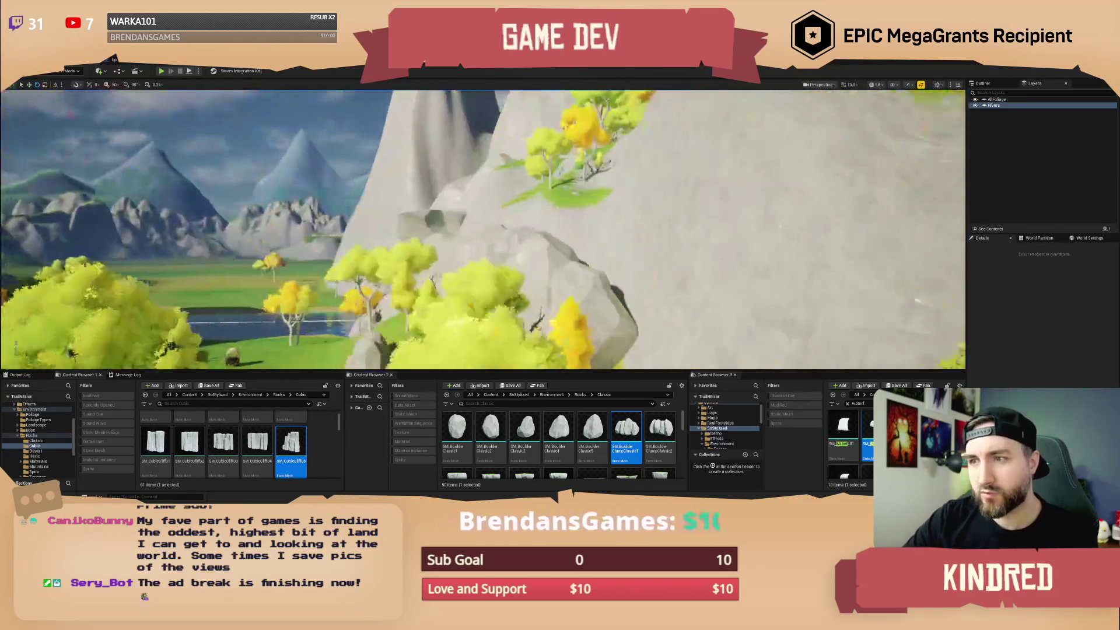
pyautogui.scroll(-1, 483, 231)
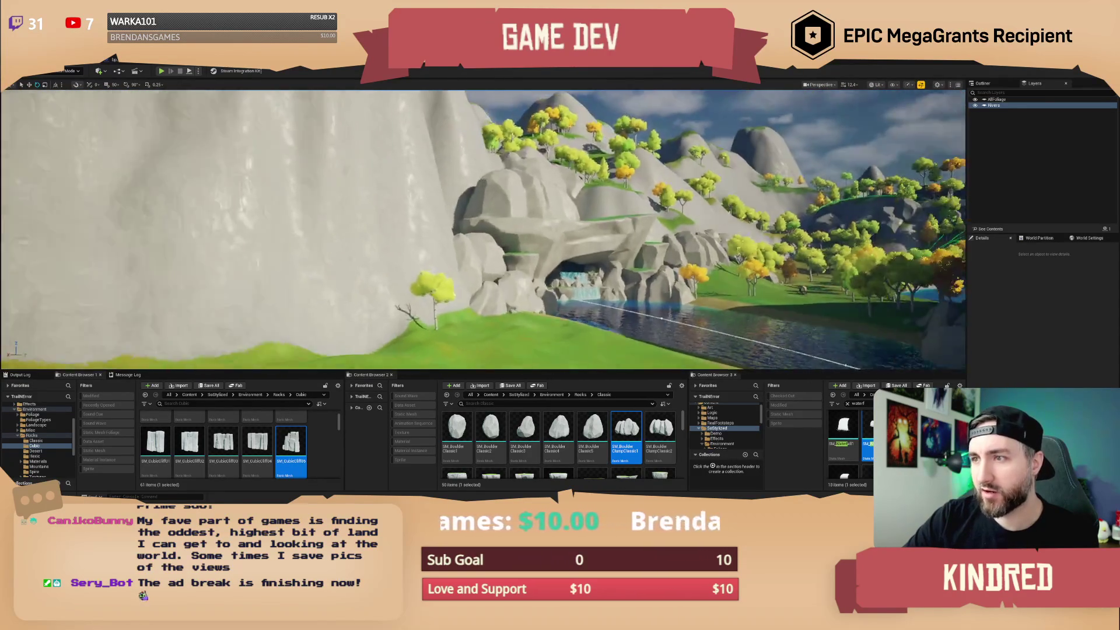
pyautogui.scroll(2, 483, 231)
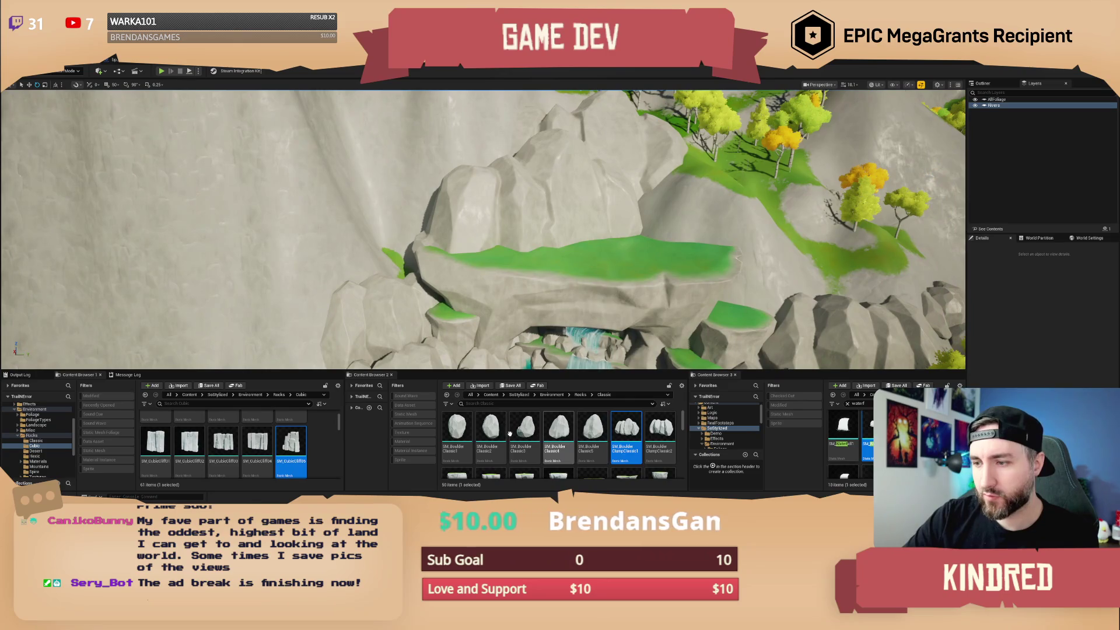
pyautogui.moveTo(491, 430); pyautogui.dragTo(399, 252)
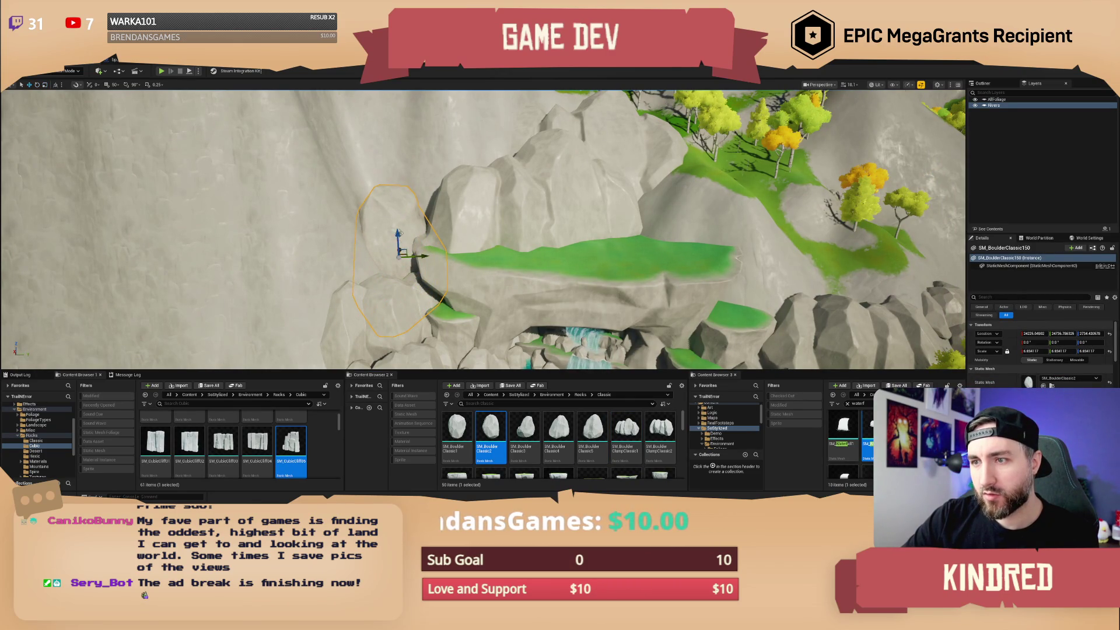
pyautogui.moveTo(403, 233); pyautogui.dragTo(409, 241)
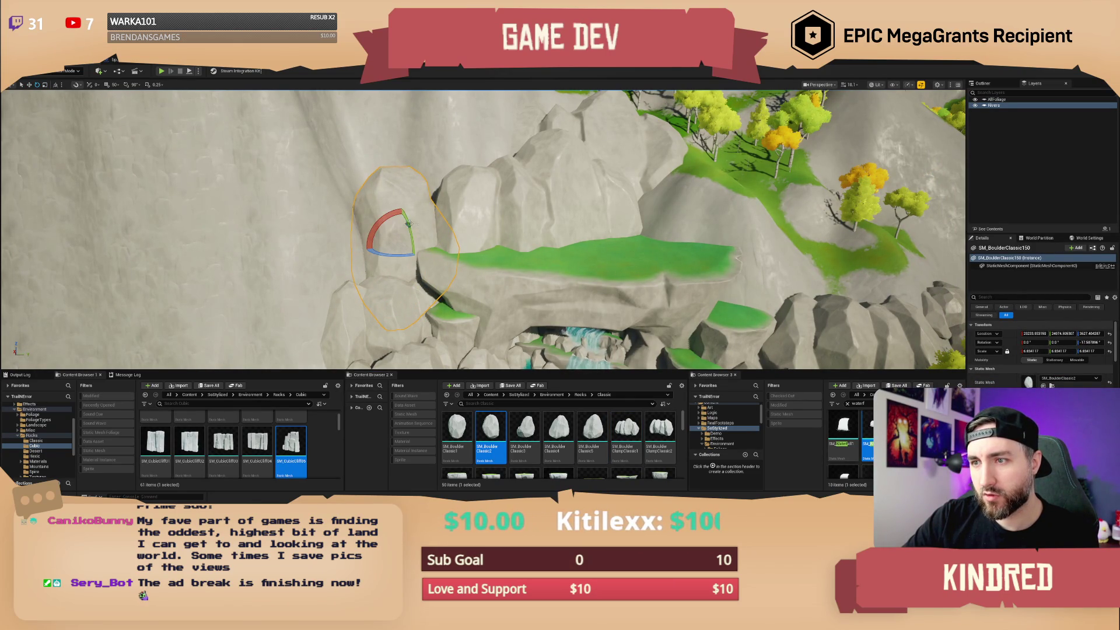
pyautogui.press('Escape')
pyautogui.scroll(-8, 409, 224)
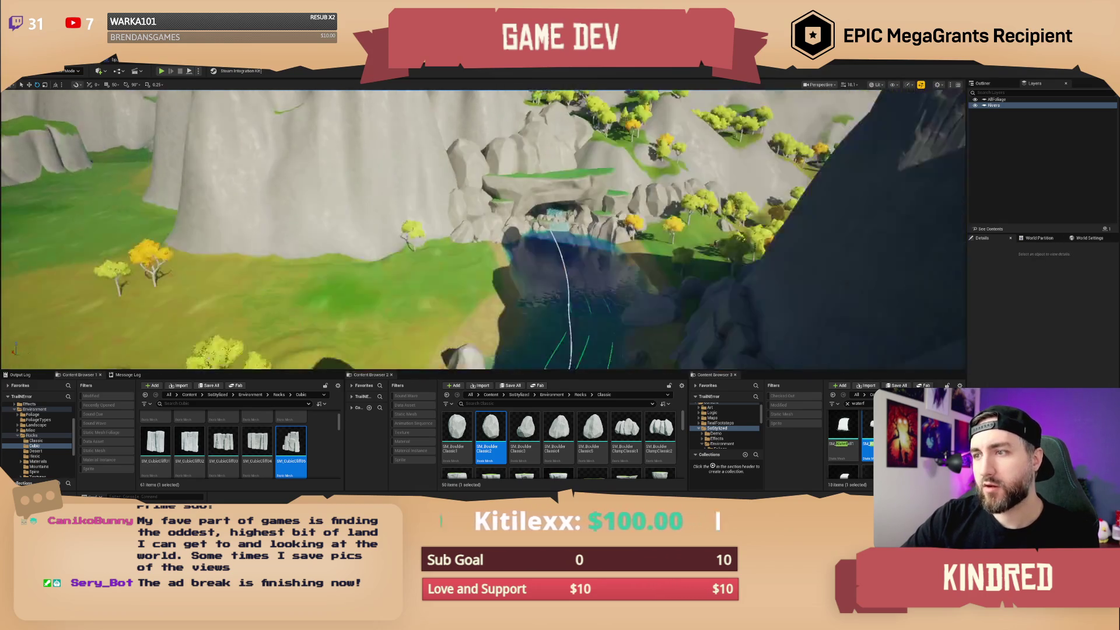
# Drop an SM_BoulderClumpClassic1 clump at the cliff base, scale it to about 3.4, turn and reposition it.
pyautogui.scroll(8, 416, 228)
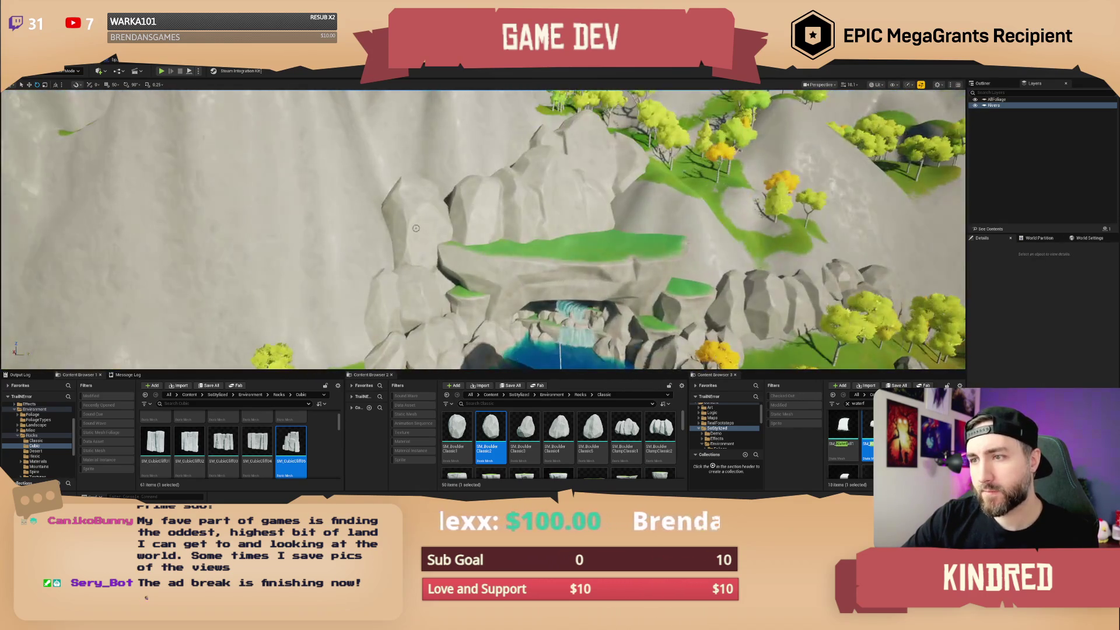
pyautogui.click(416, 228)
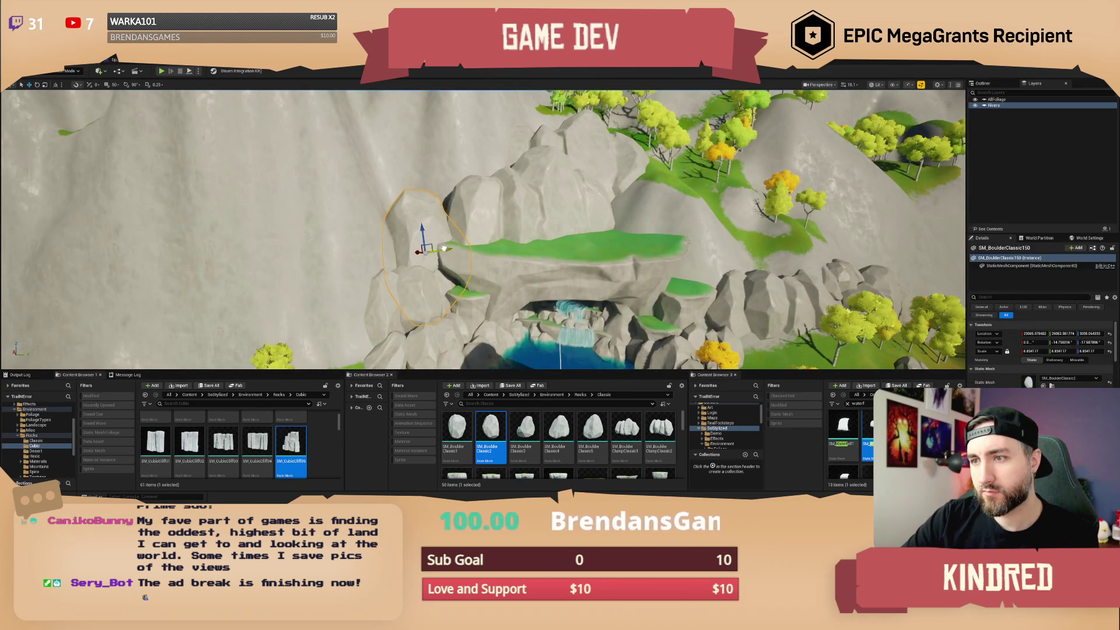
pyautogui.press('Escape')
pyautogui.scroll(-8, 420, 237)
pyautogui.scroll(8, 483, 230)
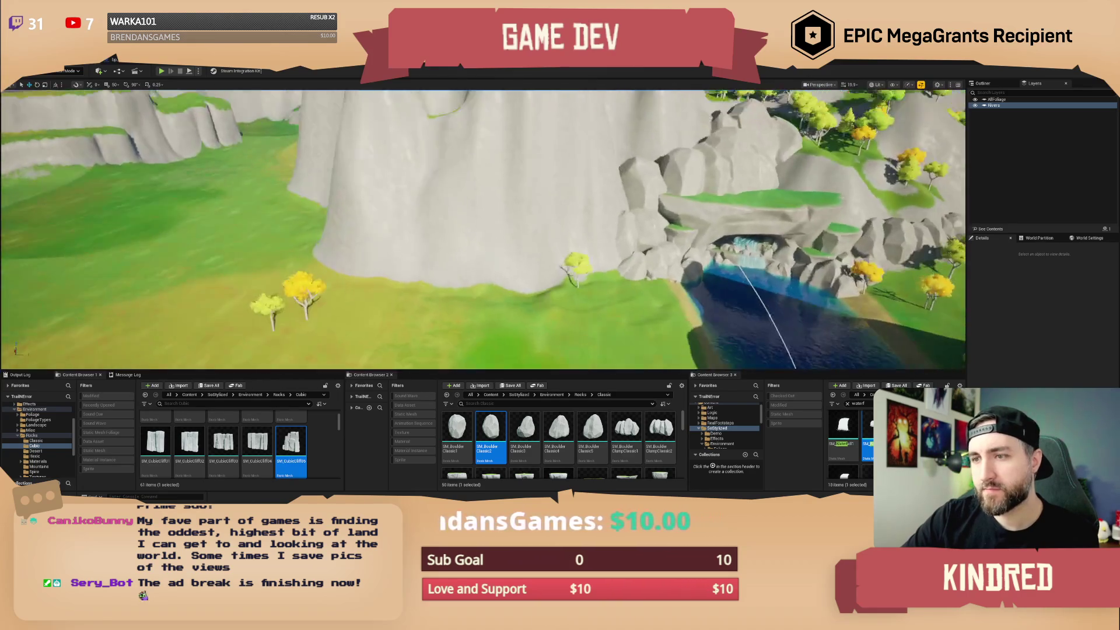
pyautogui.moveTo(626, 432)
pyautogui.mouseDown()
pyautogui.moveTo(583, 374)
pyautogui.moveTo(442, 263)
pyautogui.moveTo(442, 290)
pyautogui.moveTo(434, 265)
pyautogui.moveTo(449, 283)
pyautogui.moveTo(400, 258)
pyautogui.mouseUp()
pyautogui.press('r')
pyautogui.press('w')
pyautogui.press('e')
# Add an SM_BoulderClumpClassic2 clump rotated around its vertical axis, then another clump on the grass.
pyautogui.moveTo(660, 429)
pyautogui.mouseDown()
pyautogui.moveTo(514, 255)
pyautogui.moveTo(513, 236)
pyautogui.moveTo(528, 245)
pyautogui.mouseUp()
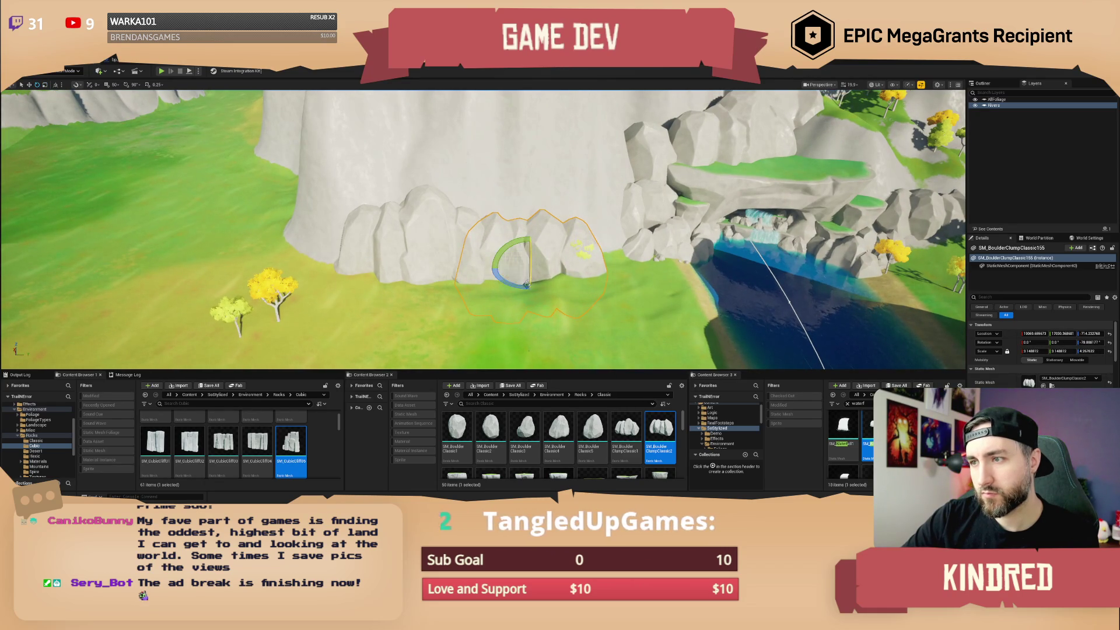
pyautogui.moveTo(527, 284); pyautogui.dragTo(493, 271)
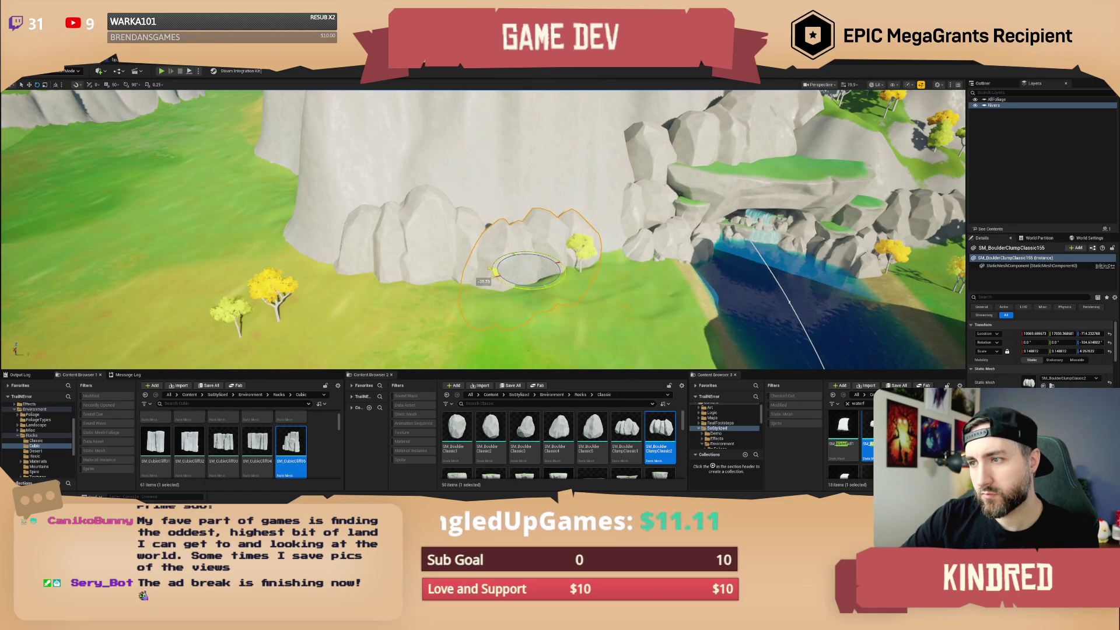
pyautogui.press('Escape')
pyautogui.moveTo(560, 284); pyautogui.dragTo(542, 337)
pyautogui.moveTo(626, 434)
pyautogui.mouseDown()
pyautogui.moveTo(500, 289)
pyautogui.moveTo(495, 267)
pyautogui.mouseUp()
pyautogui.press('r')
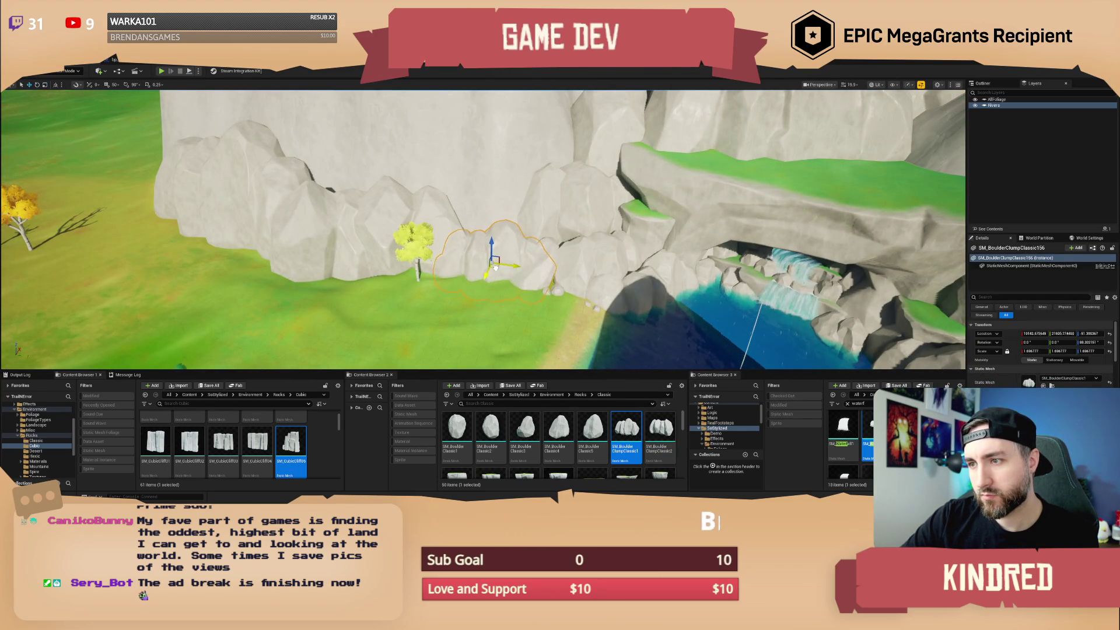
pyautogui.press('Delete')
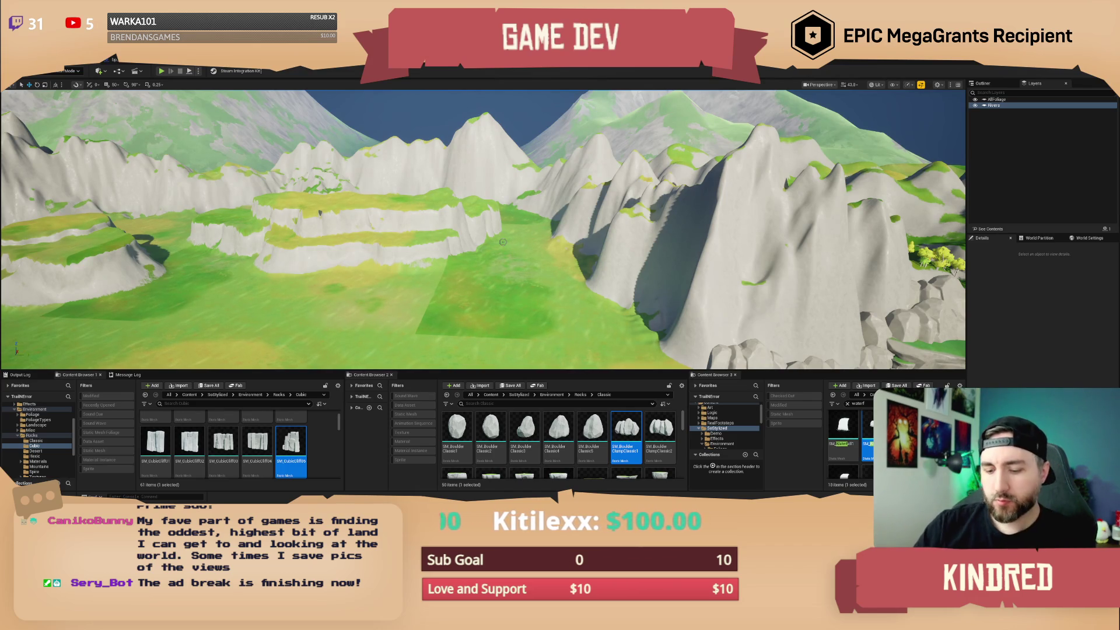
pyautogui.moveTo(708, 273); pyautogui.dragTo(670, 276)
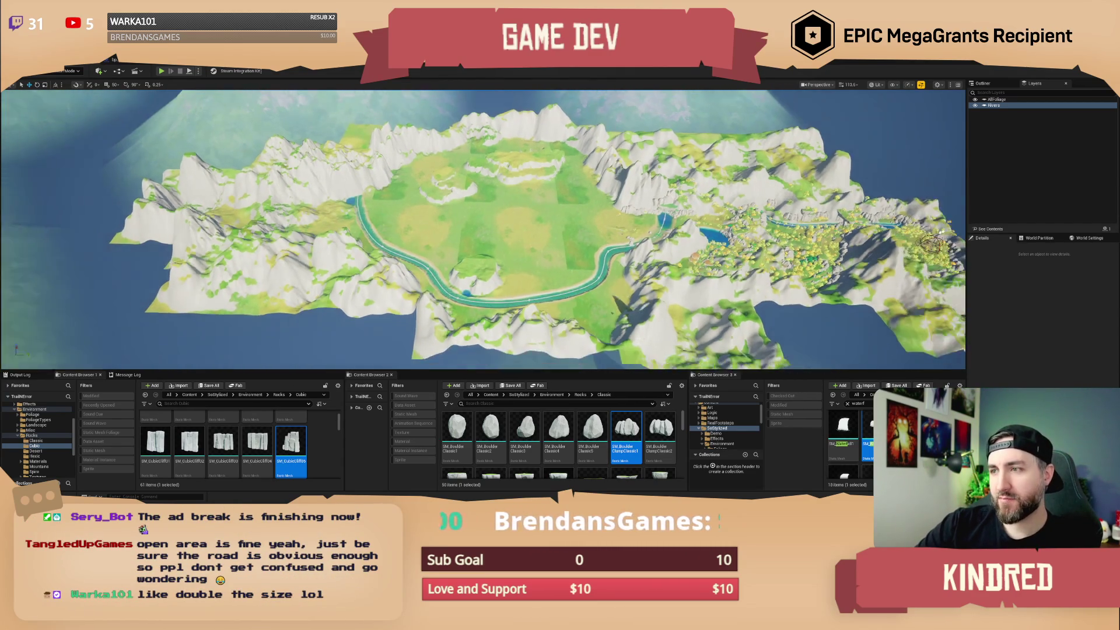
pyautogui.scroll(-5, 617, 227)
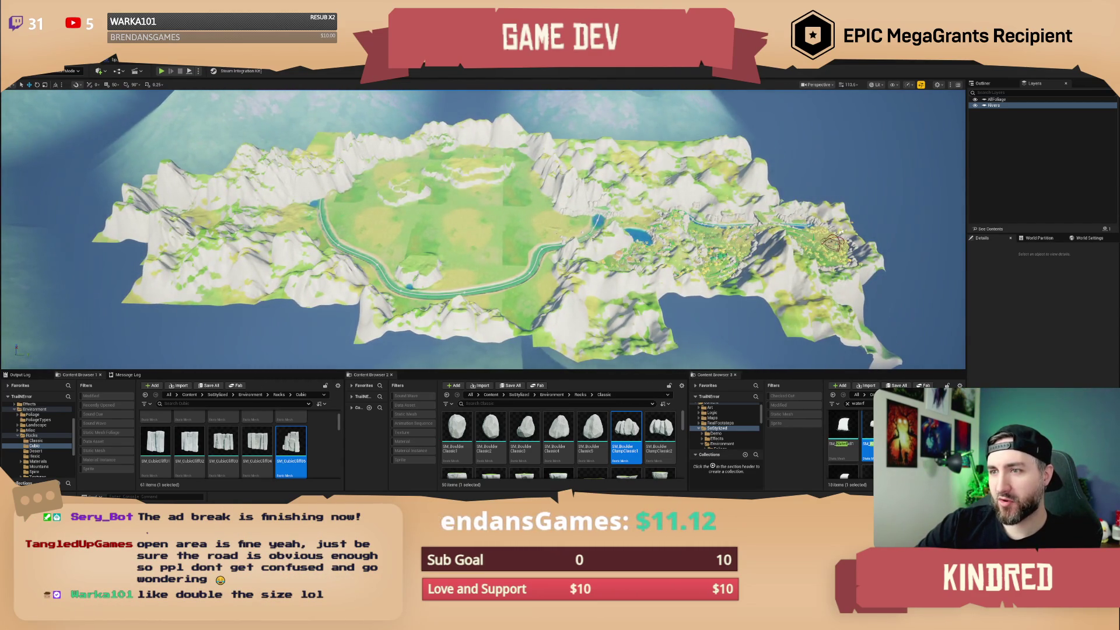
pyautogui.scroll(5, 617, 227)
pyautogui.moveTo(619, 228); pyautogui.dragTo(619, 227)
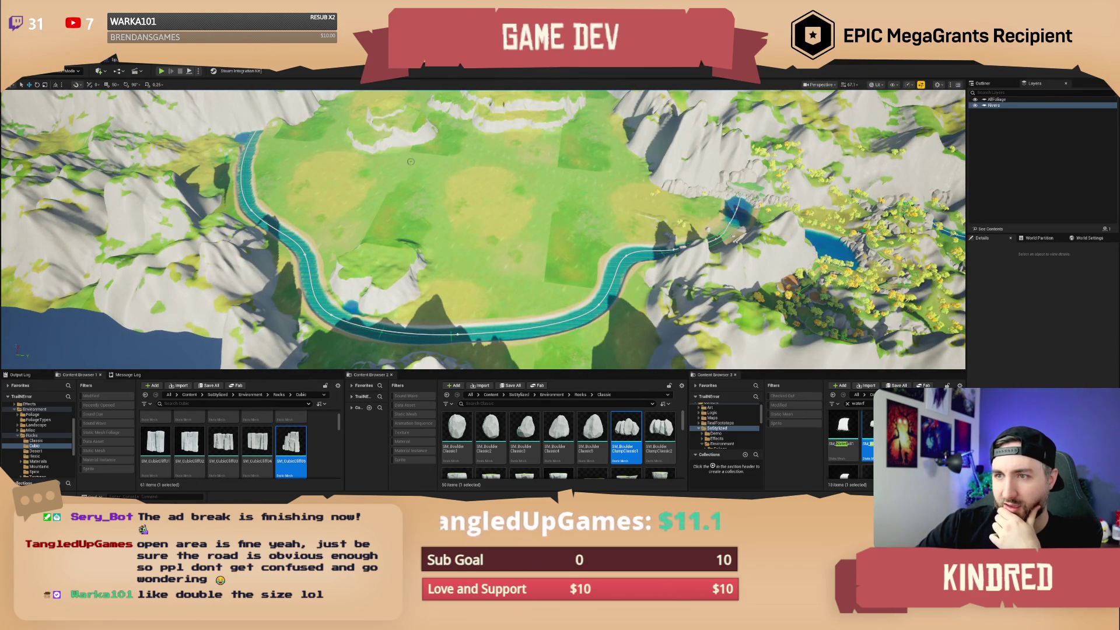
# Select the landscape and zoom the viewport out and back in over the river plain.
pyautogui.click(514, 263)
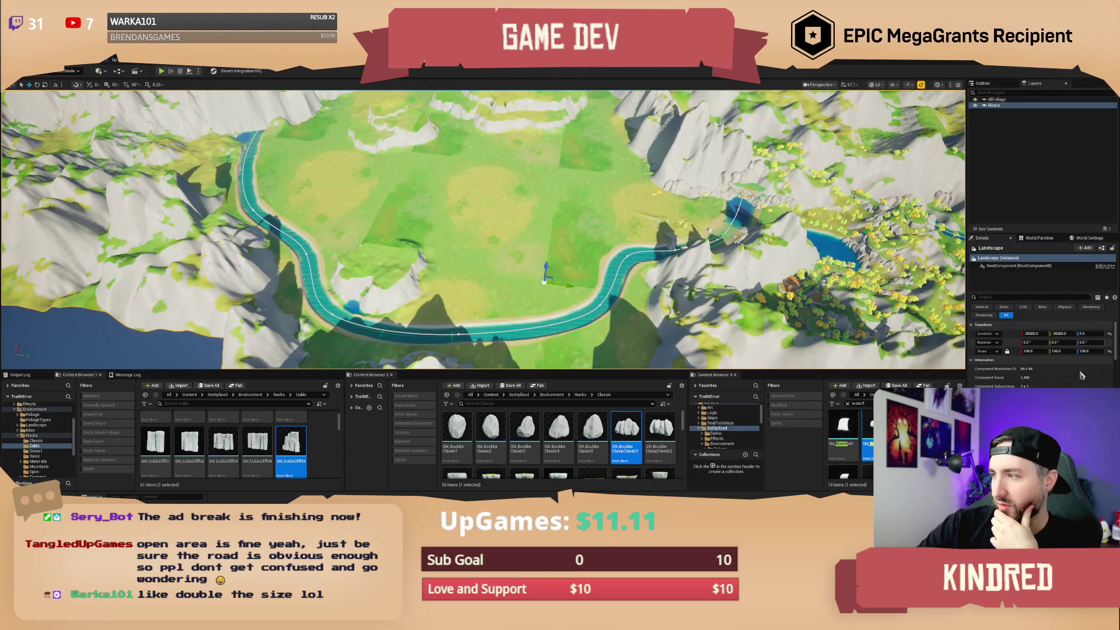
pyautogui.scroll(2, 1086, 382)
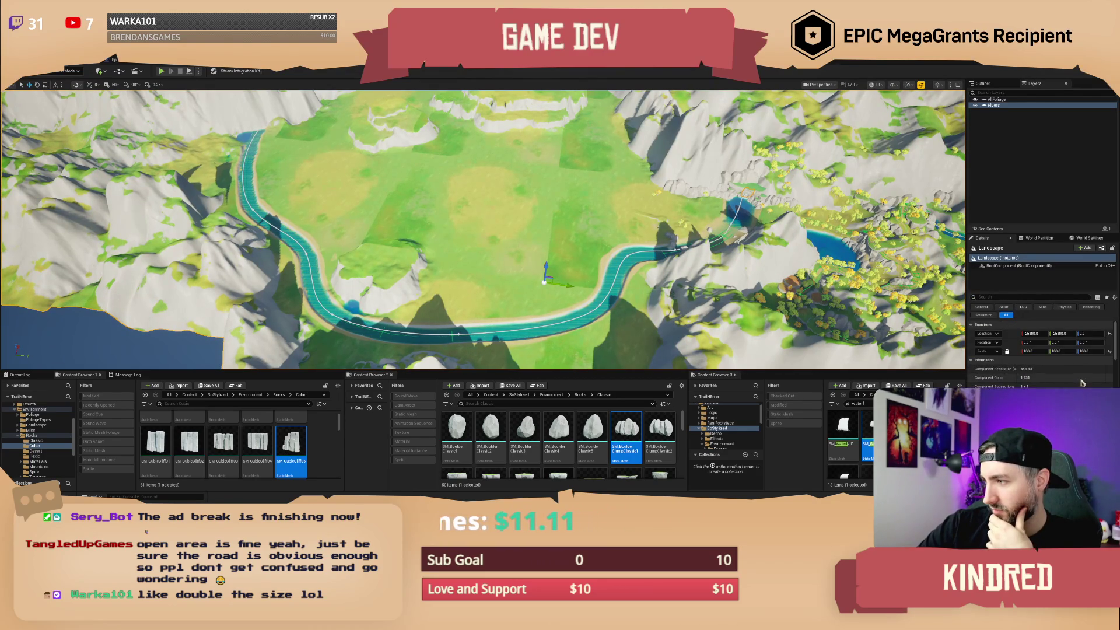
pyautogui.scroll(-3, 1081, 385)
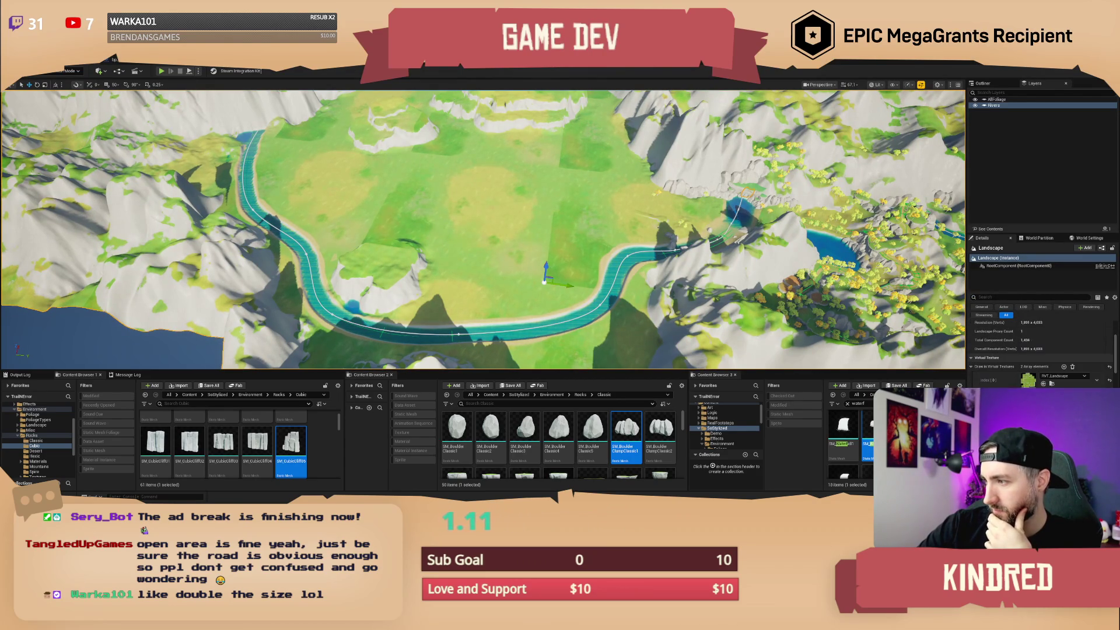
pyautogui.scroll(-2, 1044, 350)
pyautogui.scroll(-3, 1044, 350)
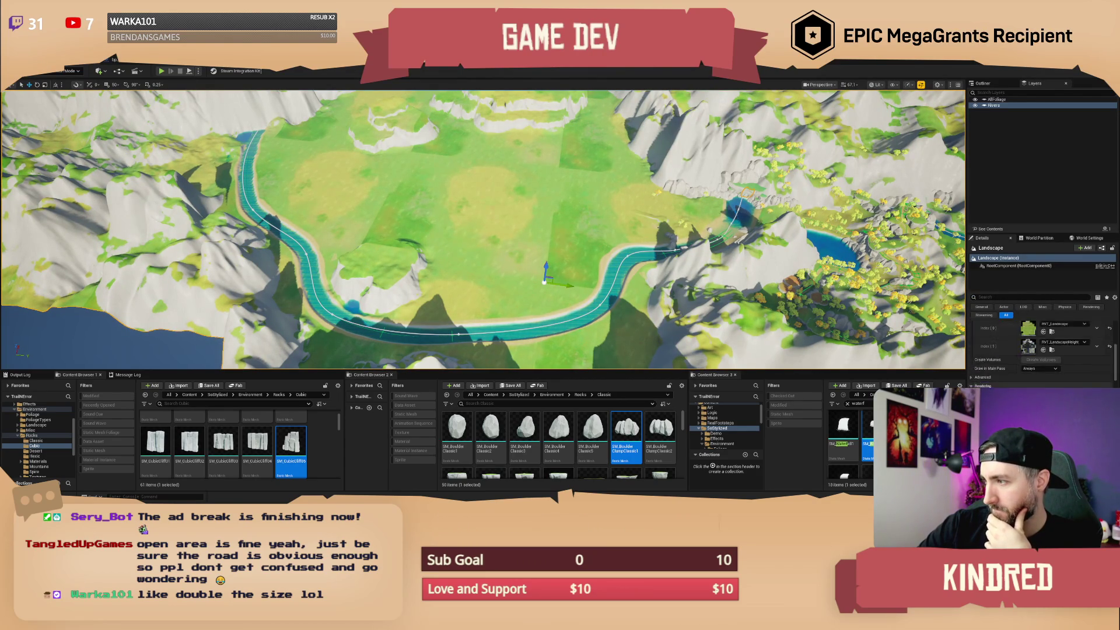
pyautogui.scroll(-1, 1041, 350)
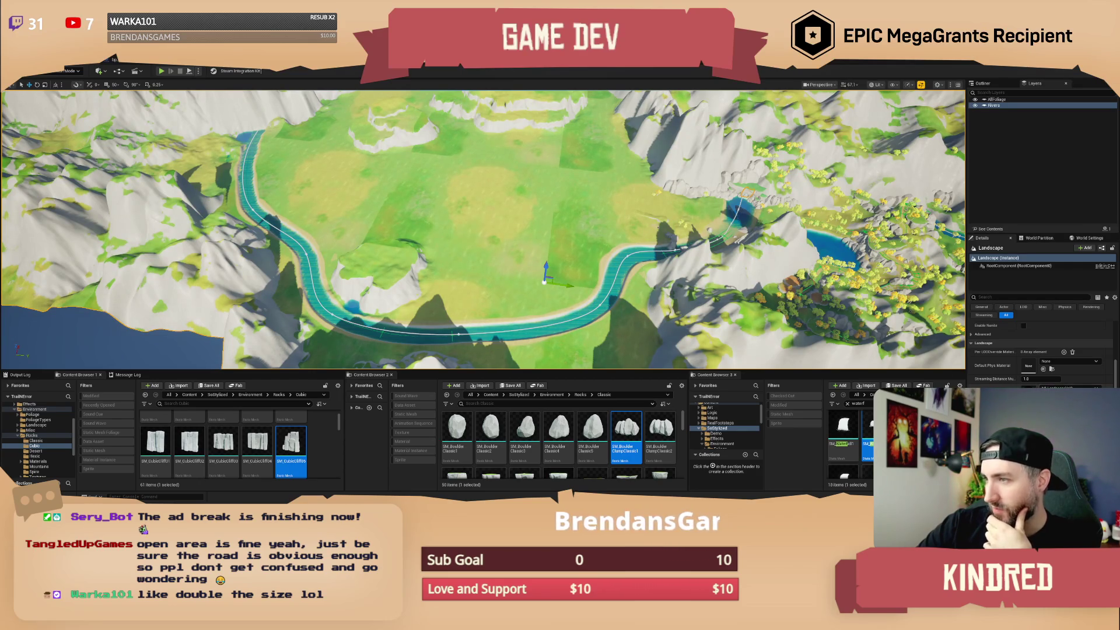
pyautogui.scroll(10, 520, 329)
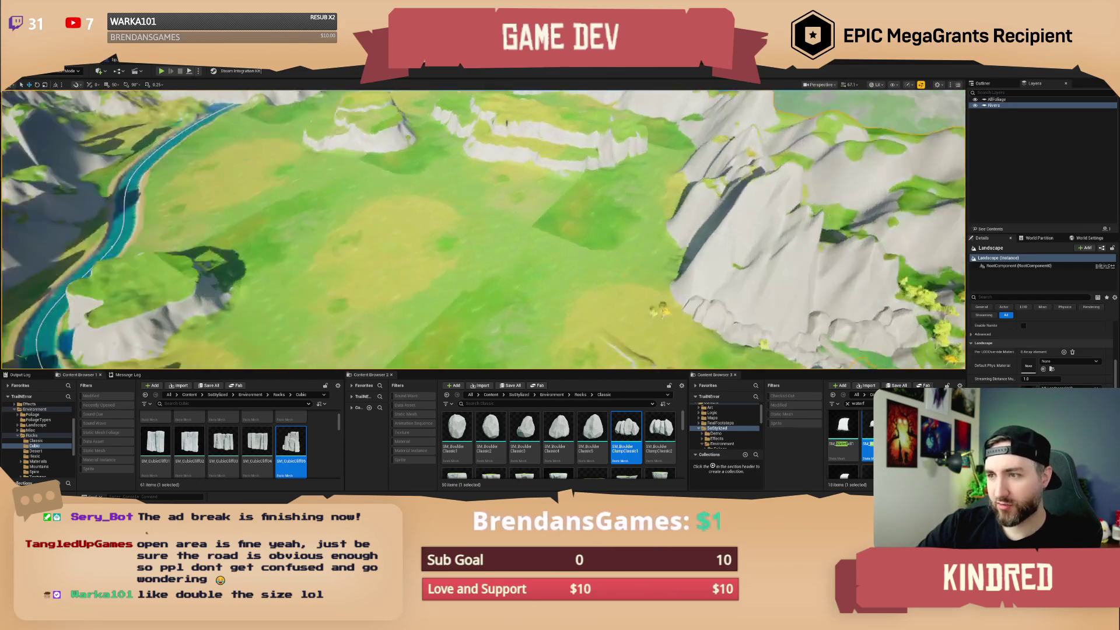
pyautogui.scroll(5, 519, 329)
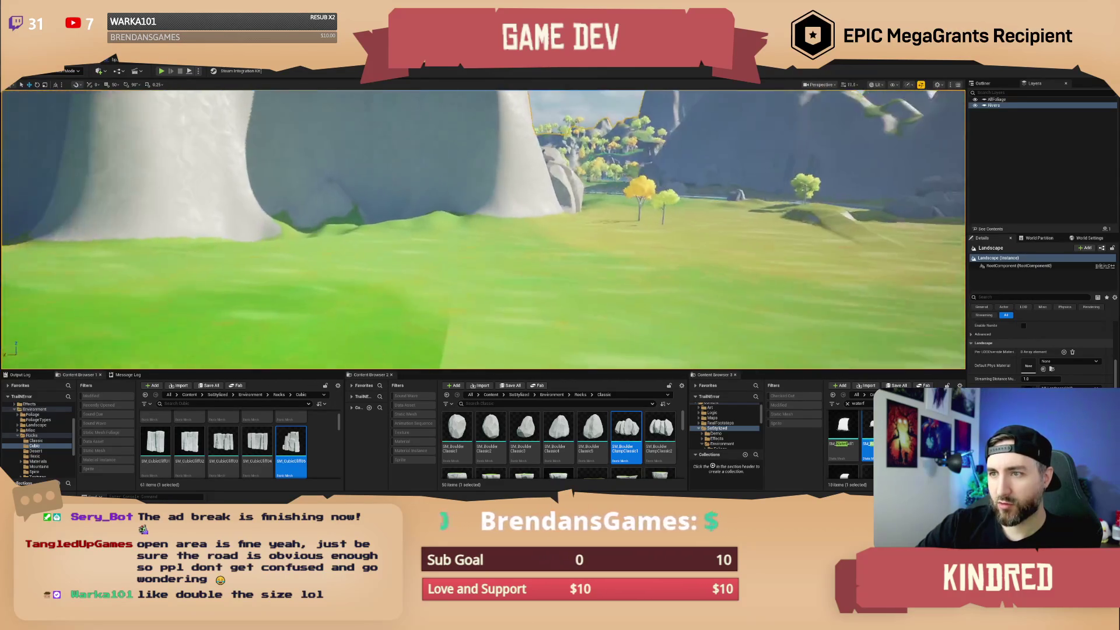
pyautogui.scroll(5, 483, 229)
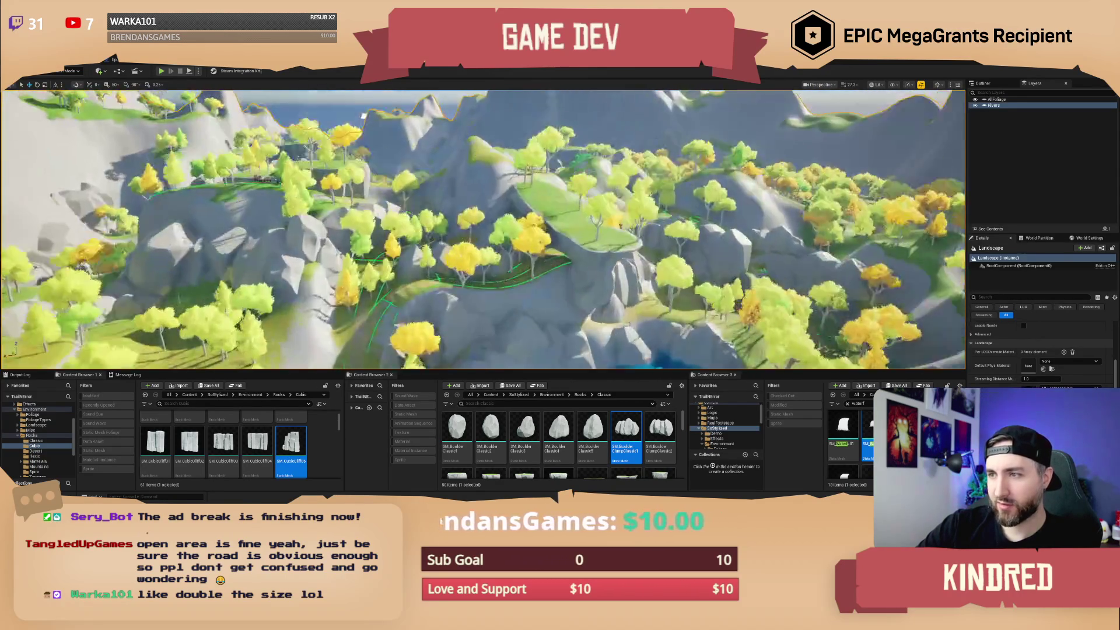
pyautogui.scroll(5, 483, 229)
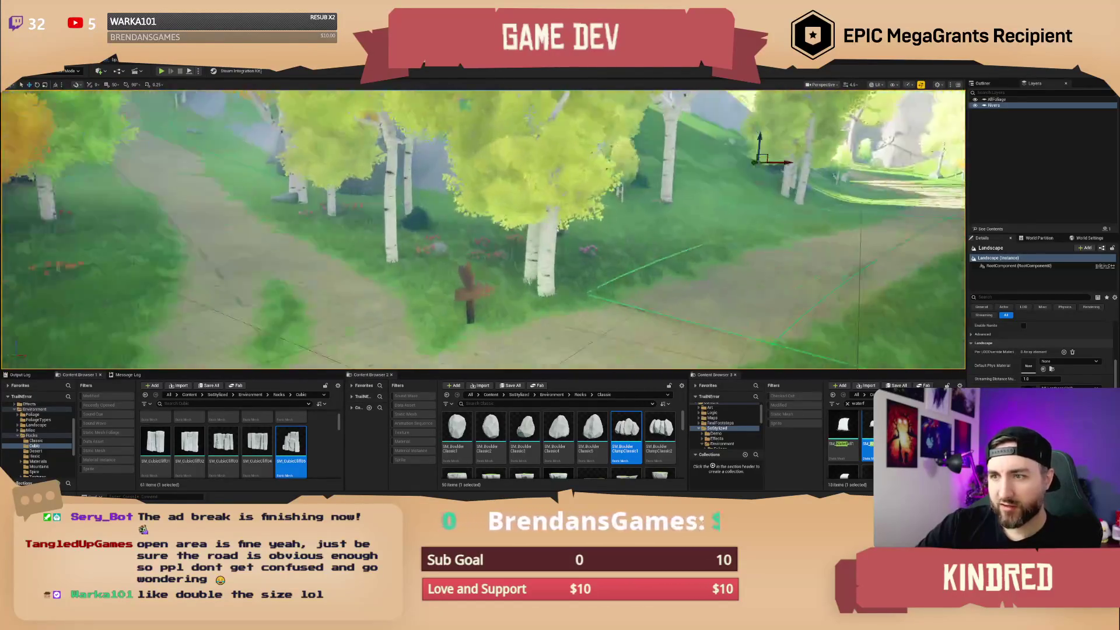
# Fly the camera along the forest path toward the cliff and bring up the editor modes list.
pyautogui.moveTo(483, 230); pyautogui.dragTo(583, 229)
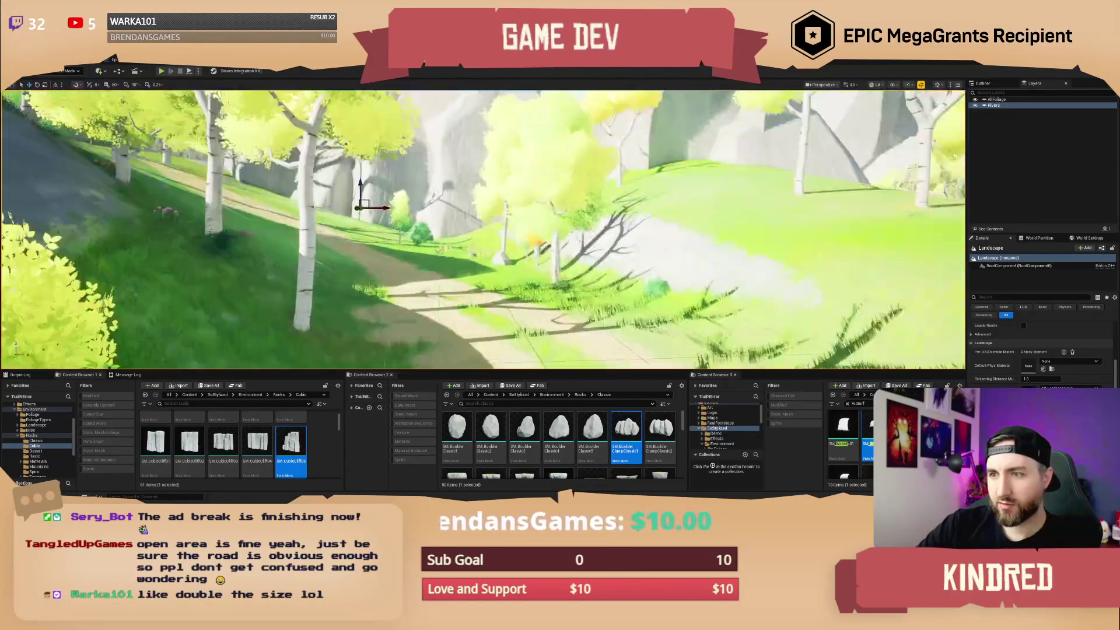
pyautogui.moveTo(483, 229); pyautogui.dragTo(408, 230)
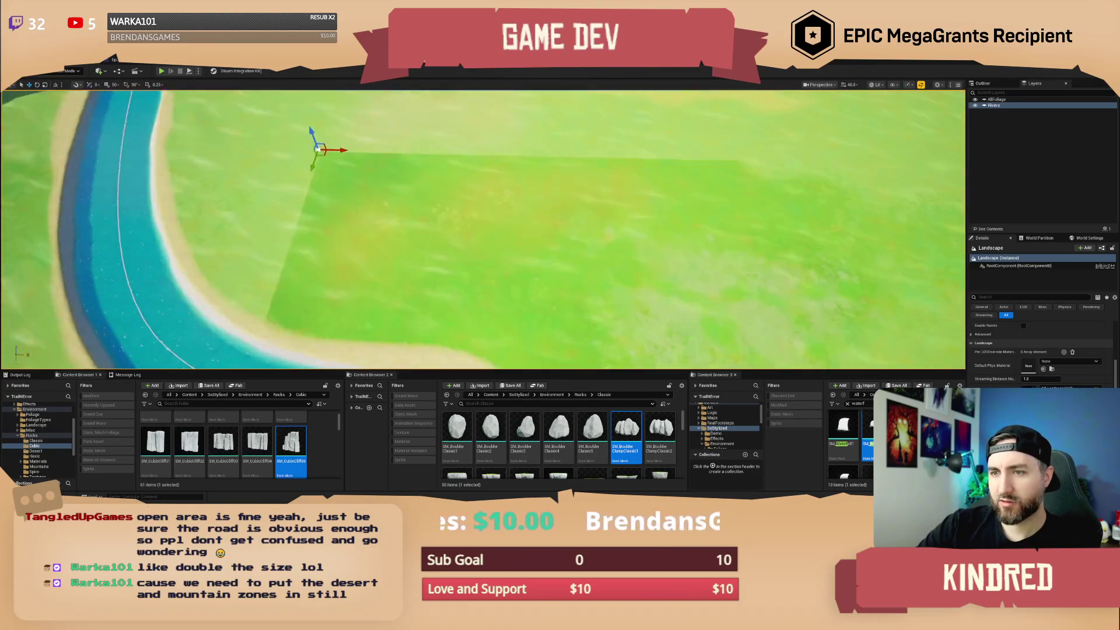
pyautogui.scroll(5, 484, 228)
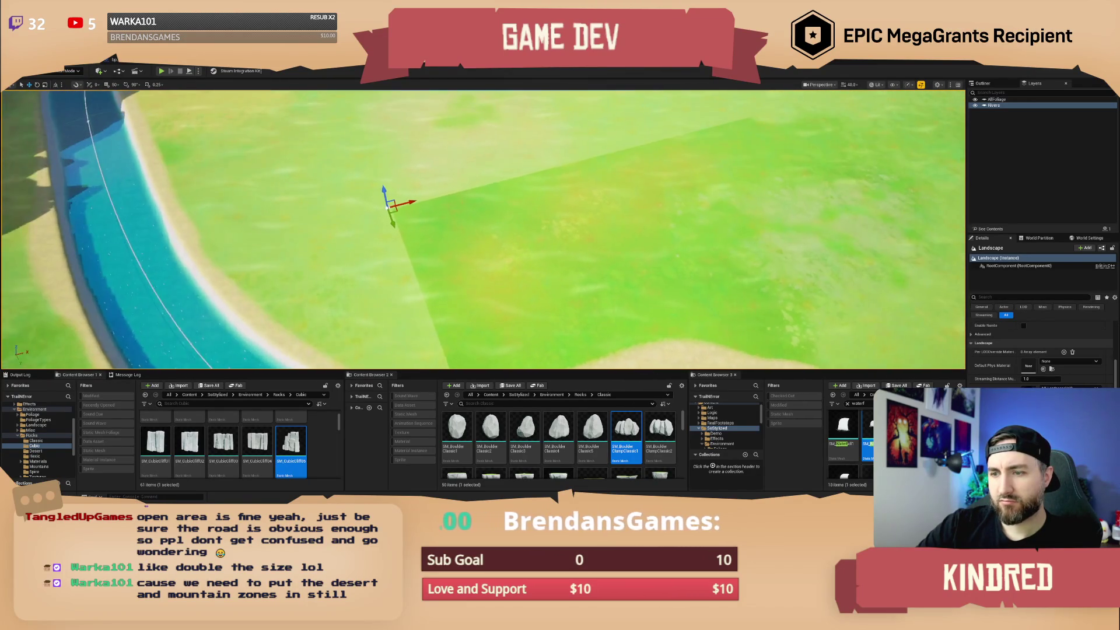
pyautogui.click(70, 72)
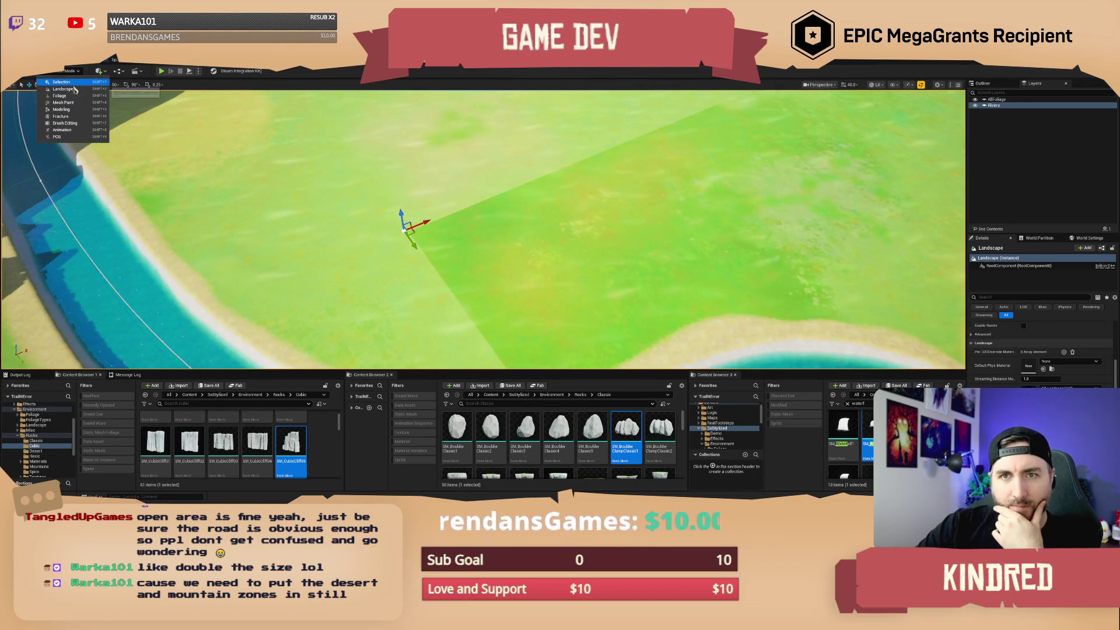
pyautogui.click(107, 115)
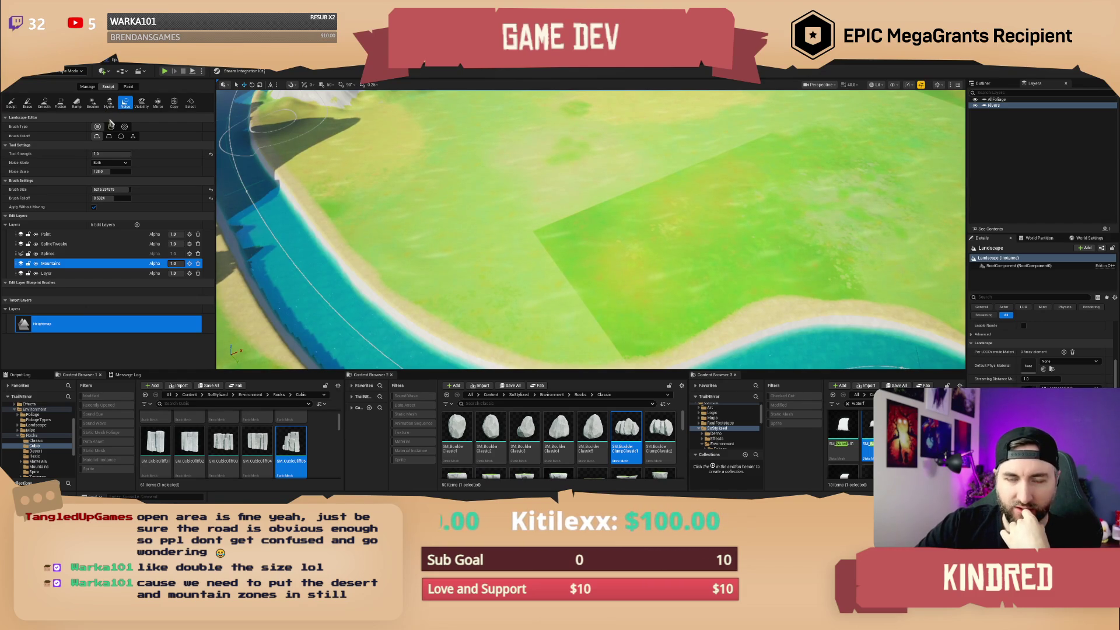
pyautogui.click(129, 86)
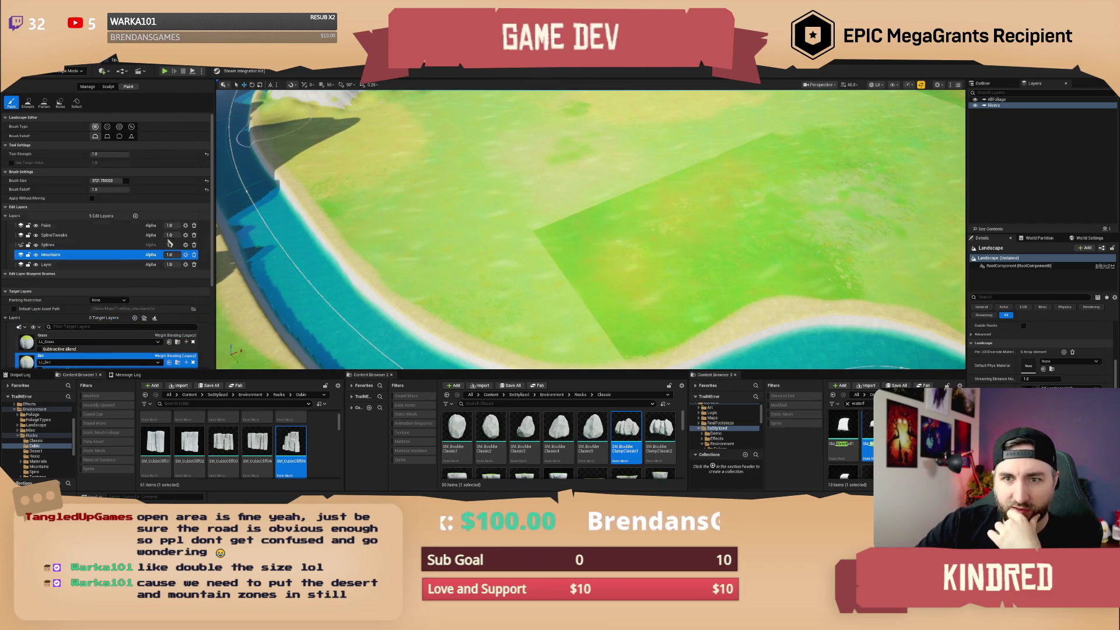
pyautogui.scroll(5, 590, 229)
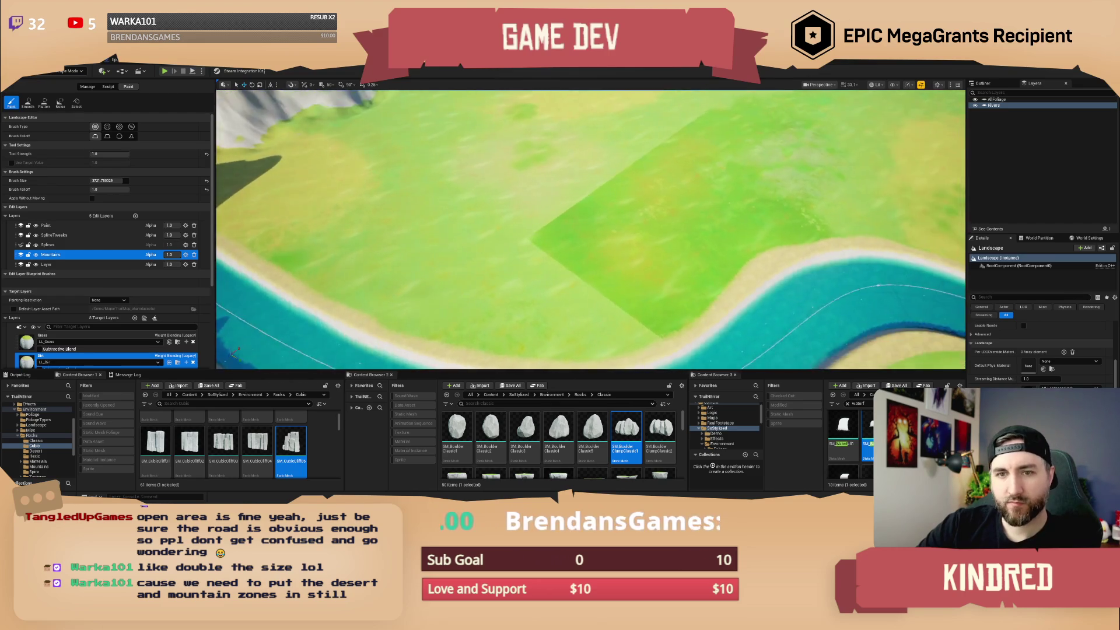
pyautogui.click(53, 226)
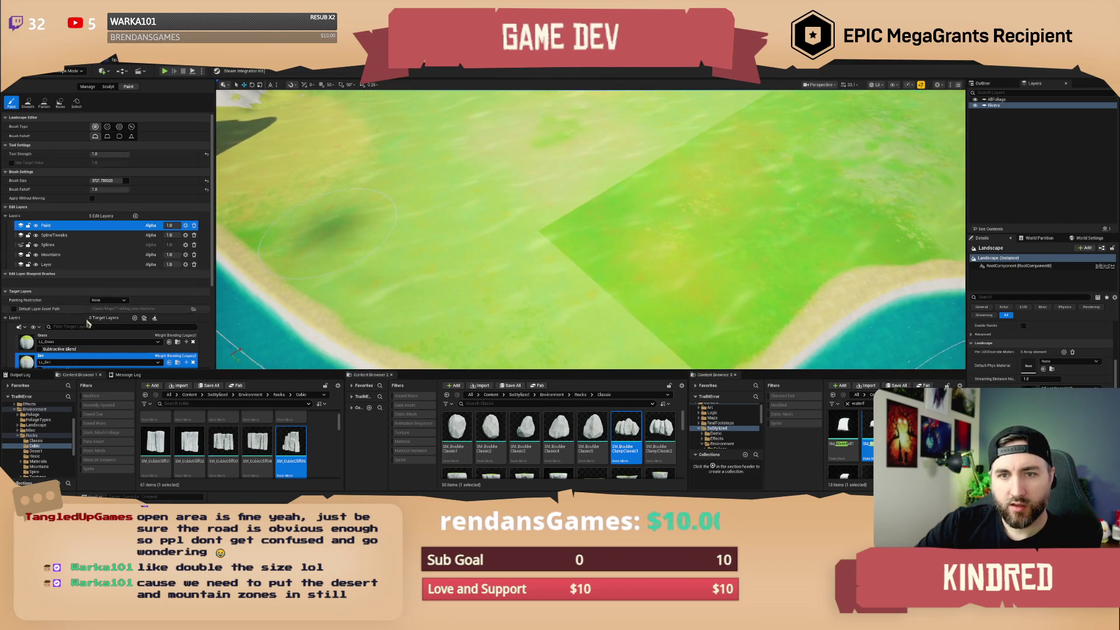
pyautogui.click(548, 227)
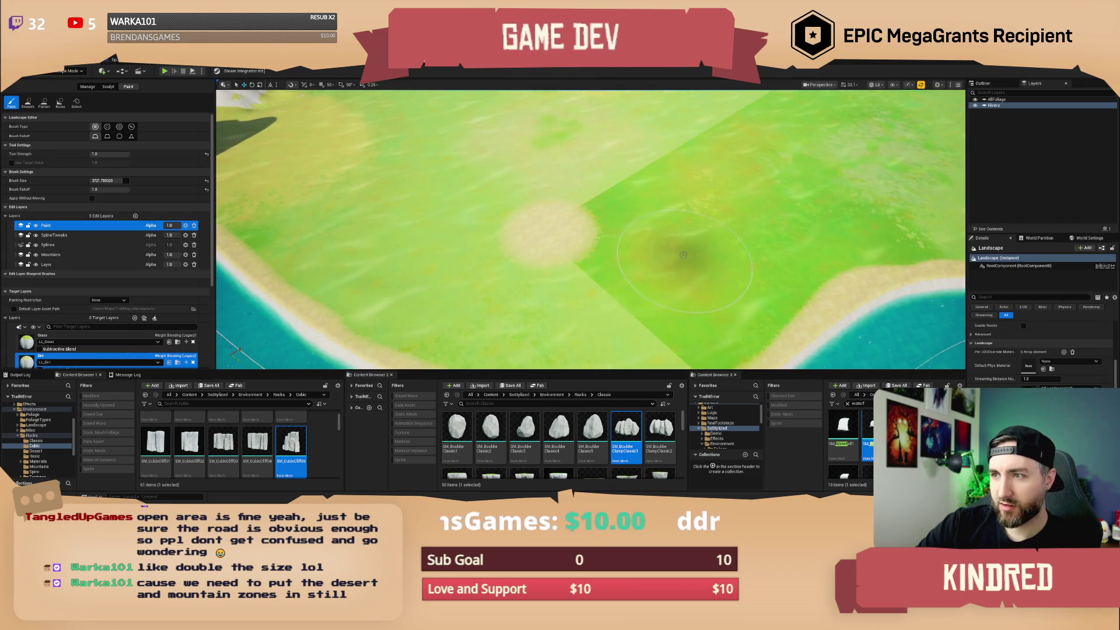
pyautogui.scroll(-4, 653, 277)
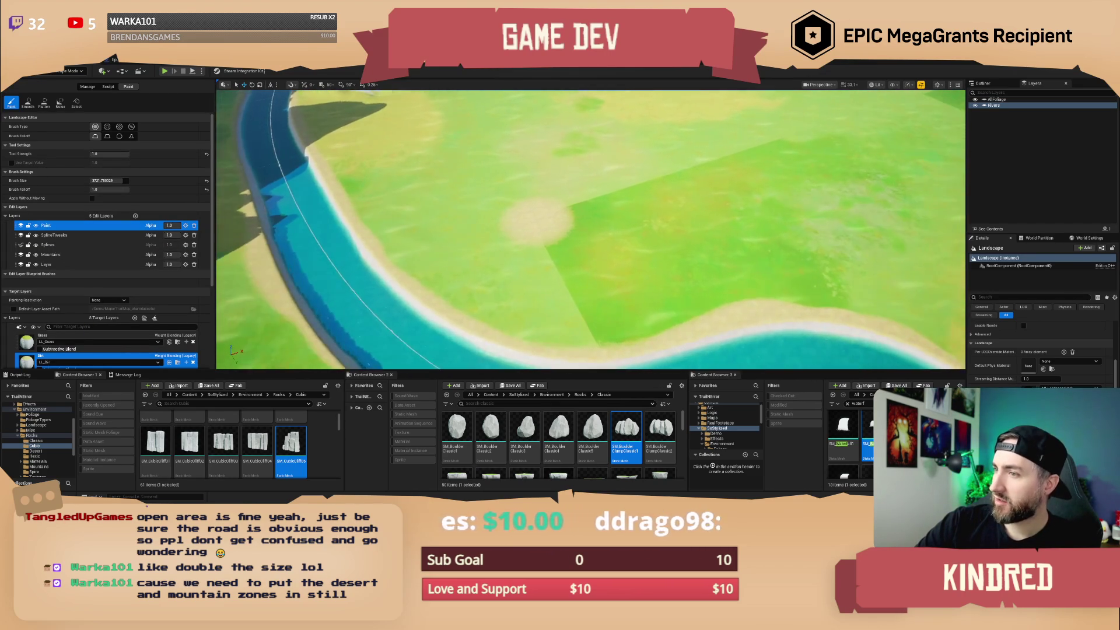
pyautogui.click(87, 342)
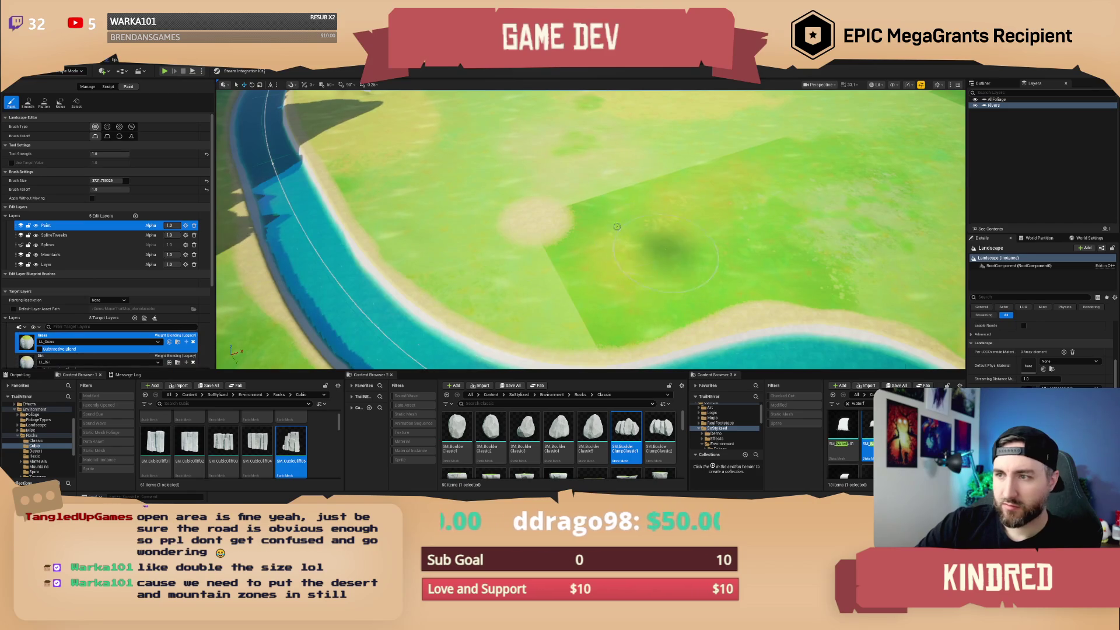
pyautogui.moveTo(595, 230)
pyautogui.mouseDown()
pyautogui.moveTo(539, 224)
pyautogui.moveTo(545, 210)
pyautogui.moveTo(532, 239)
pyautogui.mouseUp()
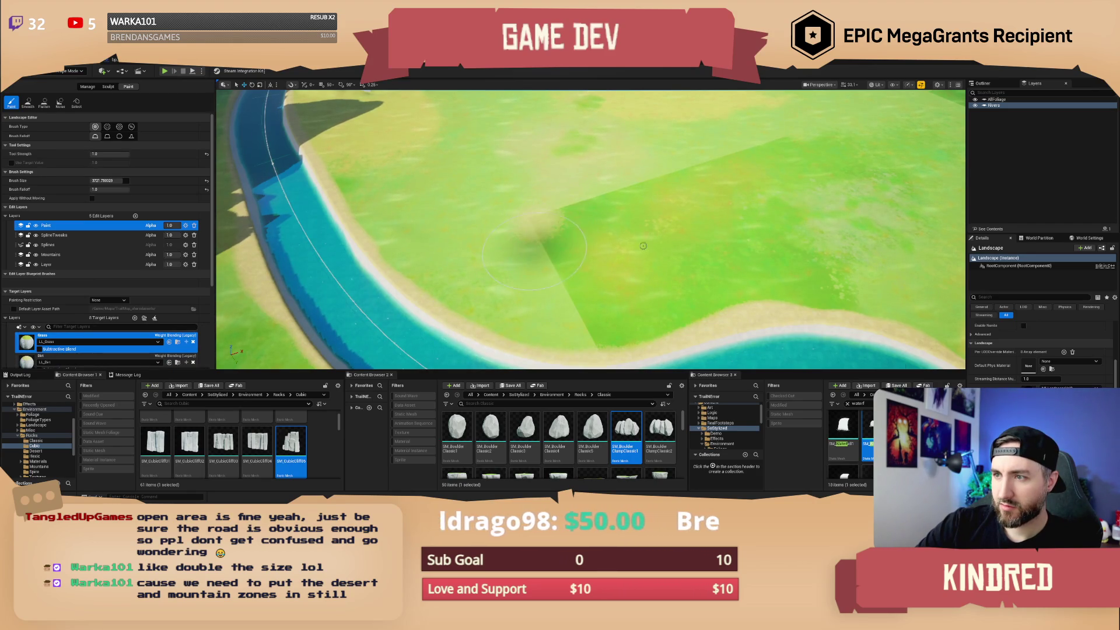
pyautogui.click(88, 357)
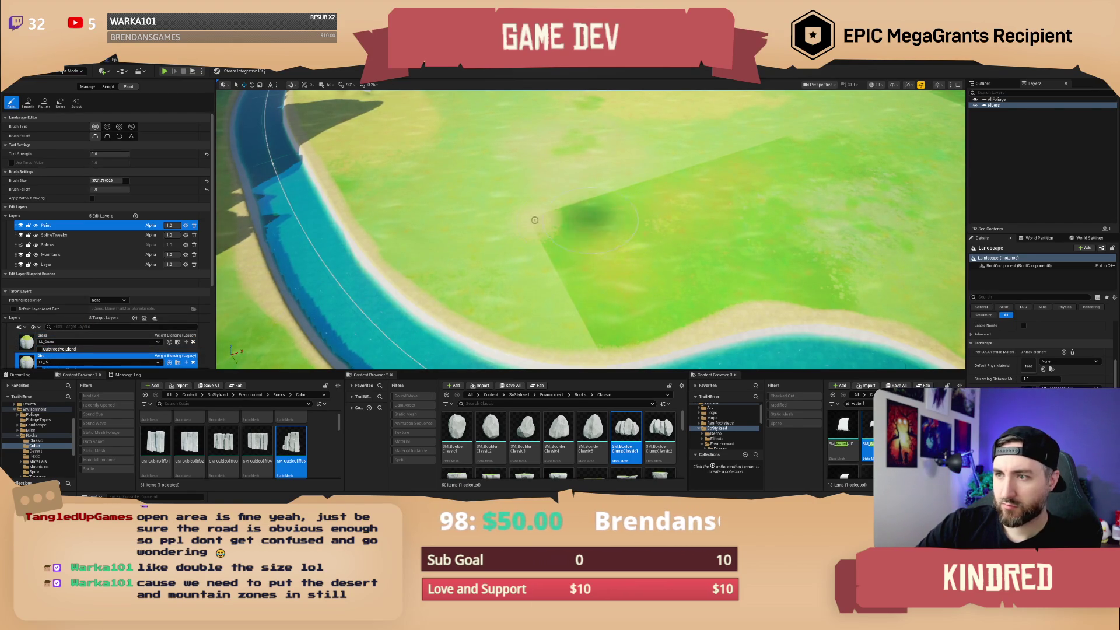
pyautogui.click(33, 342)
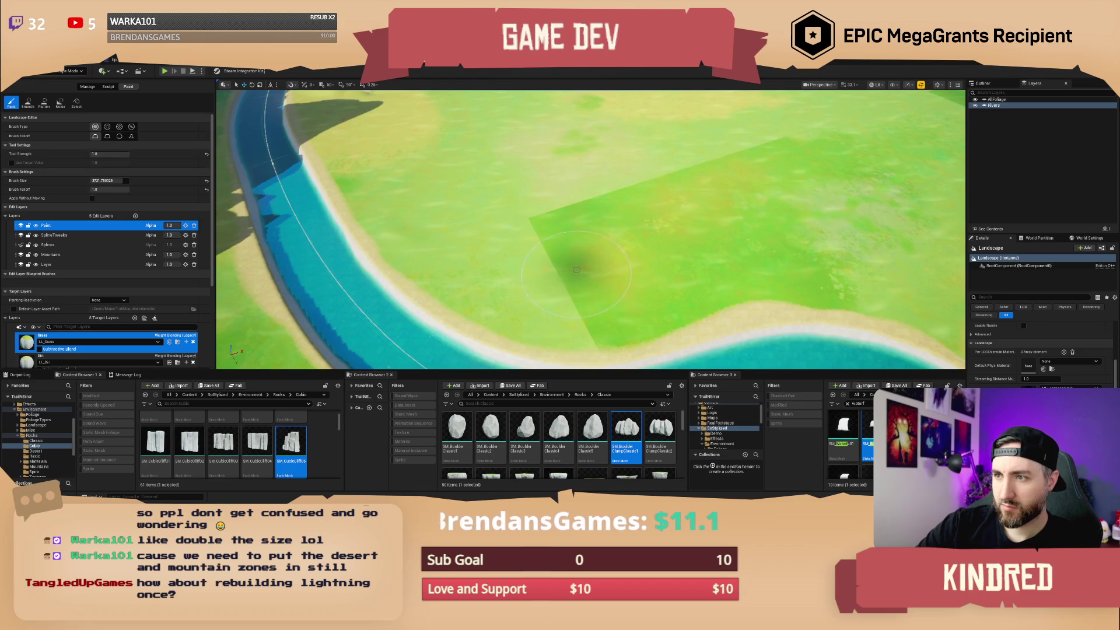
pyautogui.click(47, 264)
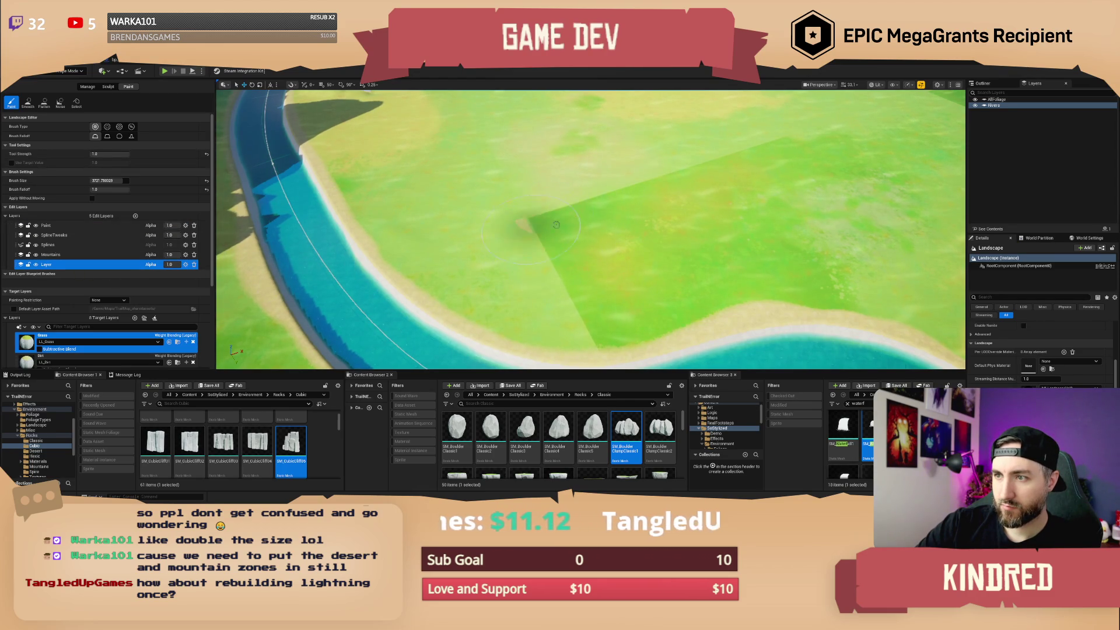
pyautogui.moveTo(547, 243)
pyautogui.mouseDown()
pyautogui.moveTo(501, 250)
pyautogui.moveTo(479, 274)
pyautogui.moveTo(606, 234)
pyautogui.moveTo(591, 244)
pyautogui.moveTo(571, 157)
pyautogui.moveTo(467, 228)
pyautogui.moveTo(600, 277)
pyautogui.moveTo(709, 260)
pyautogui.moveTo(491, 292)
pyautogui.moveTo(417, 169)
pyautogui.mouseUp()
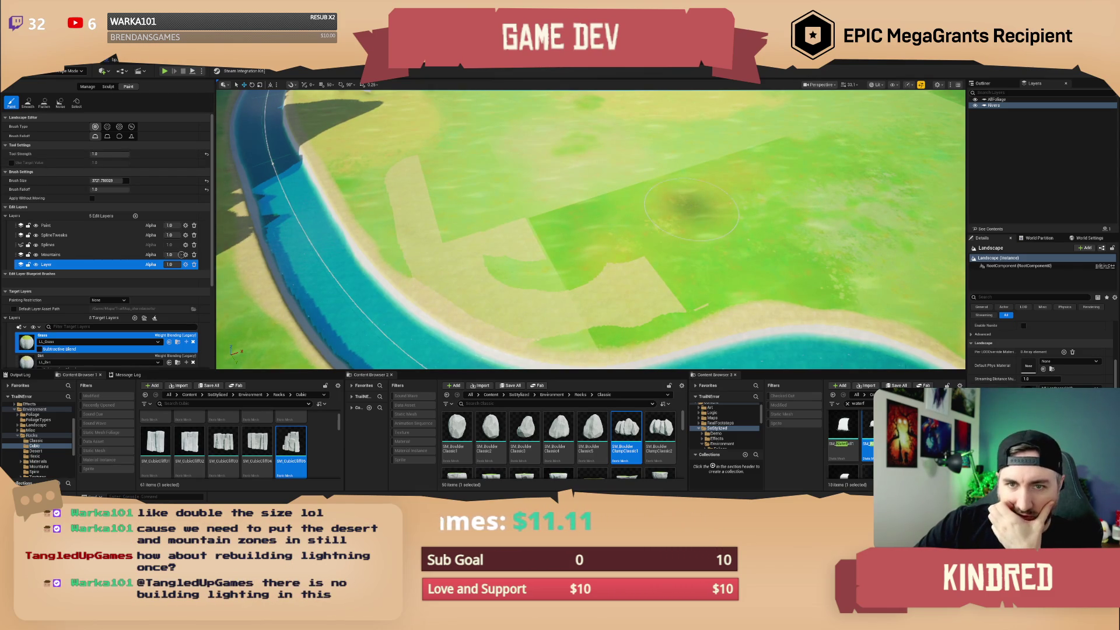
pyautogui.click(182, 254)
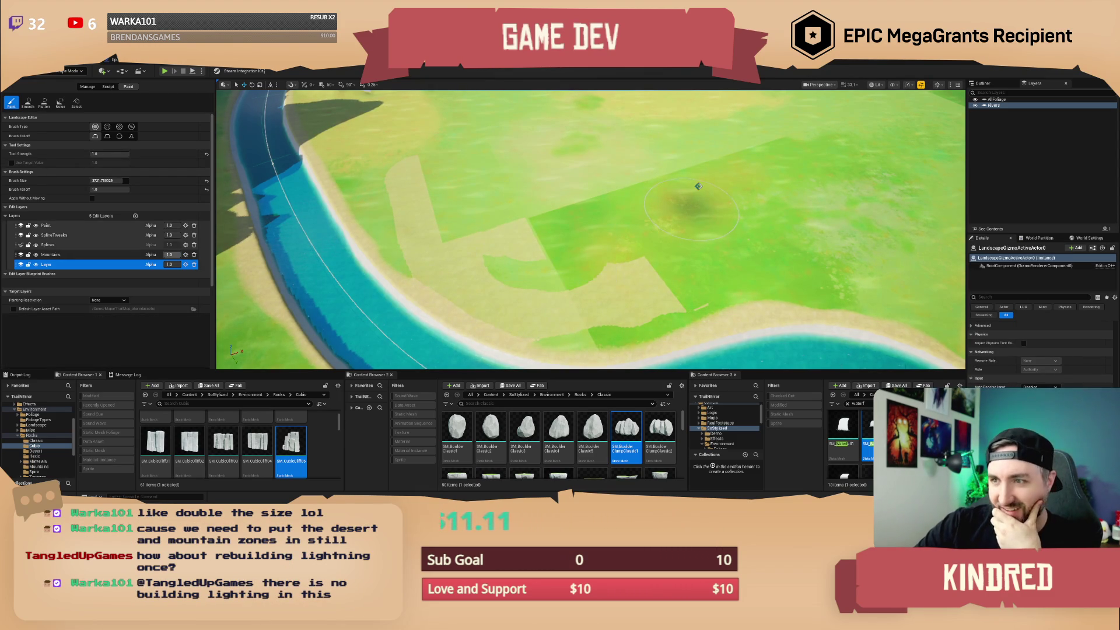
pyautogui.click(83, 265)
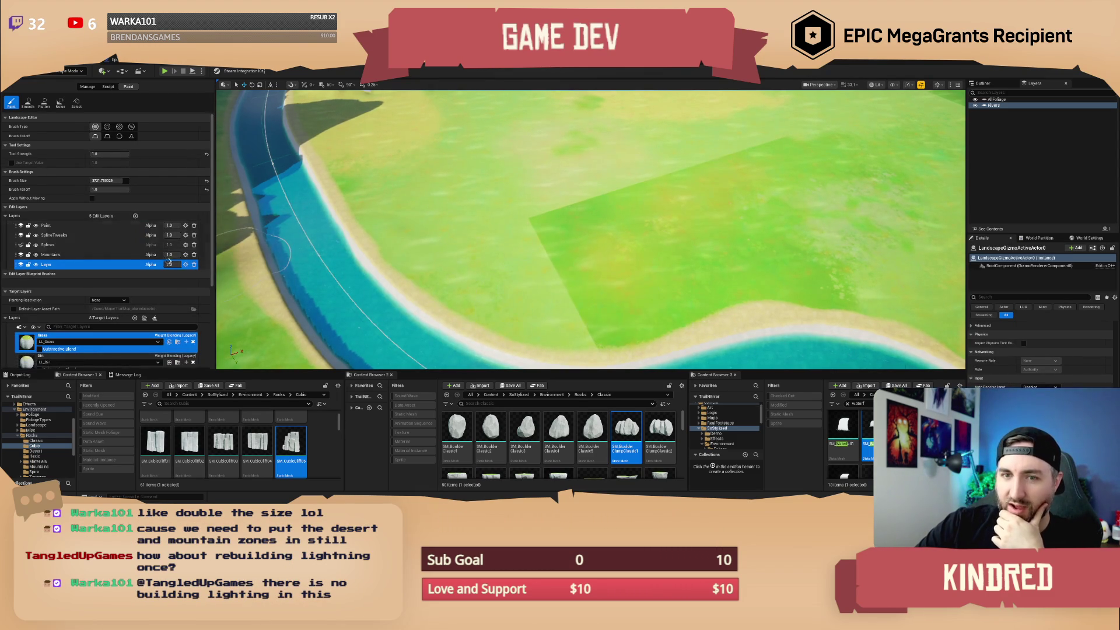
pyautogui.click(70, 225)
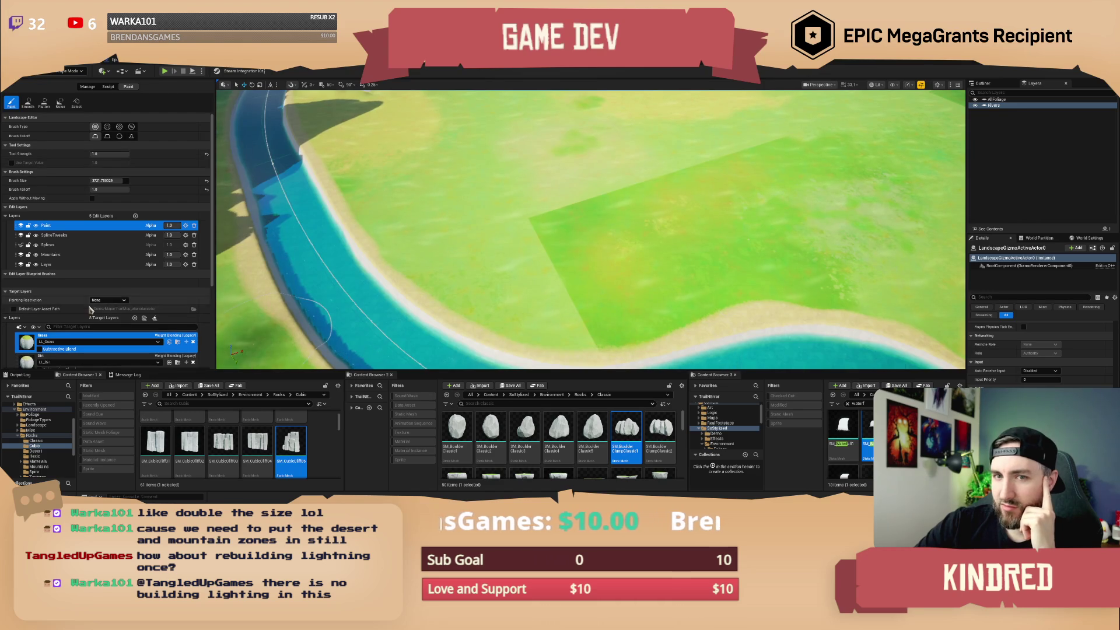
pyautogui.scroll(-3, 69, 352)
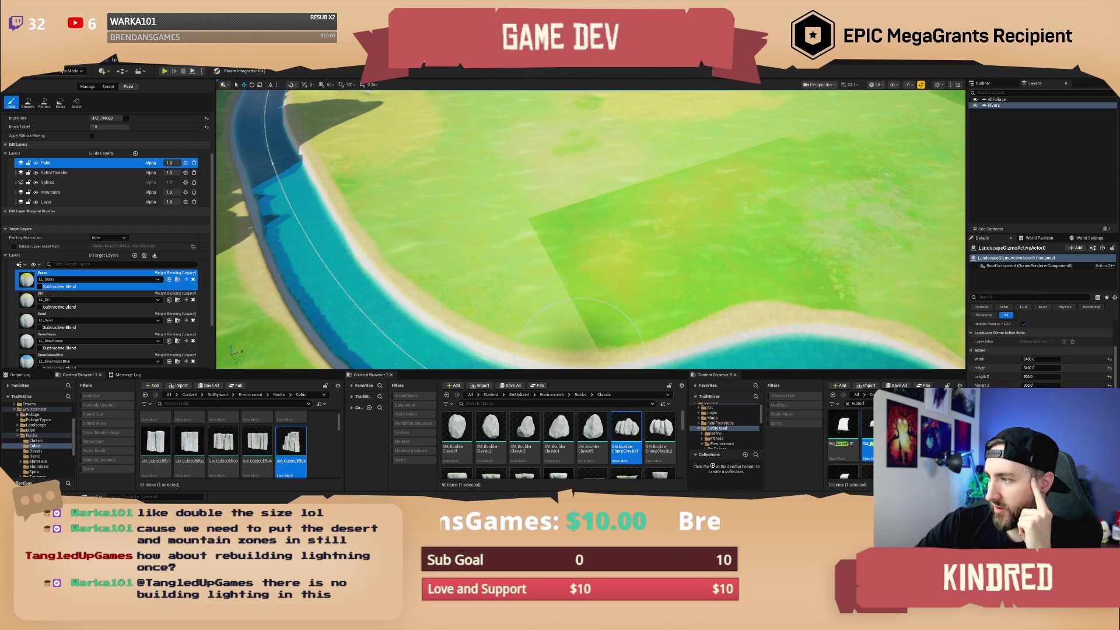
# Leave landscape editing and return to Selection mode.
pyautogui.click(69, 71)
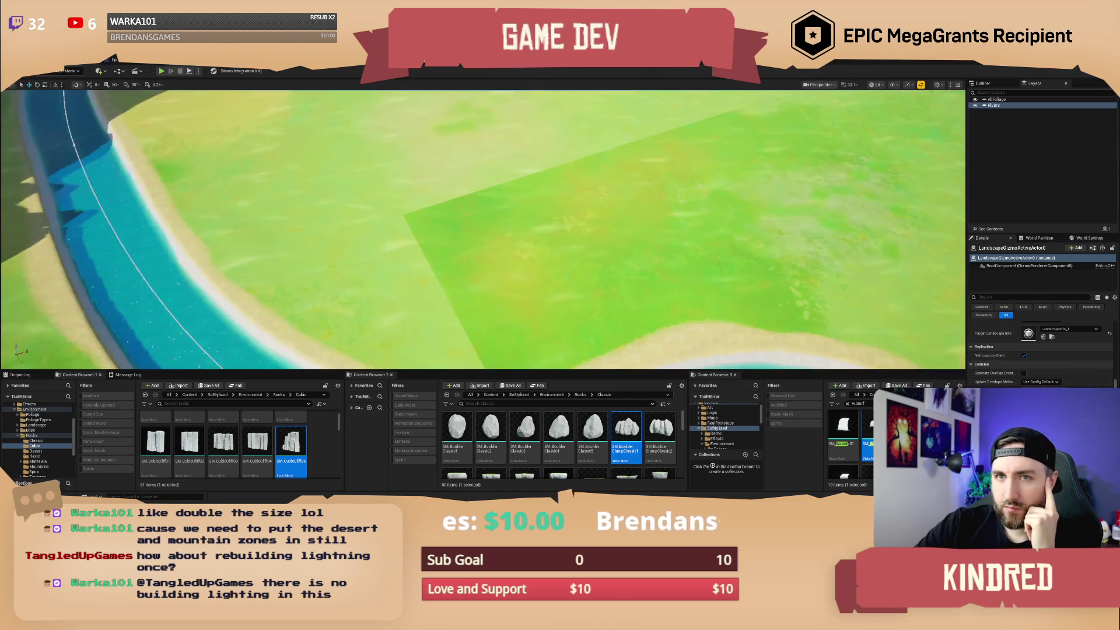
pyautogui.click(58, 80)
pyautogui.scroll(-5, 564, 312)
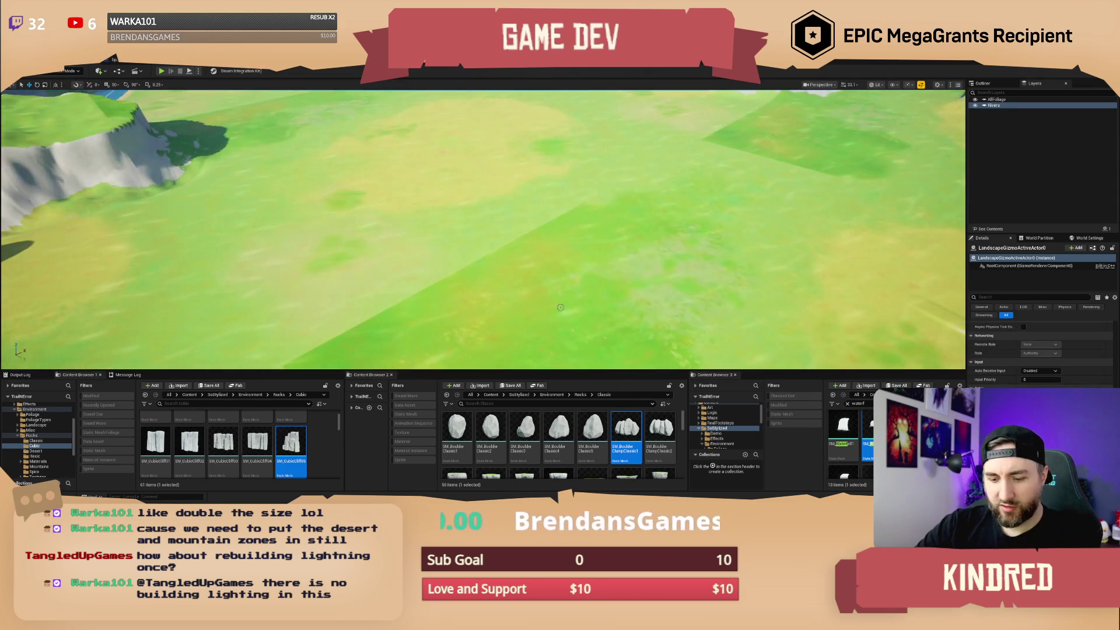
# Save the TrailMap level, checking out the two river water materials, then fly over the river bend.
pyautogui.hotkey('ctrl', 's')
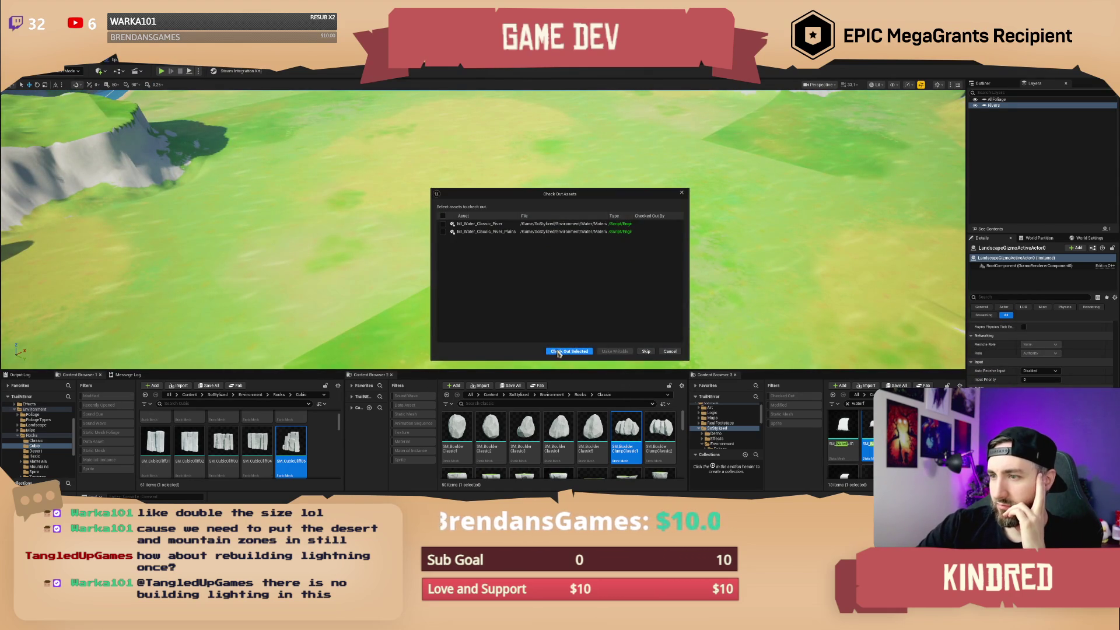
pyautogui.click(558, 353)
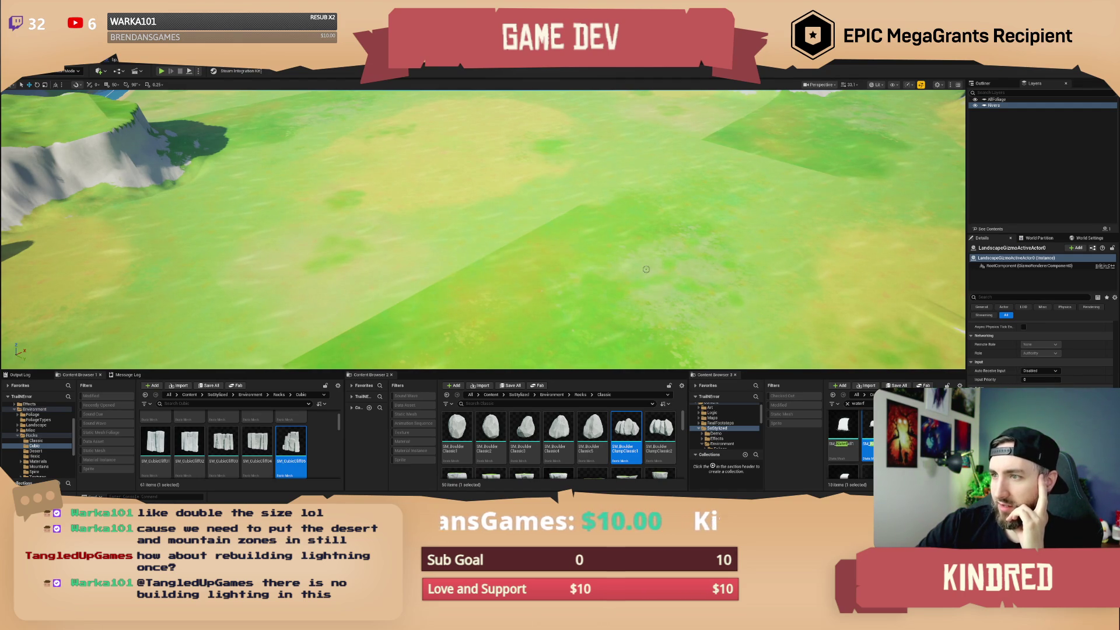
pyautogui.scroll(-5, 644, 268)
pyautogui.moveTo(695, 318)
pyautogui.mouseDown()
pyautogui.moveTo(685, 295)
pyautogui.moveTo(695, 318)
pyautogui.mouseUp()
pyautogui.scroll(5, 1041, 350)
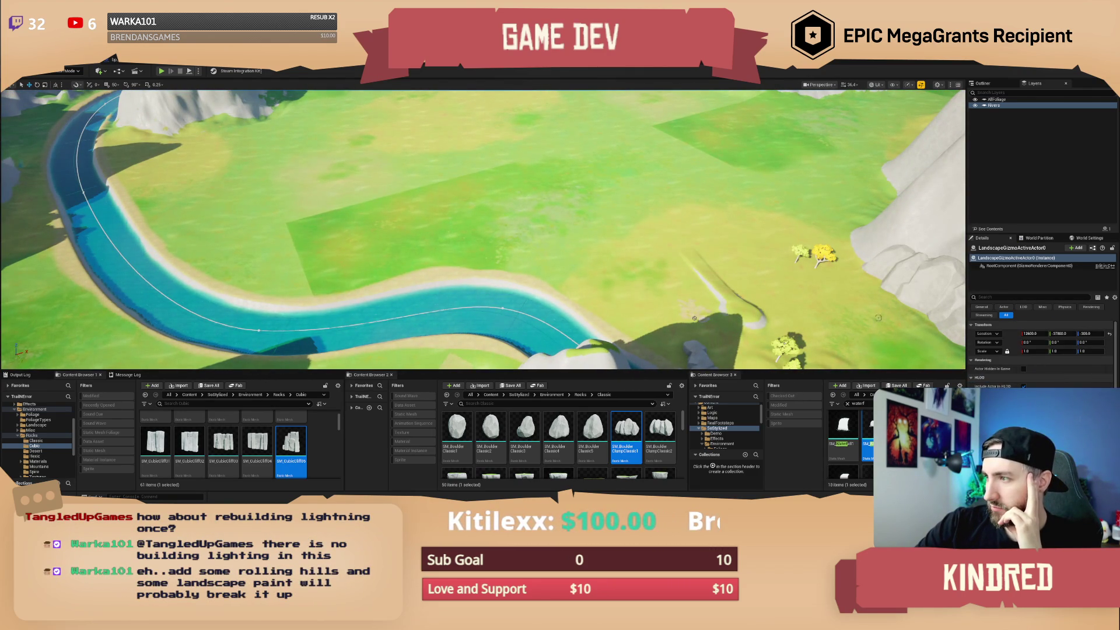
pyautogui.click(677, 211)
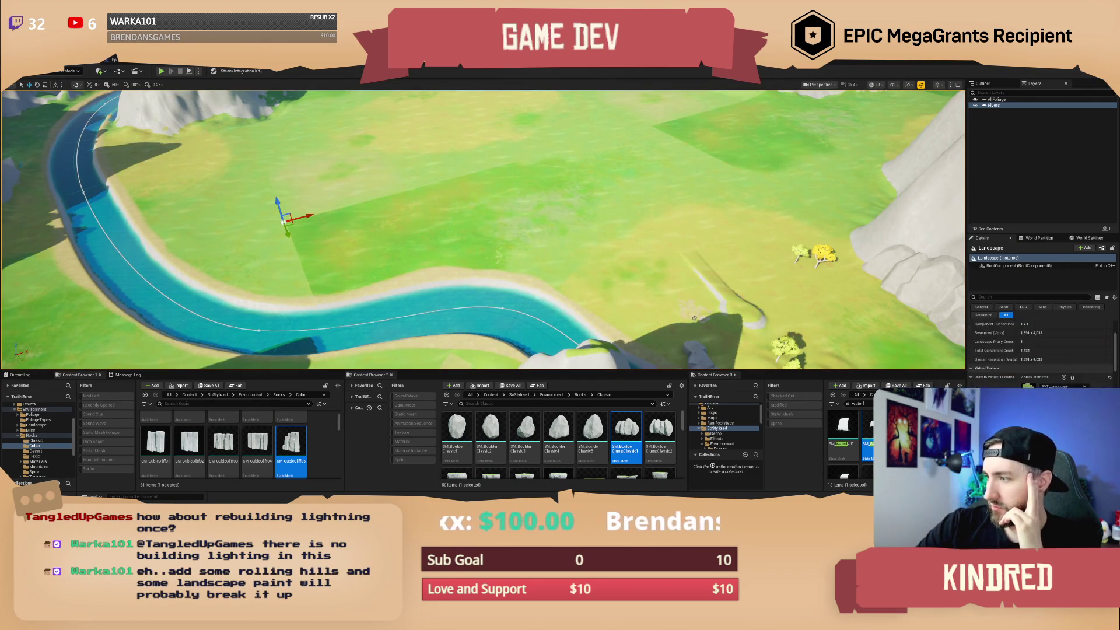
pyautogui.scroll(-1, 1041, 350)
pyautogui.click(1068, 390)
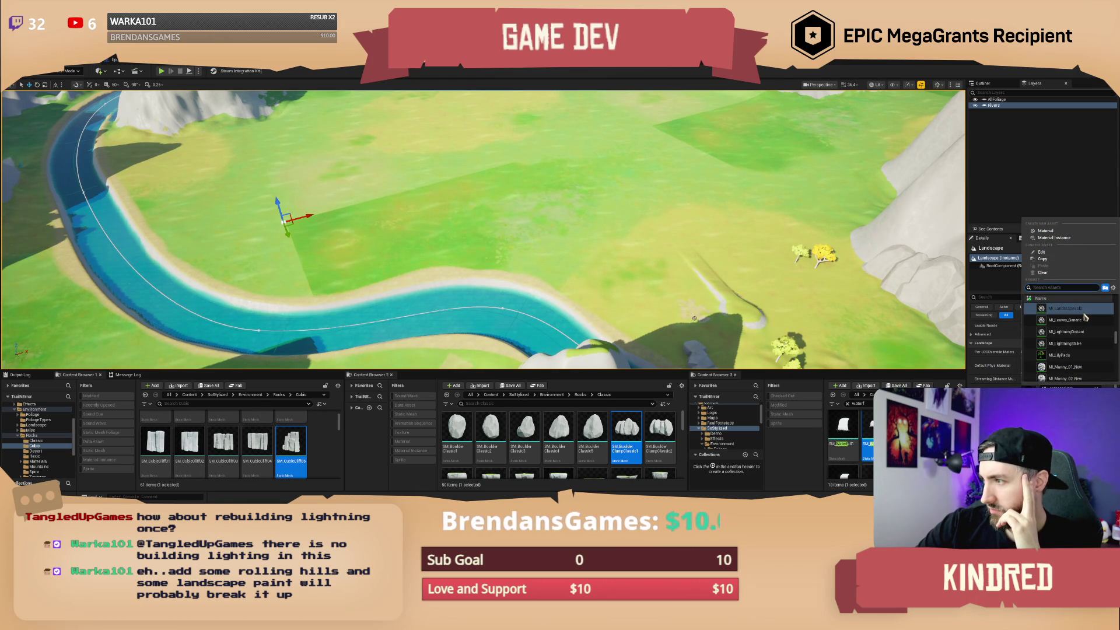
pyautogui.scroll(1, 1085, 321)
pyautogui.scroll(1, 1086, 321)
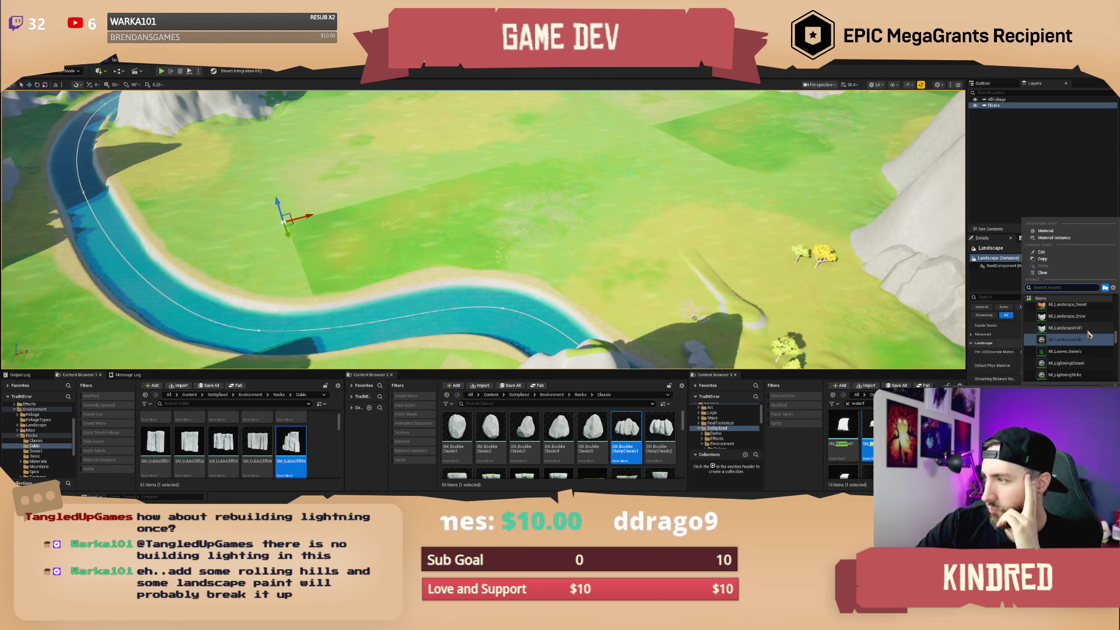
pyautogui.scroll(1, 1089, 333)
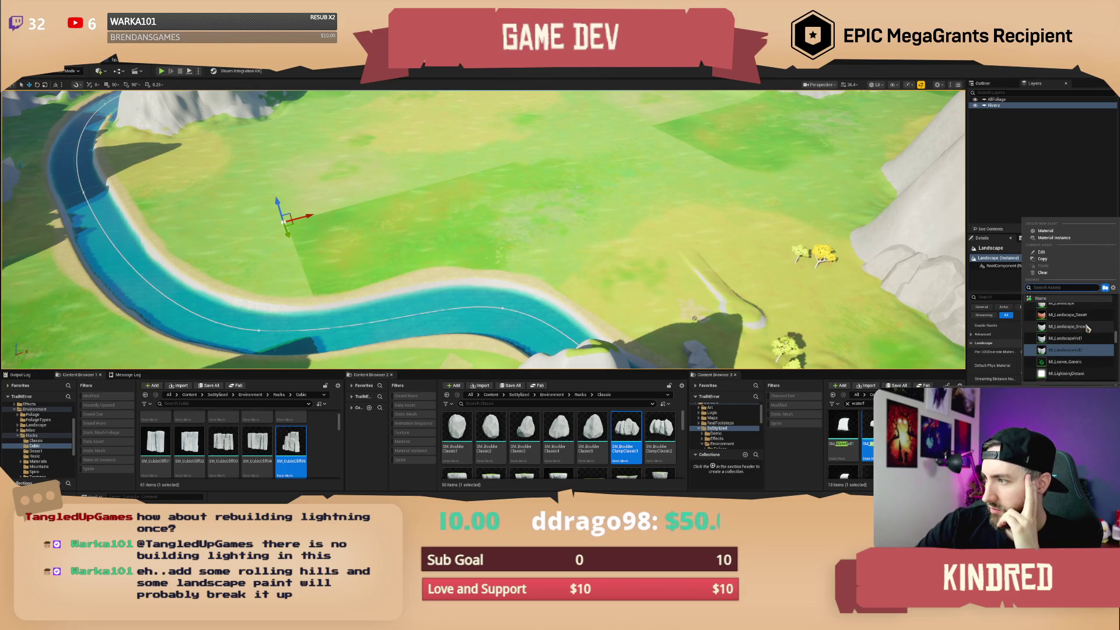
pyautogui.scroll(1, 1087, 323)
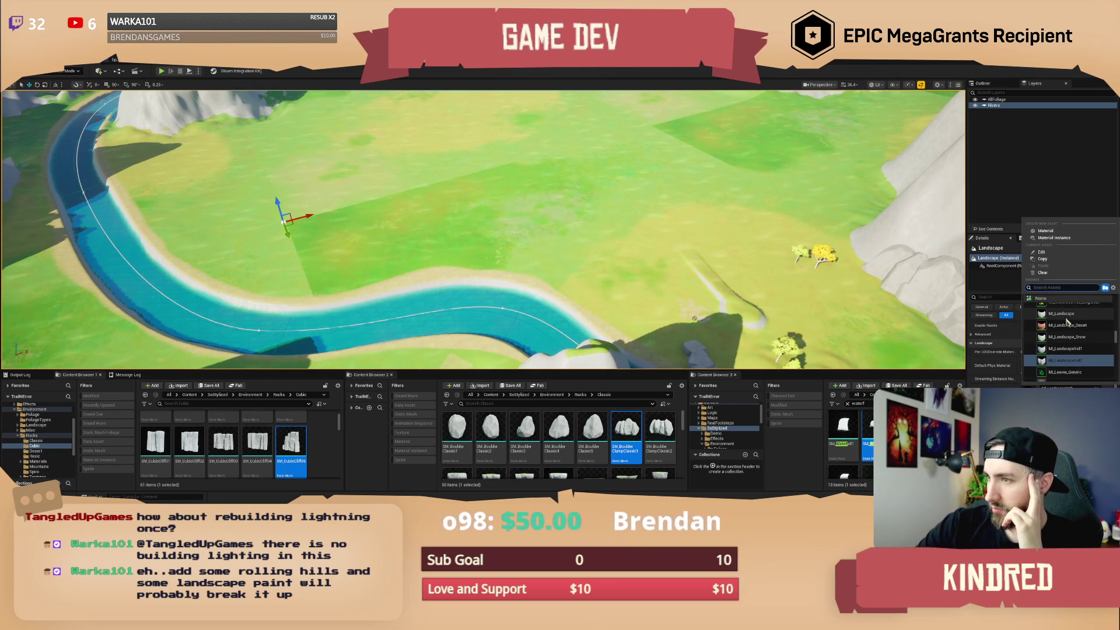
pyautogui.click(1066, 323)
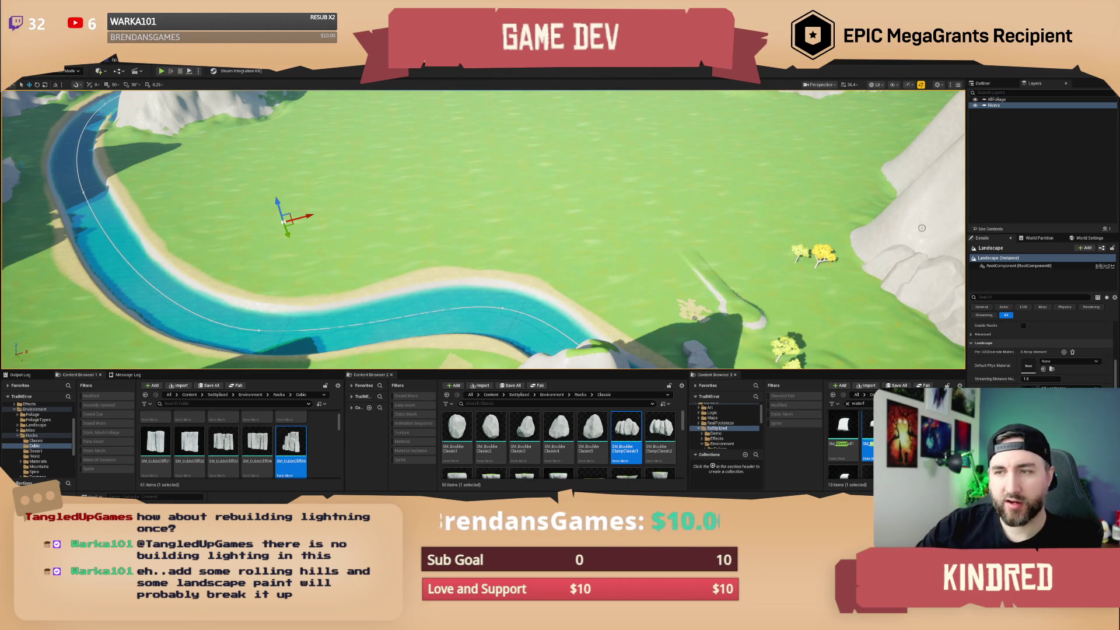
pyautogui.press('1')
pyautogui.moveTo(543, 176); pyautogui.dragTo(542, 177)
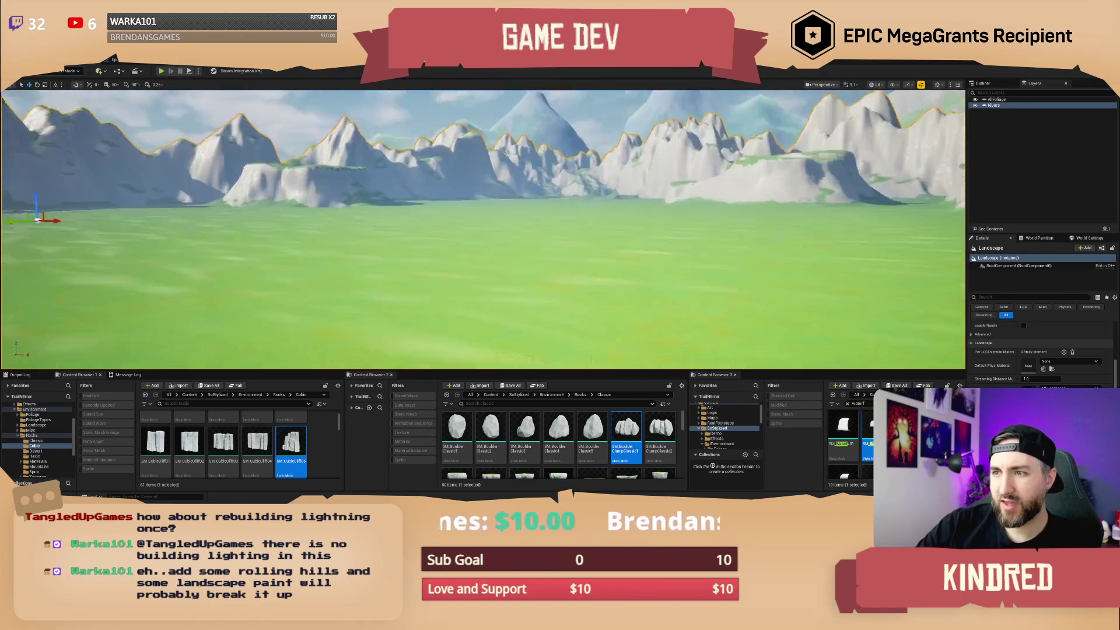
pyautogui.moveTo(542, 177); pyautogui.dragTo(542, 177)
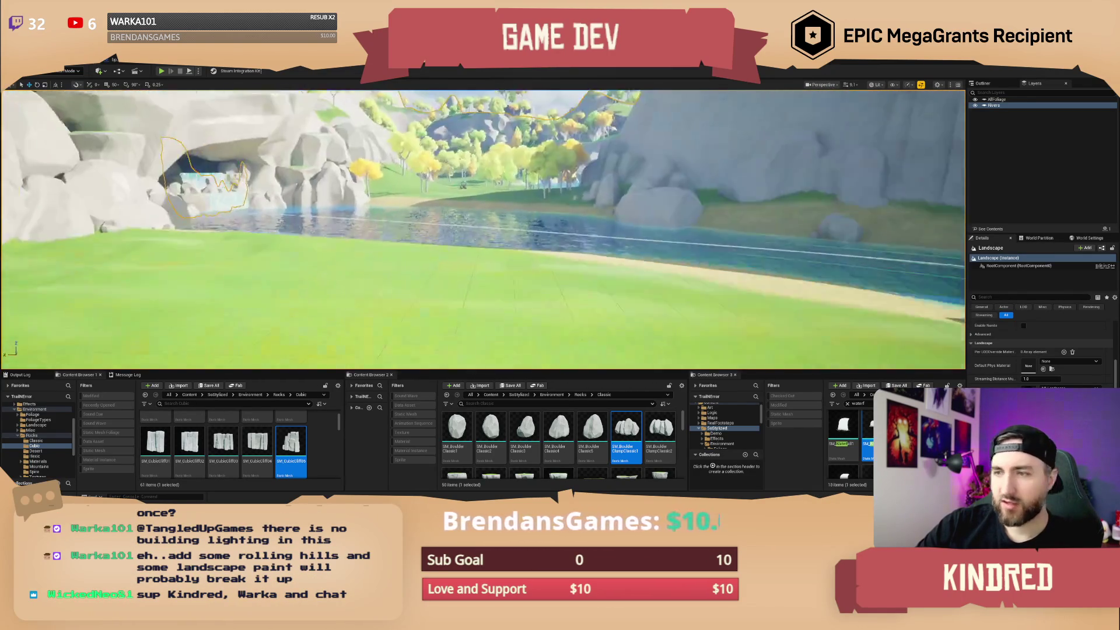
pyautogui.moveTo(542, 177); pyautogui.dragTo(542, 177)
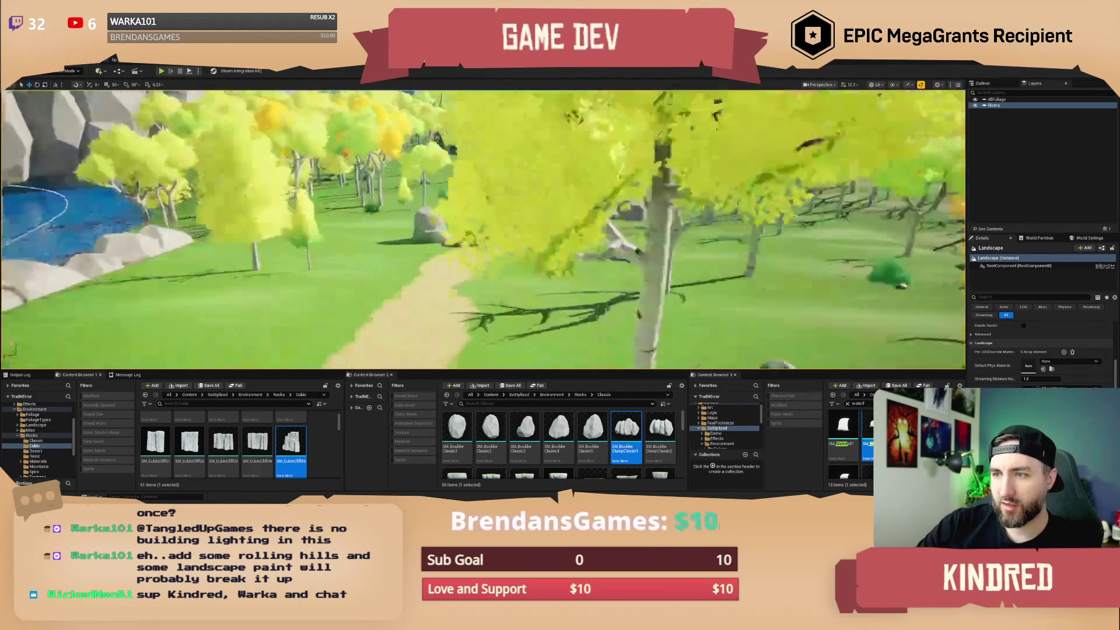
pyautogui.scroll(-2, 542, 176)
pyautogui.moveTo(542, 177); pyautogui.dragTo(542, 177)
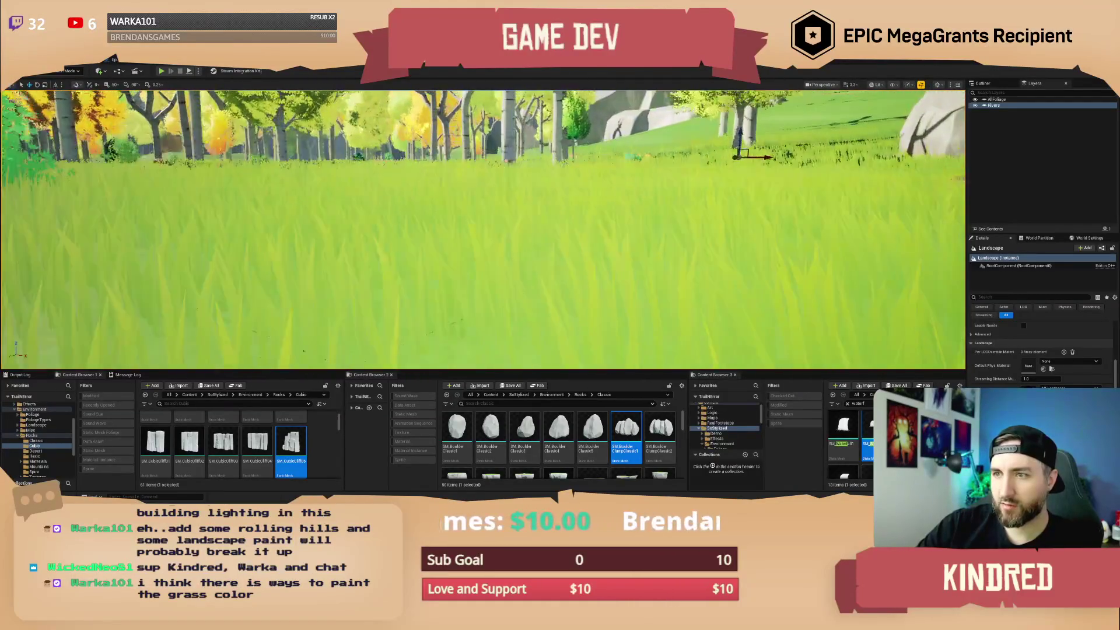
pyautogui.moveTo(543, 177); pyautogui.dragTo(542, 177)
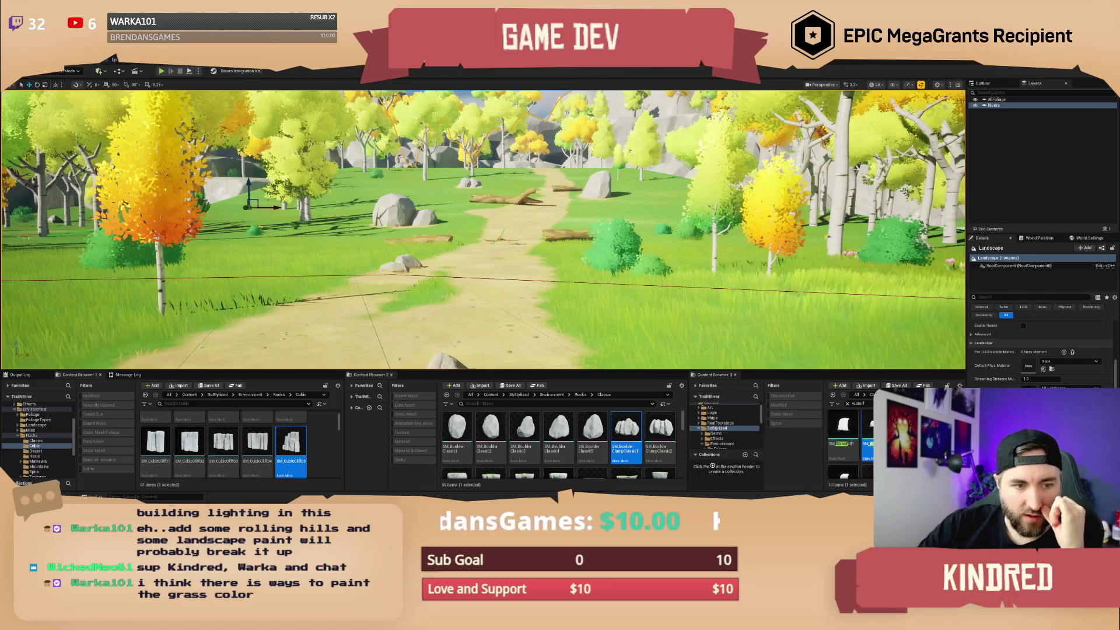
pyautogui.moveTo(543, 177); pyautogui.dragTo(542, 176)
# Switch to Selection mode and change the Landscape Material from ML_Landscape to ML_LandscapeVol1.
pyautogui.click(63, 71)
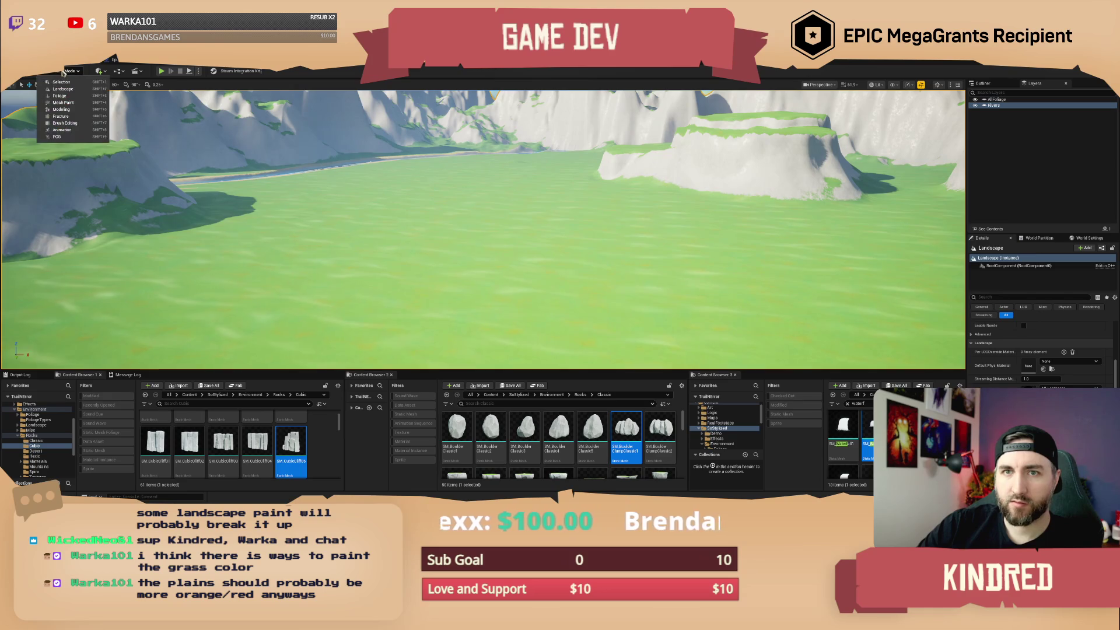
pyautogui.click(62, 82)
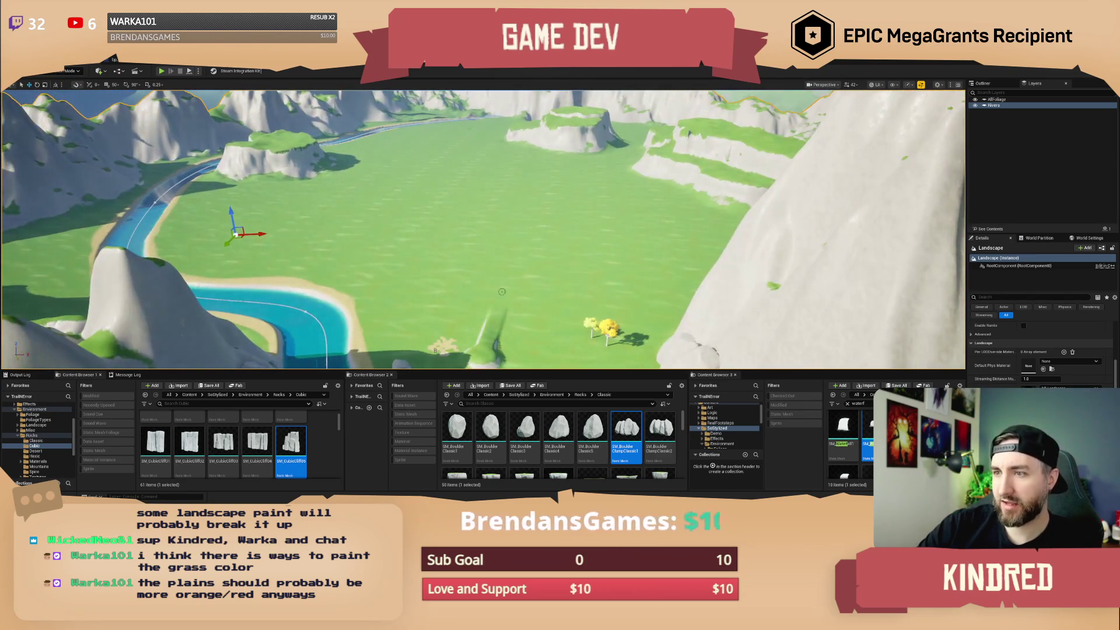
pyautogui.scroll(3, 446, 272)
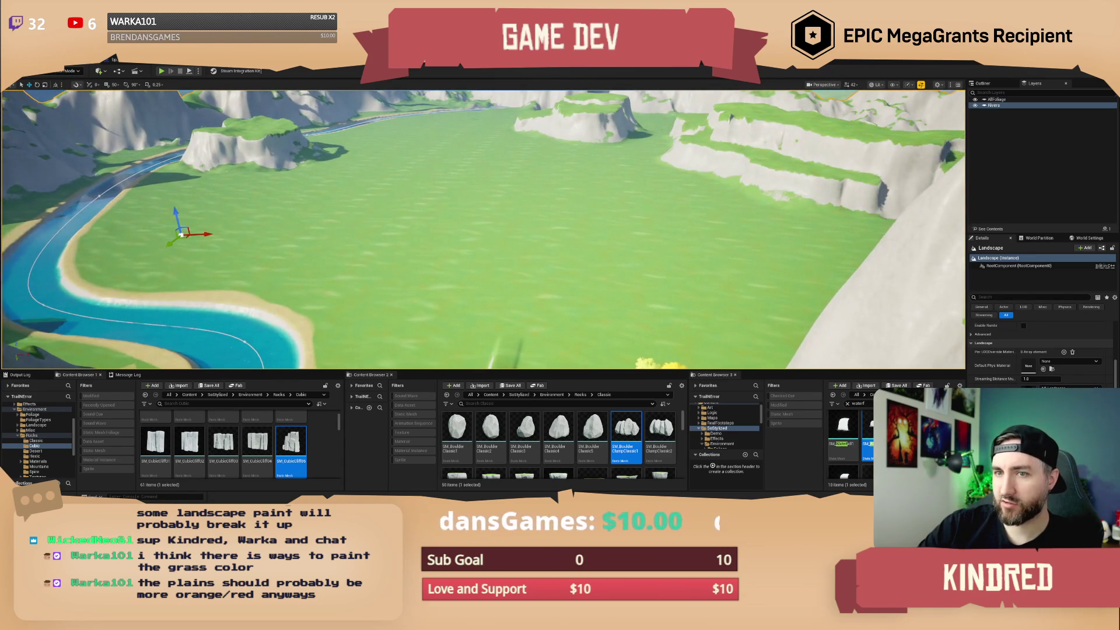
pyautogui.scroll(-1, 610, 282)
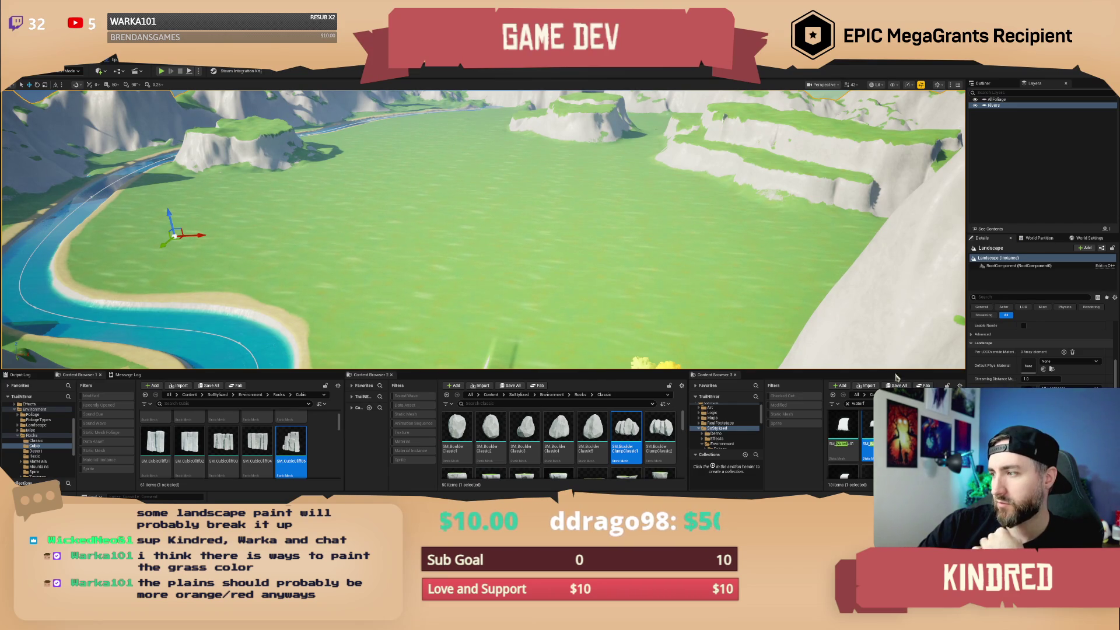
pyautogui.click(1071, 387)
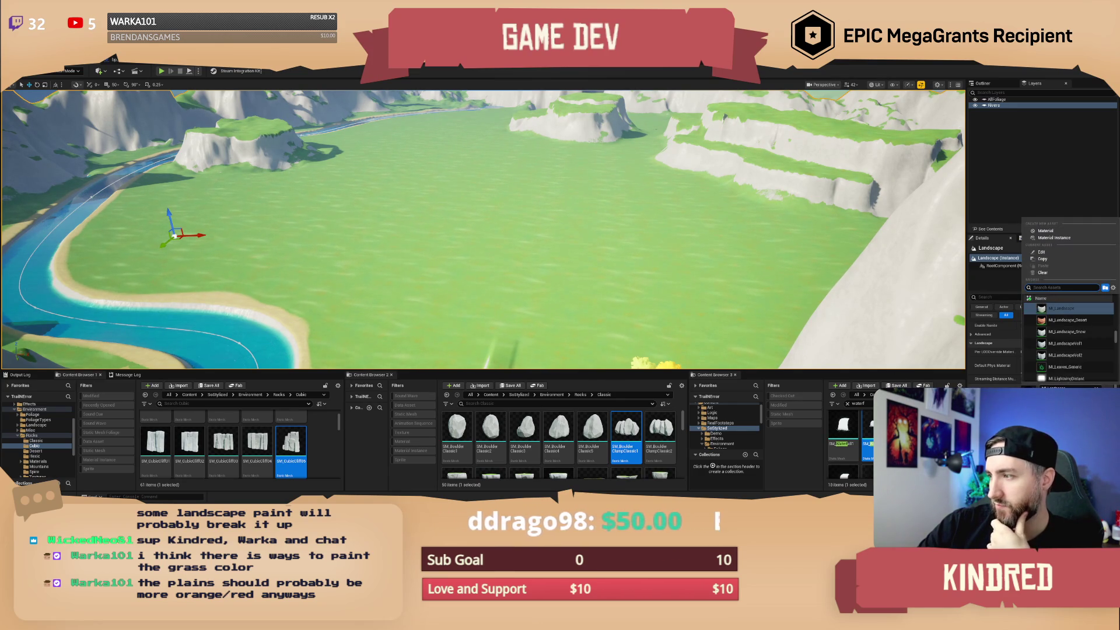
pyautogui.click(1082, 345)
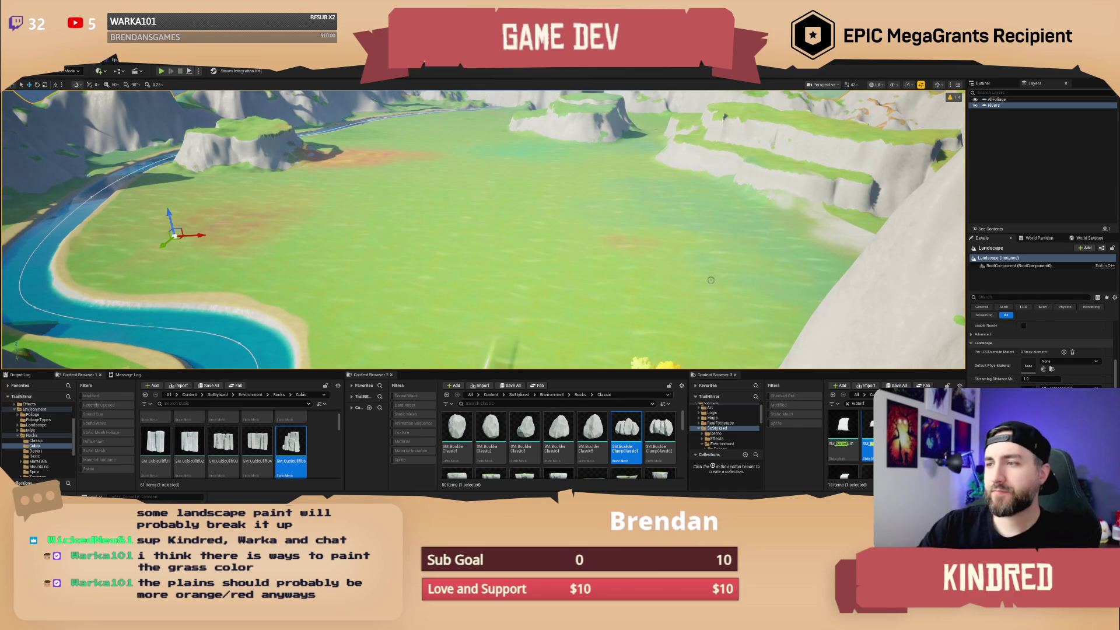
pyautogui.scroll(-10, 711, 280)
pyautogui.scroll(-10, 483, 230)
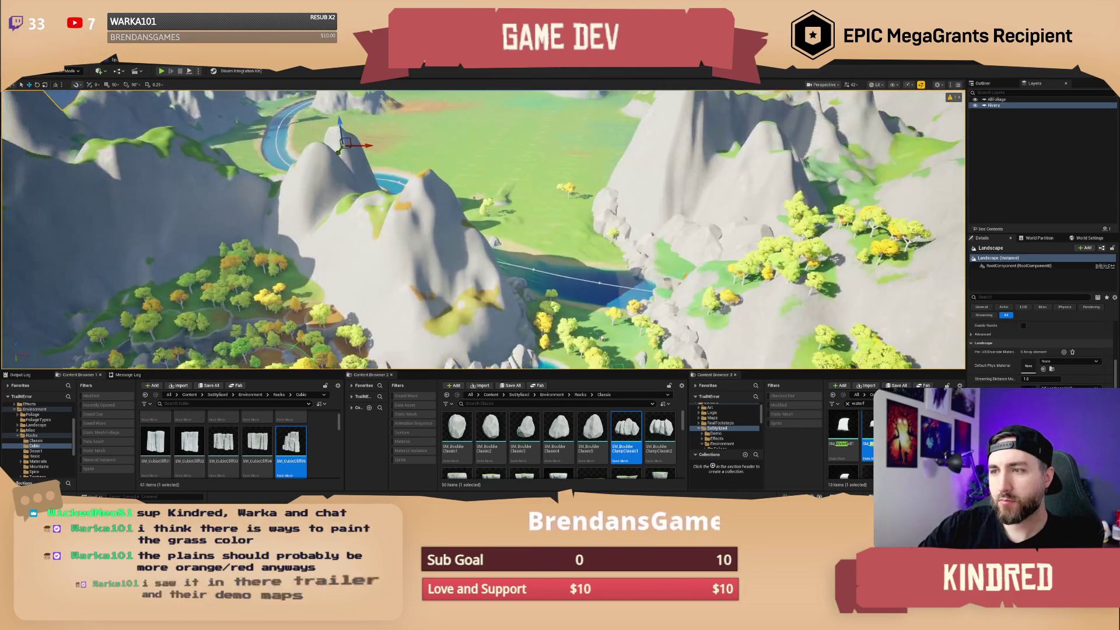
pyautogui.scroll(-5, 483, 230)
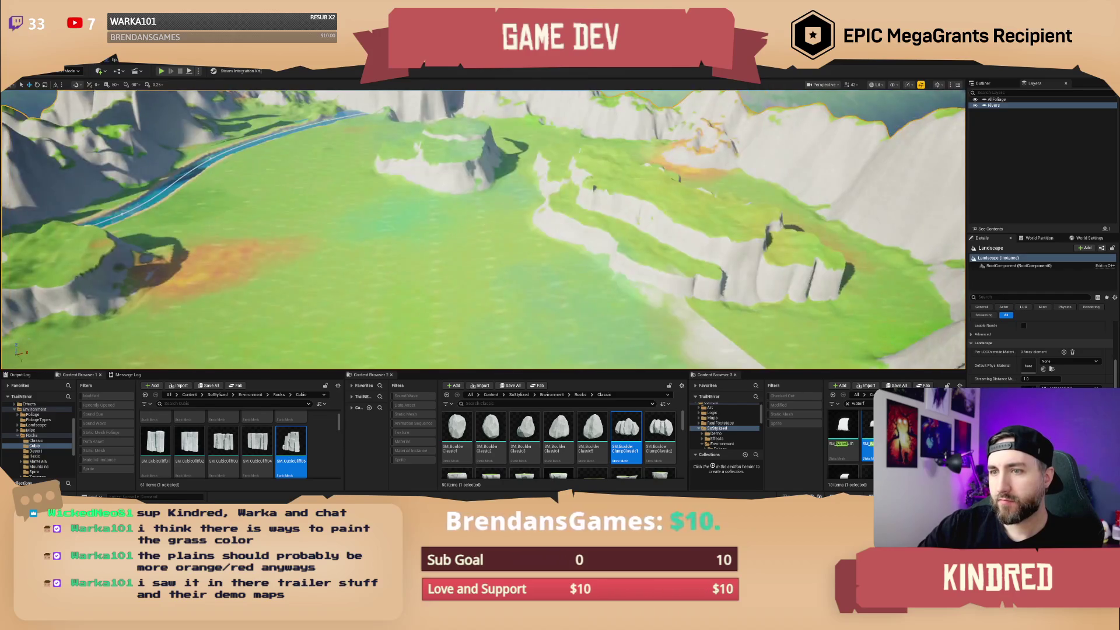
pyautogui.scroll(-5, 483, 229)
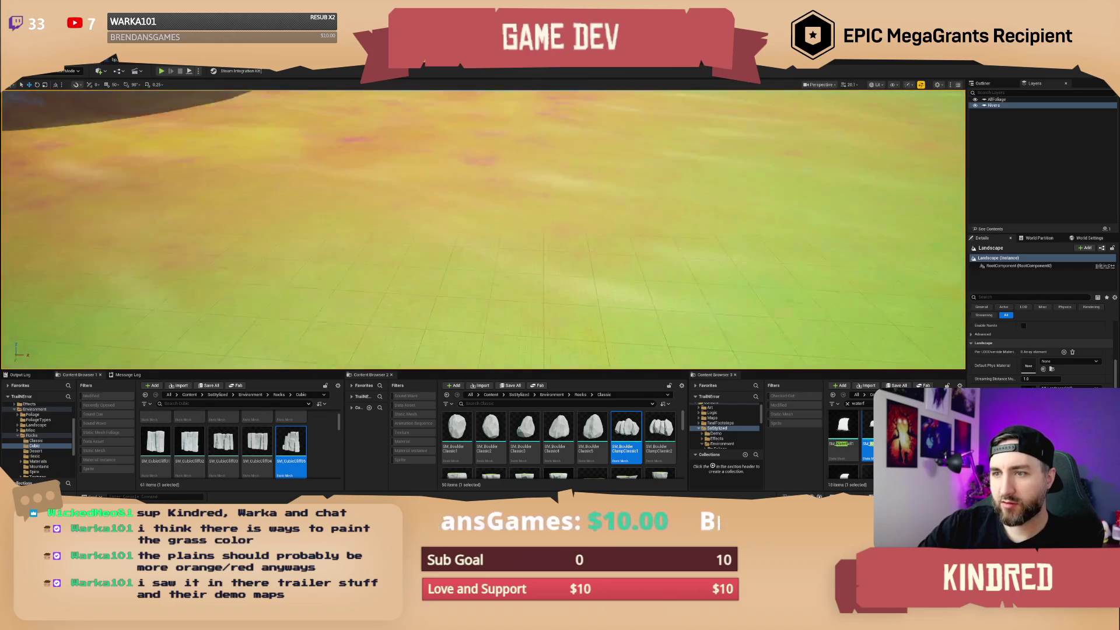
pyautogui.moveTo(483, 230)
pyautogui.mouseDown()
pyautogui.moveTo(560, 216)
pyautogui.moveTo(560, 262)
pyautogui.moveTo(560, 193)
pyautogui.mouseUp()
pyautogui.scroll(-2, 560, 233)
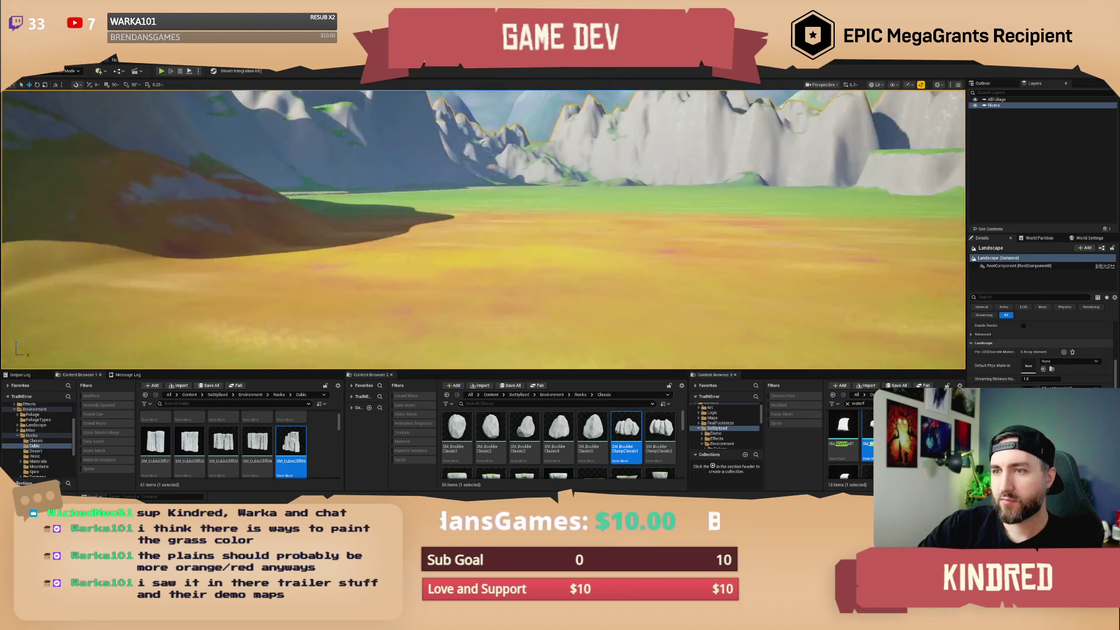
pyautogui.scroll(2, 560, 233)
pyautogui.moveTo(560, 233)
pyautogui.mouseDown()
pyautogui.moveTo(560, 277)
pyautogui.moveTo(557, 261)
pyautogui.moveTo(541, 279)
pyautogui.mouseUp()
pyautogui.scroll(2, 560, 245)
pyautogui.scroll(-1, 560, 269)
pyautogui.scroll(-1, 560, 265)
pyautogui.scroll(1, 557, 261)
pyautogui.scroll(2, 543, 268)
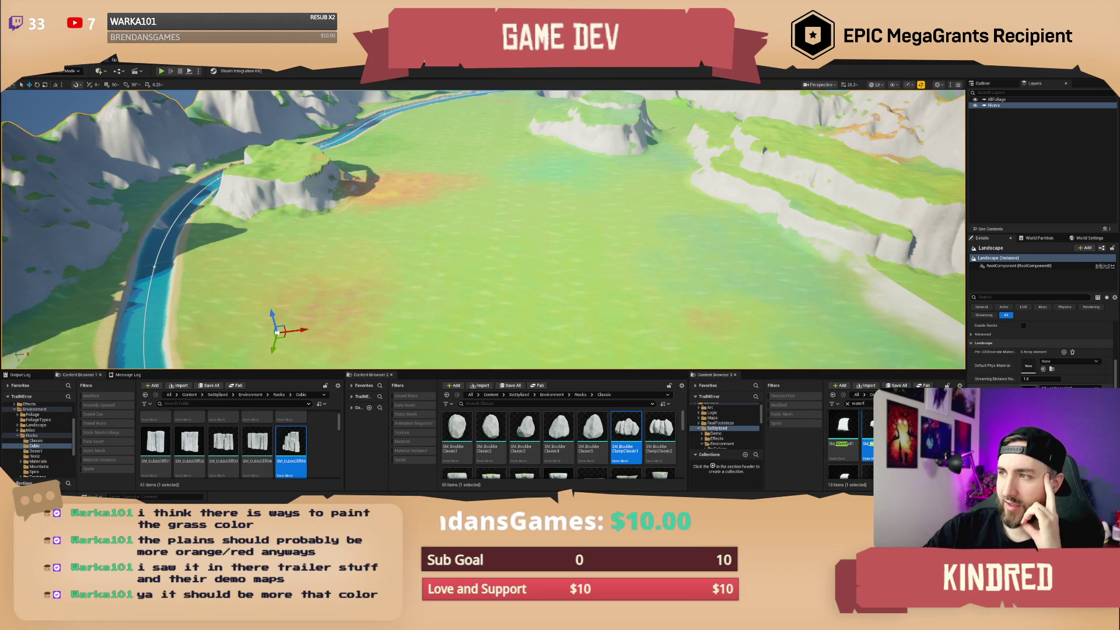
pyautogui.moveTo(730, 284); pyautogui.dragTo(741, 285)
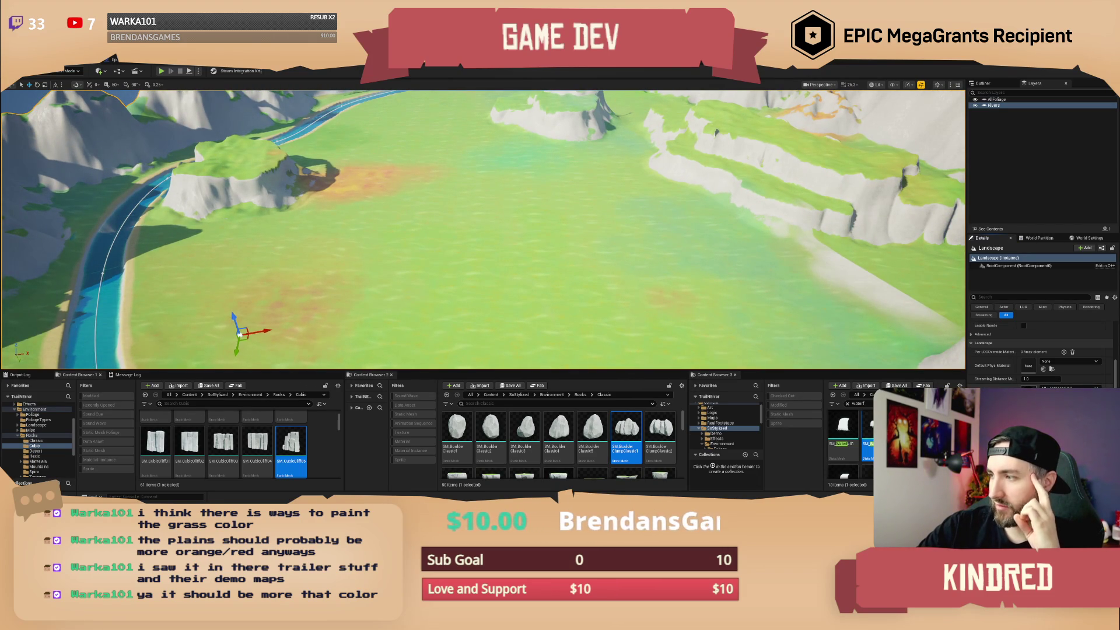
# Open the landscape material instance and expand its AutoGrass and Desert Dirt parameter groups.
pyautogui.hotkey('alt', 'Tab')
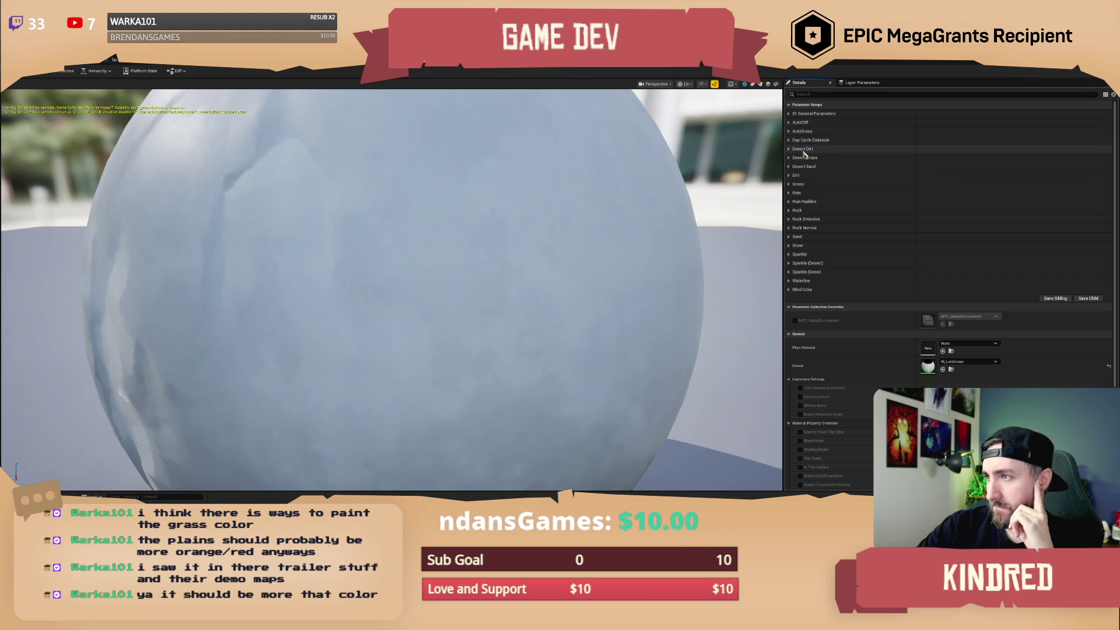
pyautogui.click(791, 131)
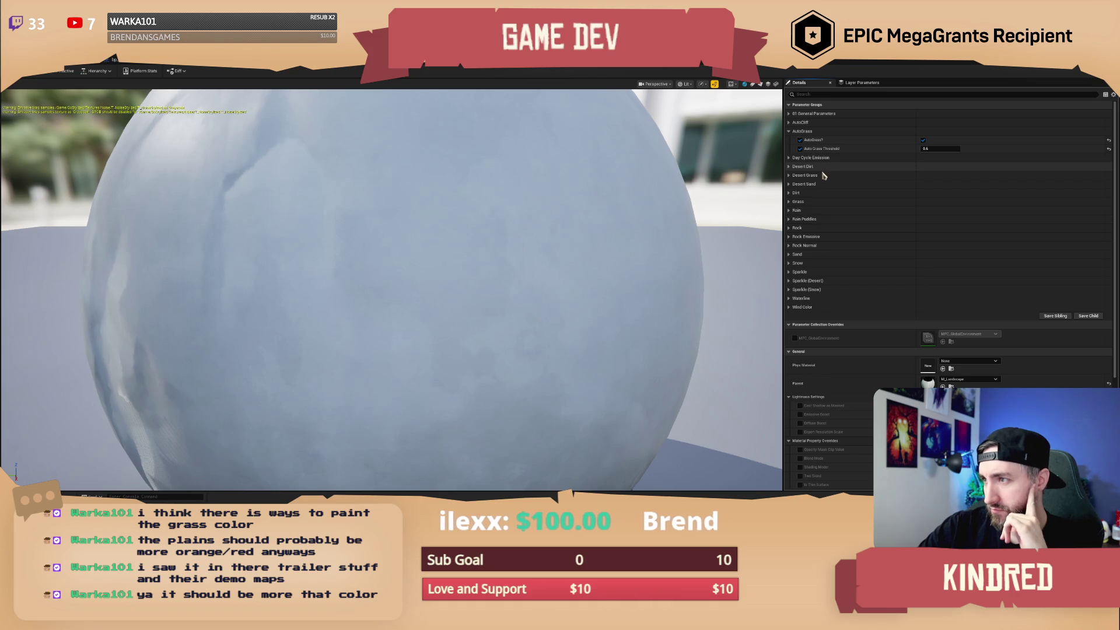
pyautogui.click(791, 168)
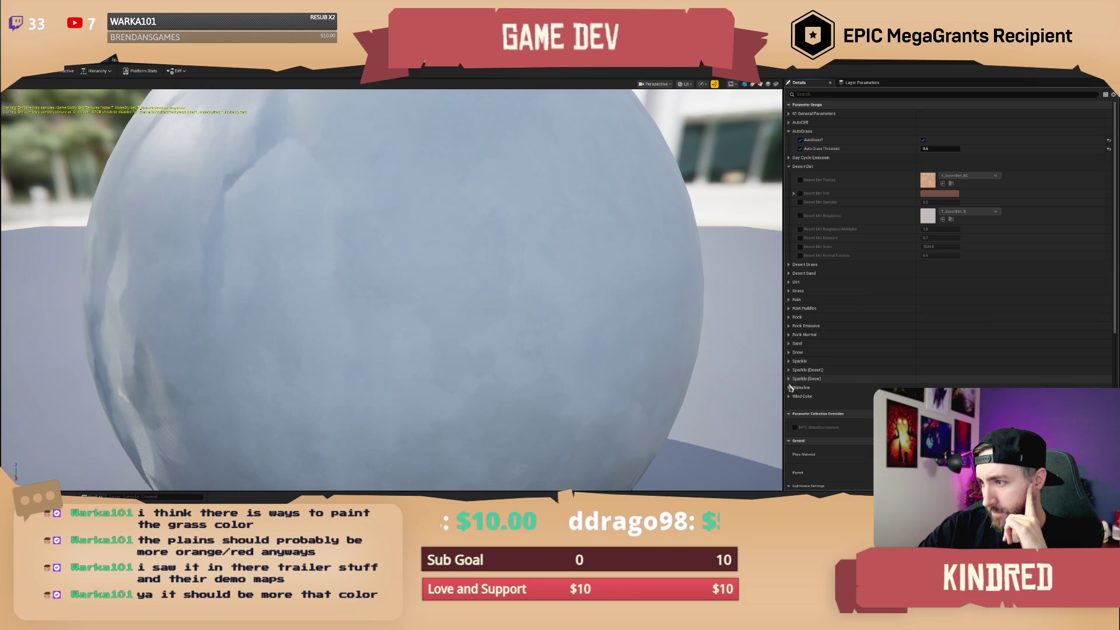
pyautogui.click(790, 114)
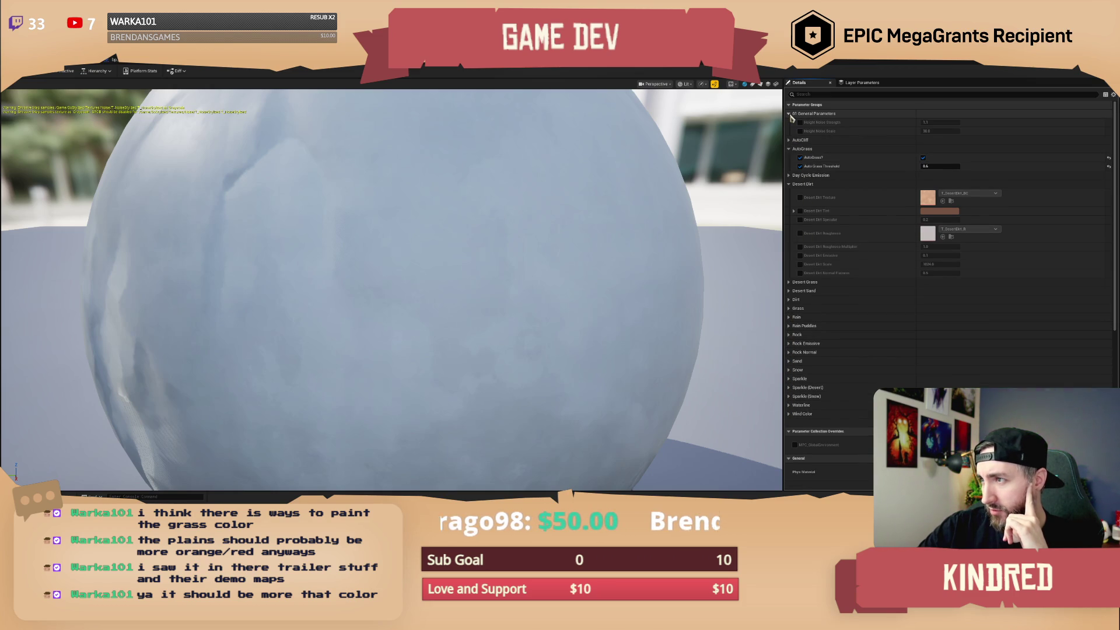
pyautogui.click(790, 115)
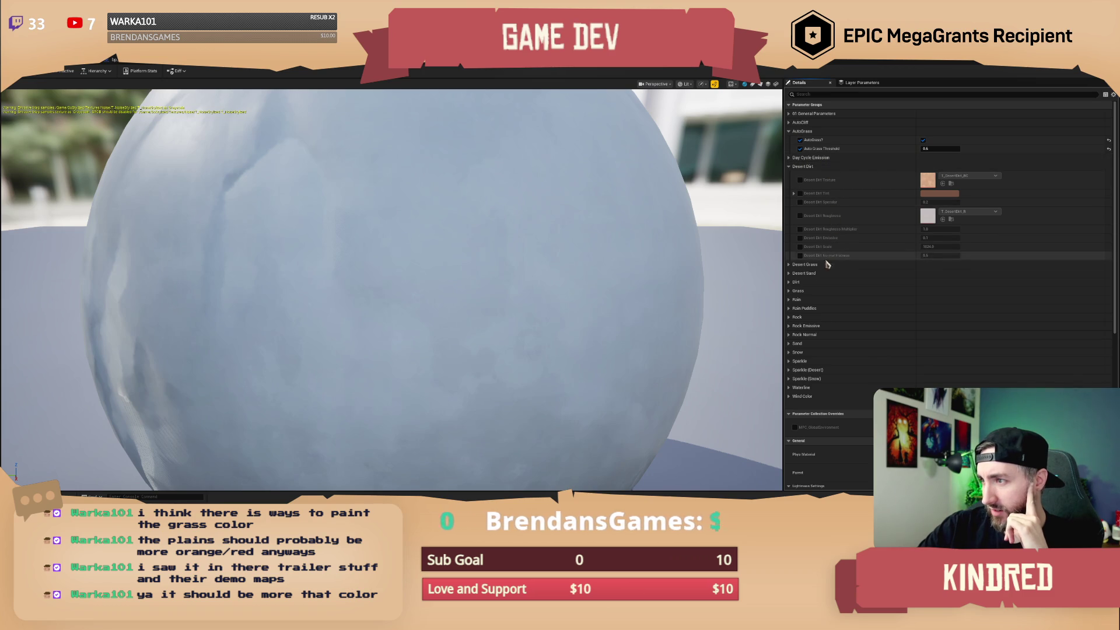
# Expand the Grass parameters and enable the Color Map override.
pyautogui.click(789, 290)
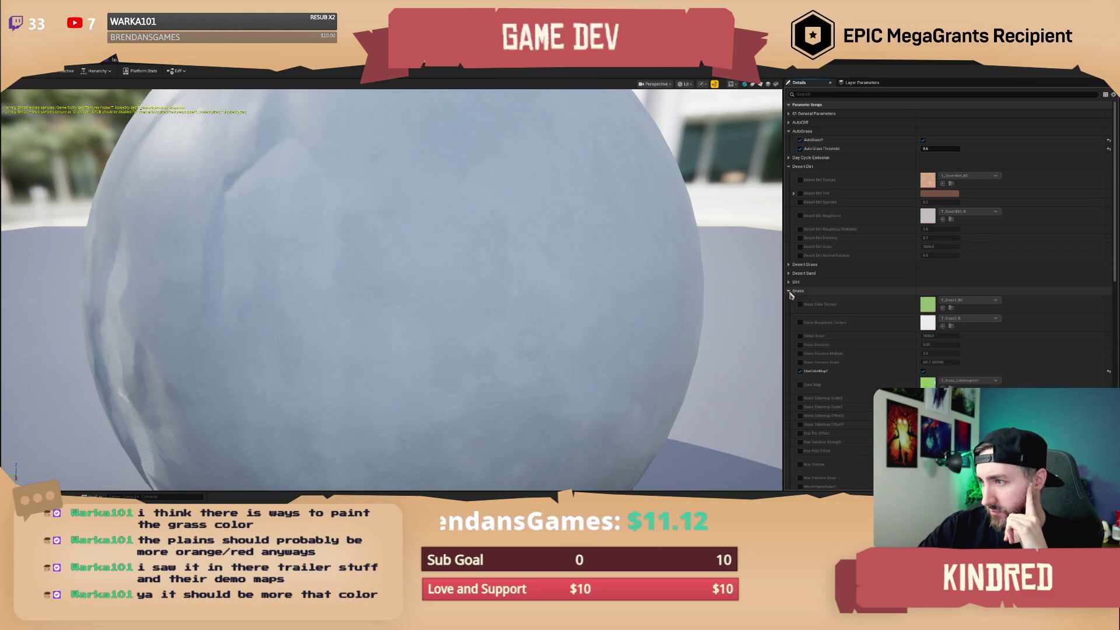
pyautogui.scroll(-1, 879, 328)
pyautogui.scroll(-3, 878, 333)
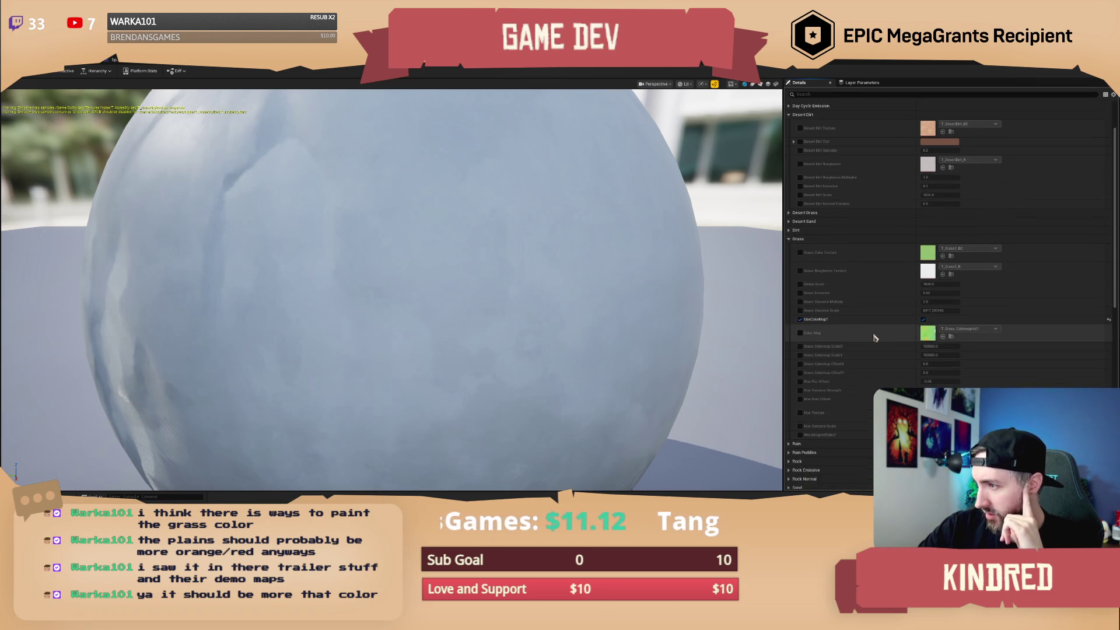
pyautogui.click(800, 313)
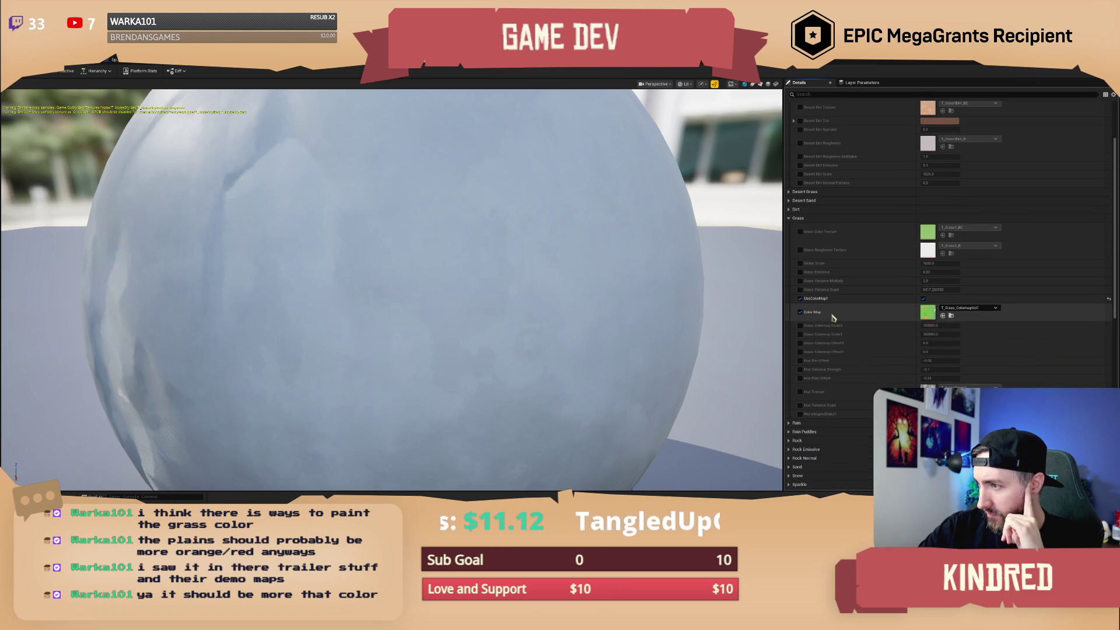
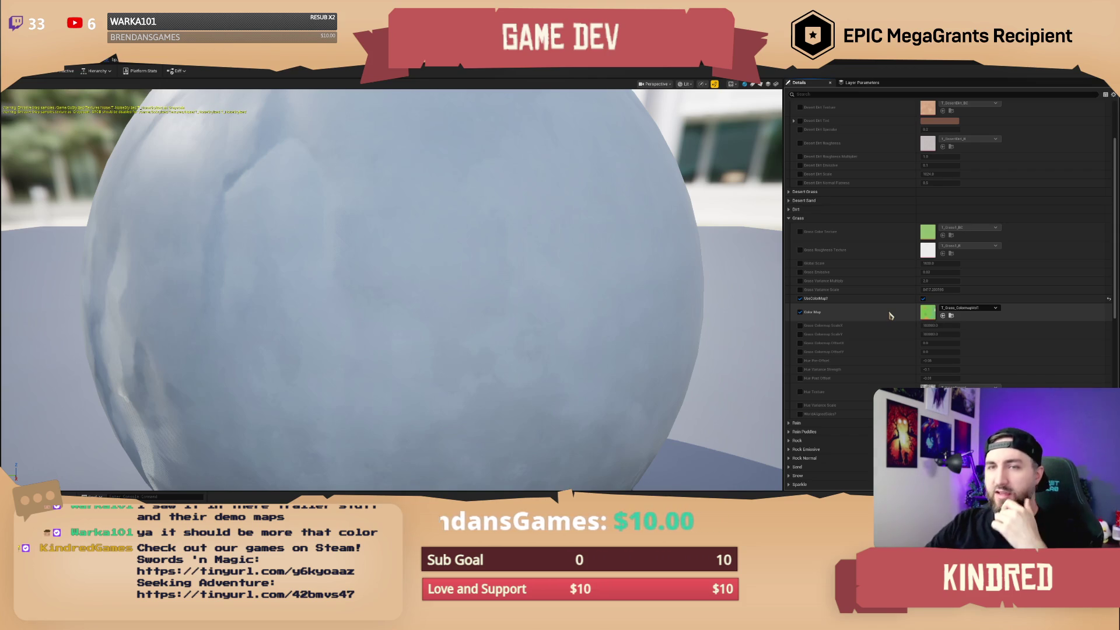
# Back in the level editor, add a Post Process Volume from Quick Add into the valley level.
pyautogui.click(92, 61)
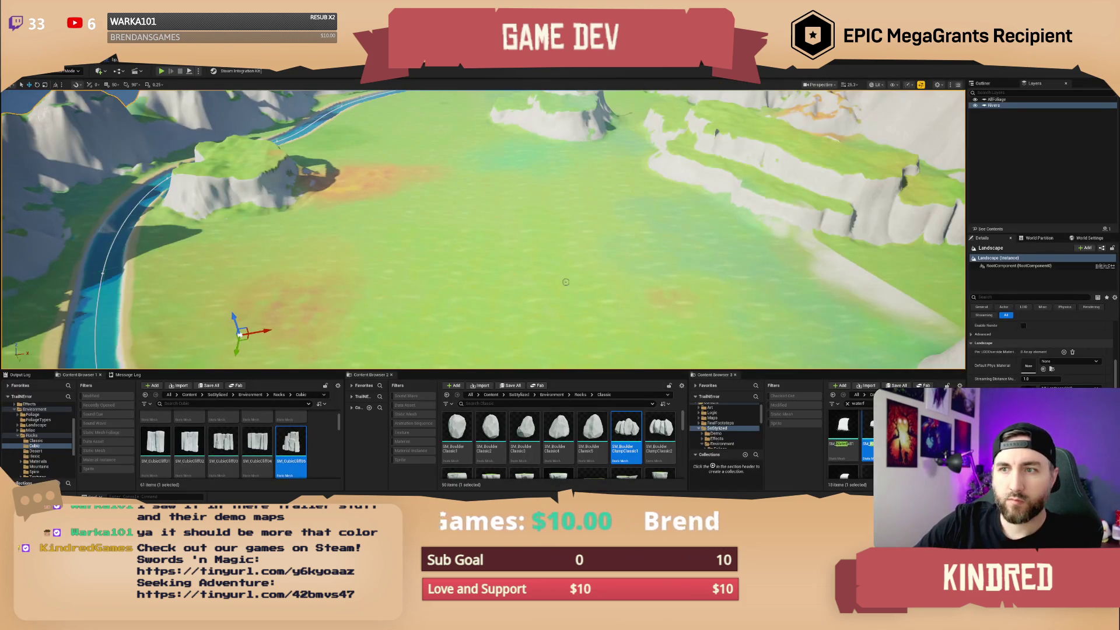
pyautogui.moveTo(268, 254); pyautogui.dragTo(268, 263)
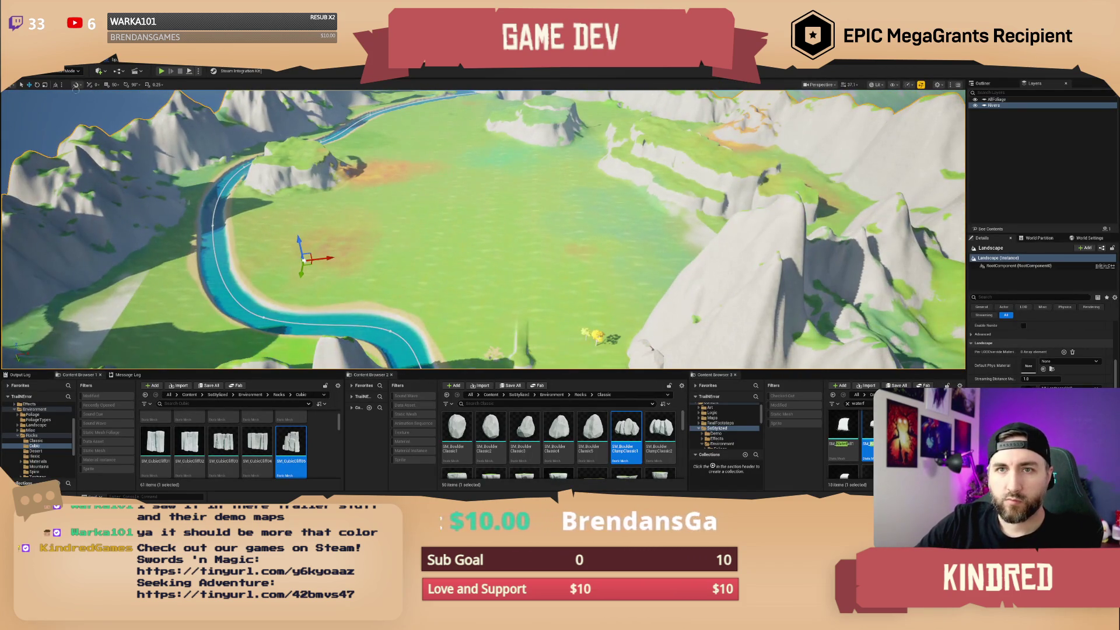
pyautogui.click(100, 71)
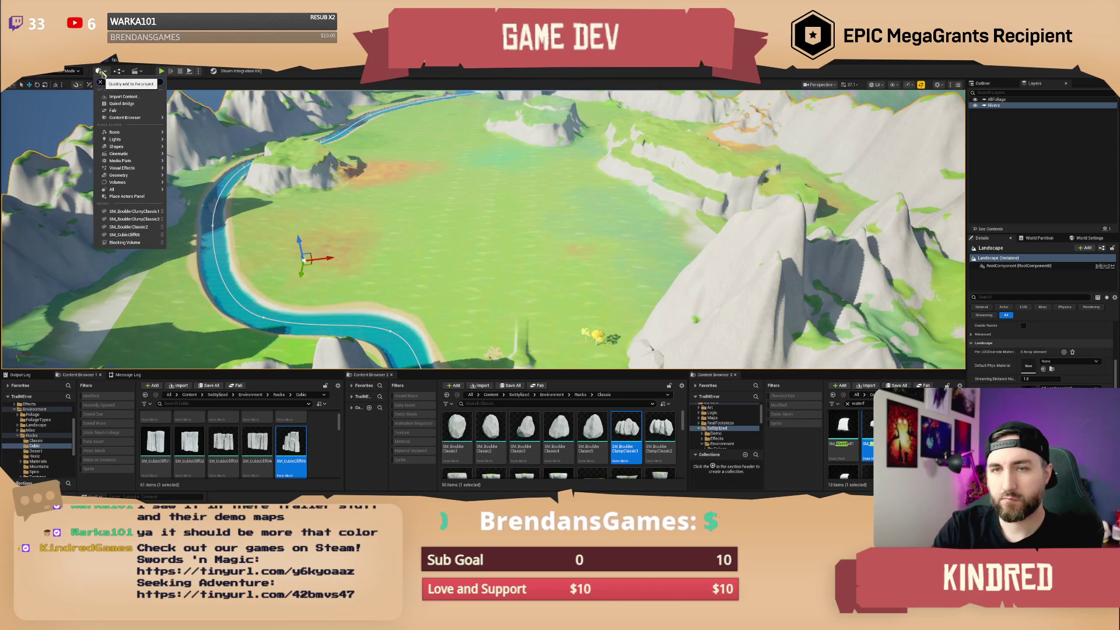
pyautogui.press('Escape')
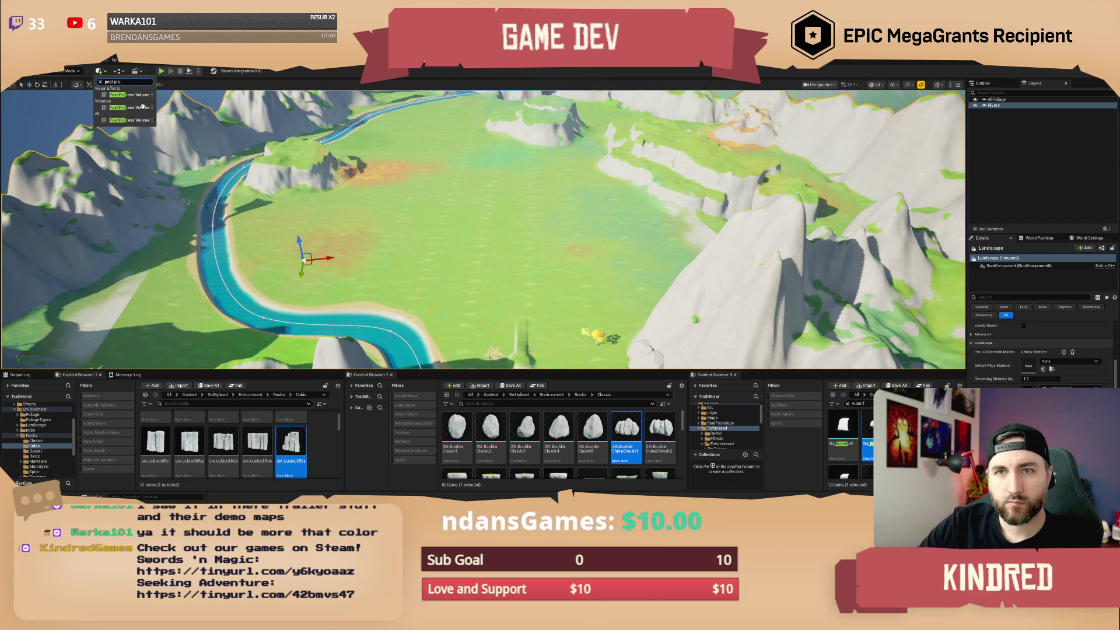
pyautogui.click(390, 197)
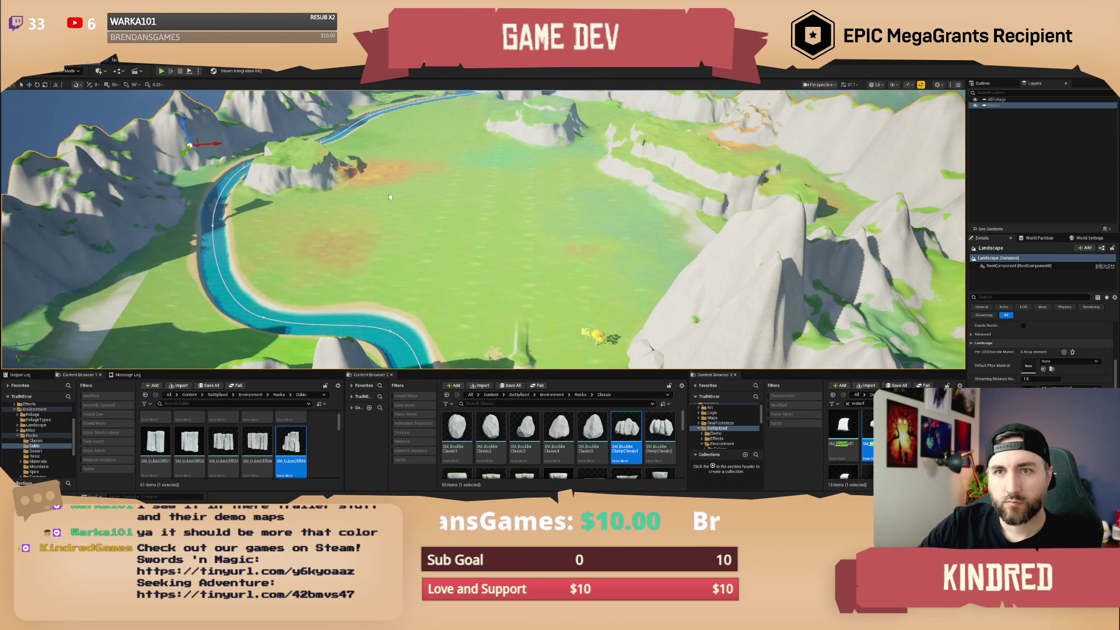
pyautogui.click(513, 228)
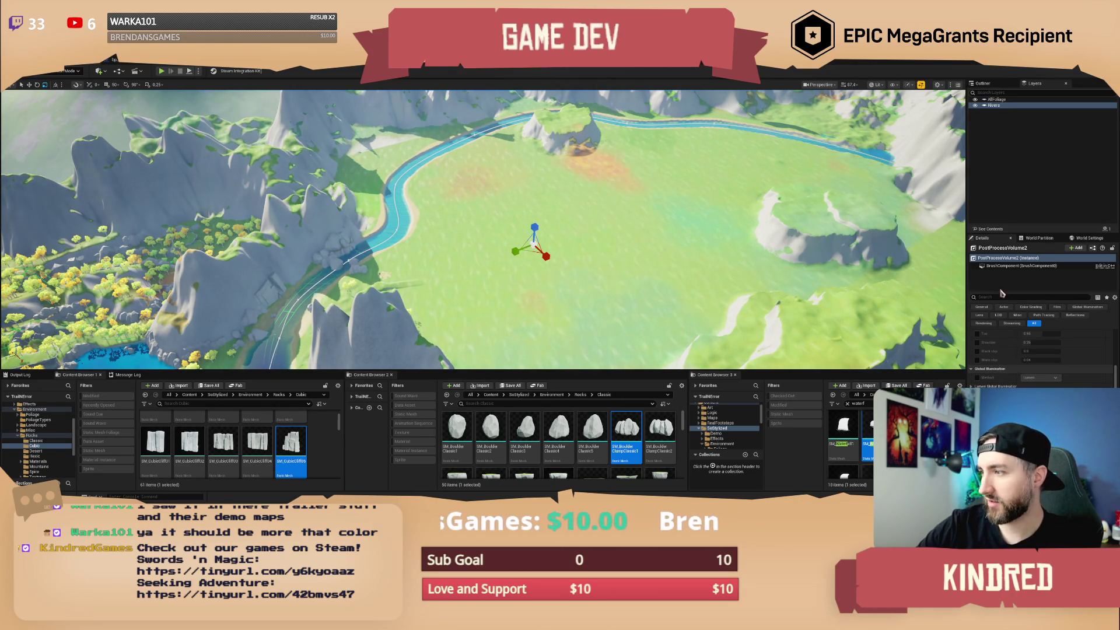
# Set PostProcessVolume2's locked uniform scale to 50, then raise it to 500.
pyautogui.scroll(10, 1026, 342)
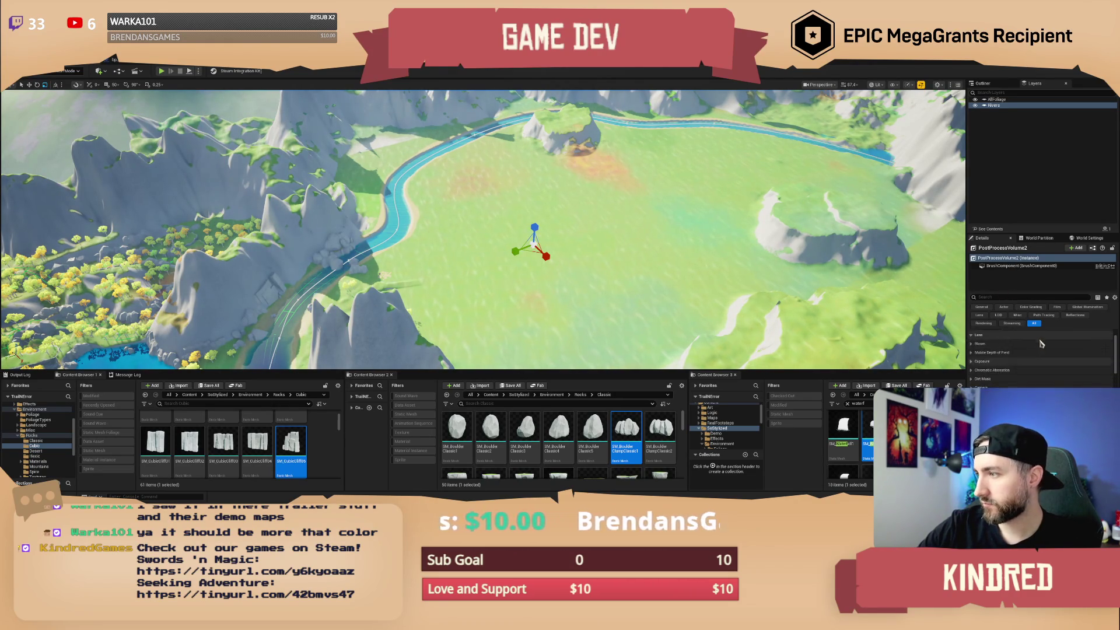
pyautogui.click(1032, 359)
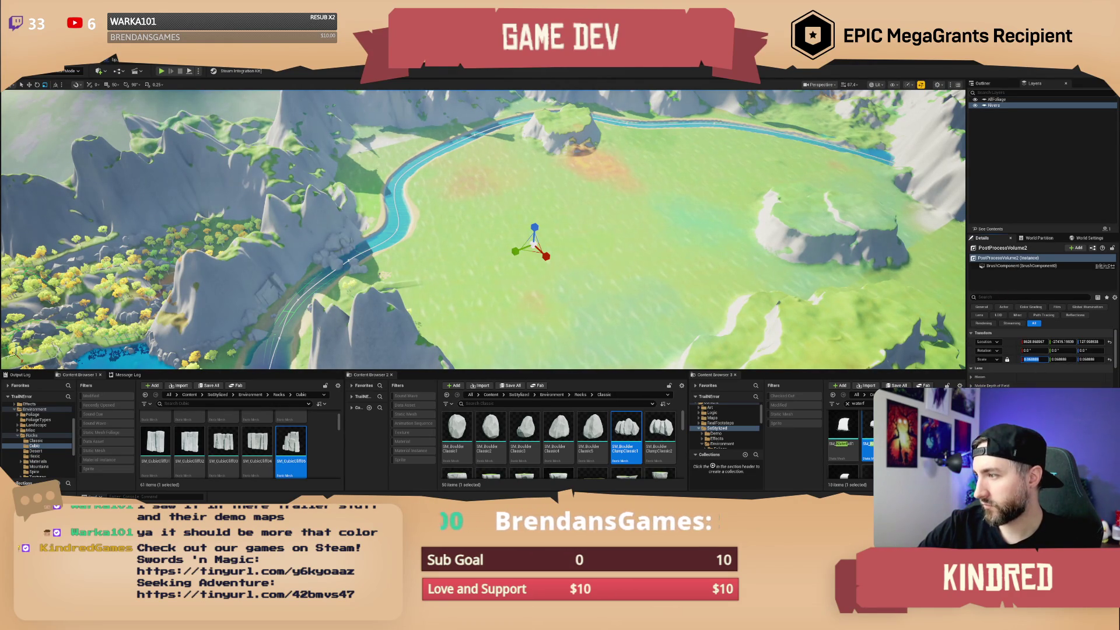
pyautogui.write('50')
pyautogui.press('Tab')
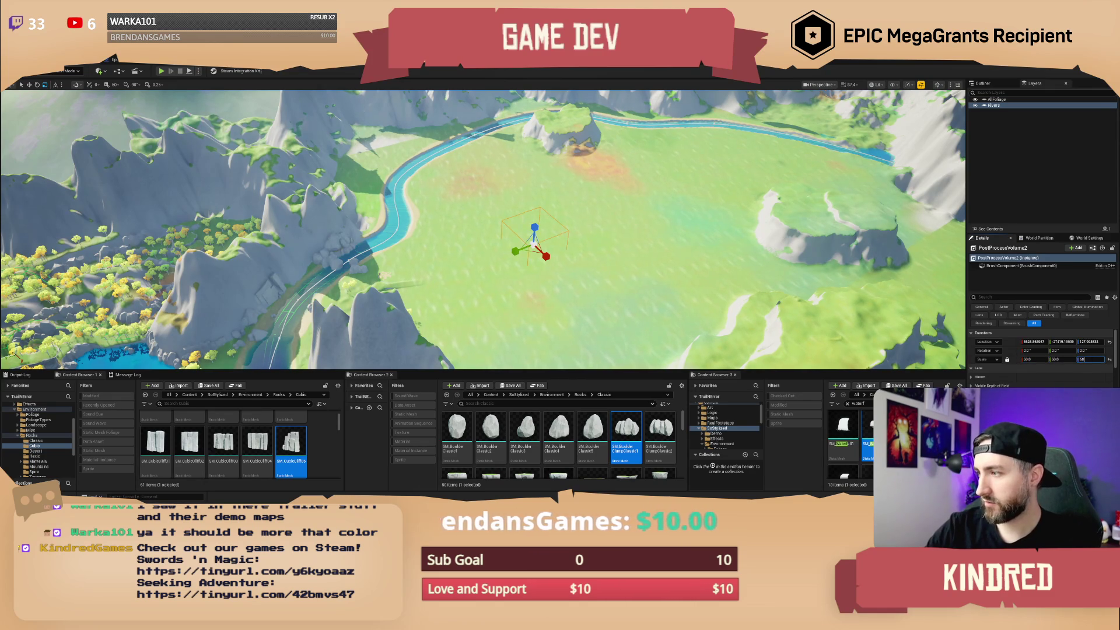
pyautogui.click(1035, 360)
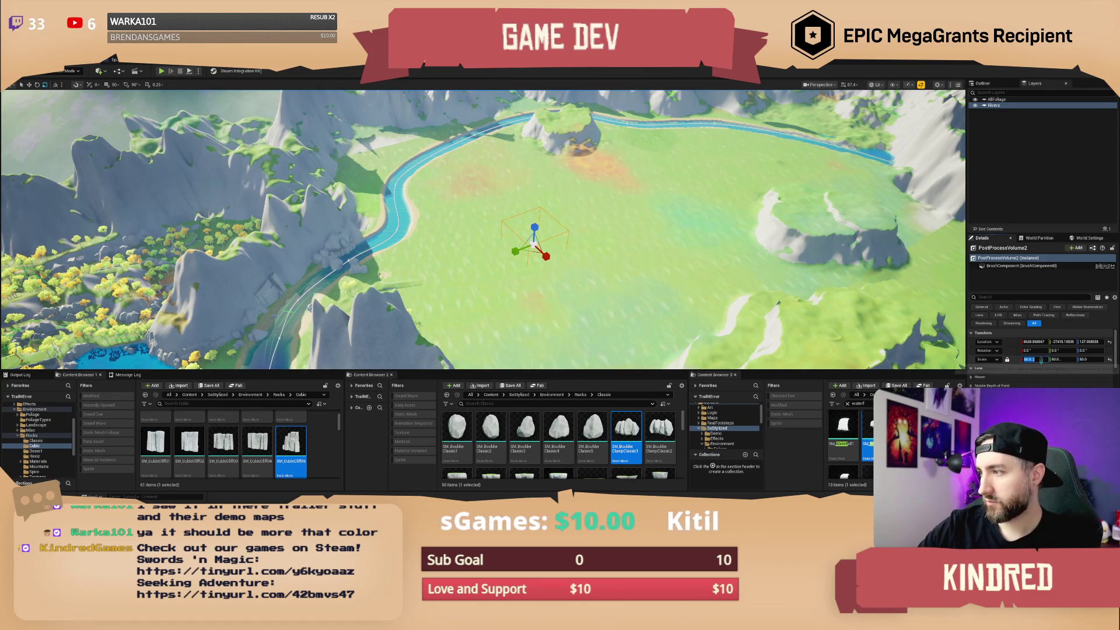
pyautogui.write('500')
pyautogui.press('Tab')
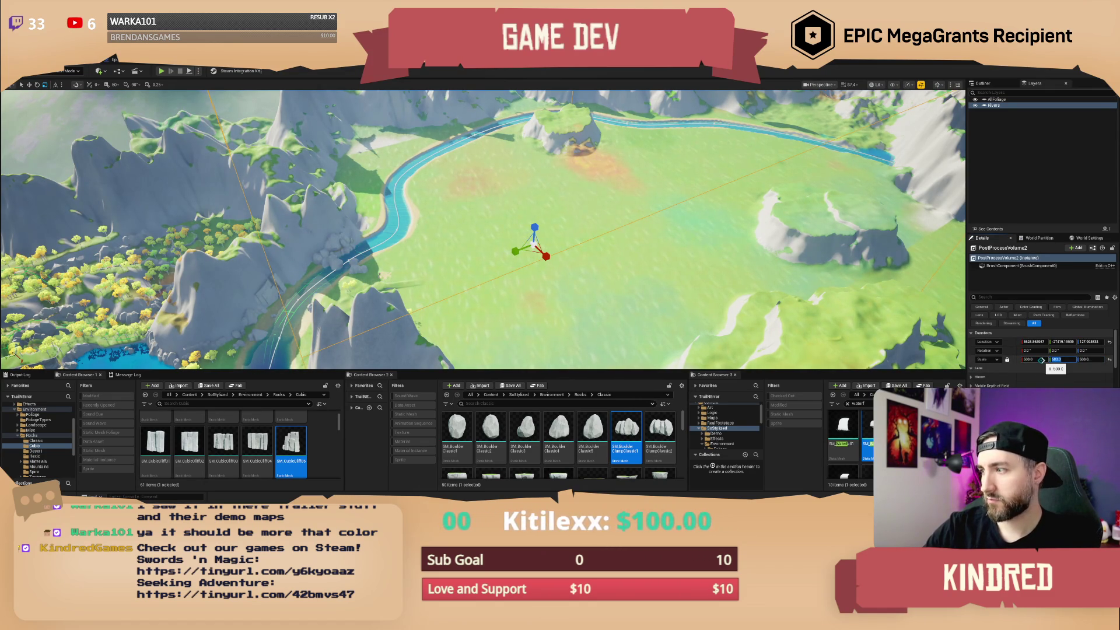
# Move PostProcessVolume2 across the valley floor and rotate it about 13°.
pyautogui.scroll(-10, 525, 234)
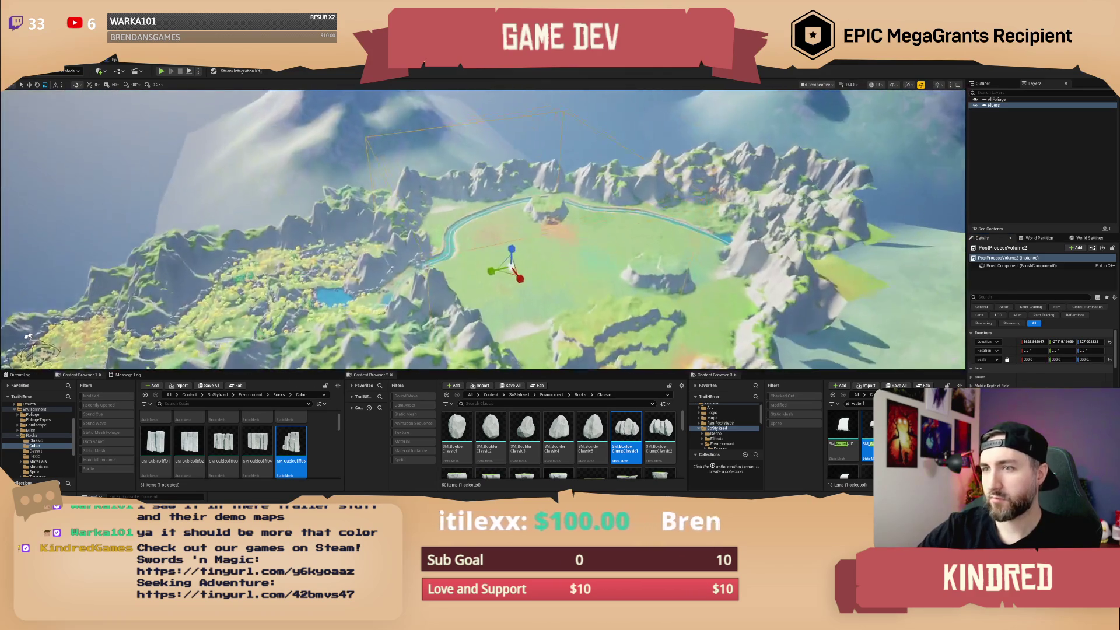
pyautogui.scroll(10, 499, 245)
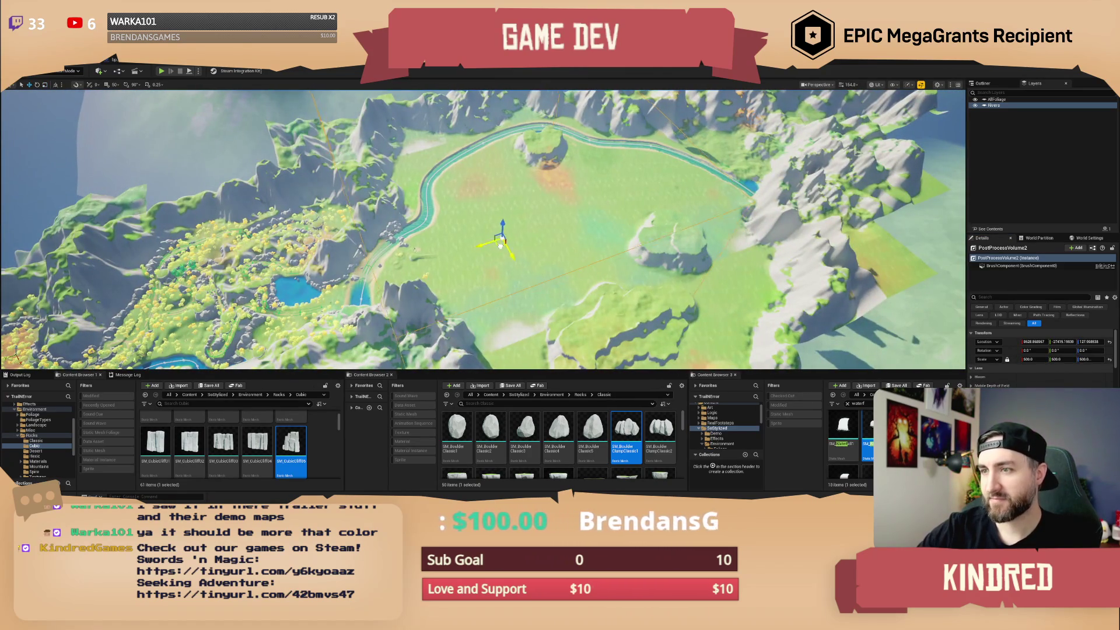
pyautogui.moveTo(500, 246)
pyautogui.mouseDown()
pyautogui.moveTo(528, 256)
pyautogui.moveTo(553, 292)
pyautogui.mouseUp()
pyautogui.press('e')
# Set the volume's Blend Radius to 2000 in Post Process Volume Settings.
pyautogui.scroll(-2, 1038, 362)
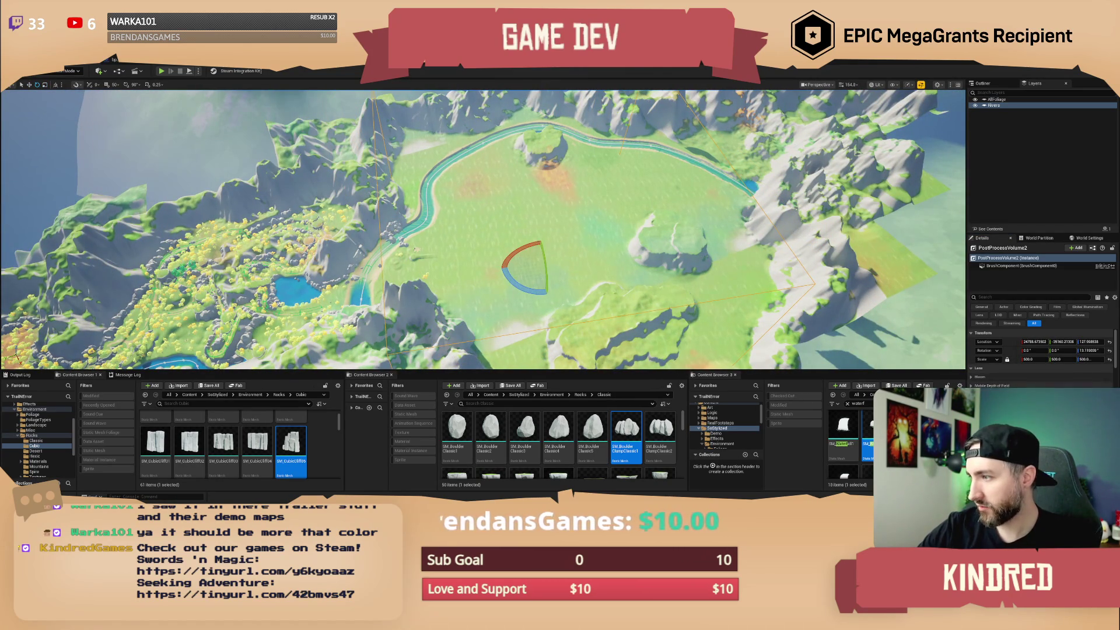
pyautogui.scroll(-5, 1038, 359)
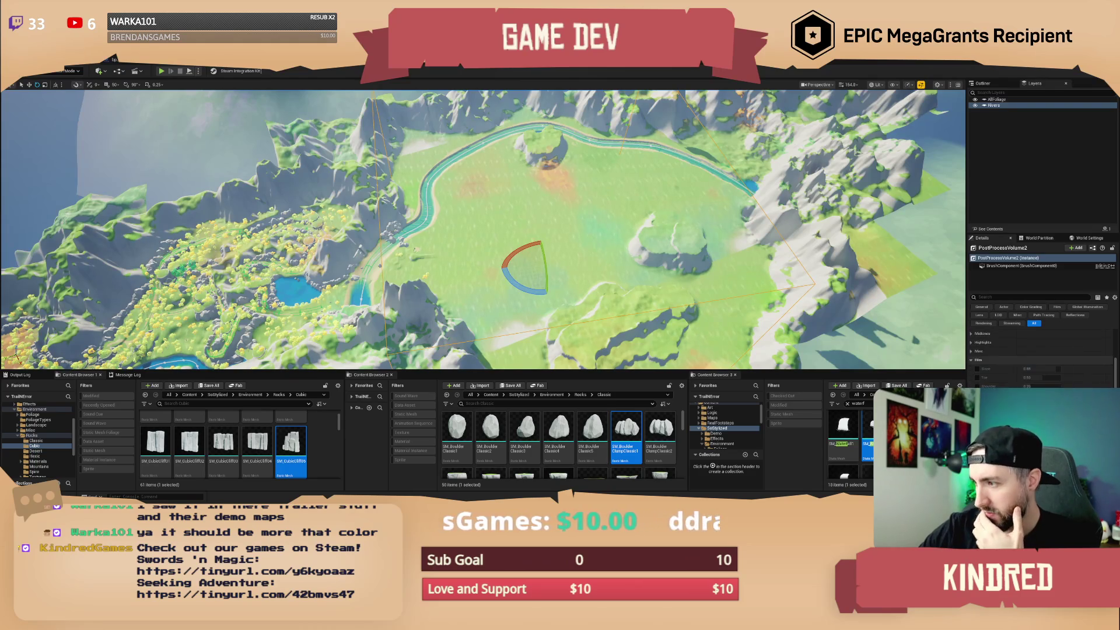
pyautogui.scroll(-3, 1038, 359)
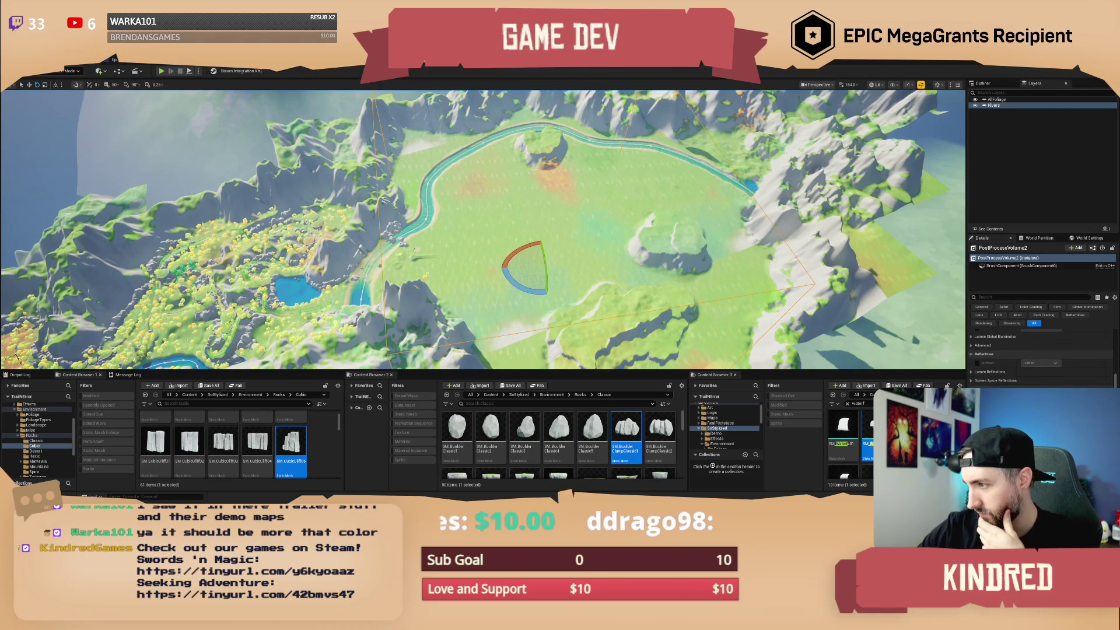
pyautogui.scroll(-5, 1038, 359)
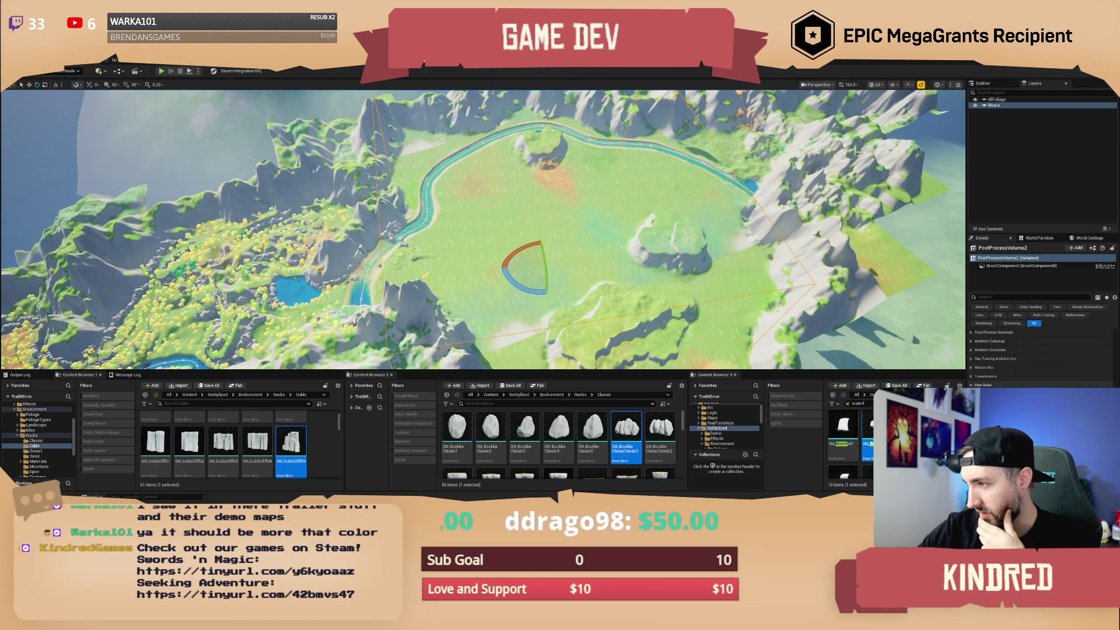
pyautogui.scroll(10, 1038, 359)
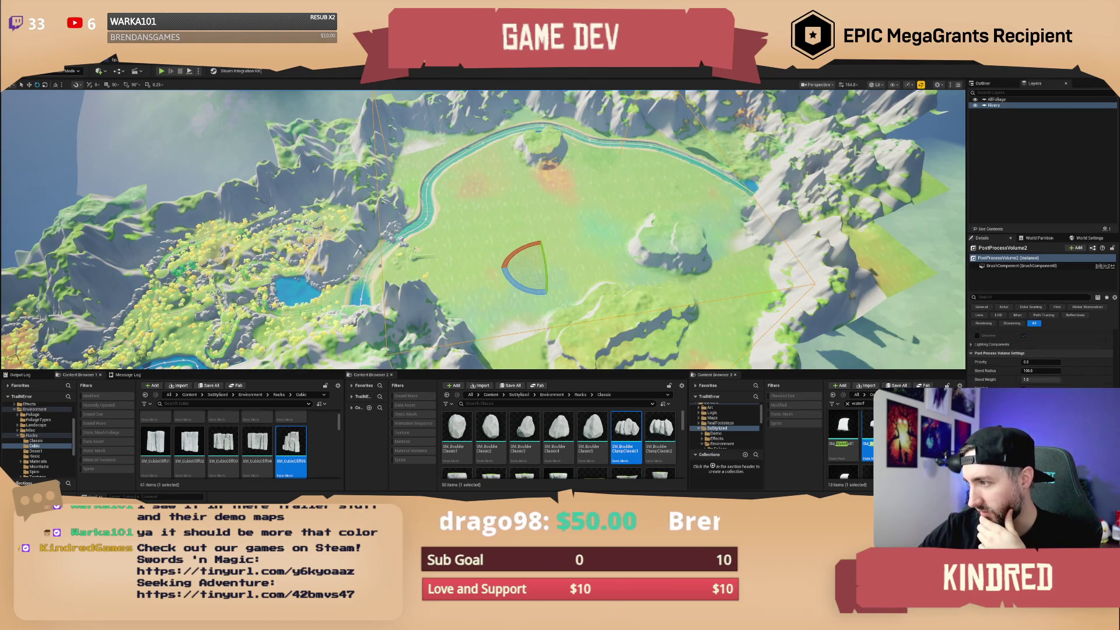
pyautogui.click(1041, 370)
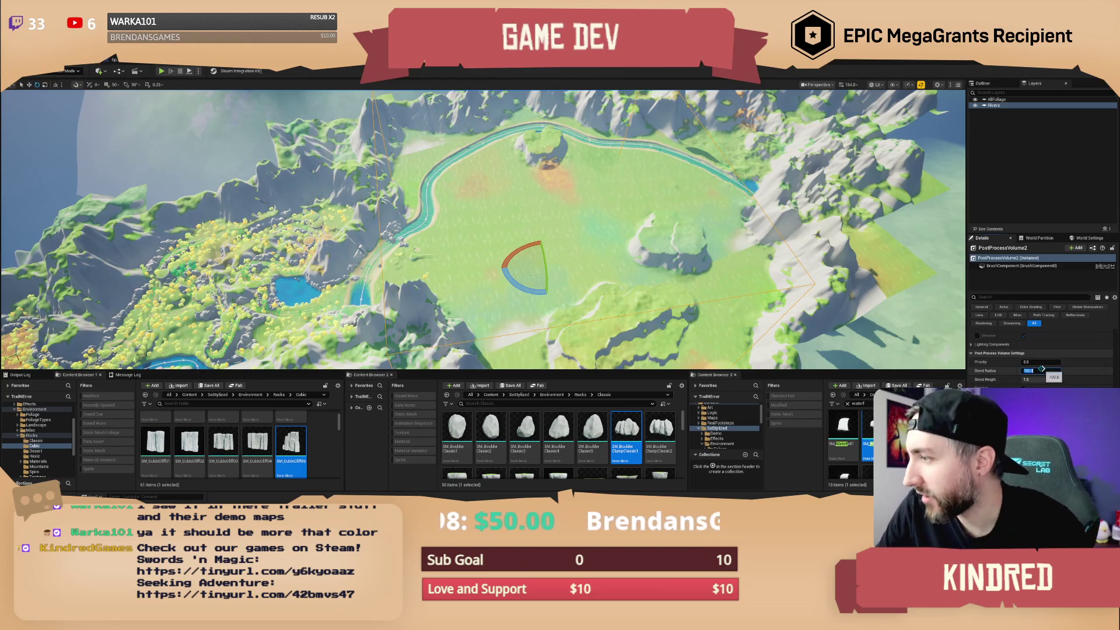
pyautogui.write('2000')
pyautogui.press('Return')
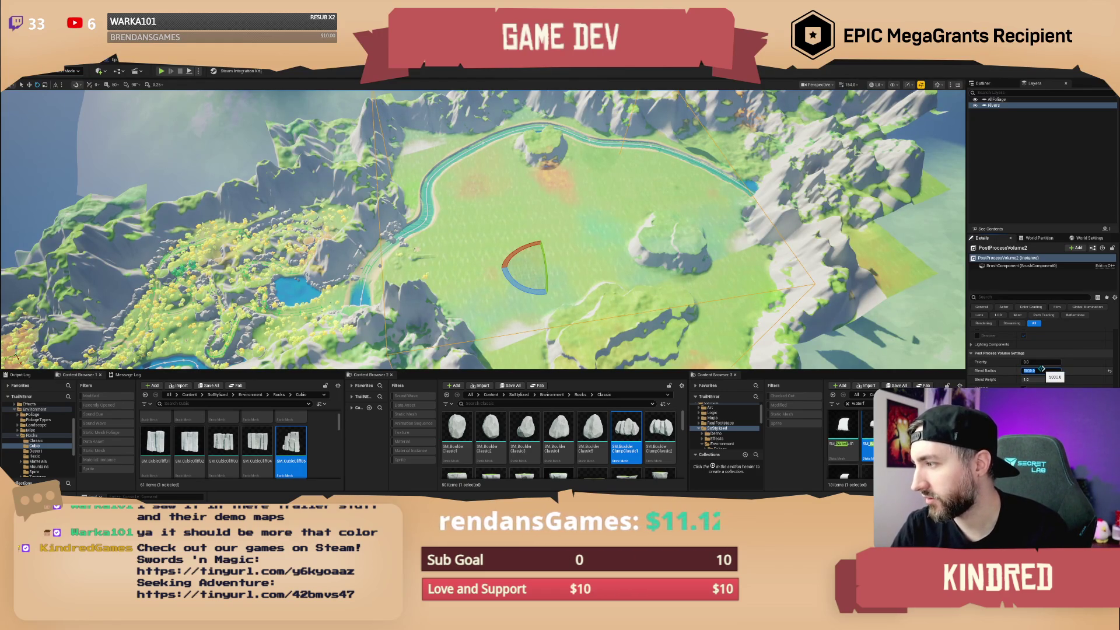
pyautogui.scroll(5, 482, 233)
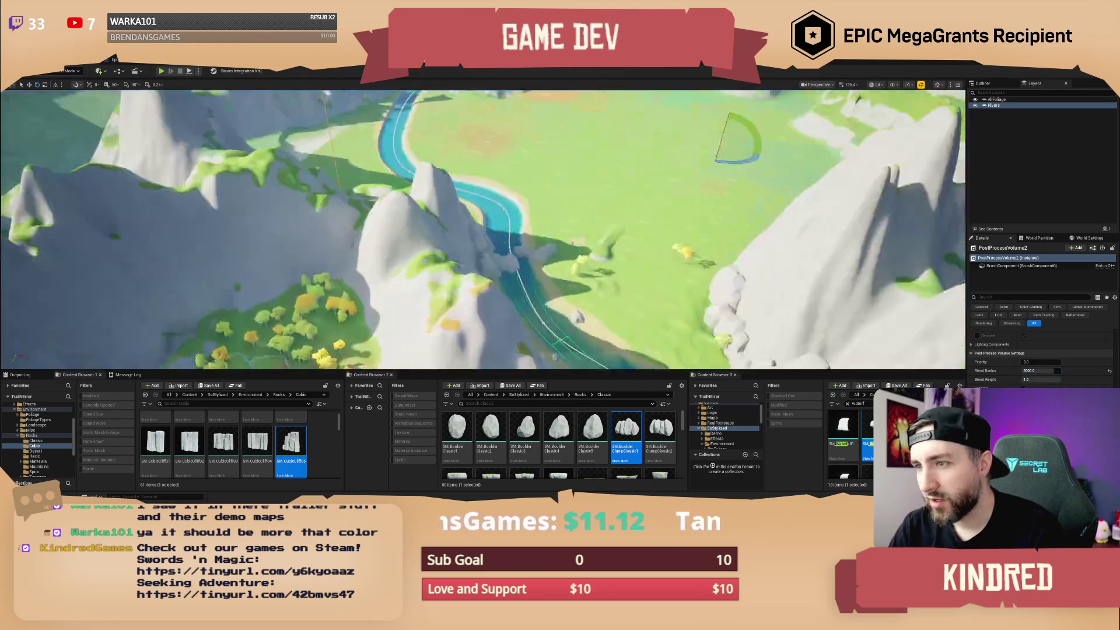
pyautogui.scroll(-3, 483, 233)
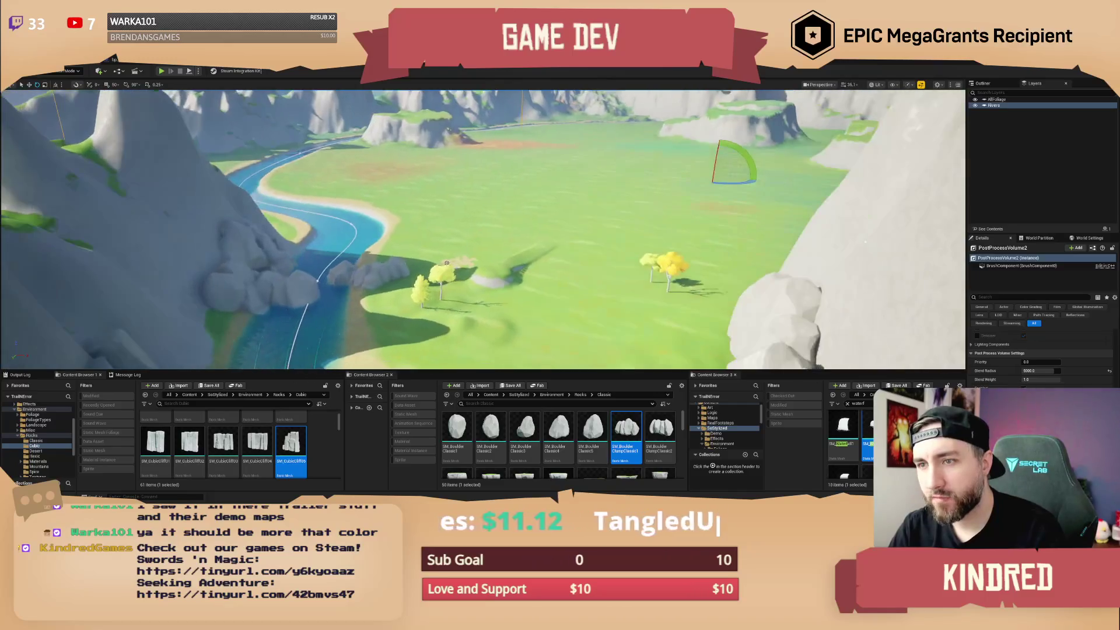
pyautogui.scroll(-1, 1041, 361)
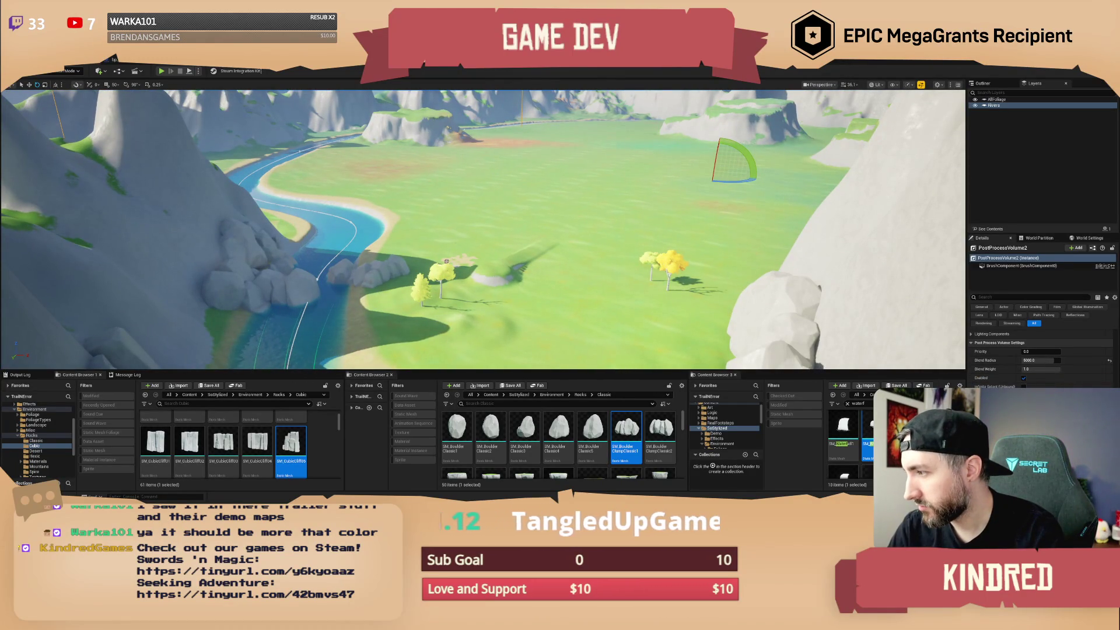
pyautogui.scroll(-15, 1042, 356)
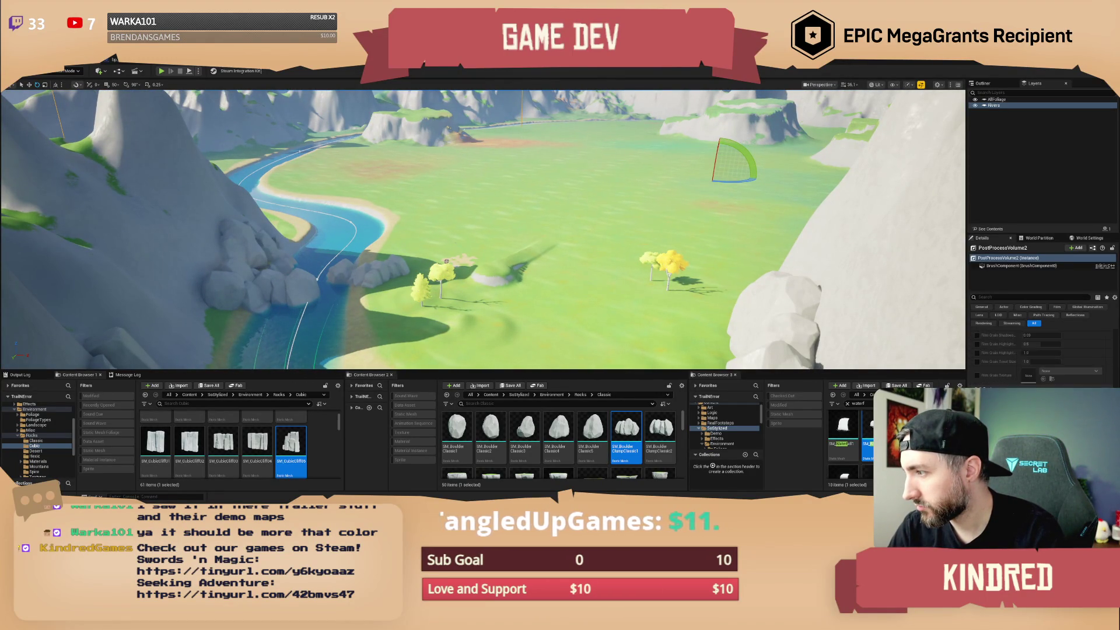
pyautogui.scroll(-5, 1041, 356)
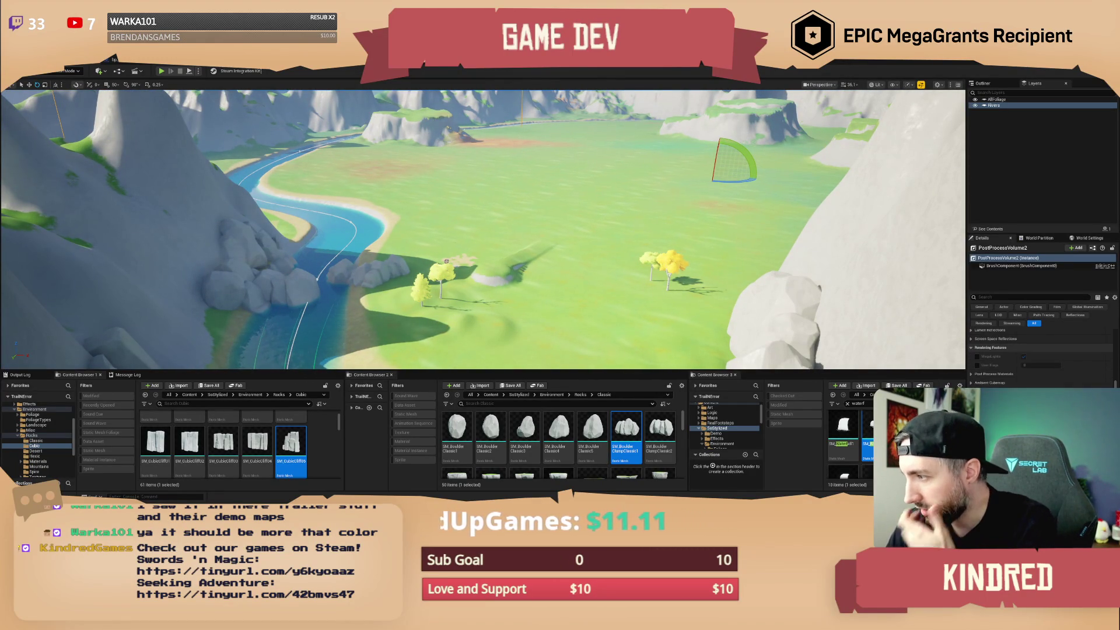
pyautogui.scroll(2, 1042, 356)
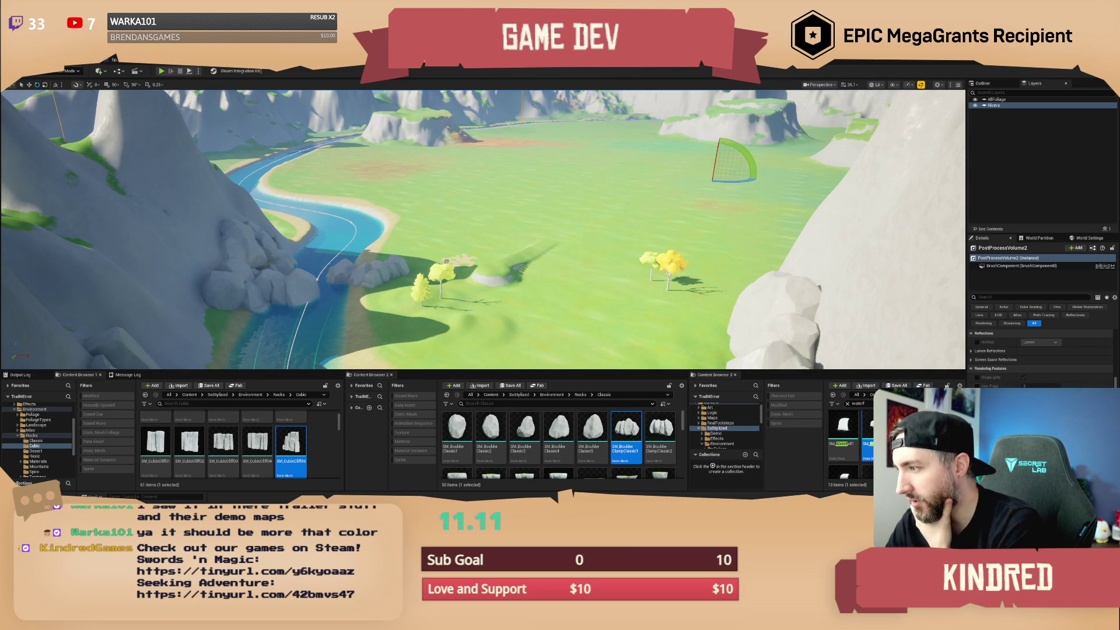
pyautogui.scroll(1, 1041, 356)
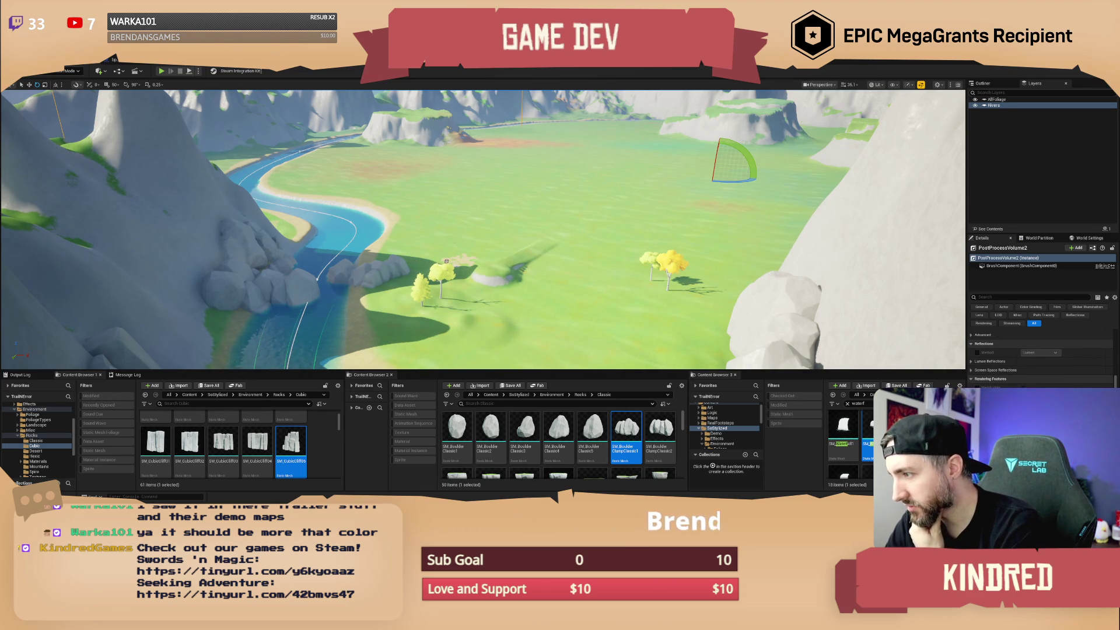
pyautogui.scroll(3, 1041, 356)
pyautogui.scroll(-5, 1041, 356)
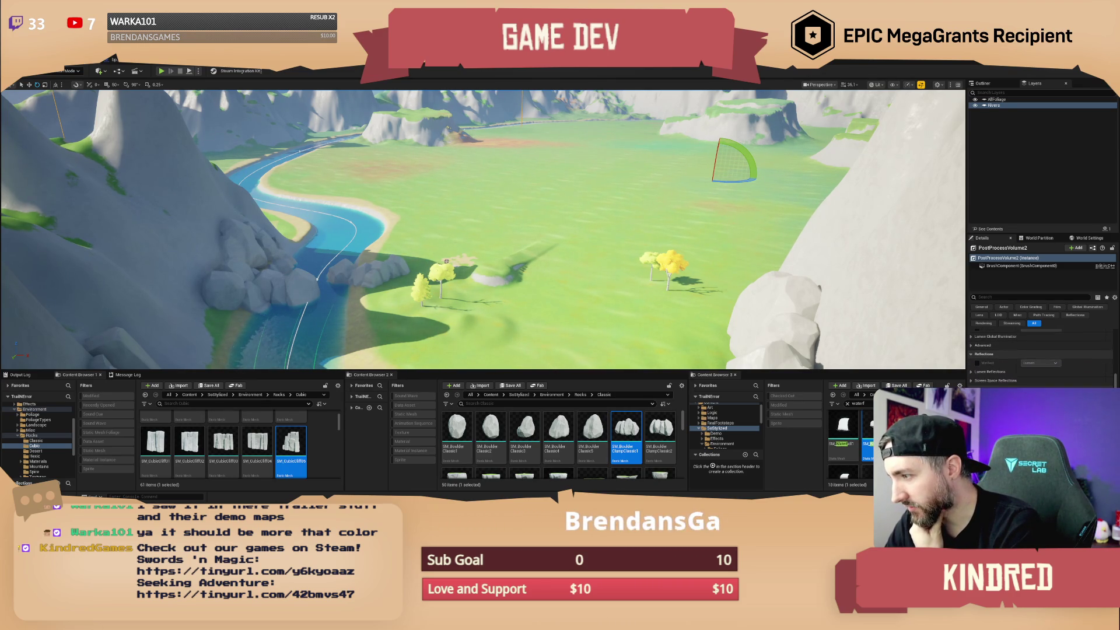
pyautogui.scroll(5, 1041, 356)
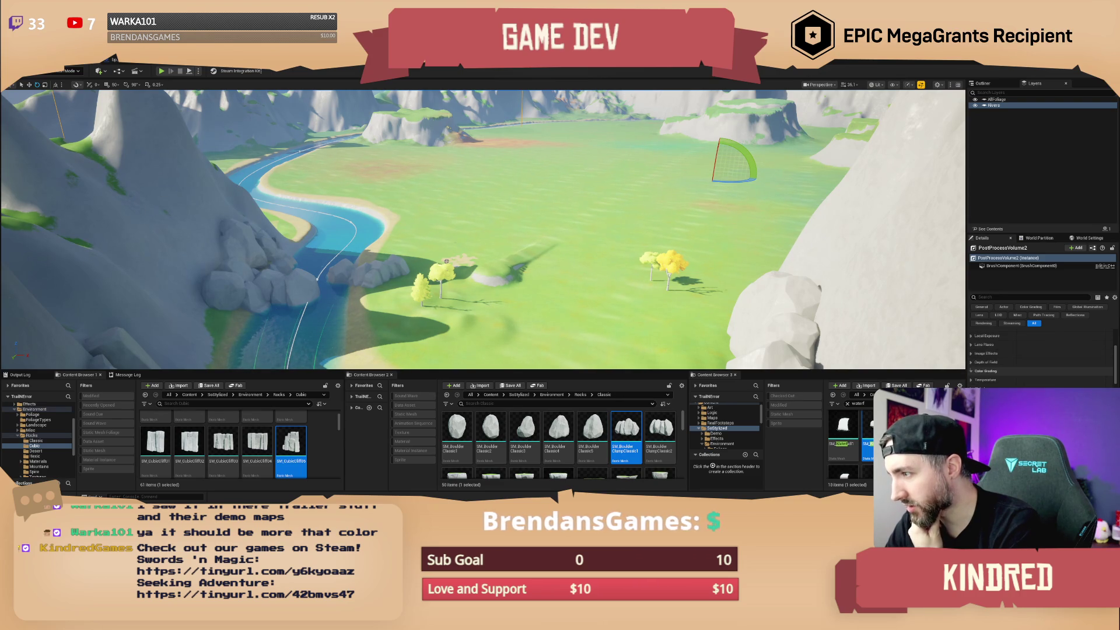
pyautogui.scroll(1, 1041, 356)
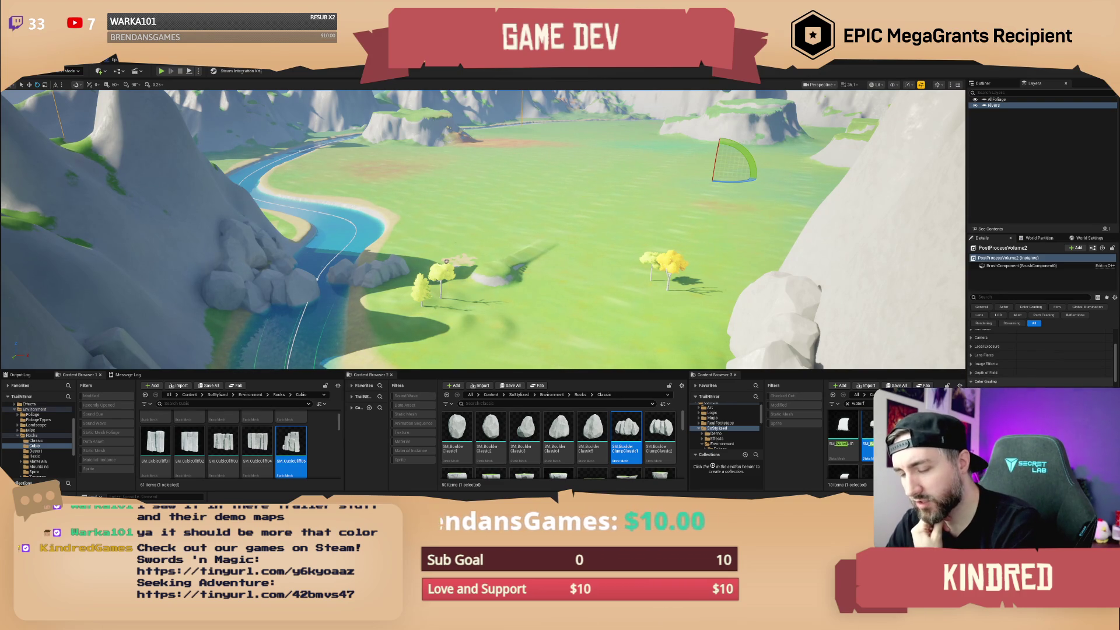
pyautogui.scroll(2, 1041, 356)
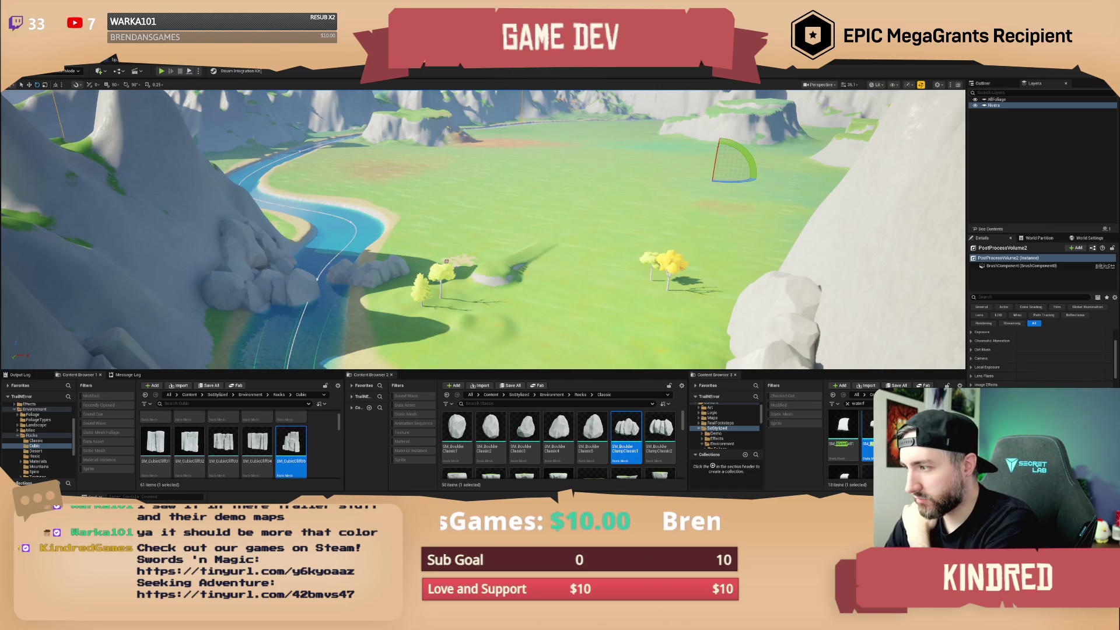
pyautogui.scroll(1, 1038, 356)
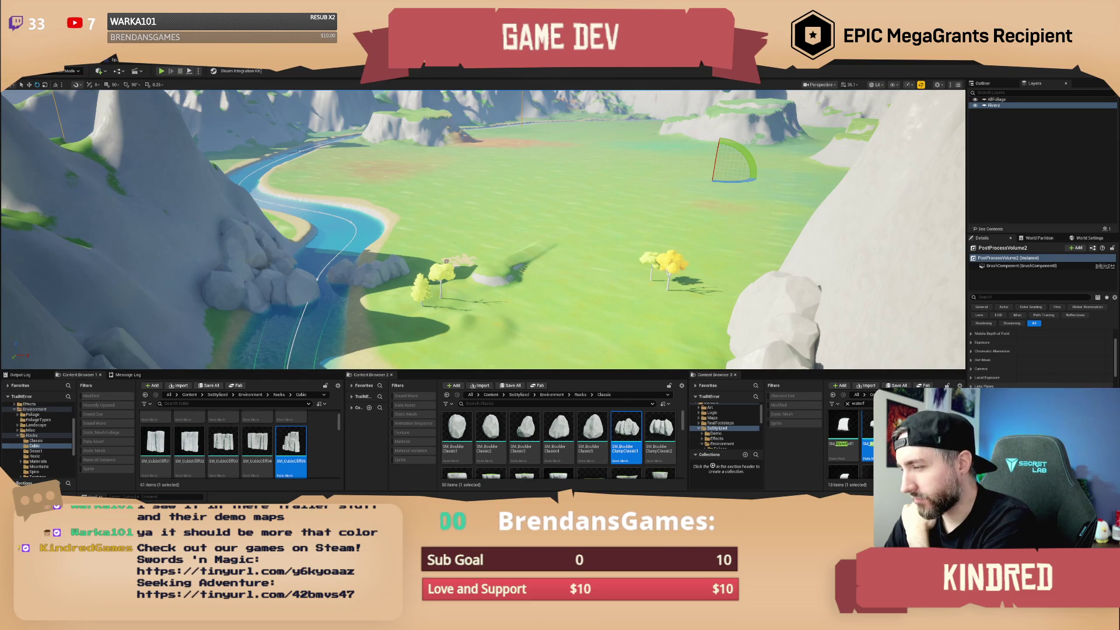
pyautogui.scroll(1, 1039, 356)
pyautogui.scroll(-1, 1039, 356)
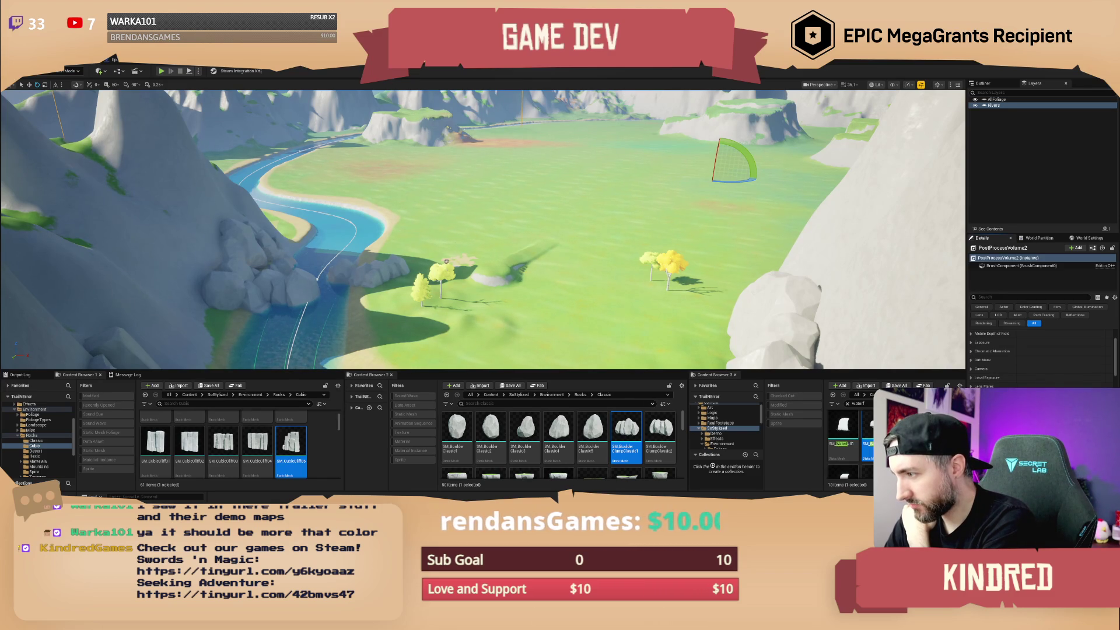
# Fly the camera down to ground level and across the grass toward the trees and mountains.
pyautogui.moveTo(720, 299)
pyautogui.mouseDown()
pyautogui.moveTo(720, 254)
pyautogui.moveTo(671, 249)
pyautogui.mouseUp()
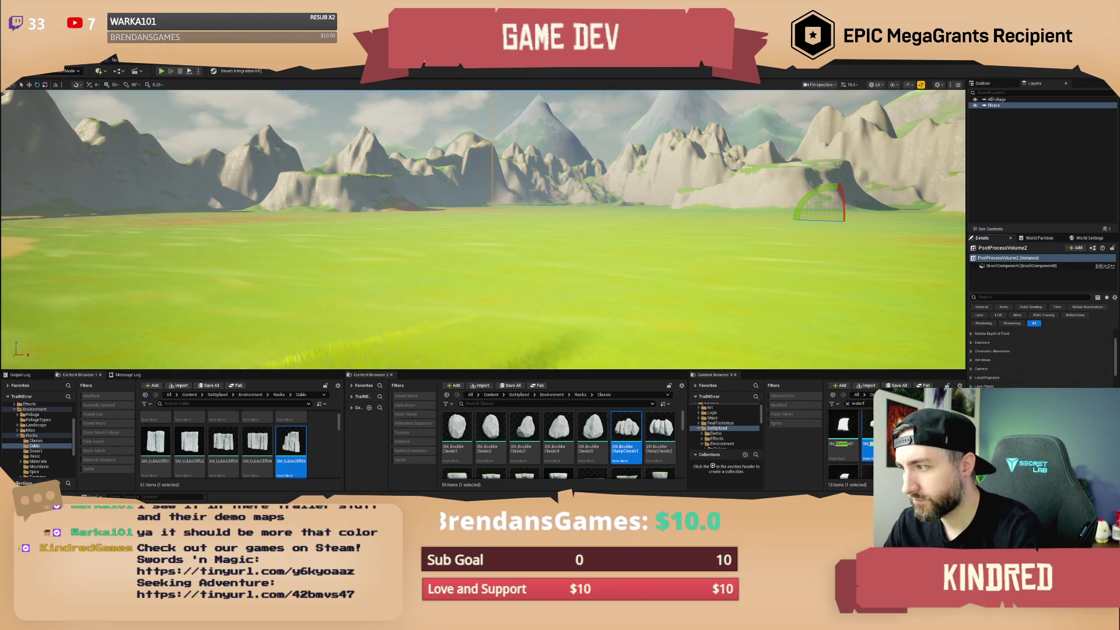
pyautogui.moveTo(657, 262); pyautogui.dragTo(396, 224)
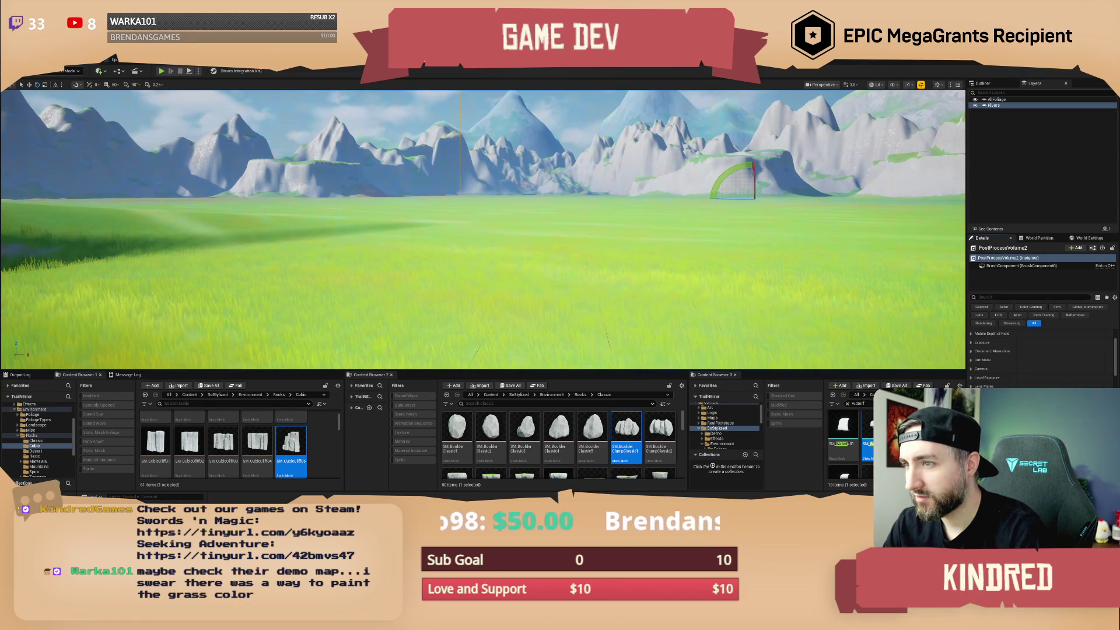
pyautogui.press('w')
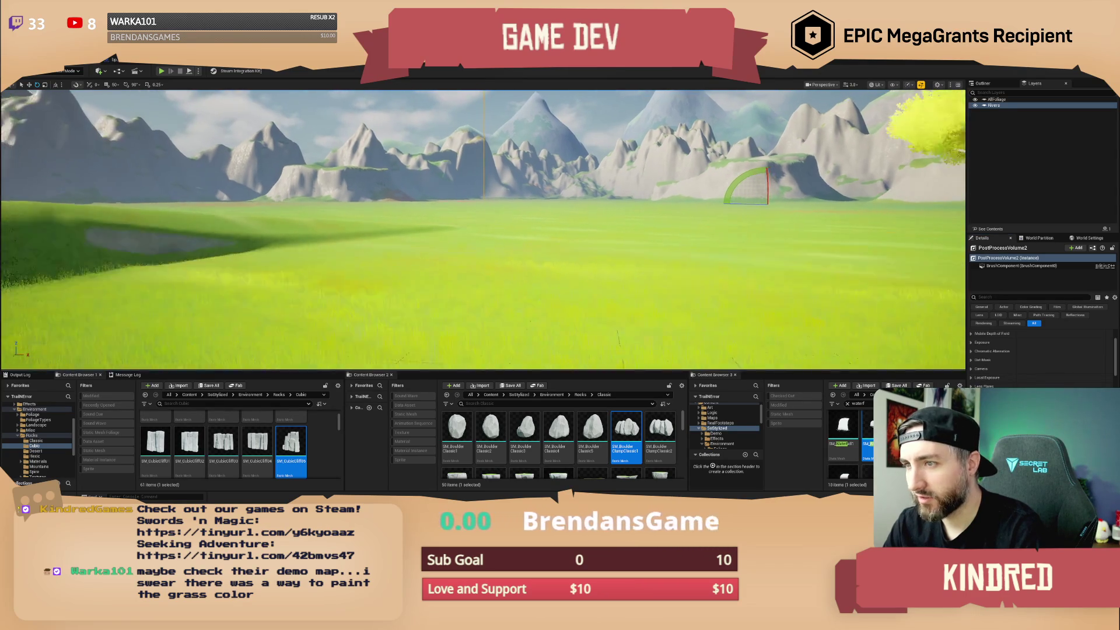
pyautogui.press('s')
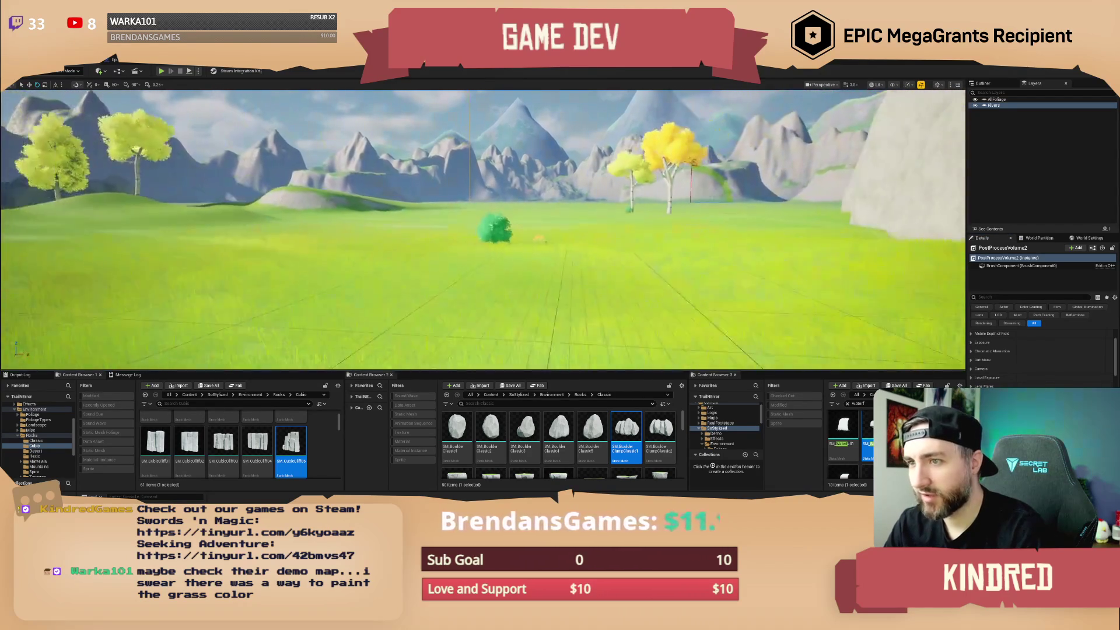
pyautogui.press('a')
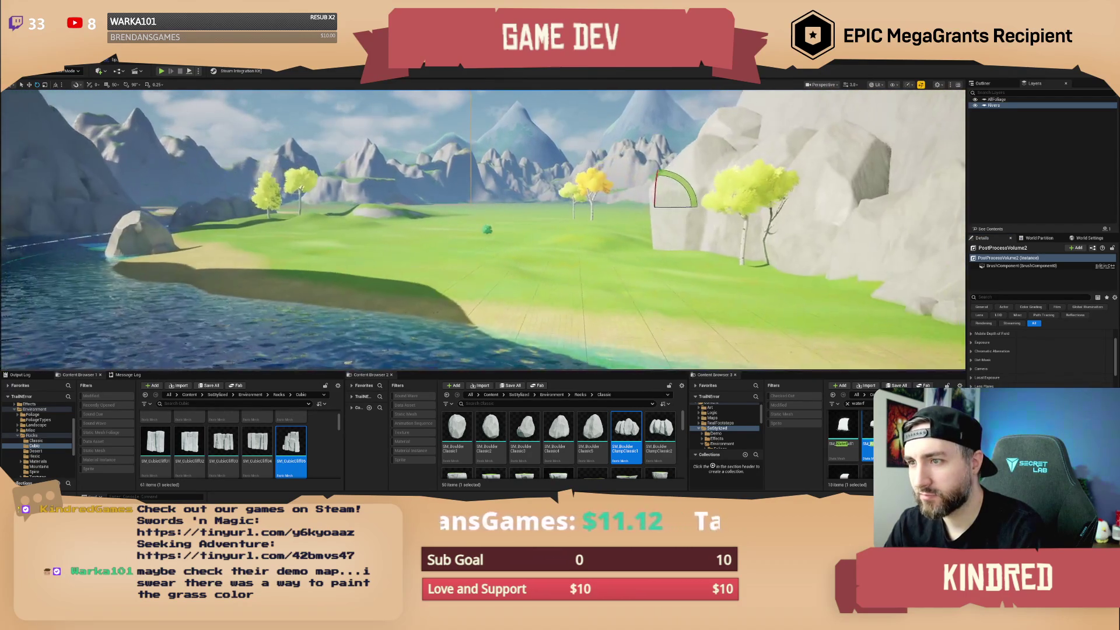
pyautogui.press('w')
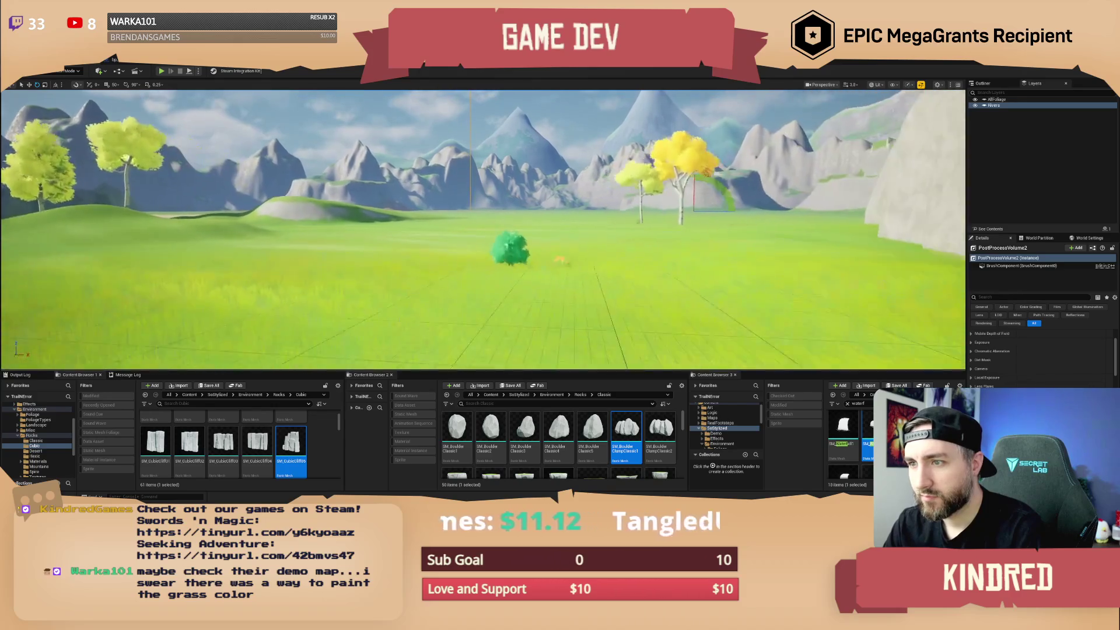
pyautogui.press('w')
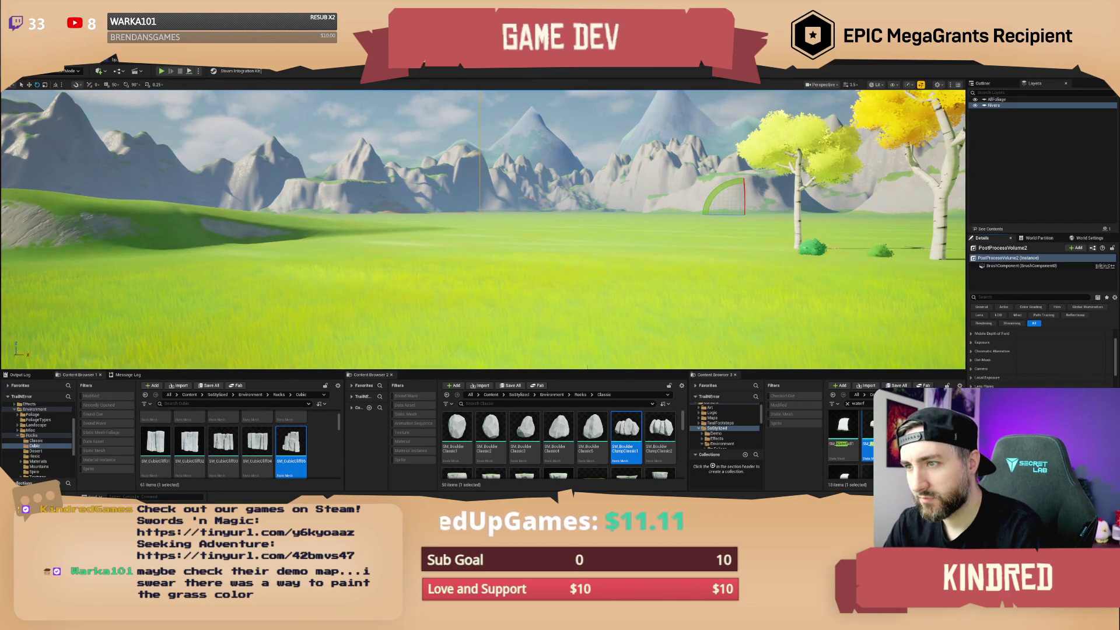
pyautogui.scroll(-2, 901, 349)
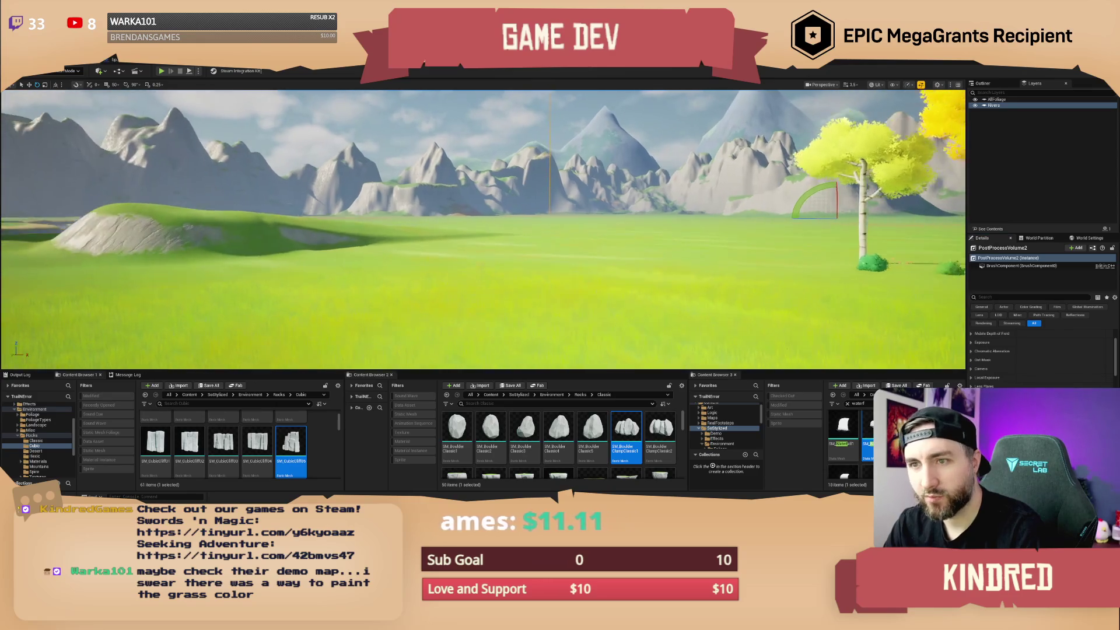
pyautogui.press('a')
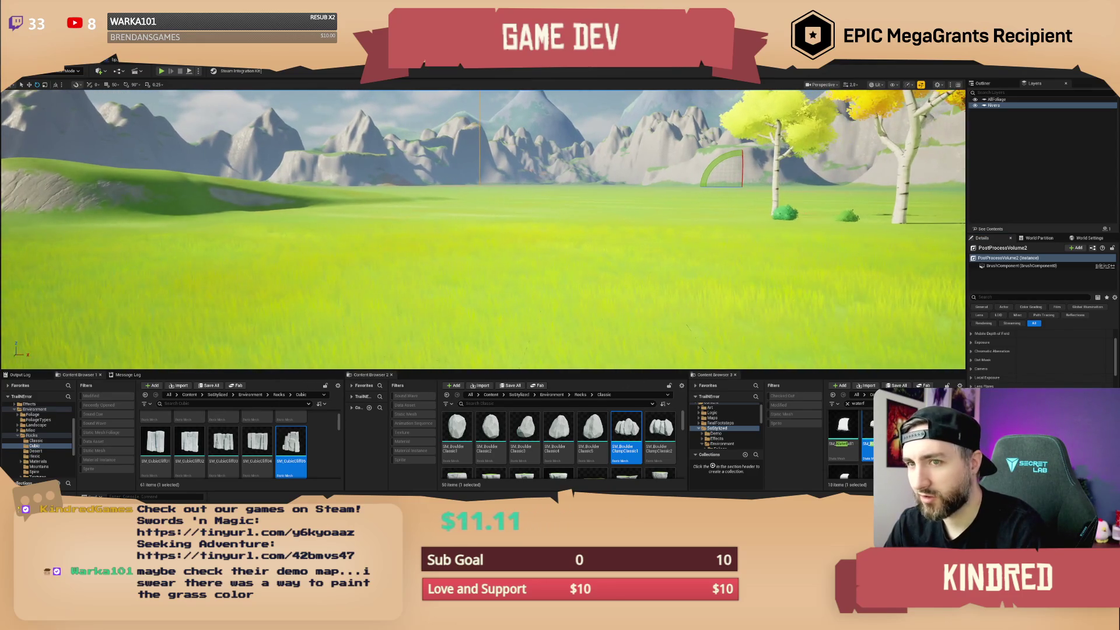
pyautogui.press('d')
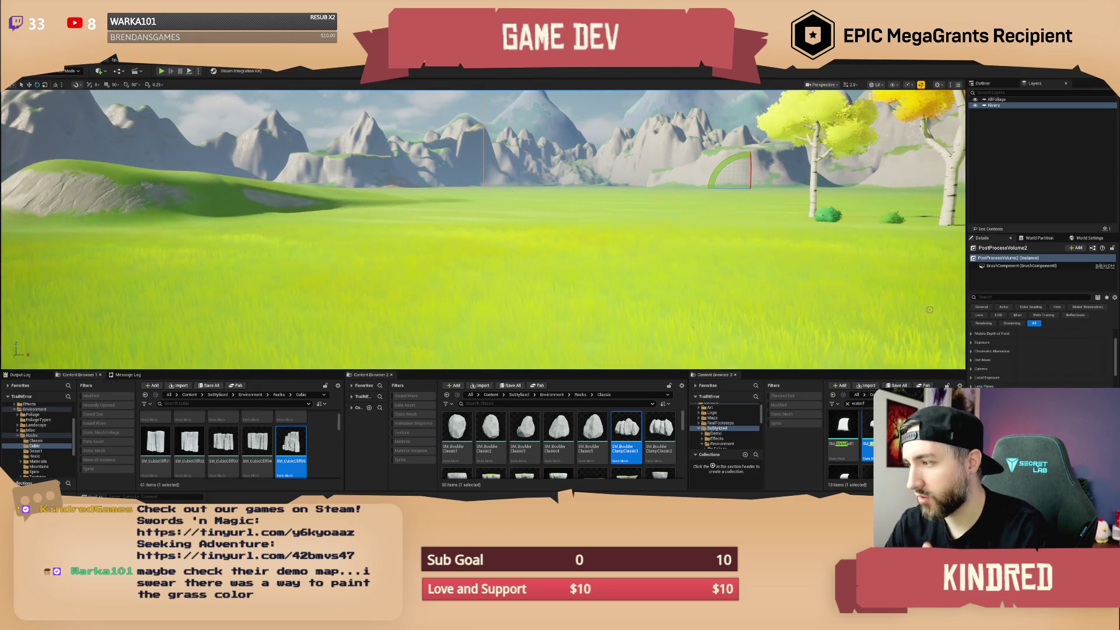
pyautogui.scroll(3, 1041, 350)
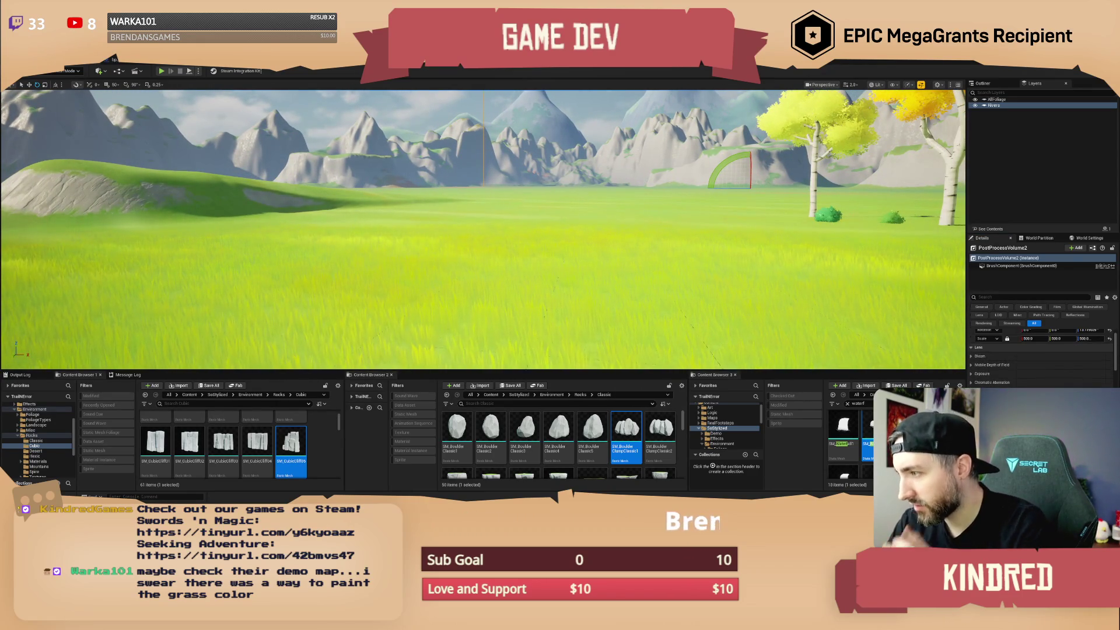
pyautogui.scroll(-5, 1041, 356)
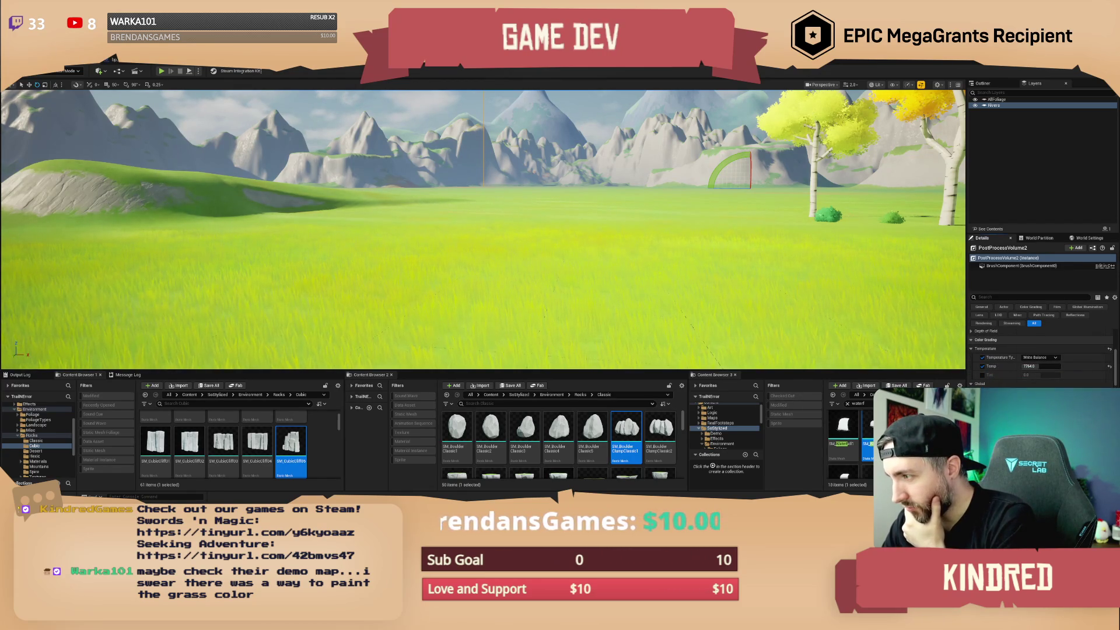
pyautogui.scroll(-1, 1041, 356)
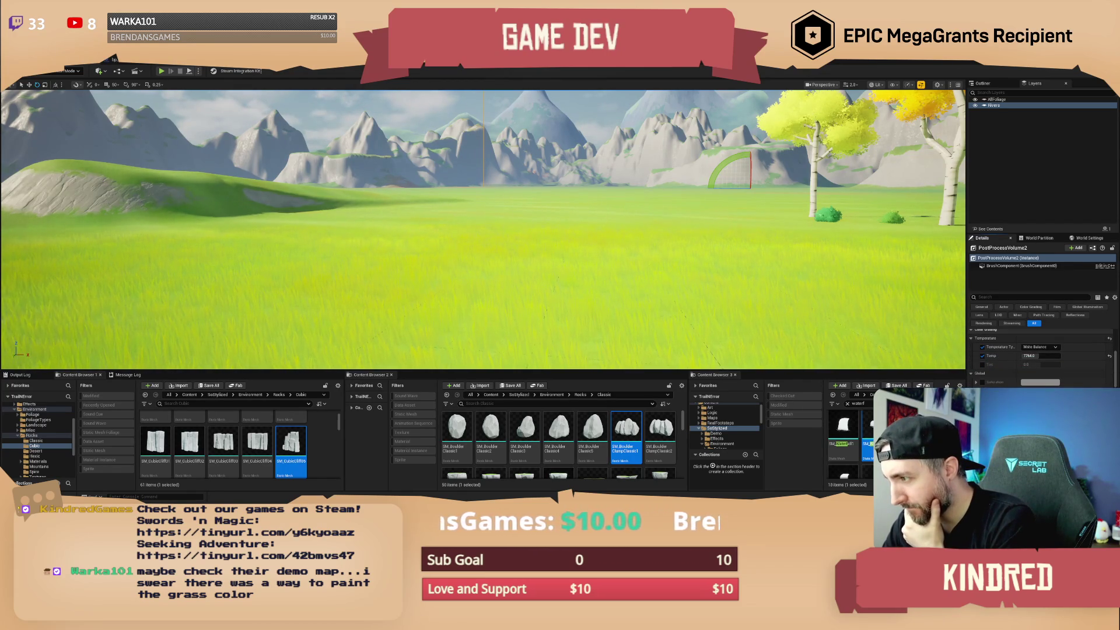
pyautogui.scroll(-3, 1041, 355)
pyautogui.scroll(-1, 1041, 355)
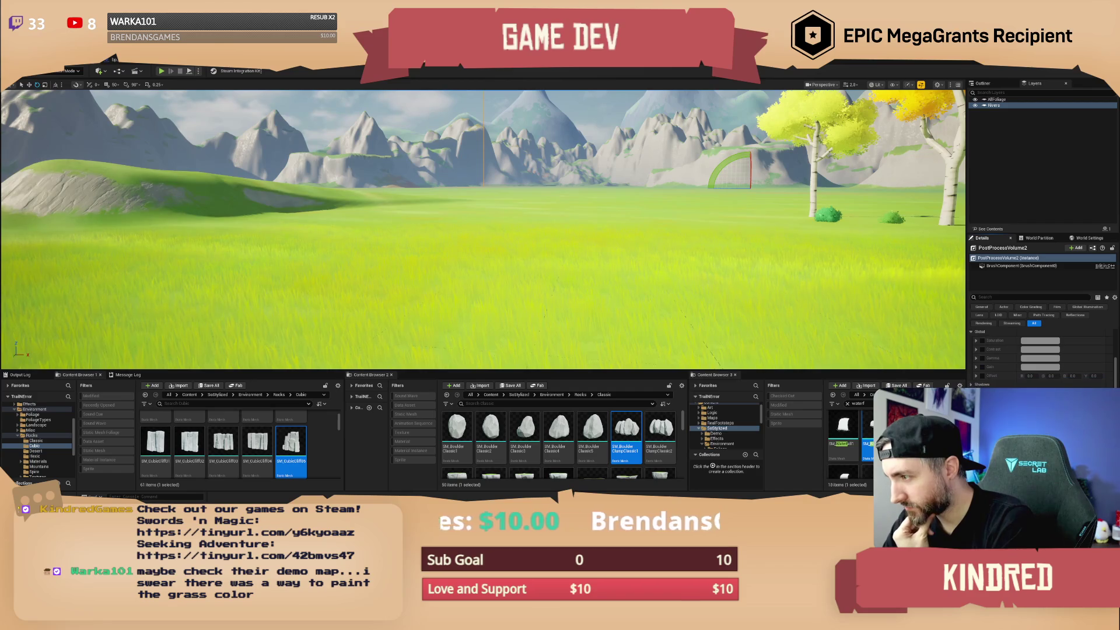
pyautogui.scroll(-5, 1041, 356)
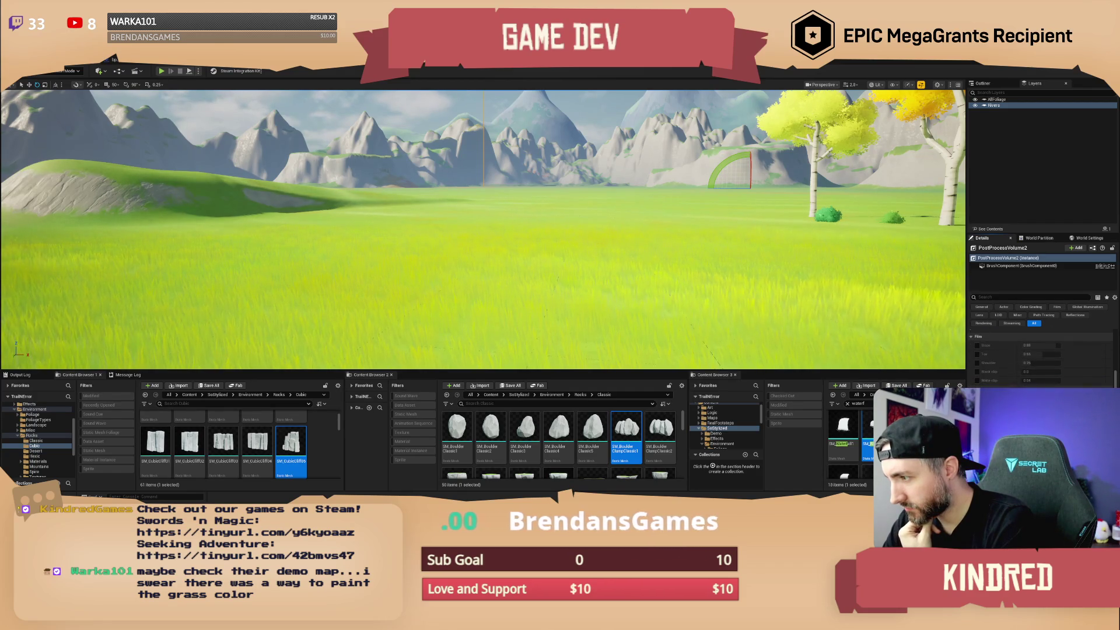
pyautogui.scroll(-3, 1041, 356)
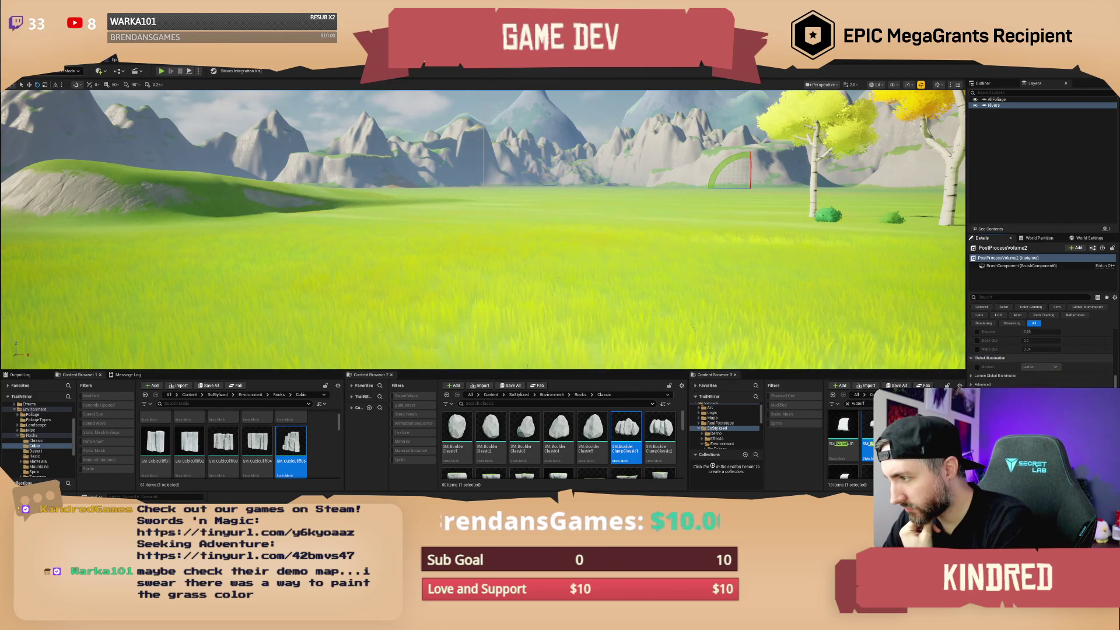
pyautogui.scroll(-3, 1041, 356)
pyautogui.scroll(-3, 1041, 356)
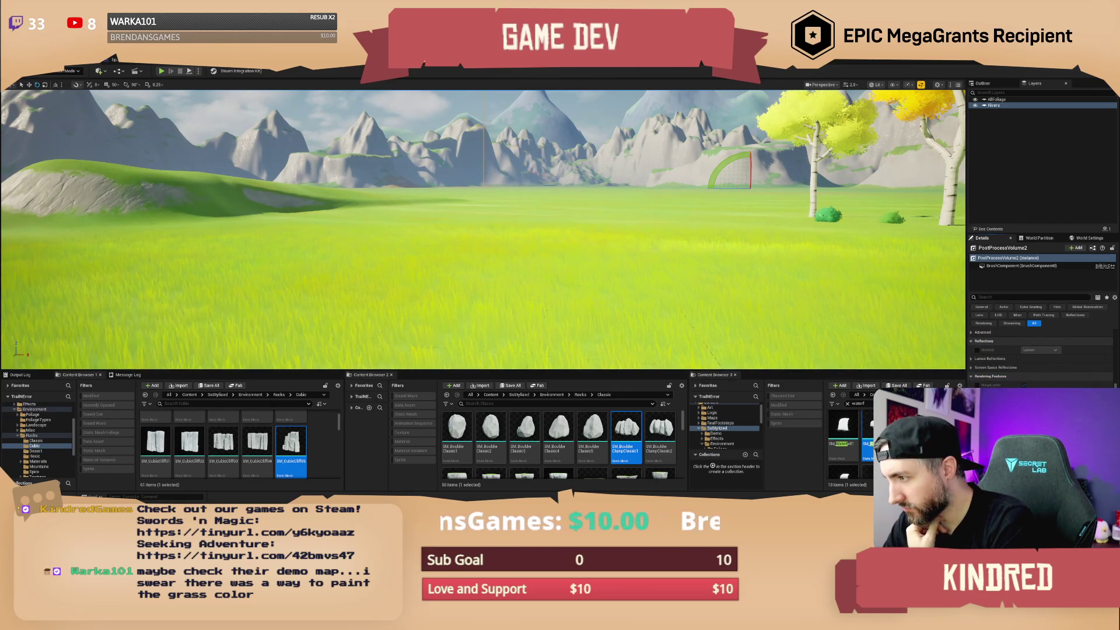
pyautogui.scroll(-3, 1042, 355)
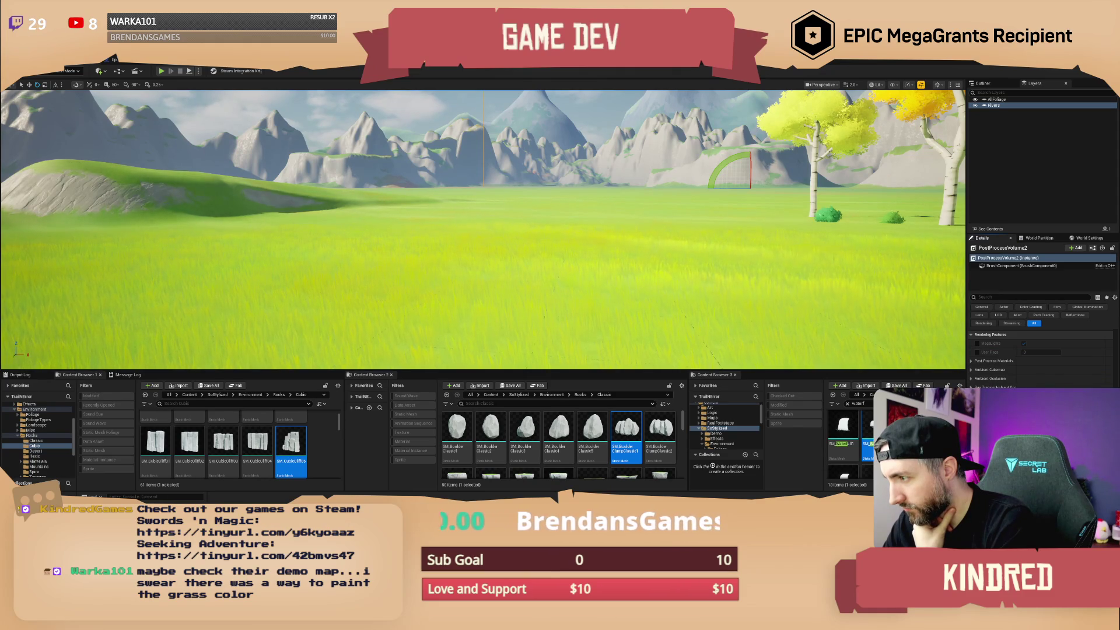
pyautogui.scroll(-5, 1041, 355)
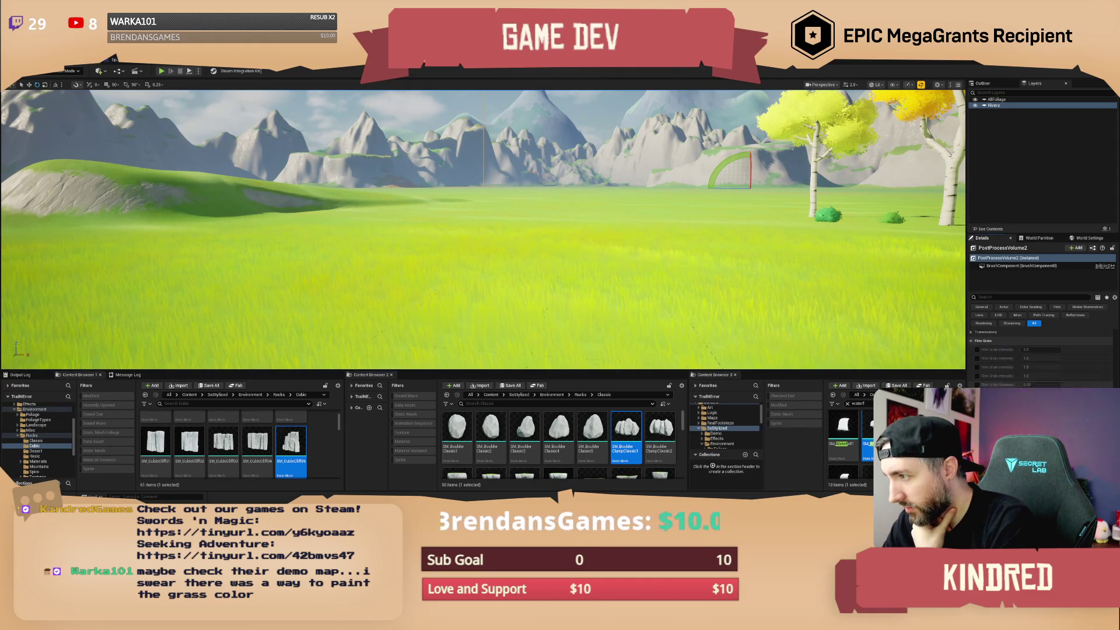
pyautogui.scroll(-3, 1041, 356)
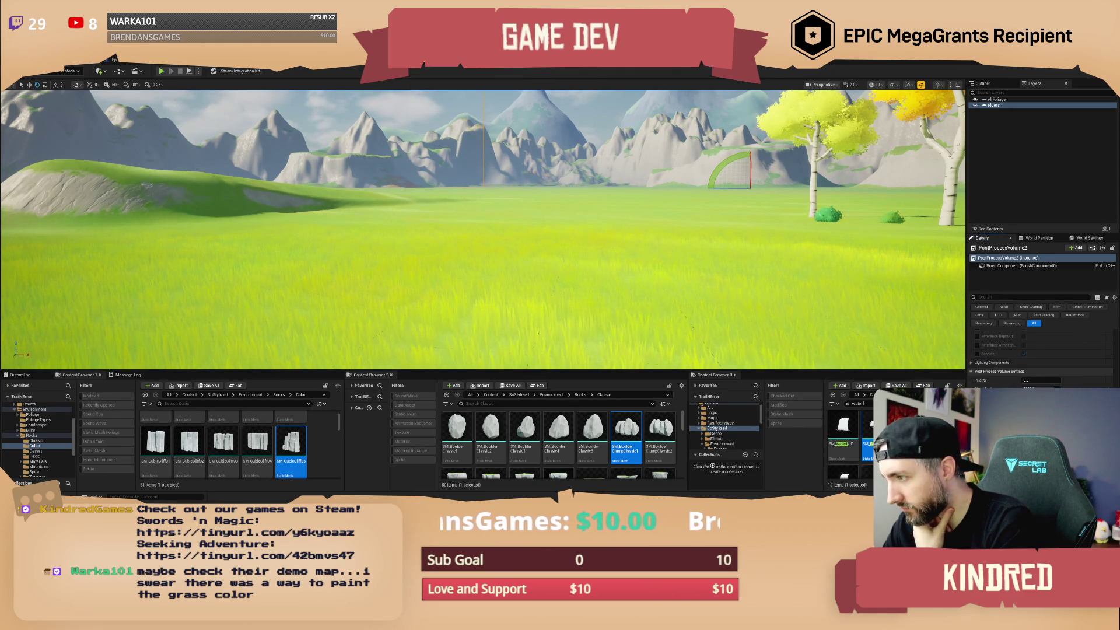
# Filter the volume's color settings, tint the grading pale yellow, and confirm a new White Balance Temp.
pyautogui.write('color')
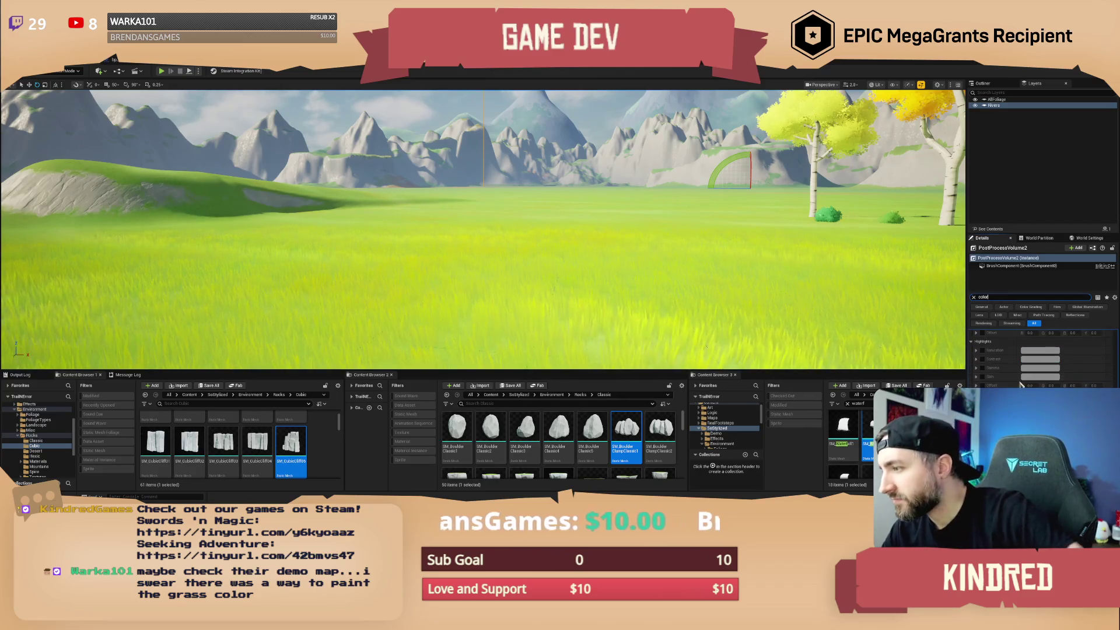
pyautogui.scroll(-2, 1041, 356)
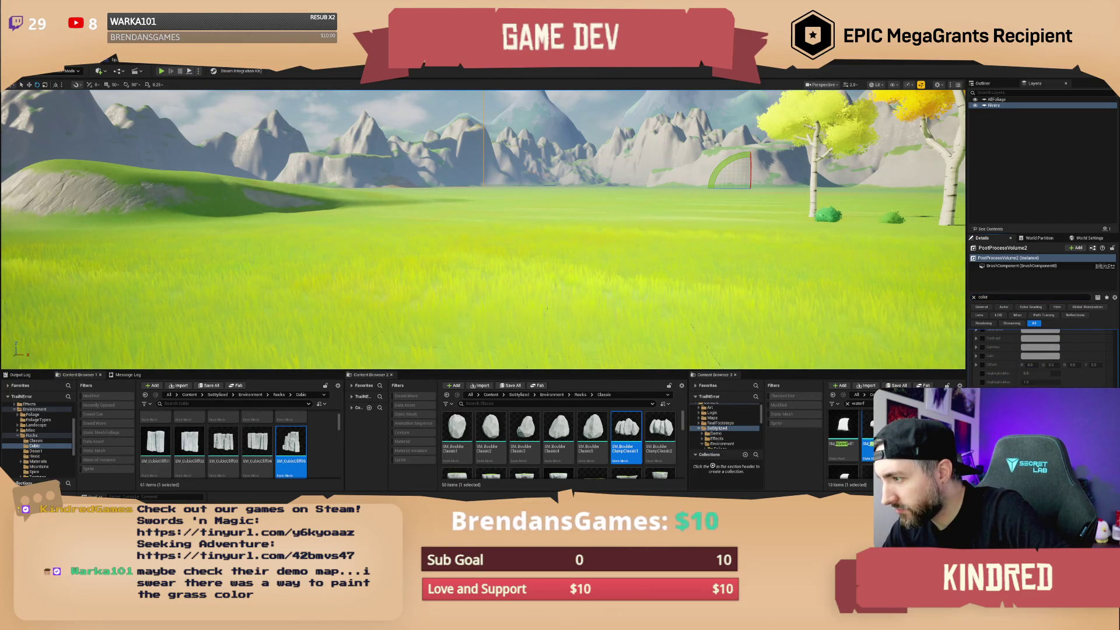
pyautogui.click(1040, 356)
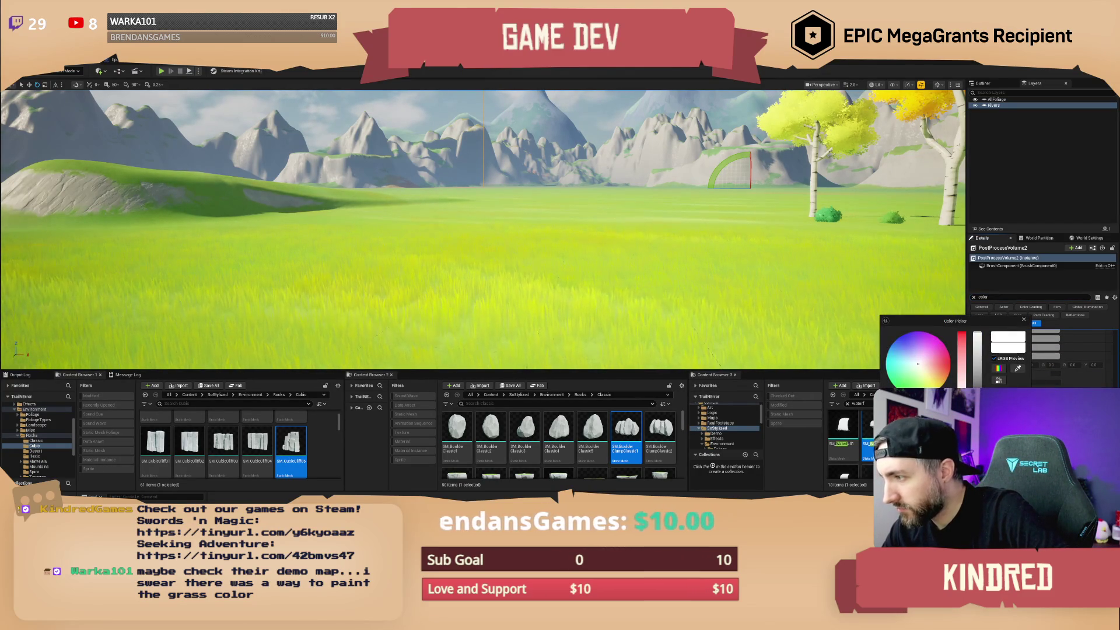
pyautogui.click(927, 375)
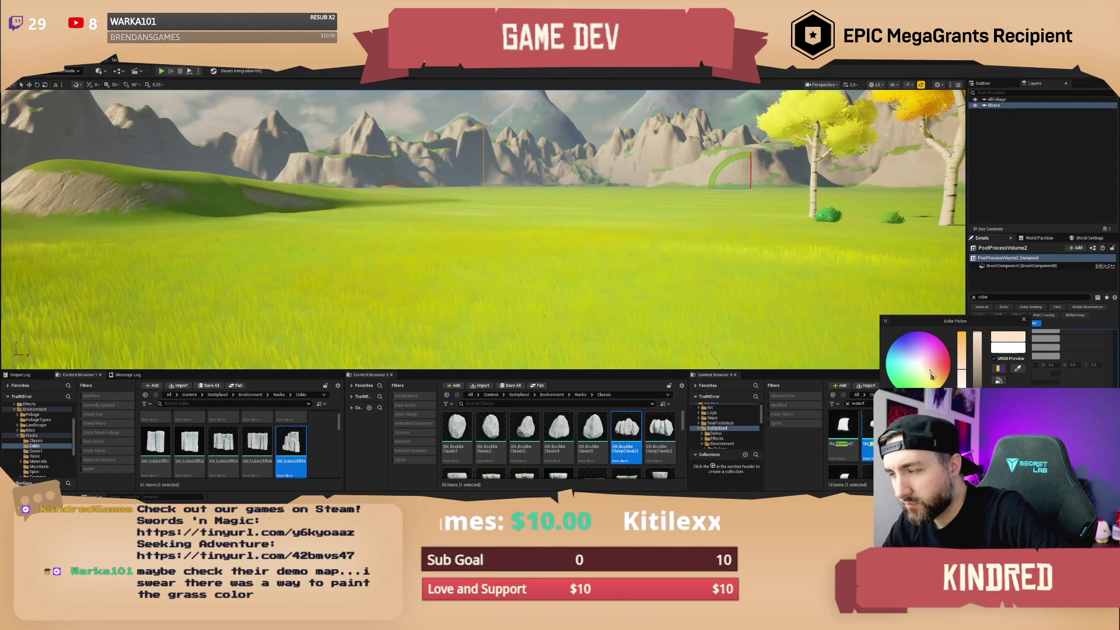
pyautogui.moveTo(931, 376); pyautogui.dragTo(931, 379)
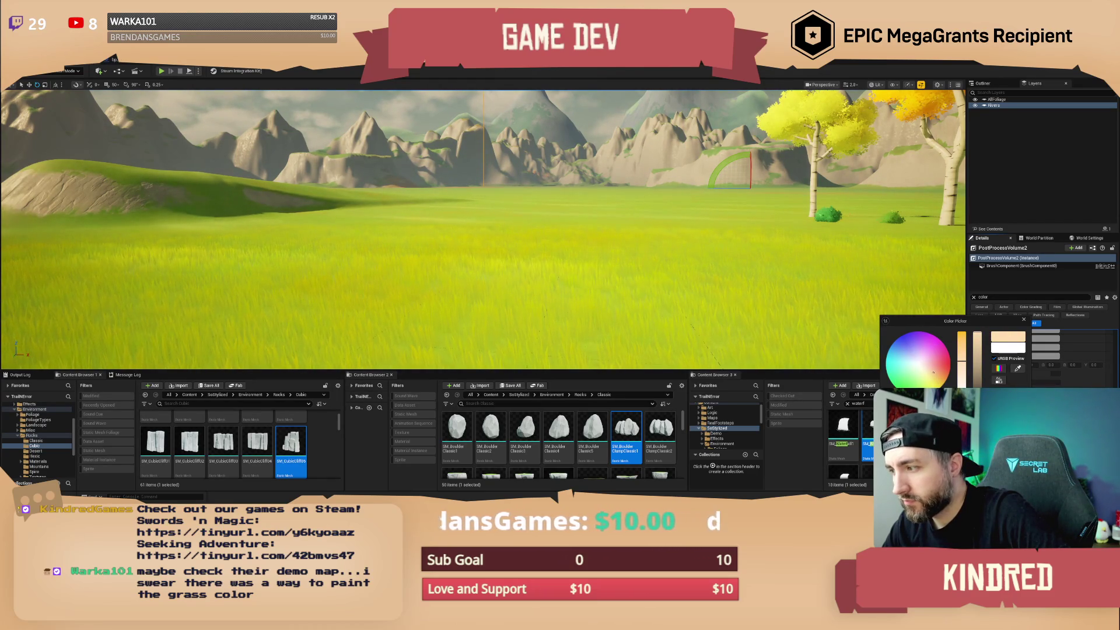
pyautogui.press('Escape')
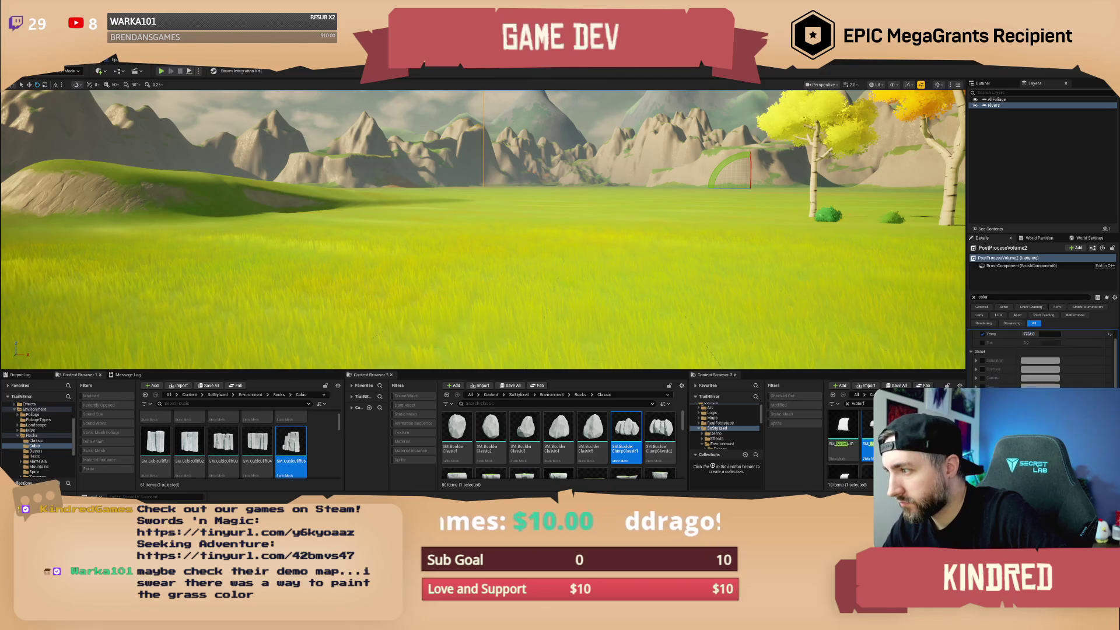
pyautogui.scroll(2, 1040, 362)
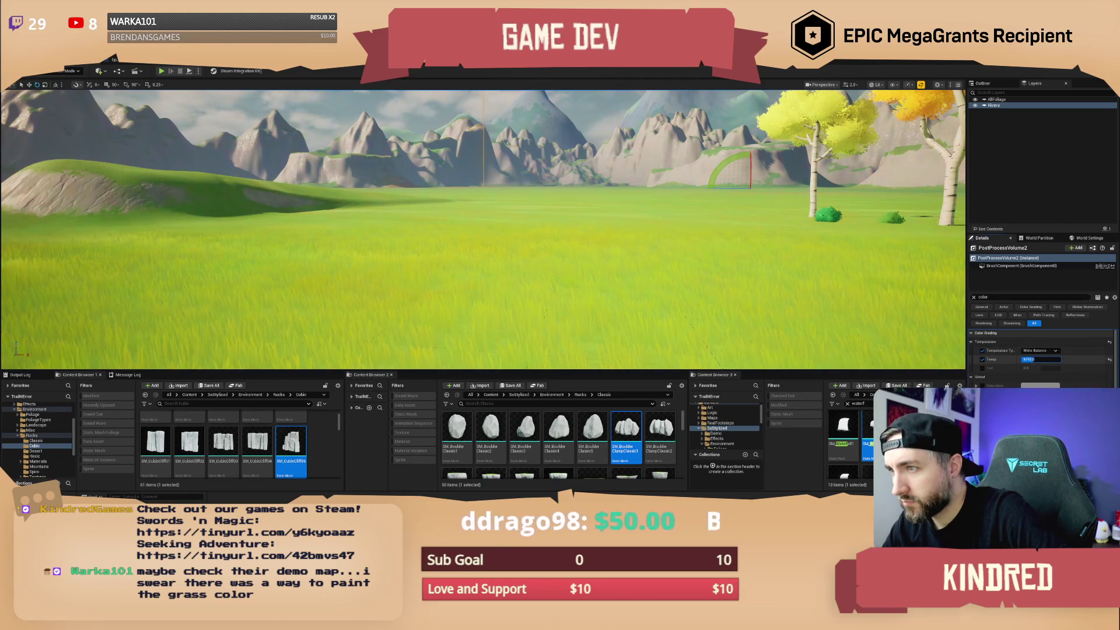
pyautogui.press('Return')
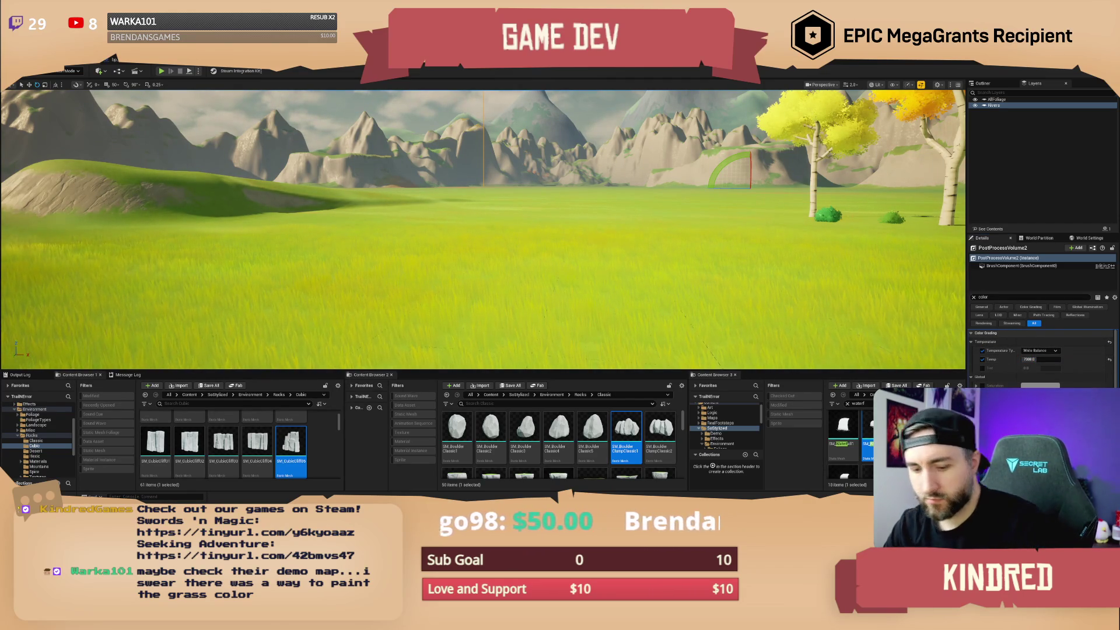
# After flying over the landscape, jump Content Browser 2's path bar back to the top-level Content folder.
pyautogui.press('w')
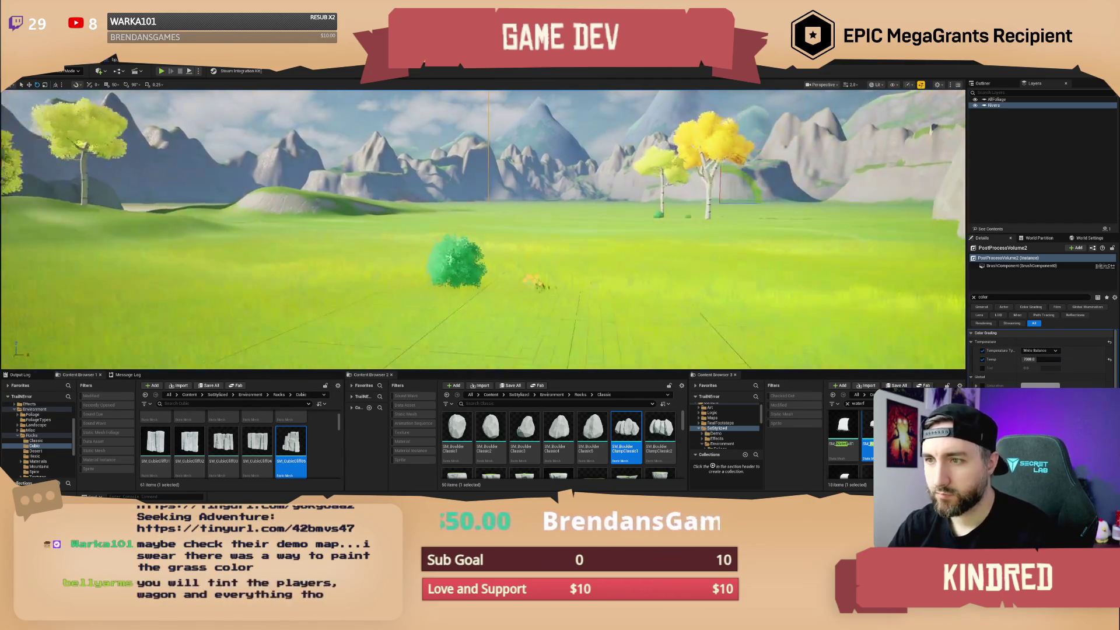
pyautogui.press('s')
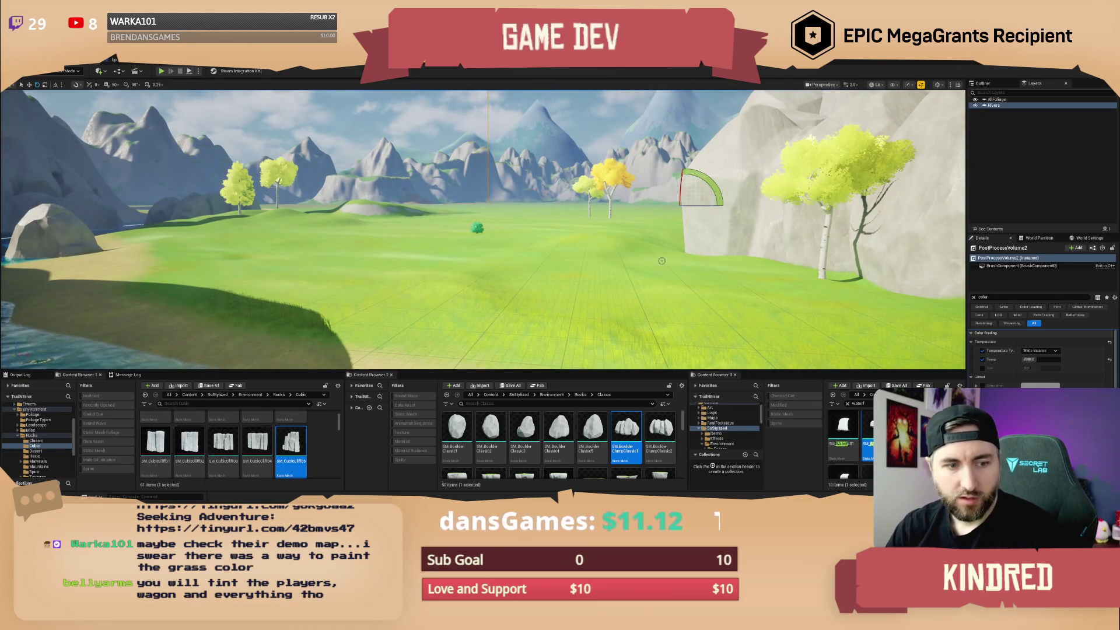
pyautogui.press('s')
pyautogui.press('w')
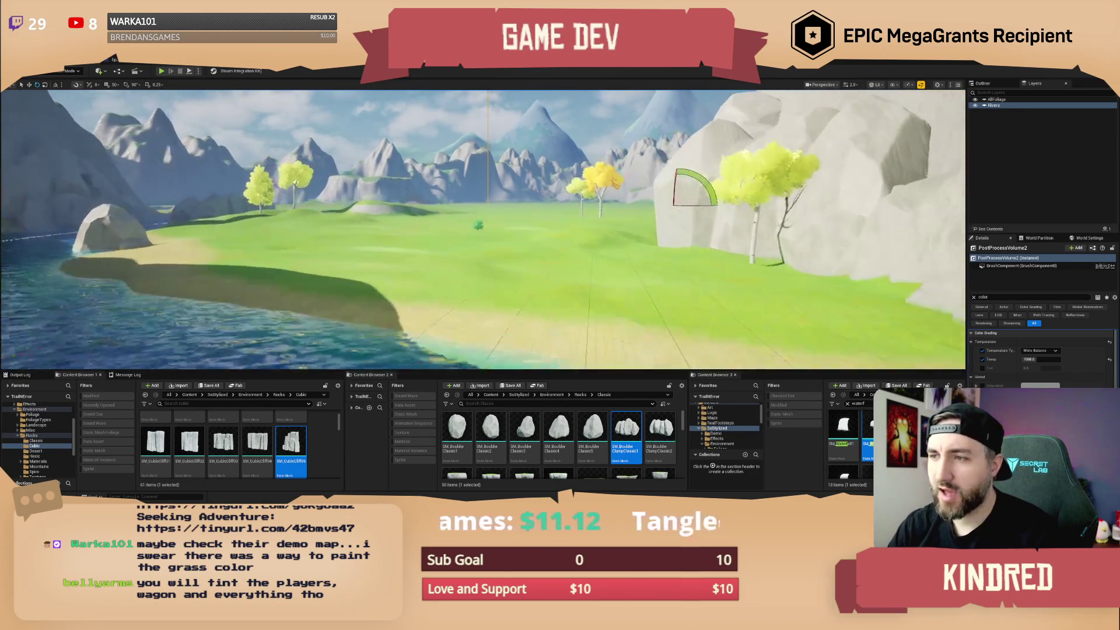
pyautogui.press('w')
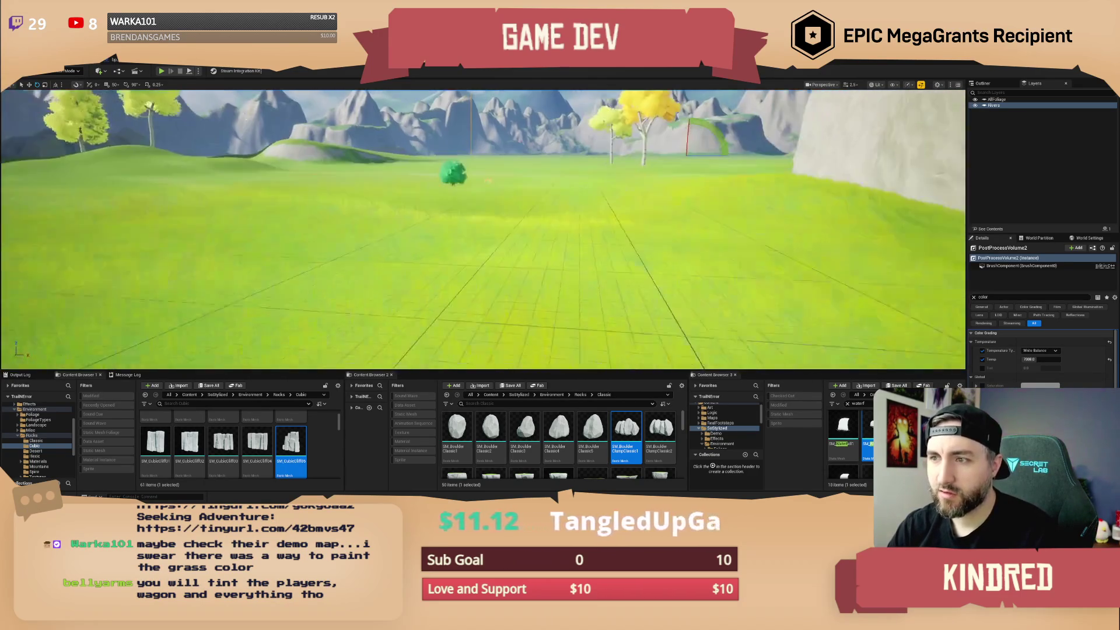
pyautogui.click(490, 395)
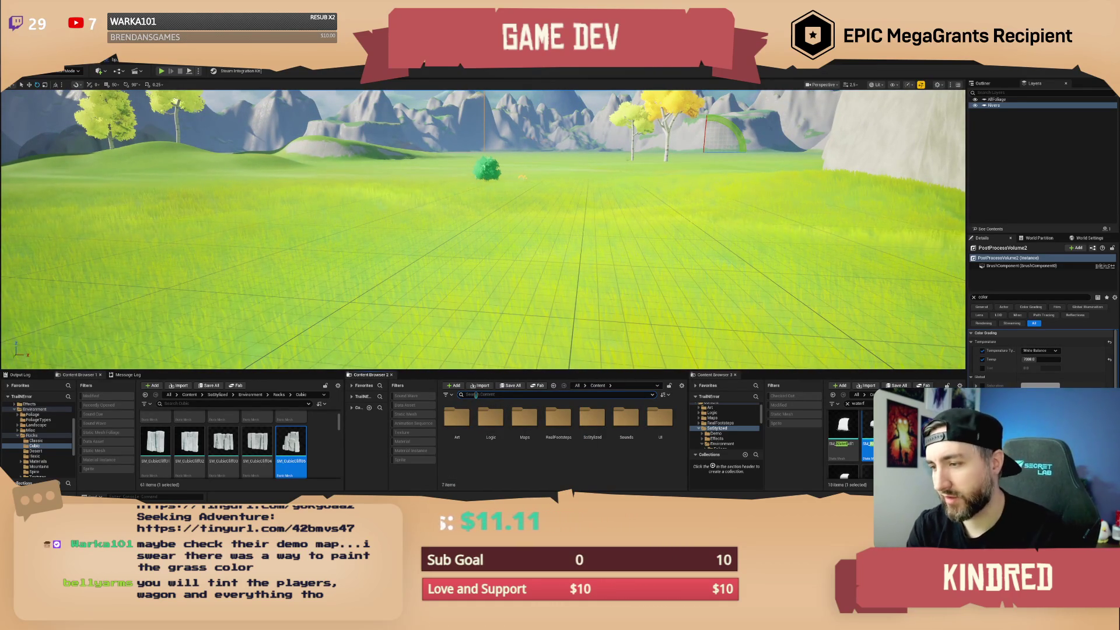
# Search 'wagon', place the covered oxen wagon on the grass, and rotate its yaw about -60°.
pyautogui.write('wagon')
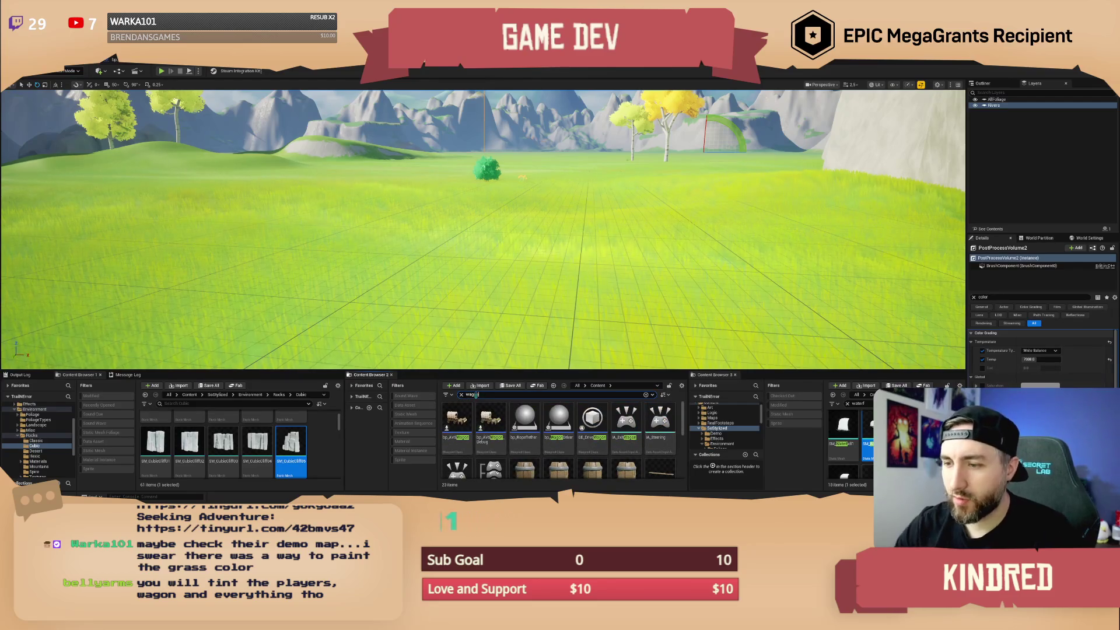
pyautogui.moveTo(490, 419); pyautogui.dragTo(449, 281)
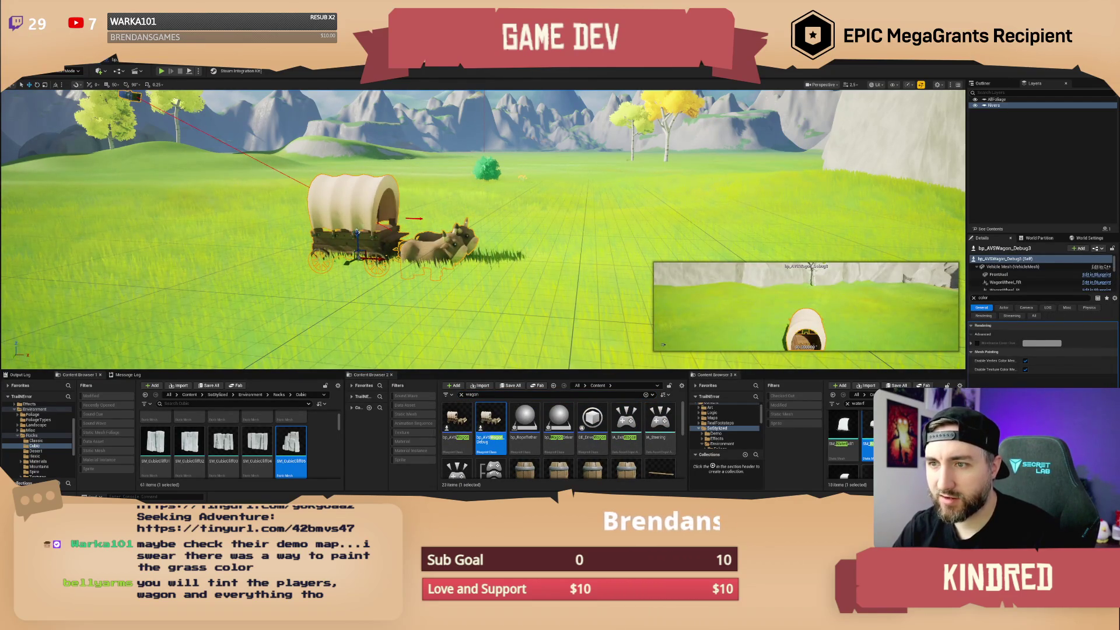
pyautogui.press('e')
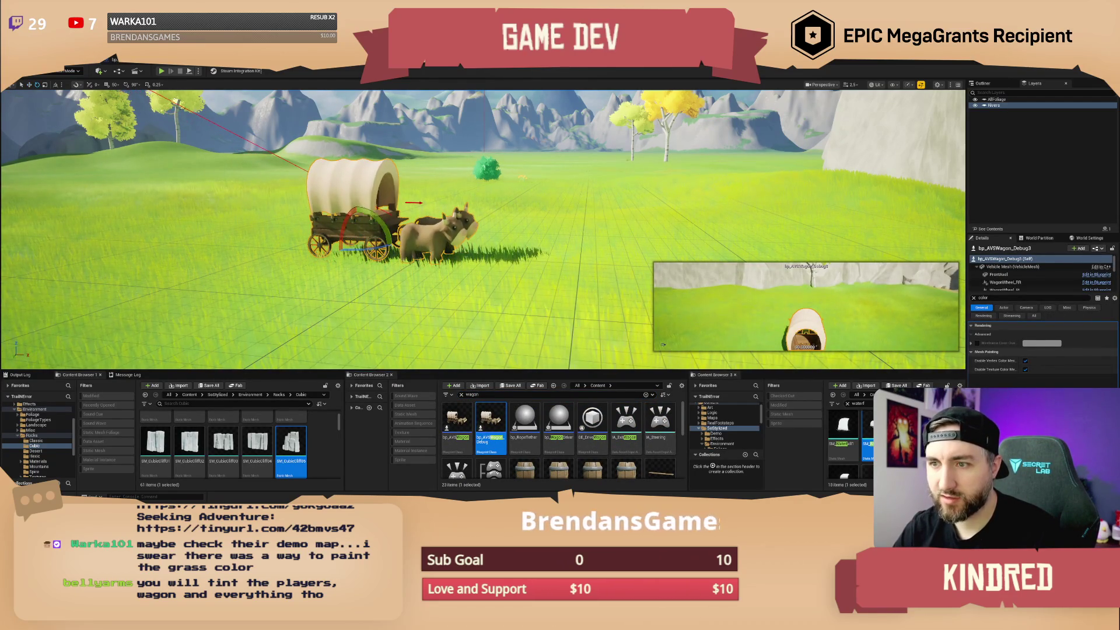
pyautogui.moveTo(363, 251); pyautogui.dragTo(295, 251)
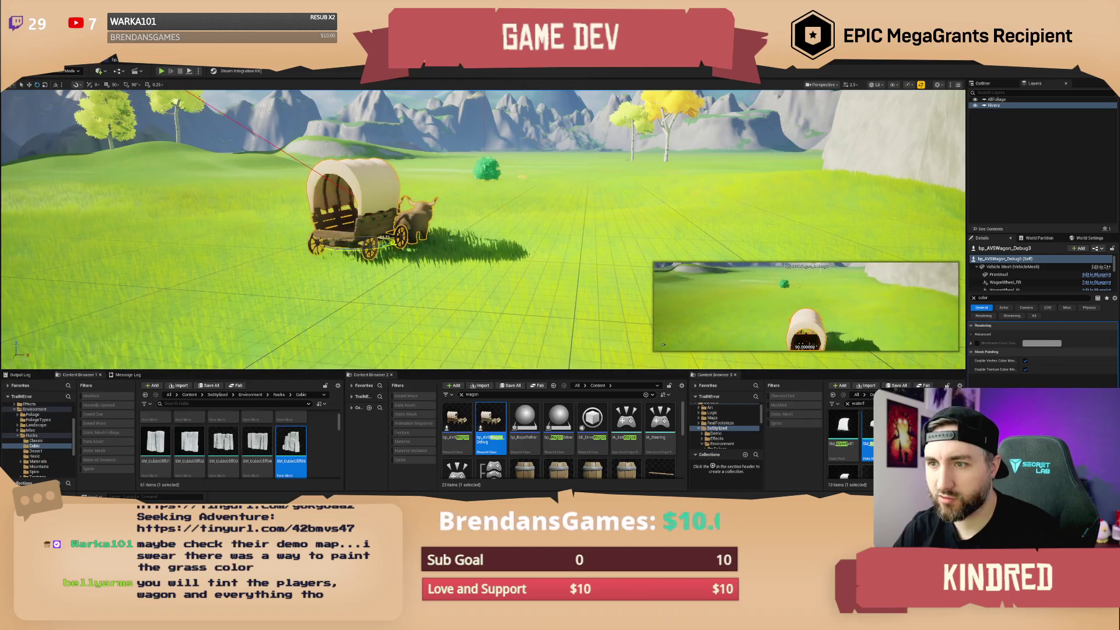
pyautogui.scroll(5, 483, 230)
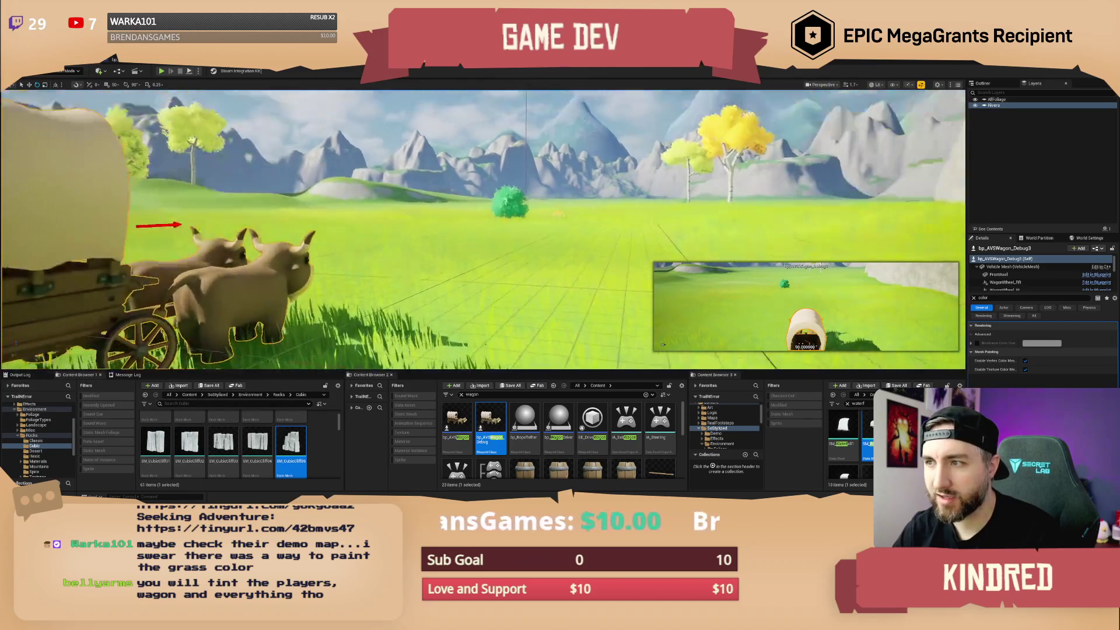
pyautogui.scroll(2, 483, 231)
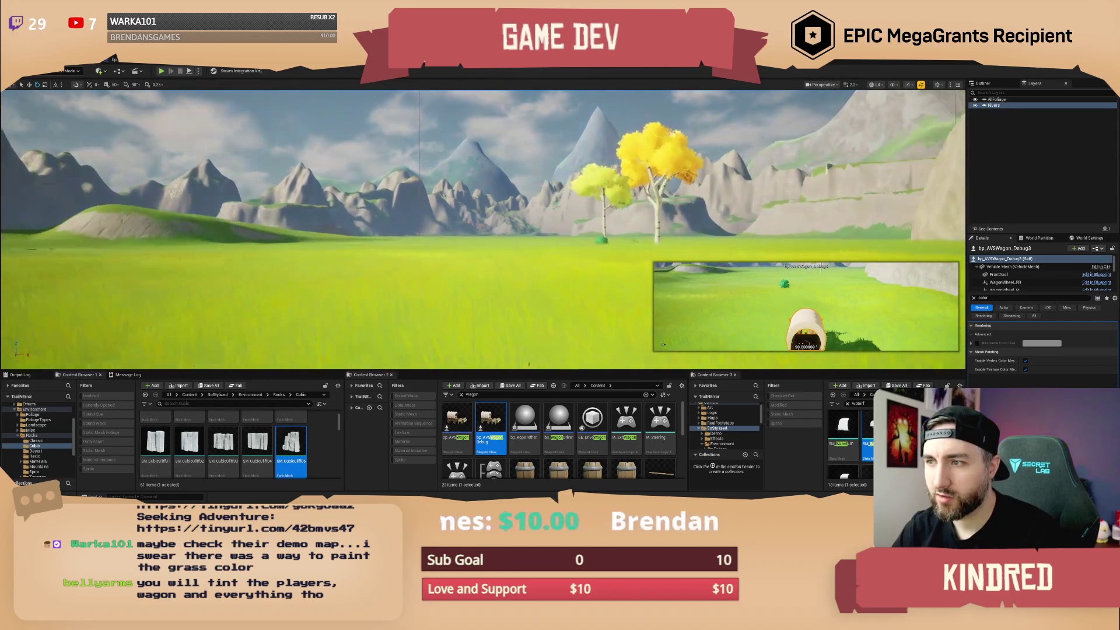
pyautogui.scroll(3, 483, 230)
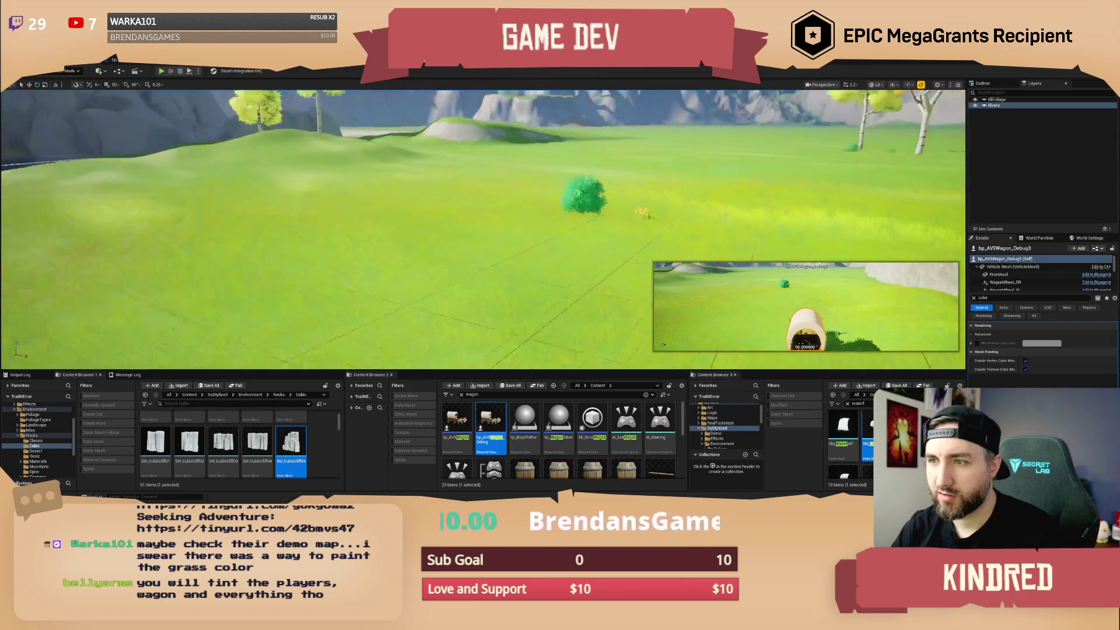
pyautogui.scroll(3, 483, 231)
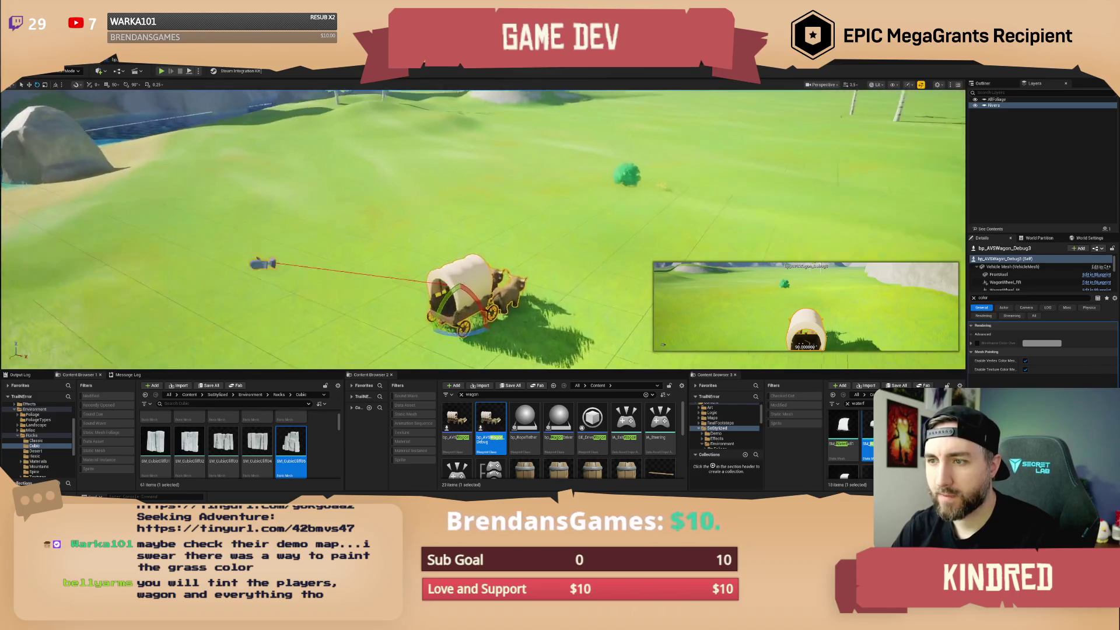
pyautogui.scroll(-2, 483, 231)
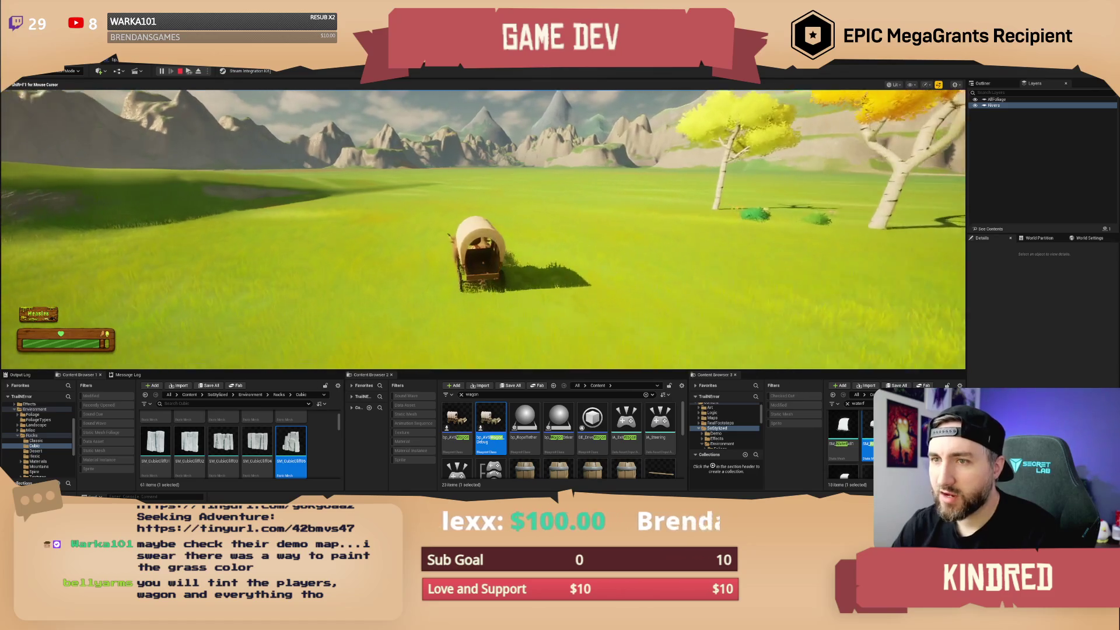
# Swing the game camera around the wagon, stop play with F8, and turn the view toward the river.
pyautogui.hotkey('shift', 'F1')
pyautogui.press('F8')
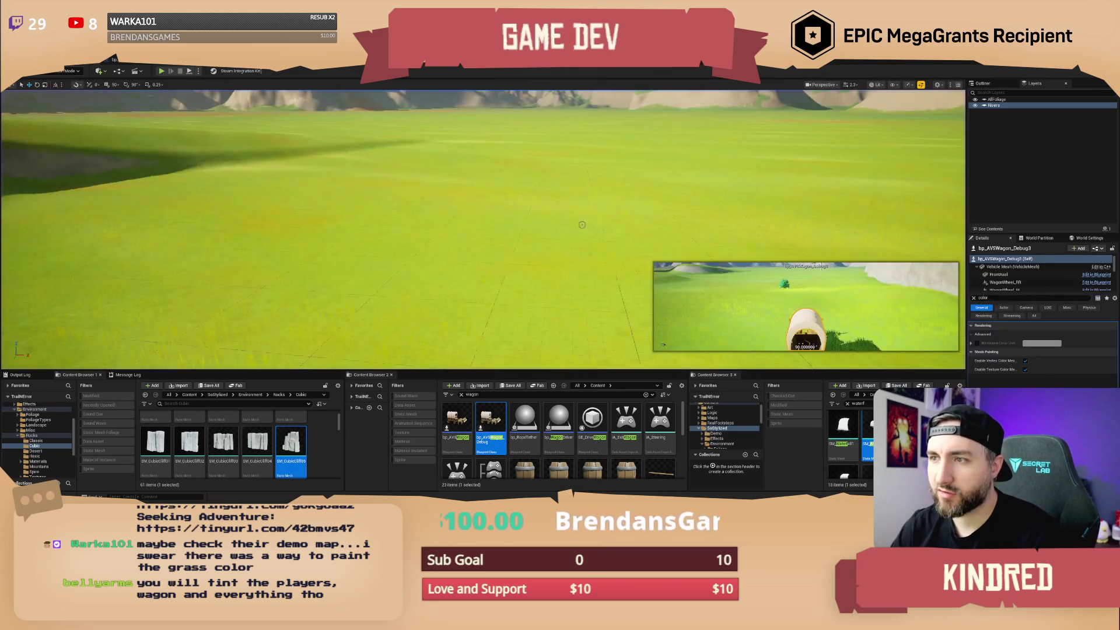
pyautogui.moveTo(485, 228); pyautogui.dragTo(393, 228)
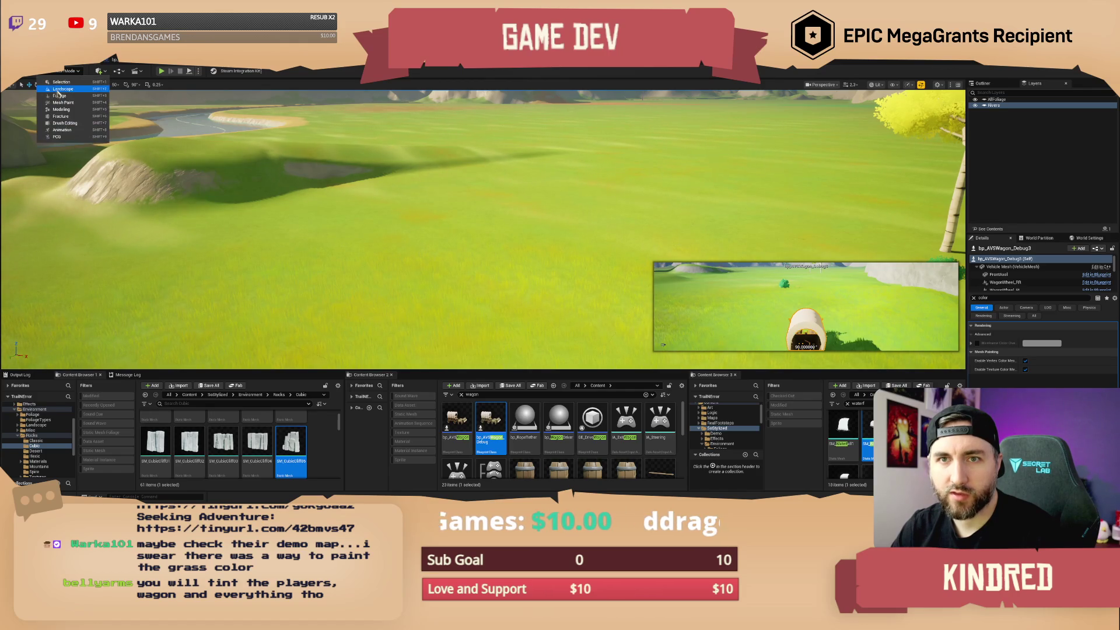
# Switch to Landscape mode and select the DesertGrass paint layer.
pyautogui.click(58, 90)
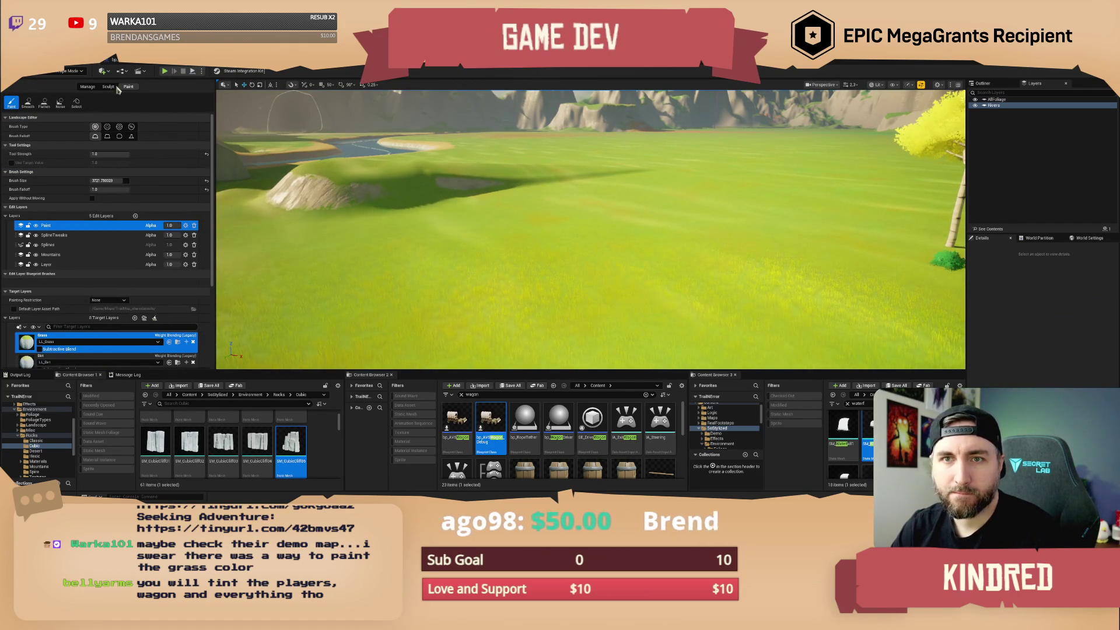
pyautogui.scroll(-2, 69, 325)
pyautogui.scroll(-5, 68, 325)
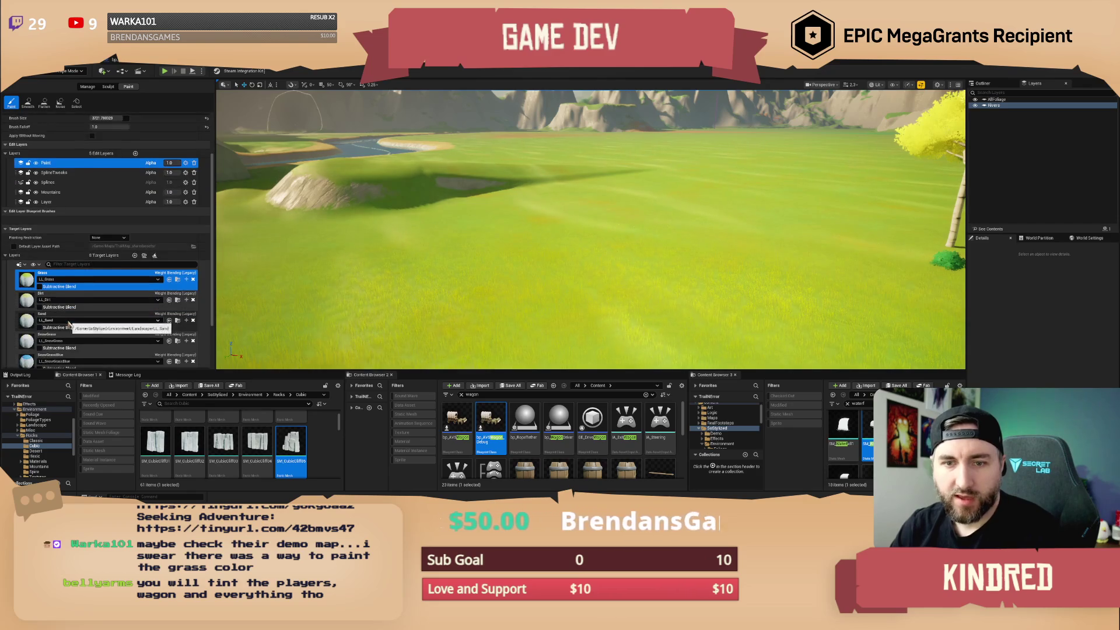
pyautogui.scroll(-1, 69, 325)
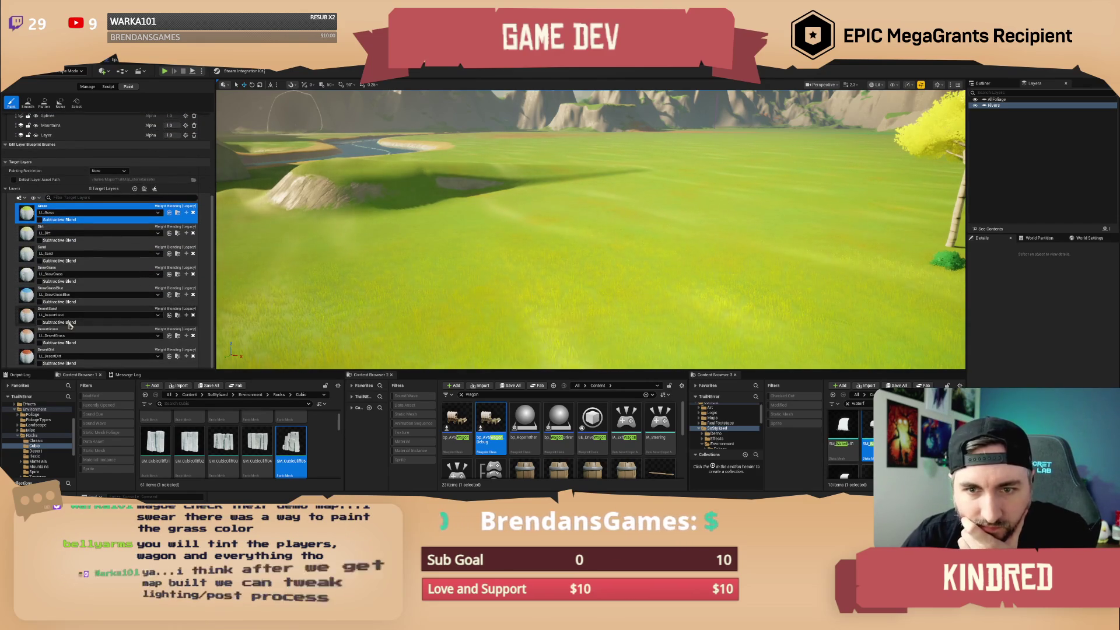
pyautogui.click(82, 337)
# Paint DesertGrass over a large patch of grass in front of the camera.
pyautogui.moveTo(408, 305); pyautogui.dragTo(543, 253)
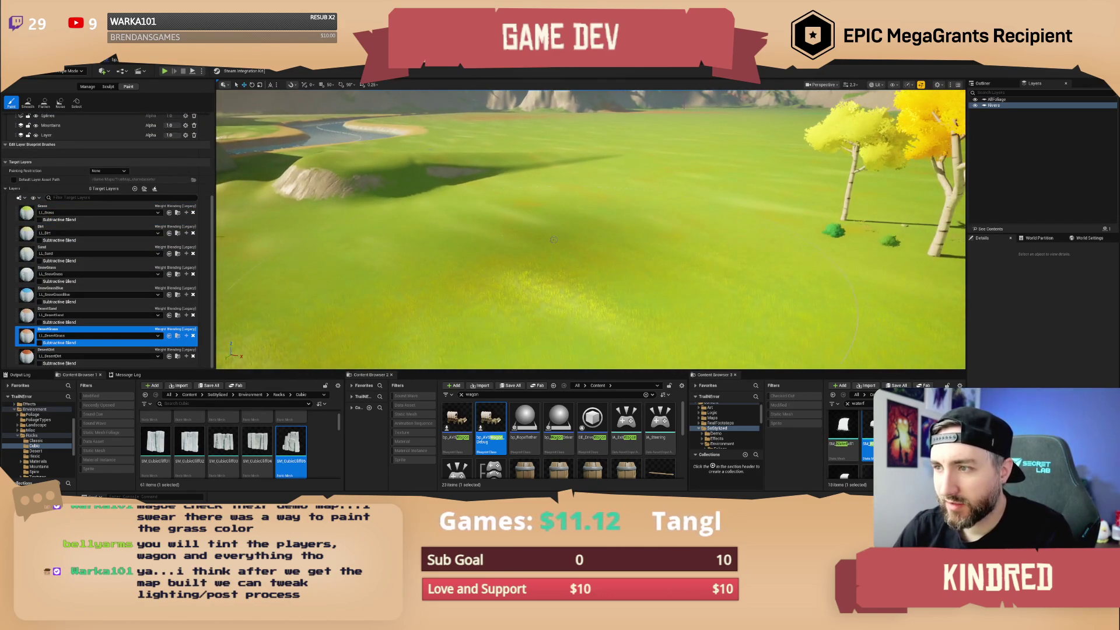
pyautogui.click(553, 239)
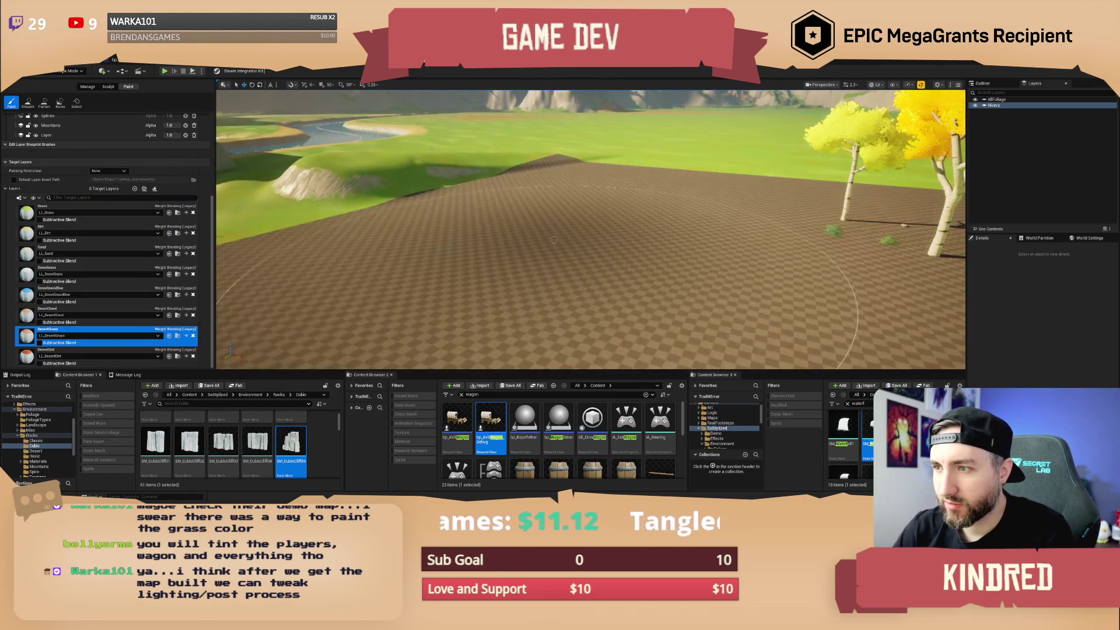
pyautogui.click(609, 277)
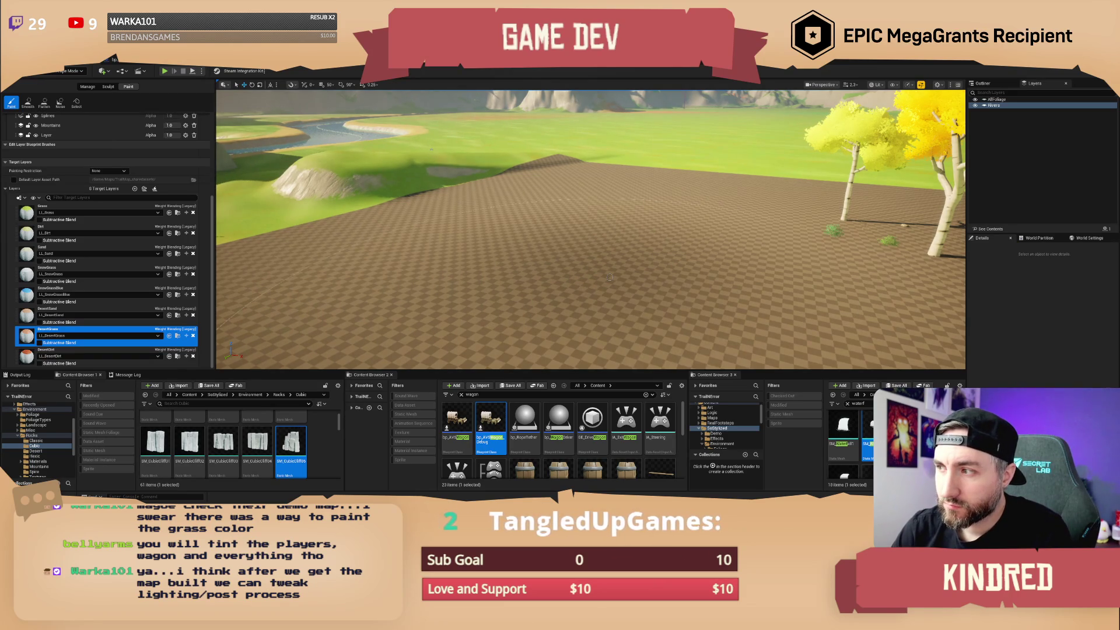
pyautogui.scroll(-10, 618, 270)
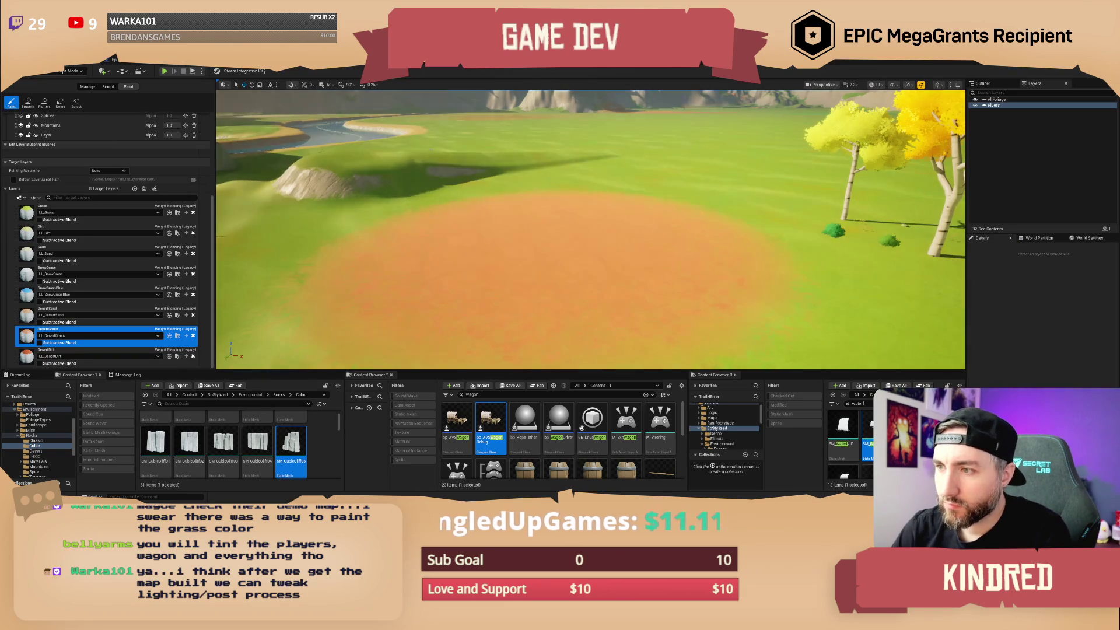
pyautogui.scroll(10, 591, 233)
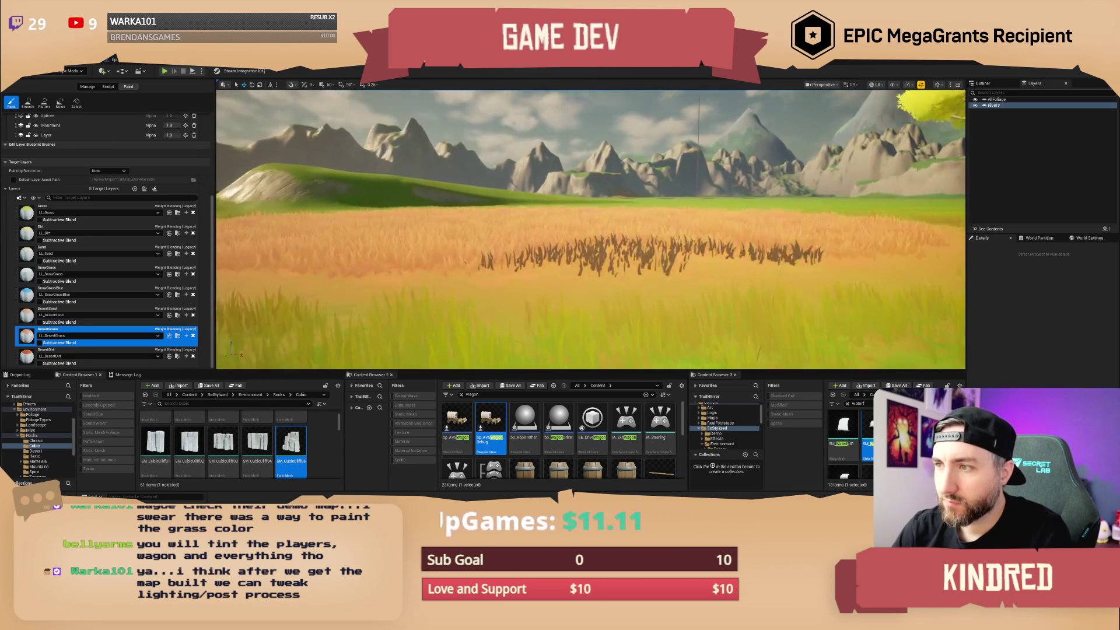
# Return to Selection mode and show the Outliner's list of level actors.
pyautogui.moveTo(590, 233)
pyautogui.mouseDown()
pyautogui.moveTo(309, 247)
pyautogui.moveTo(327, 247)
pyautogui.mouseUp()
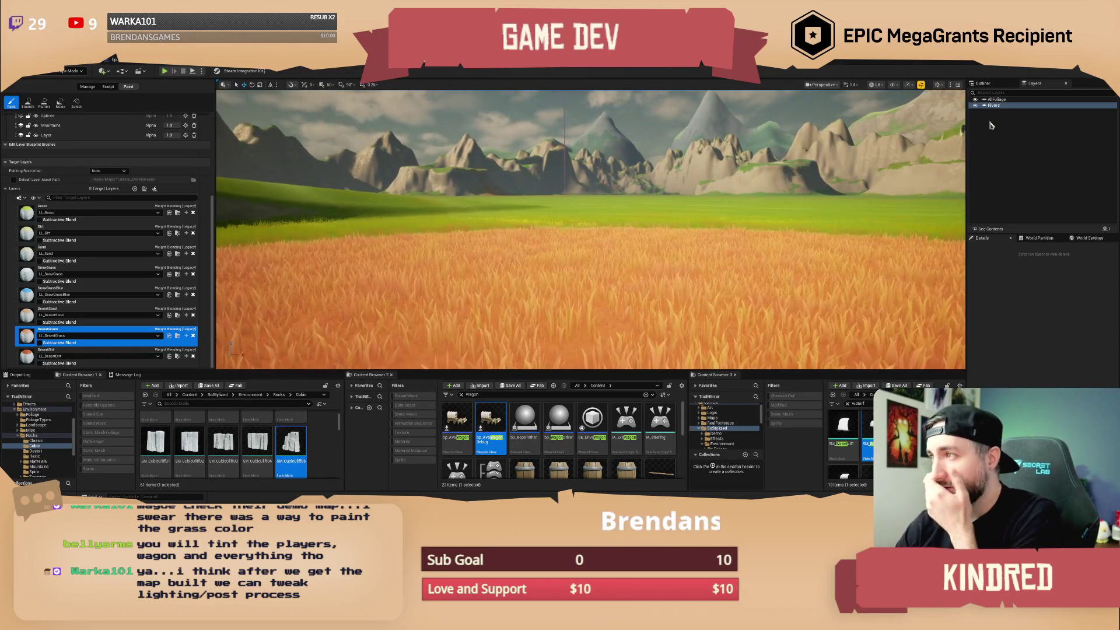
pyautogui.click(65, 71)
pyautogui.click(59, 88)
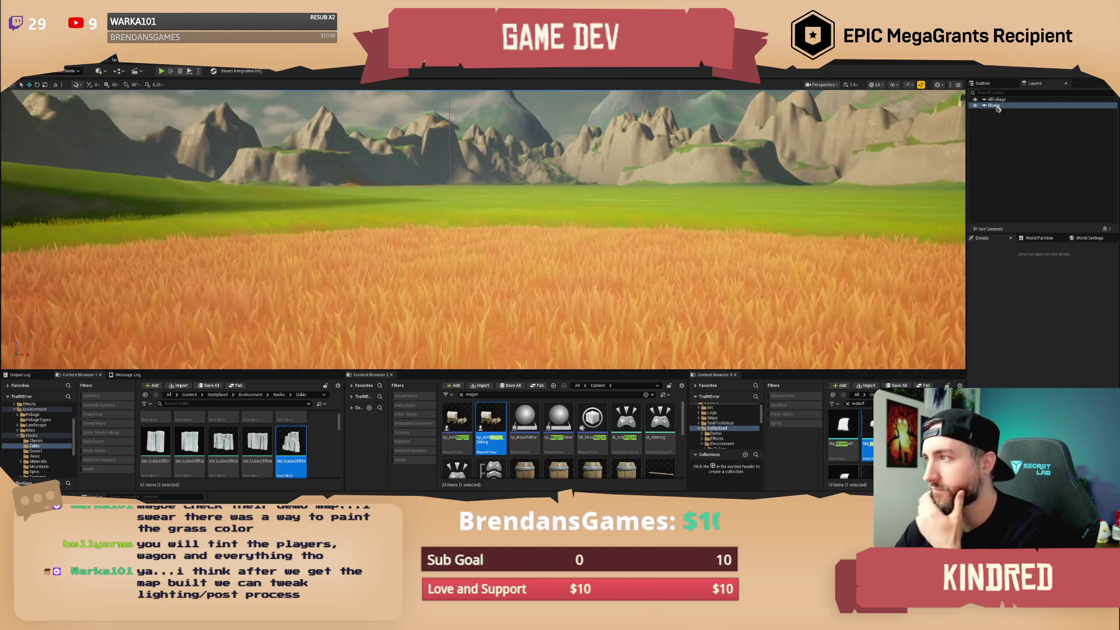
pyautogui.click(983, 83)
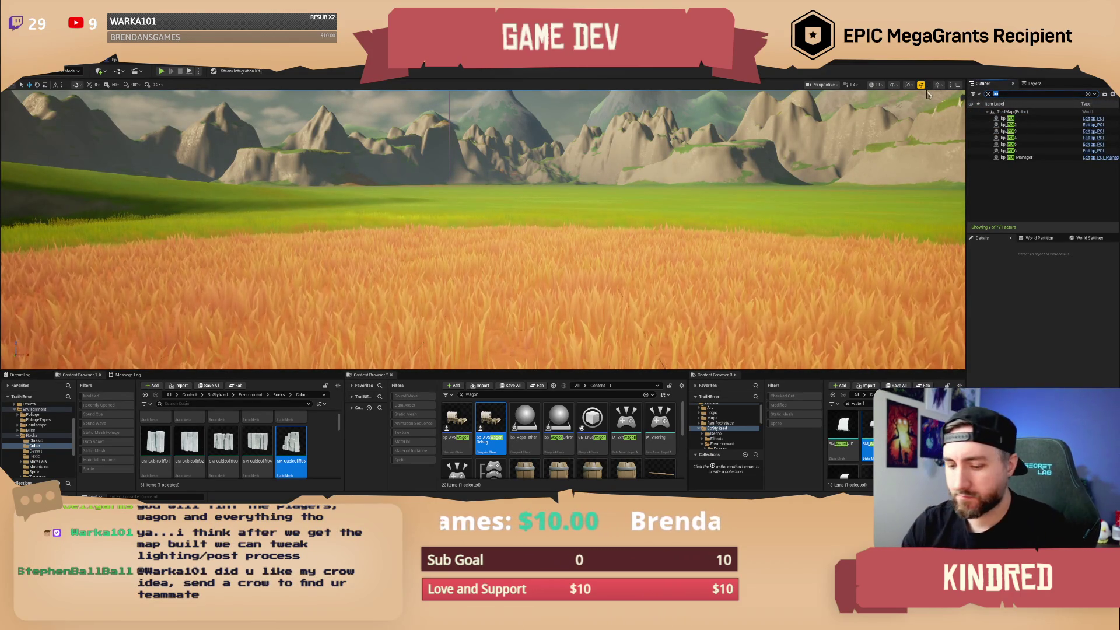
# Select PostProcessVolume2, disable its Temp override, and reset Scene Color Tint to white.
pyautogui.write('post pro')
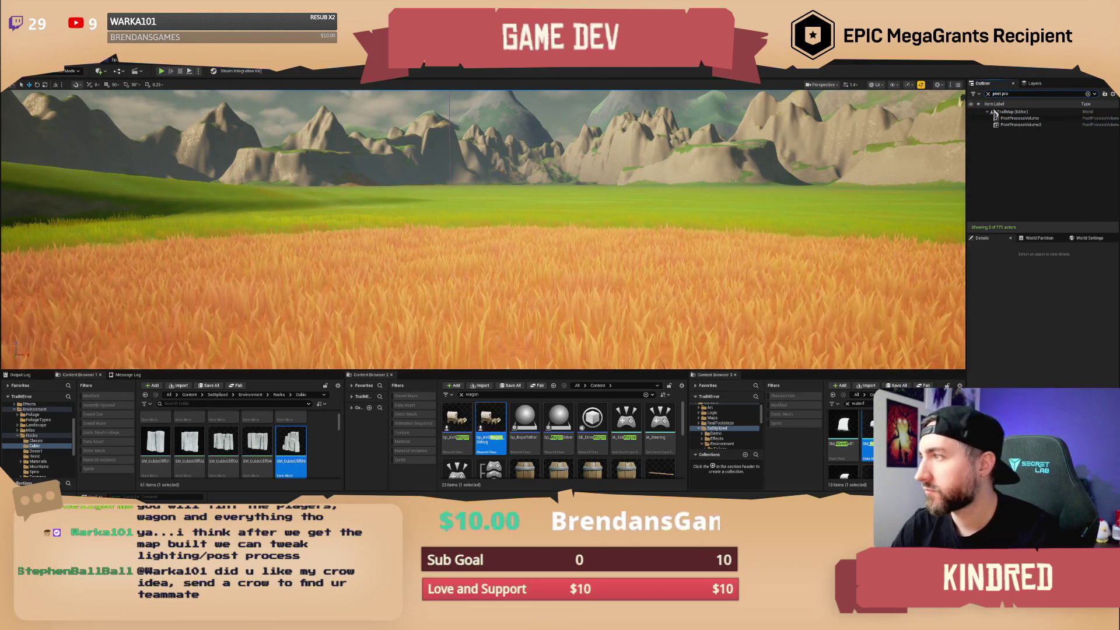
pyautogui.click(1020, 124)
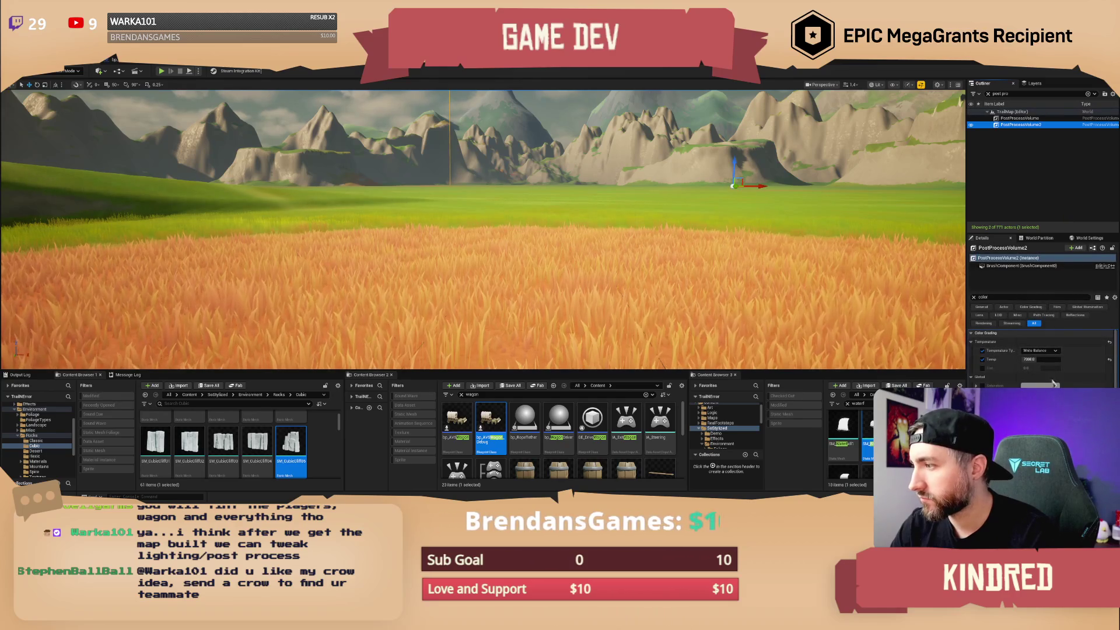
pyautogui.click(983, 361)
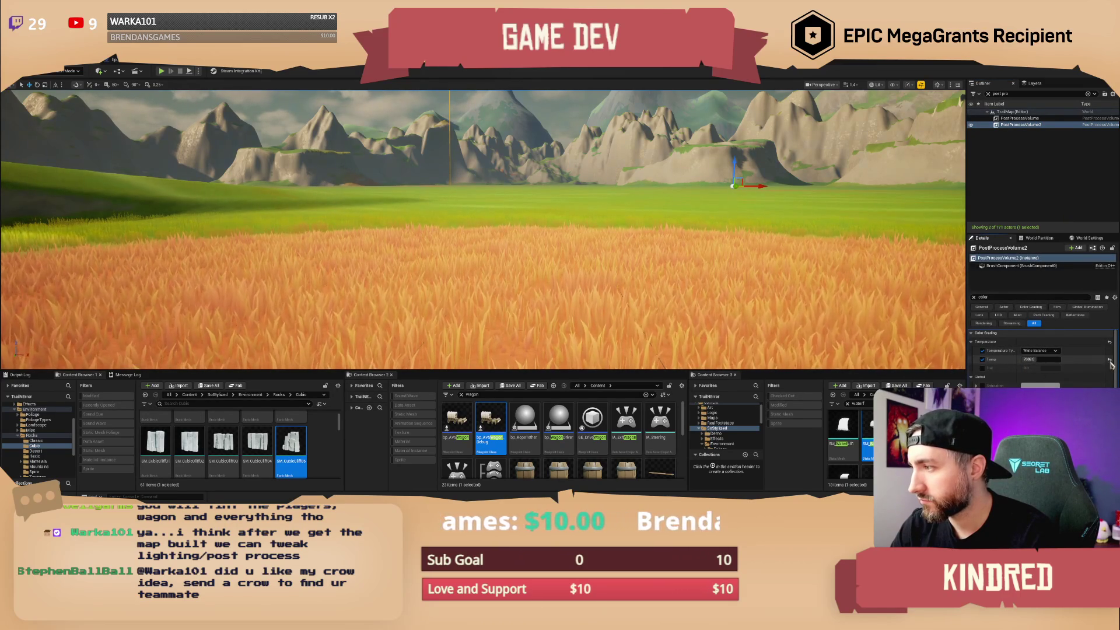
pyautogui.scroll(-3, 1096, 361)
pyautogui.scroll(-5, 1044, 359)
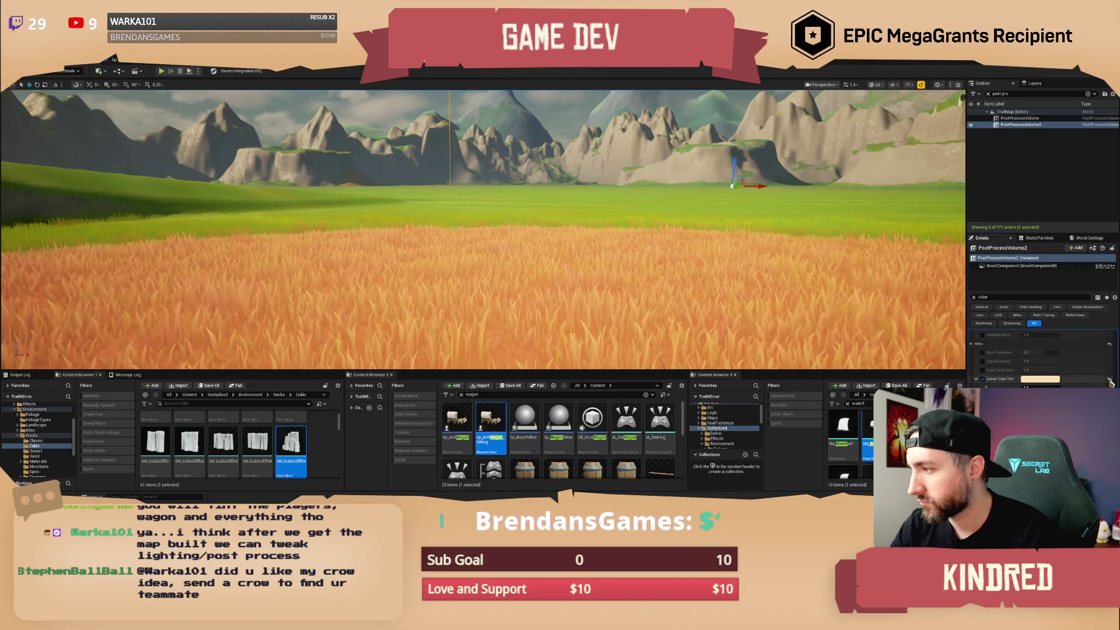
pyautogui.click(1110, 380)
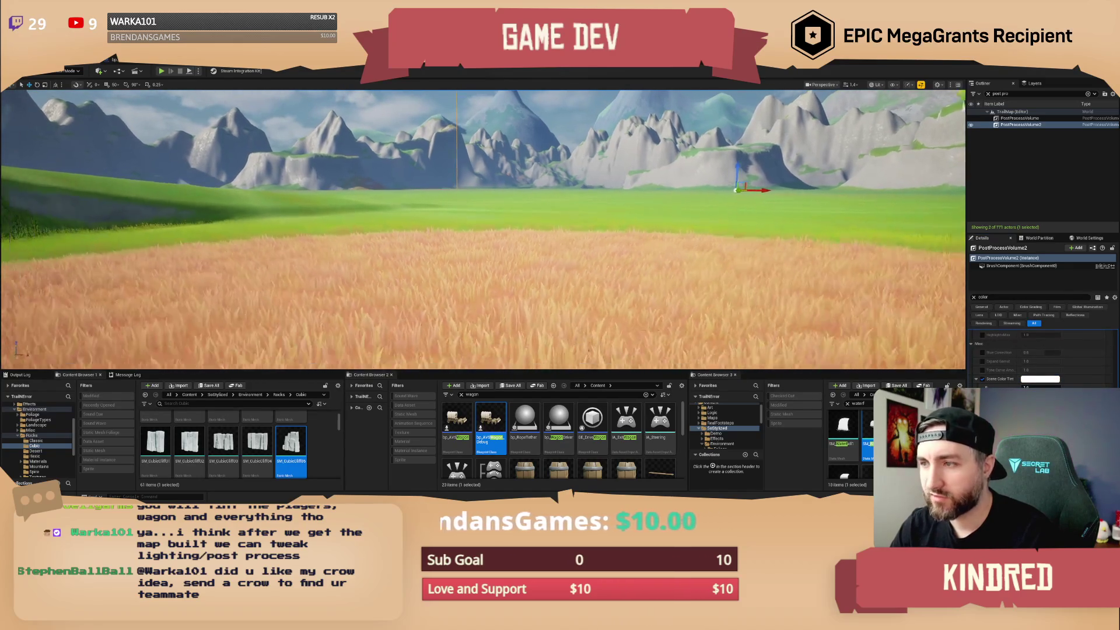
# Fly over the meadow, trees and wheat field to review it, then save with Ctrl+S.
pyautogui.press('w')
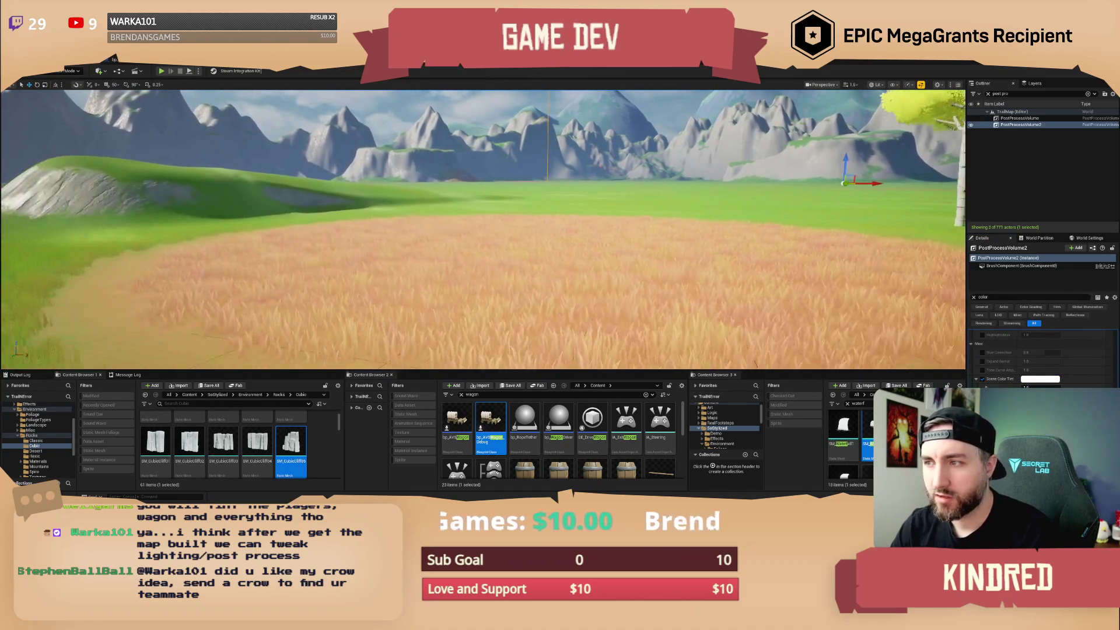
pyautogui.press('w')
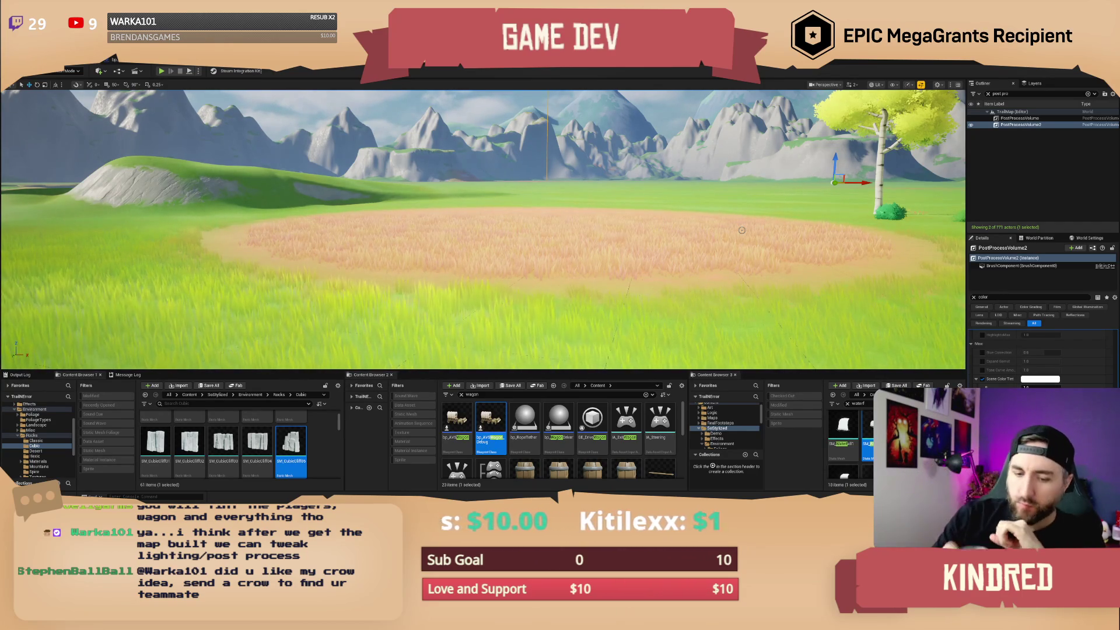
pyautogui.scroll(2, 741, 230)
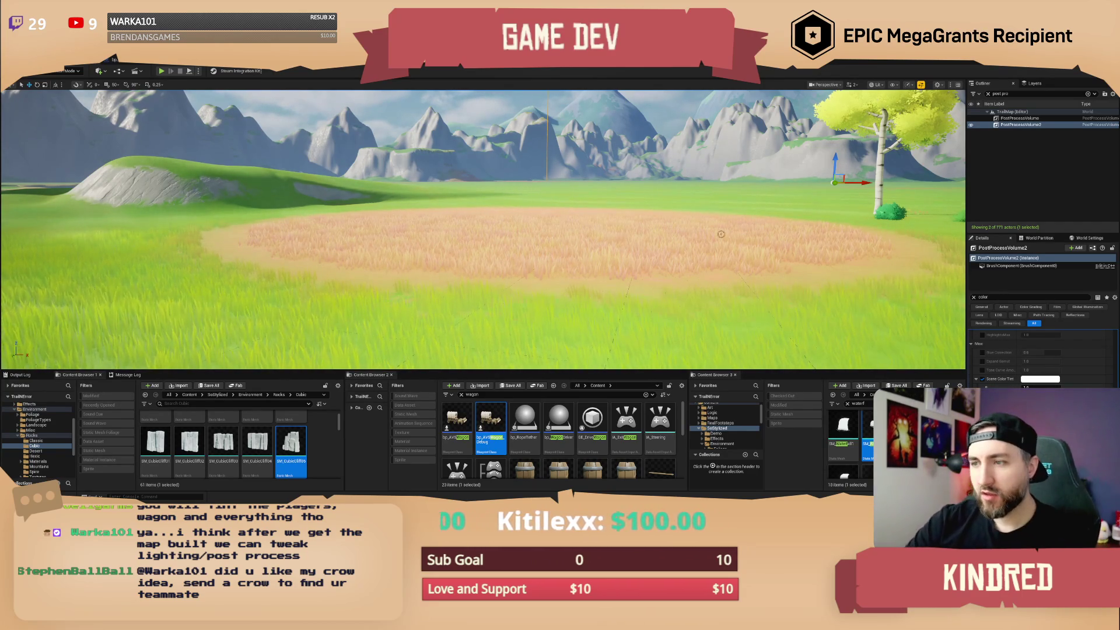
pyautogui.press('s')
pyautogui.press('w')
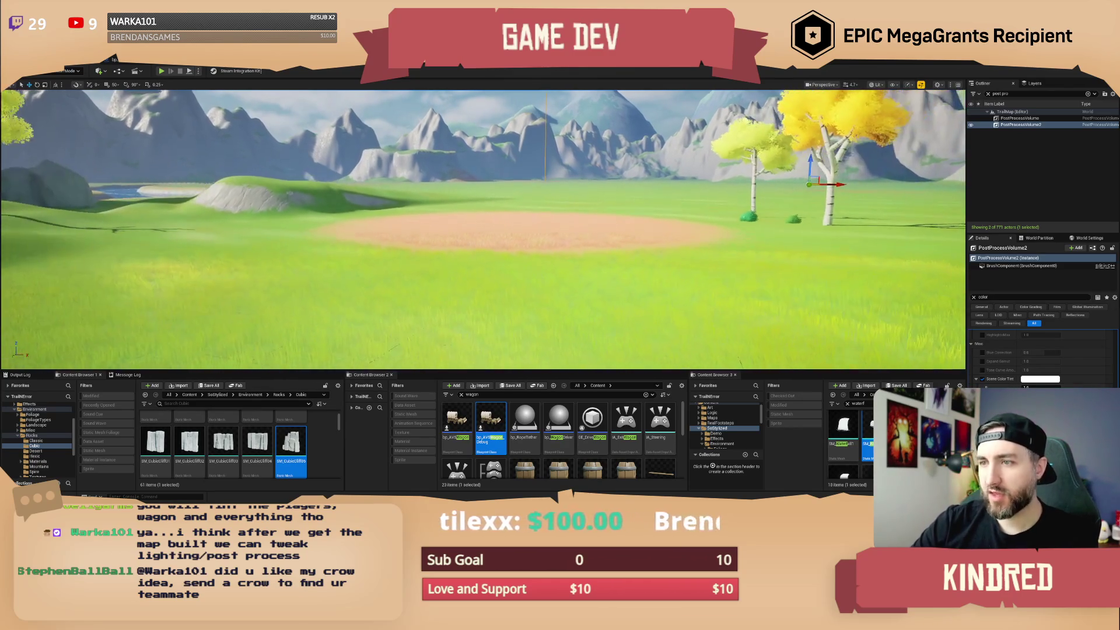
pyautogui.scroll(-1, 483, 228)
pyautogui.scroll(2, 483, 227)
pyautogui.press('s')
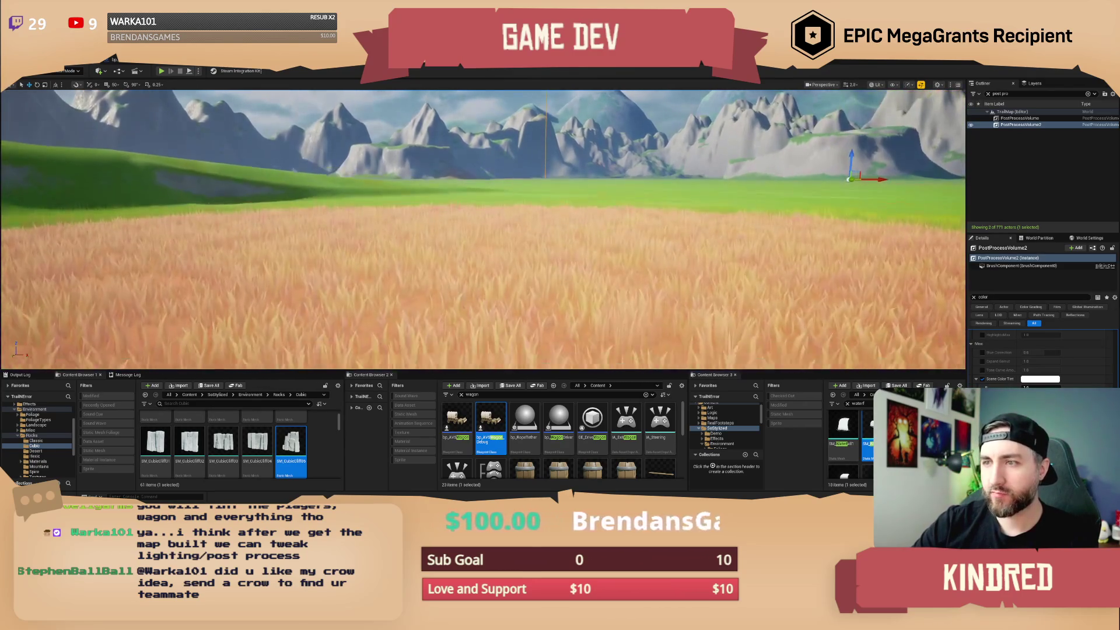
pyautogui.press('w')
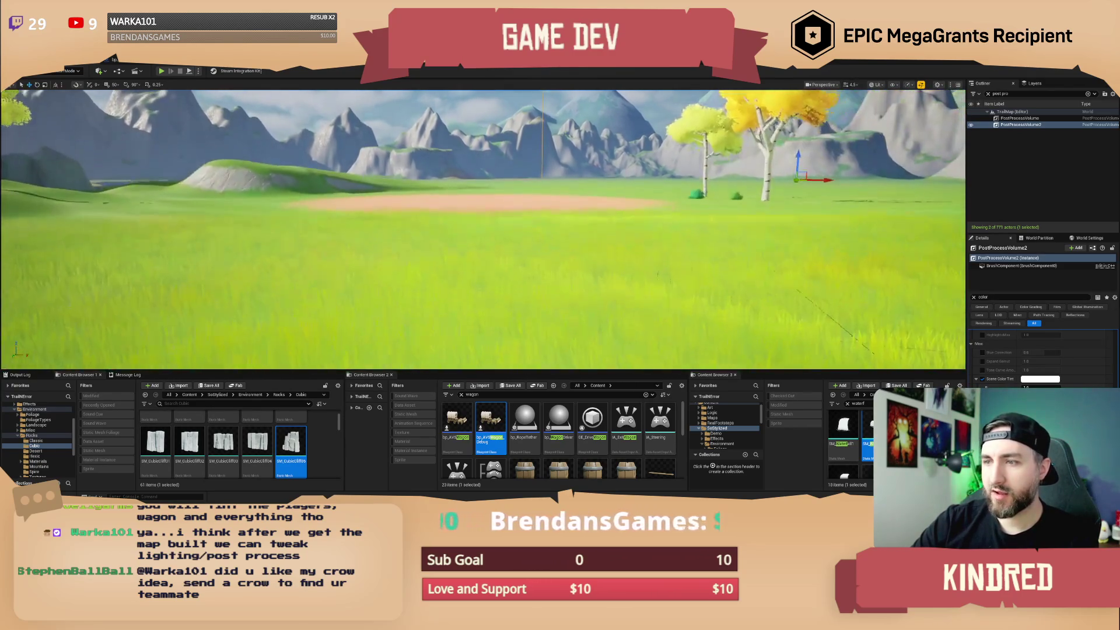
pyautogui.hotkey('ctrl', 's')
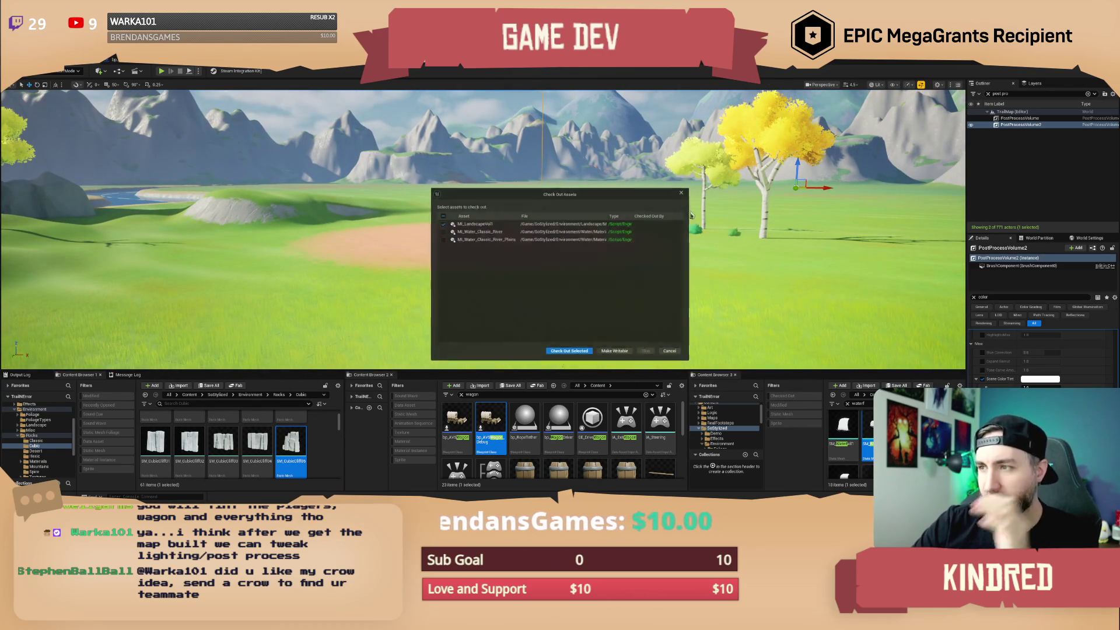
# Check out the landscape and the two river water material instances.
pyautogui.click(569, 351)
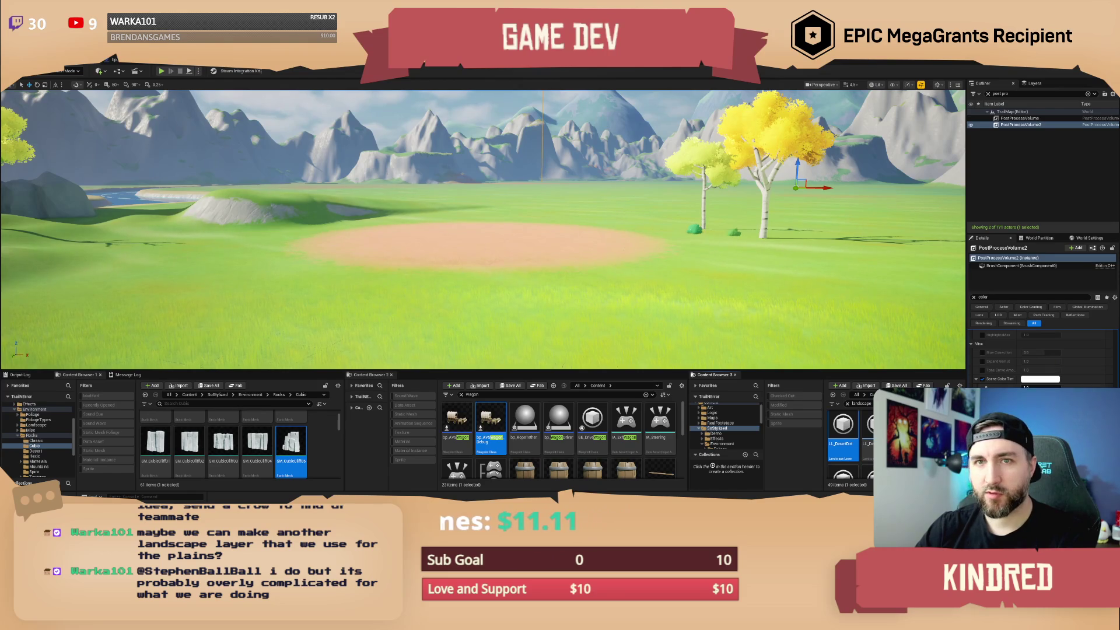
# Select the Landscape and open its M_Landscape material from the Landscape Material field.
pyautogui.click(934, 327)
pyautogui.click(973, 297)
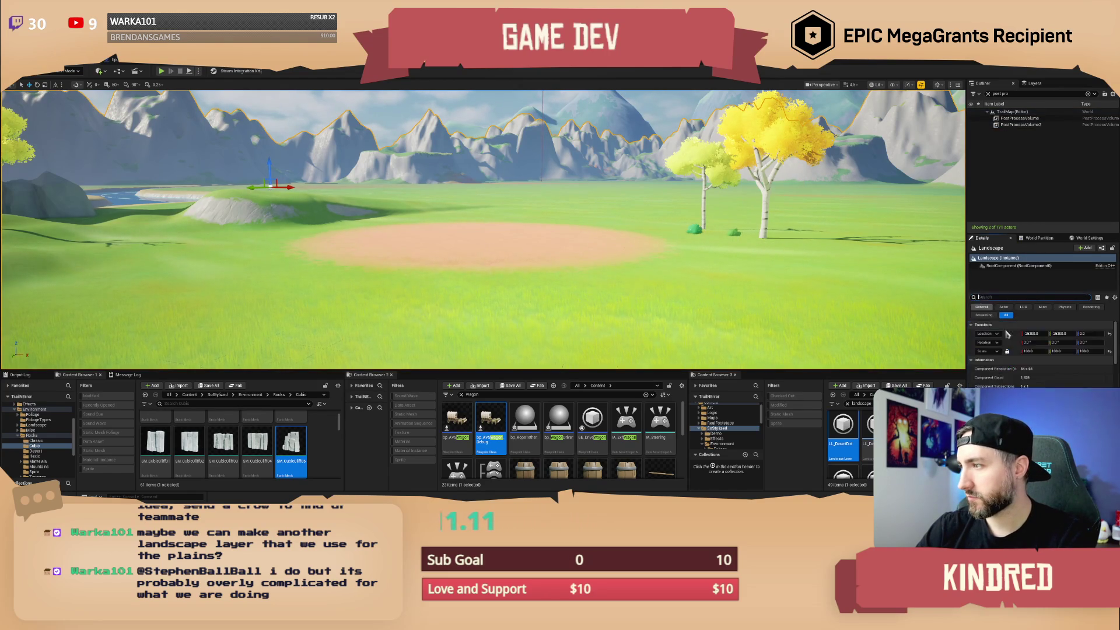
pyautogui.scroll(-10, 1041, 350)
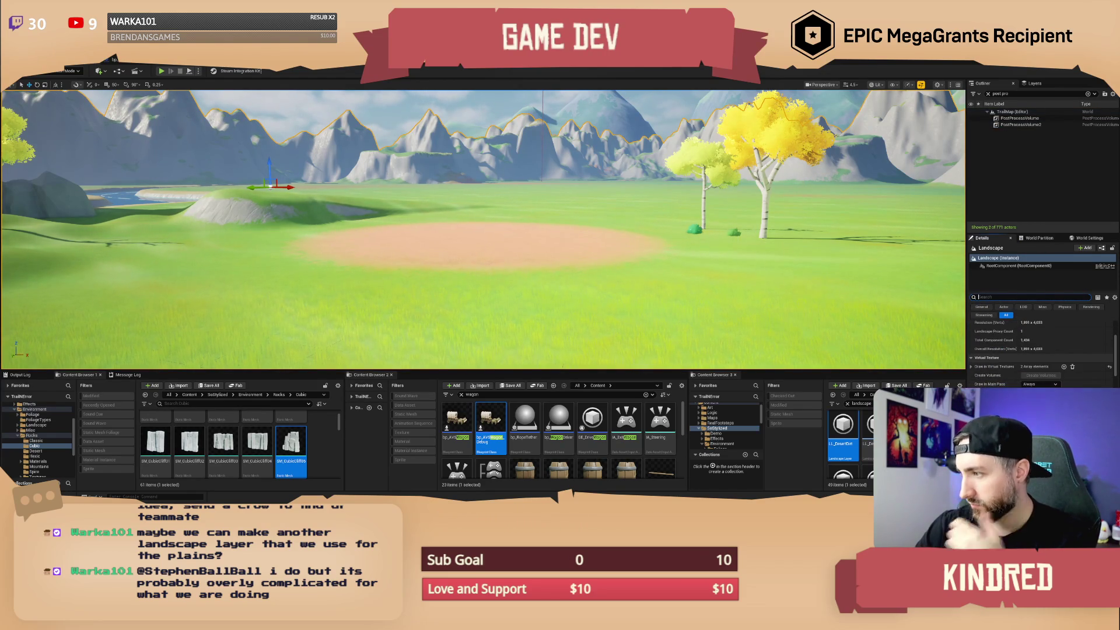
pyautogui.scroll(-4, 1054, 377)
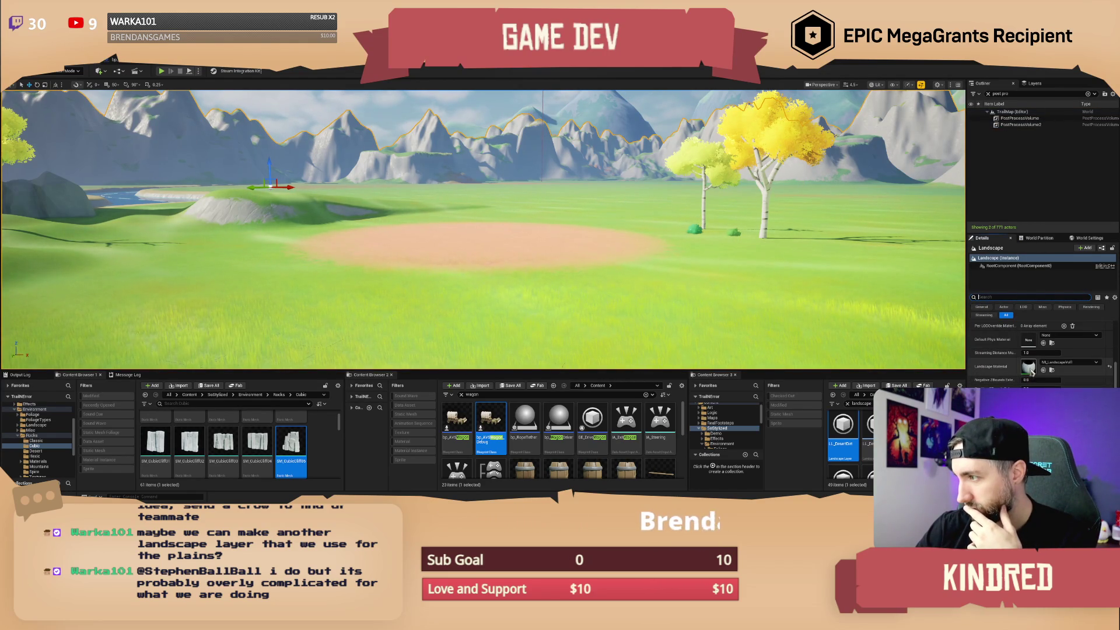
pyautogui.click(1052, 371)
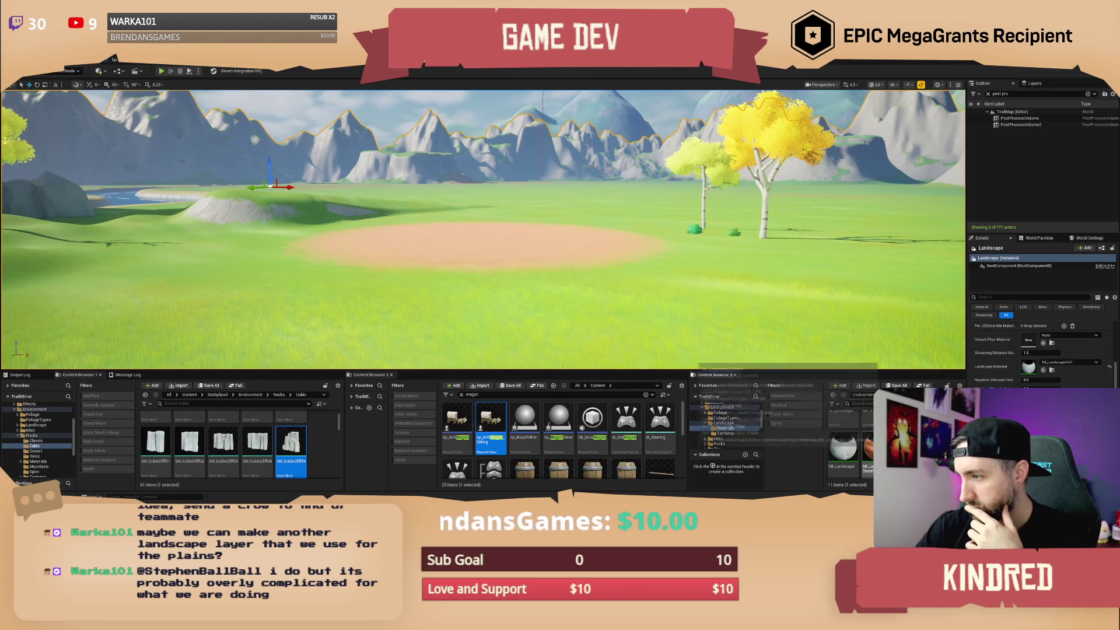
pyautogui.scroll(1, 863, 449)
pyautogui.click(855, 439)
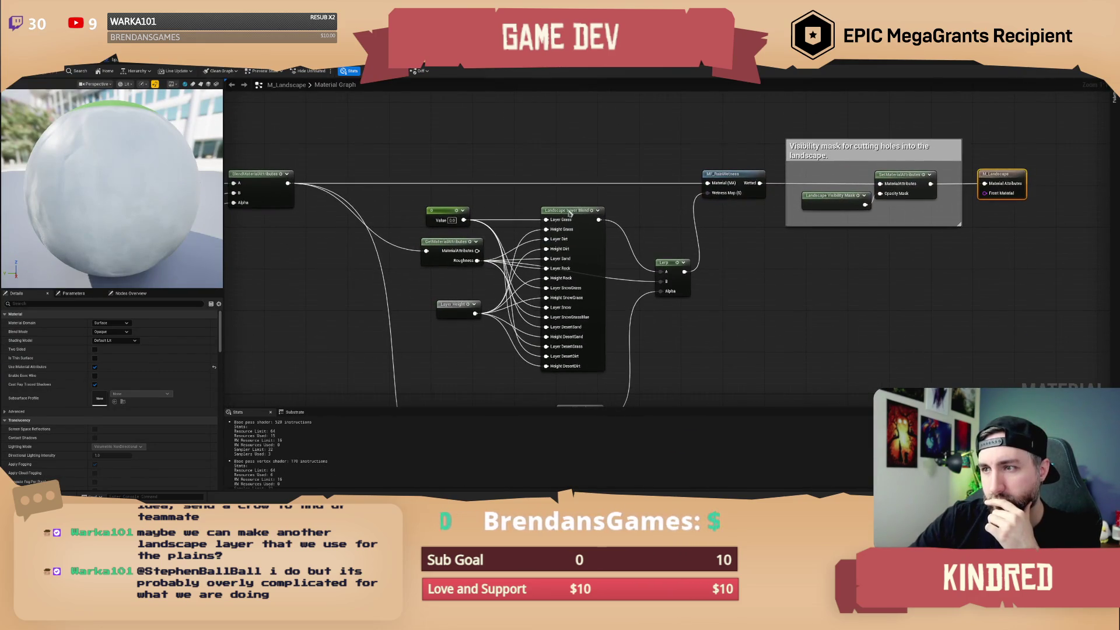
# Add a layer named PlainsGrass with preview weight 1.0 to the Landscape Layer Blend node.
pyautogui.click(568, 212)
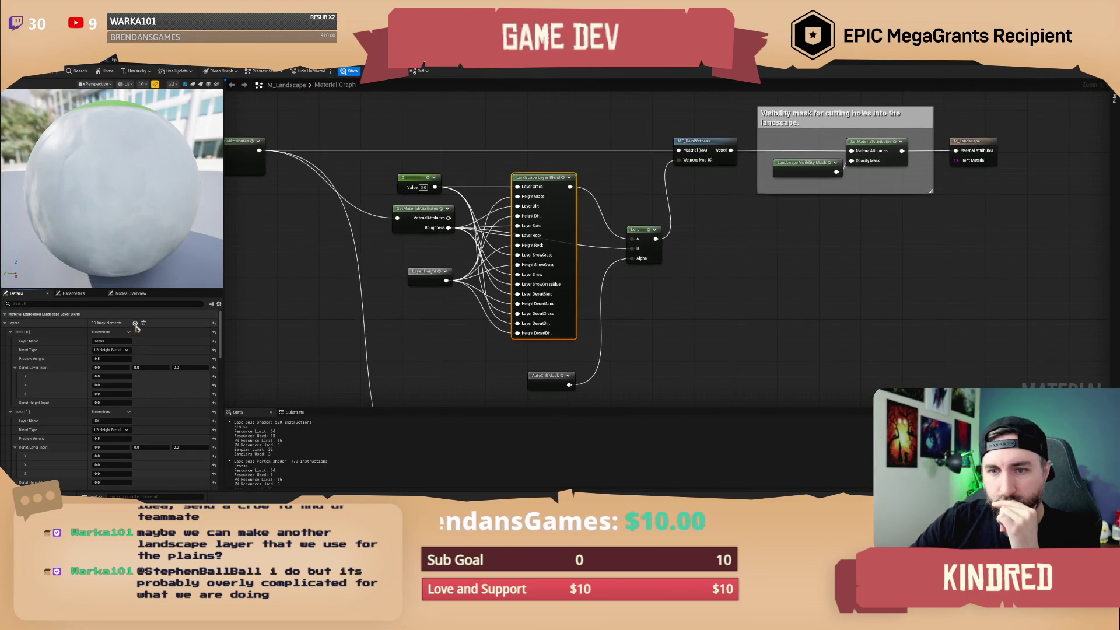
pyautogui.click(135, 323)
pyautogui.scroll(-5, 167, 403)
pyautogui.scroll(-10, 155, 438)
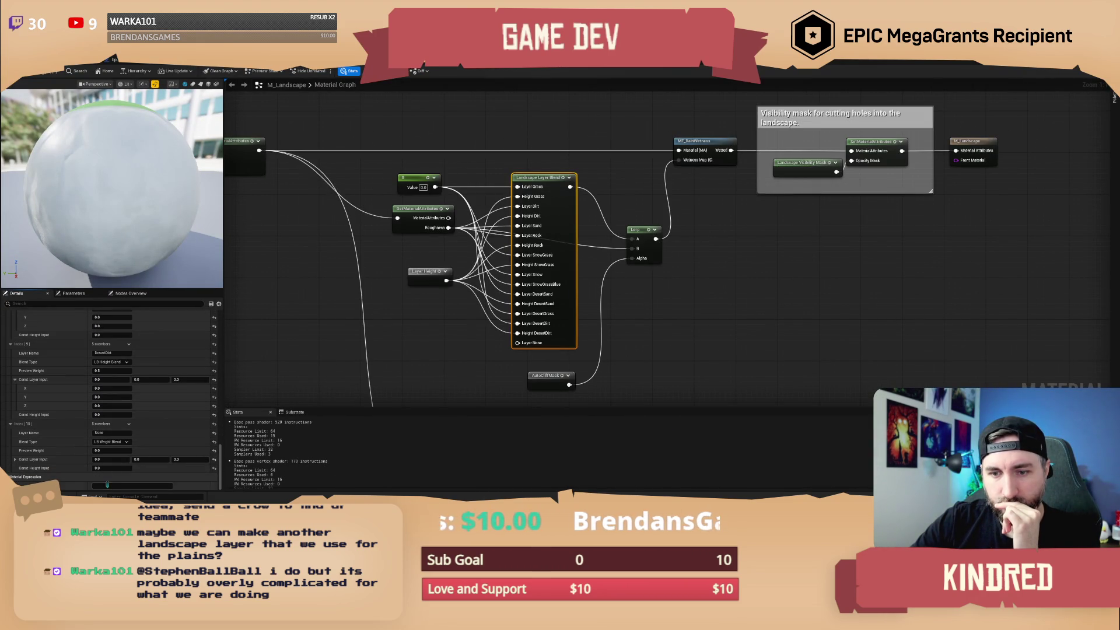
pyautogui.click(112, 433)
pyautogui.write('PlainsGrass')
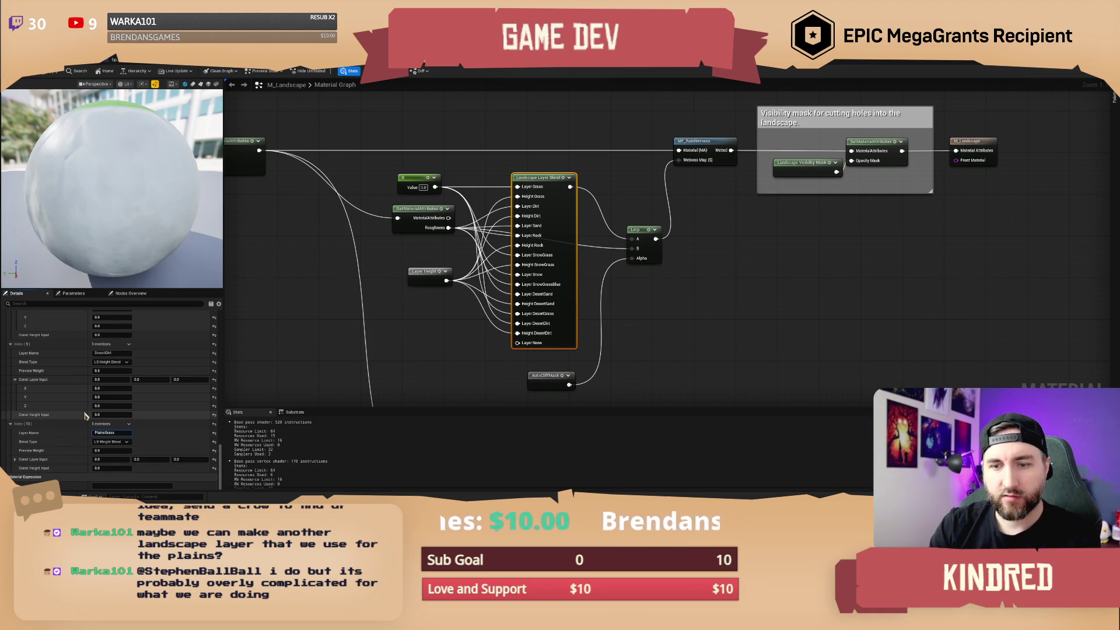
pyautogui.press('Return')
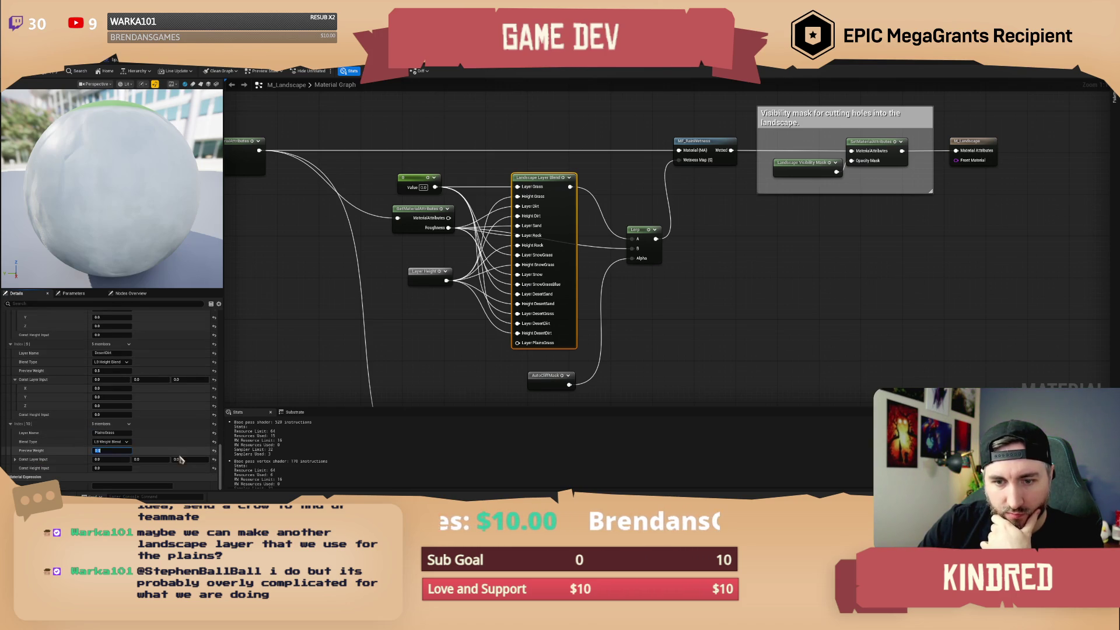
pyautogui.write('1')
pyautogui.press('Return')
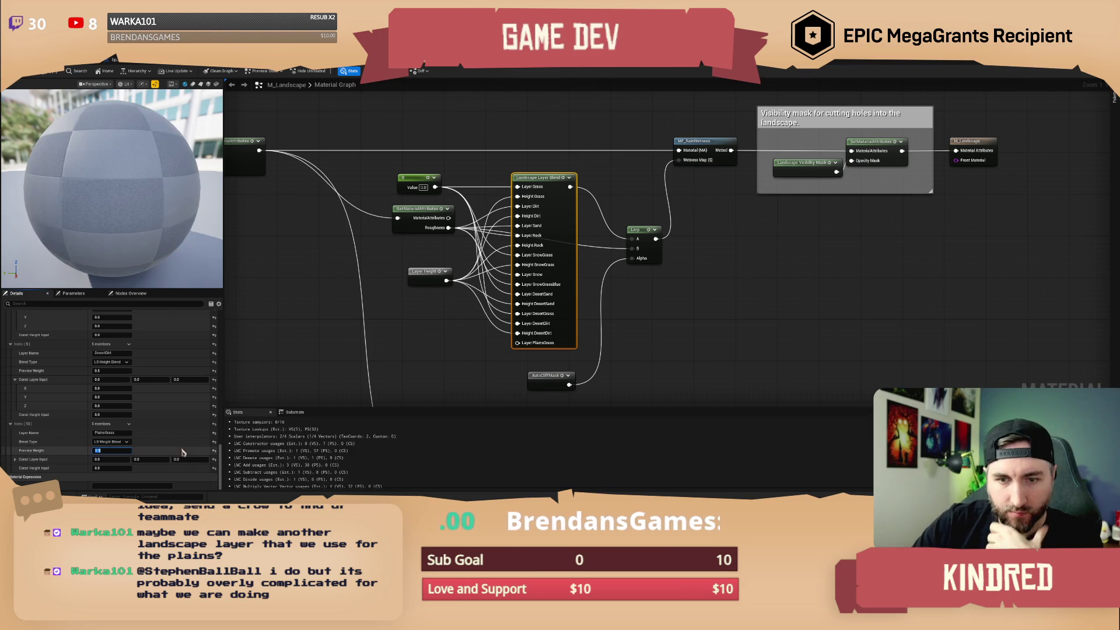
pyautogui.scroll(2, 170, 435)
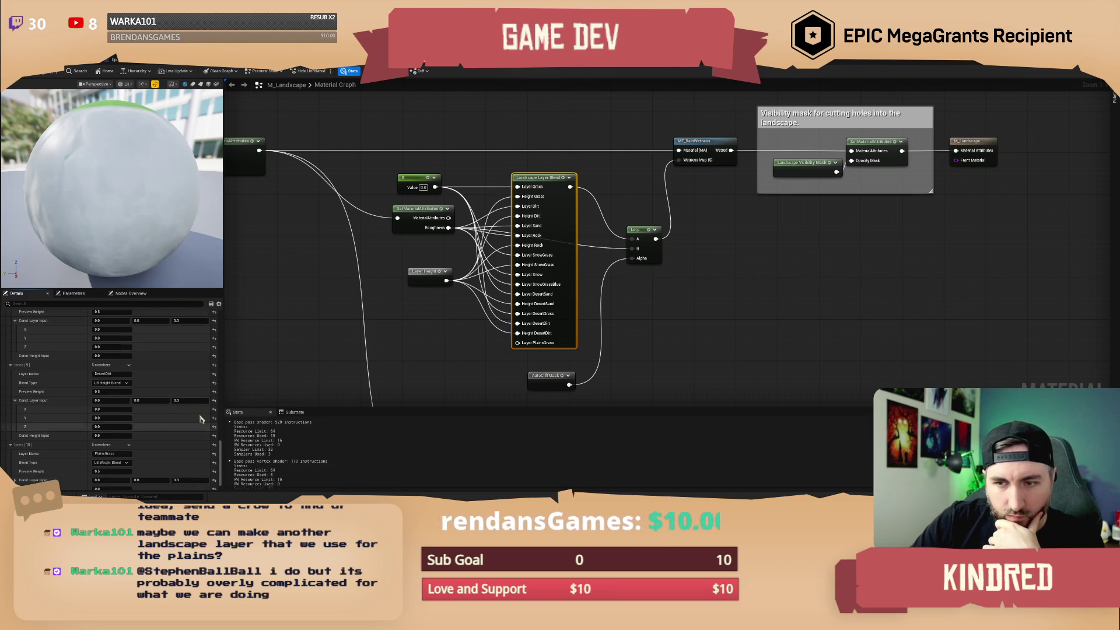
pyautogui.moveTo(420, 344); pyautogui.dragTo(465, 349)
pyautogui.click(476, 339)
pyautogui.moveTo(477, 311)
pyautogui.mouseDown()
pyautogui.moveTo(450, 301)
pyautogui.moveTo(445, 283)
pyautogui.moveTo(437, 290)
pyautogui.moveTo(536, 337)
pyautogui.mouseUp()
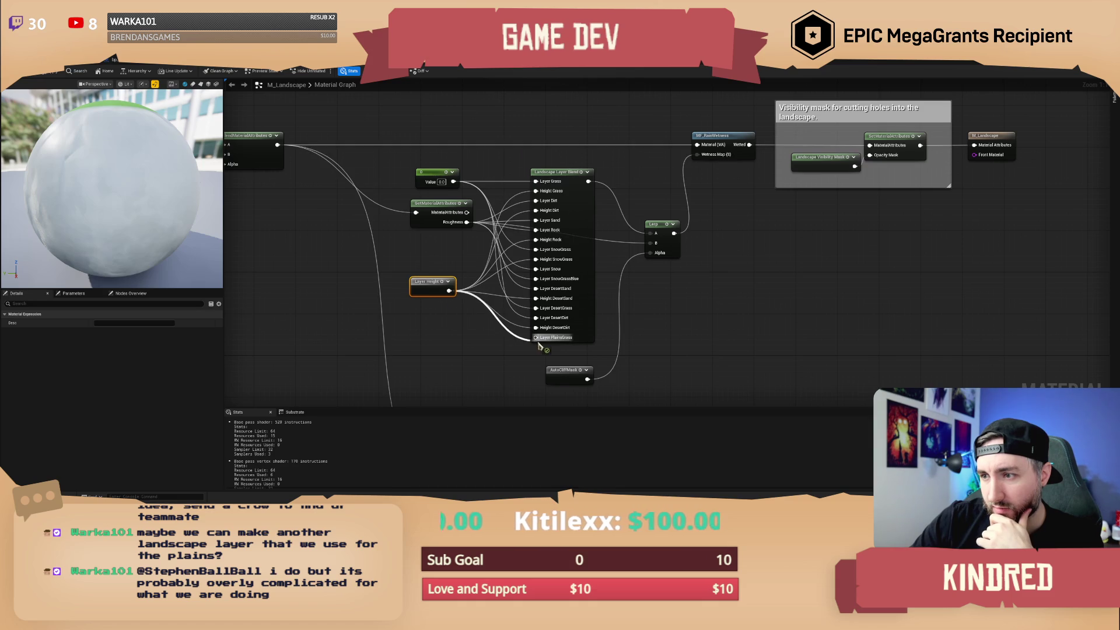
pyautogui.click(480, 347)
pyautogui.moveTo(448, 252)
pyautogui.mouseDown()
pyautogui.moveTo(432, 290)
pyautogui.moveTo(395, 295)
pyautogui.moveTo(384, 264)
pyautogui.mouseUp()
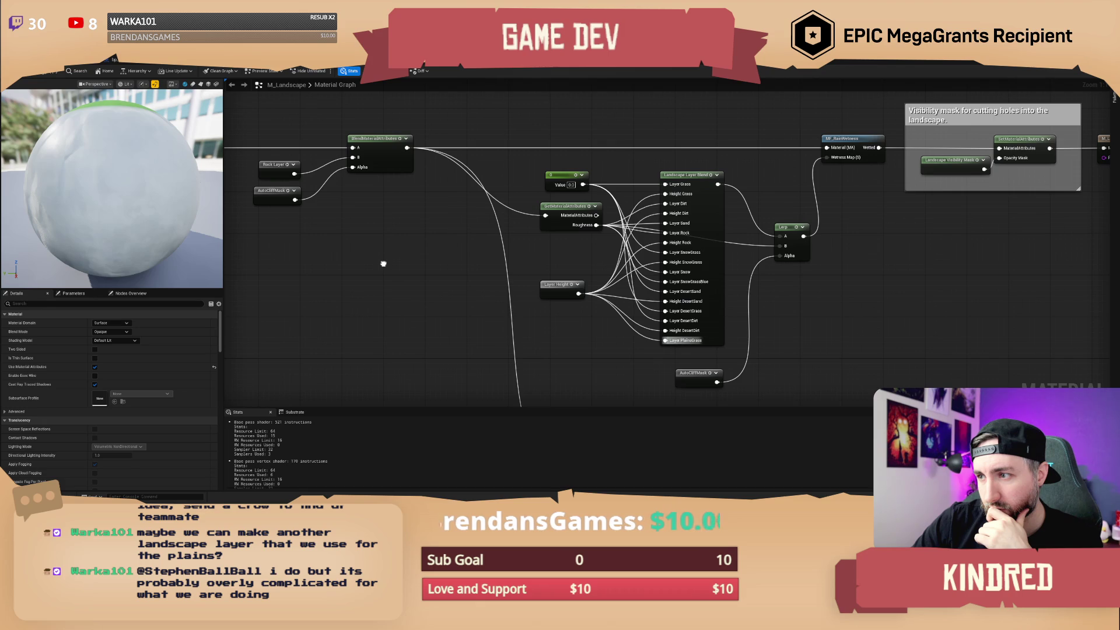
pyautogui.moveTo(383, 264); pyautogui.dragTo(463, 310)
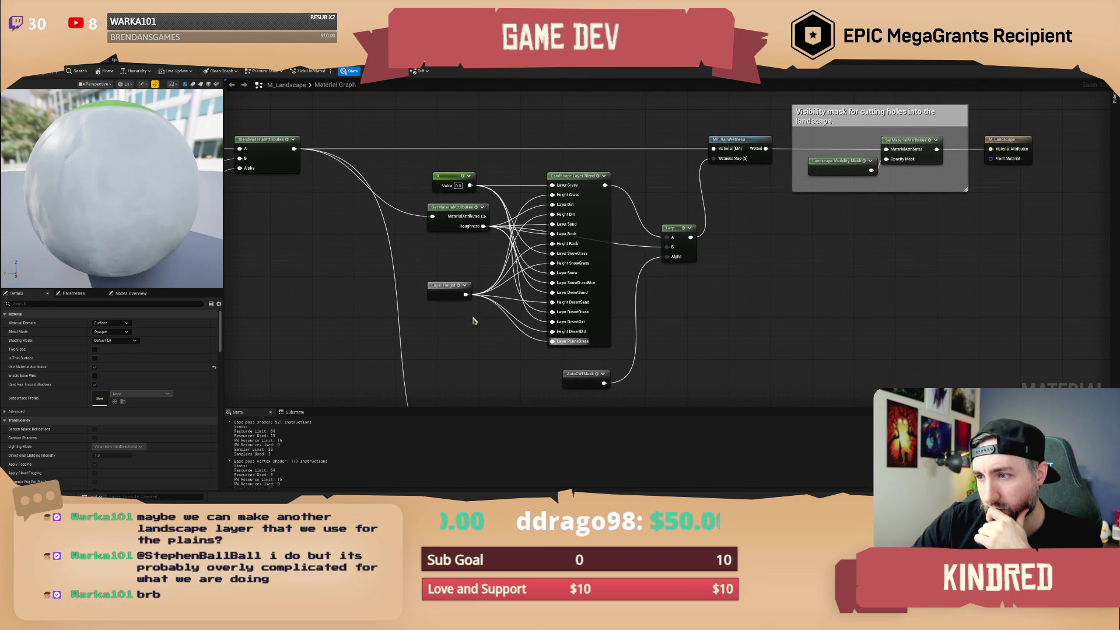
pyautogui.keyDown('alt'); pyautogui.click(552, 342); pyautogui.keyUp('alt')
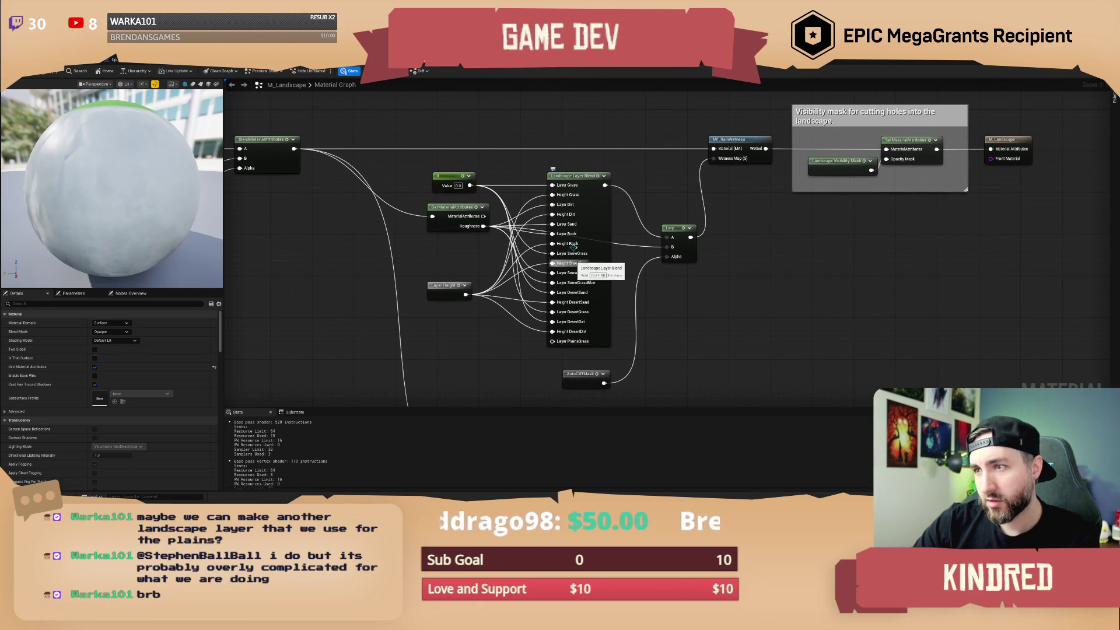
pyautogui.click(598, 223)
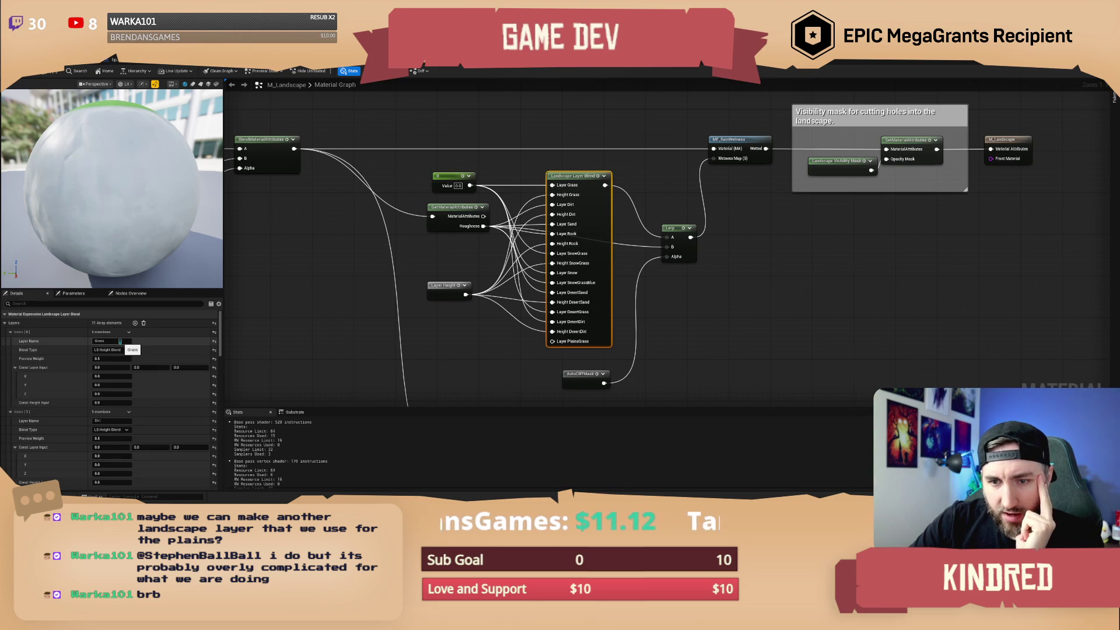
# Set the PlainsGrass layer (Index 10) Blend Type to LB Height Blend.
pyautogui.scroll(-2, 120, 409)
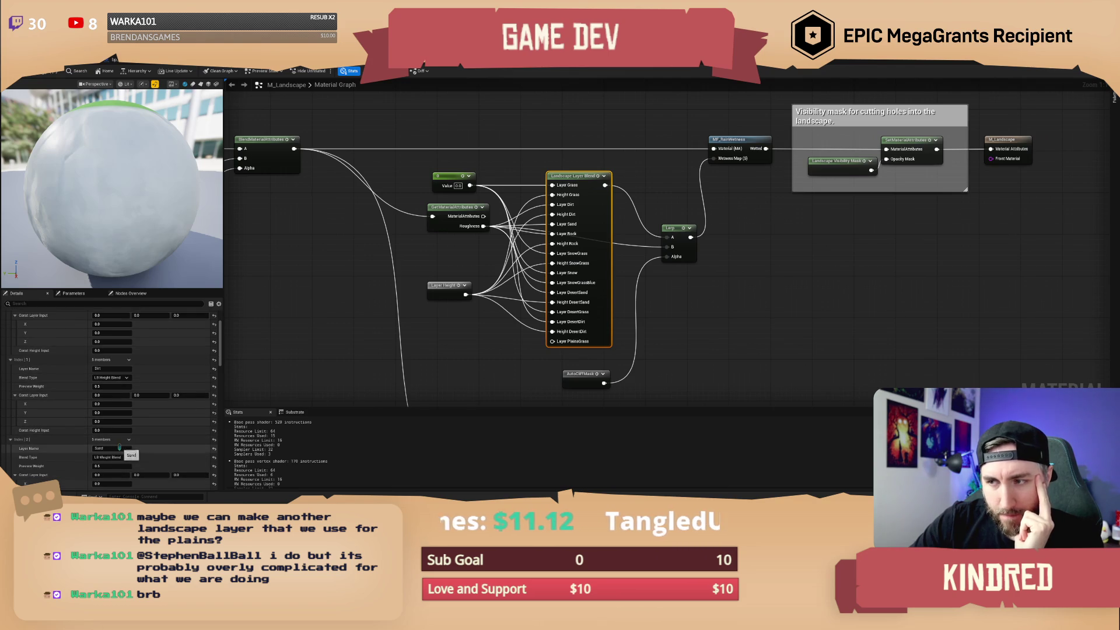
pyautogui.scroll(-6, 119, 447)
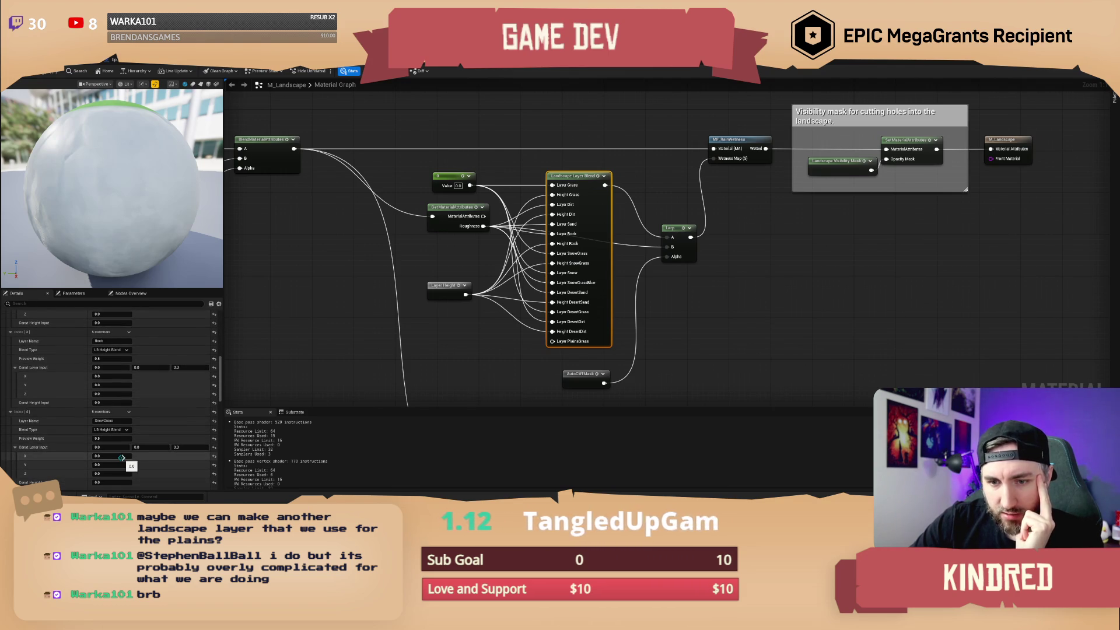
pyautogui.scroll(-6, 121, 458)
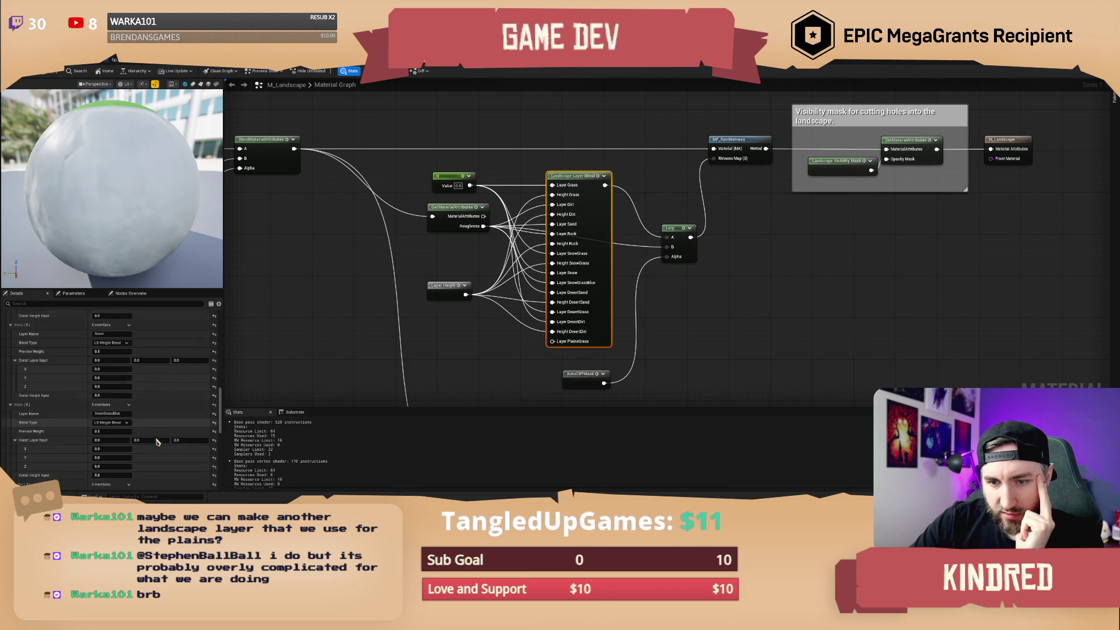
pyautogui.scroll(-6, 156, 442)
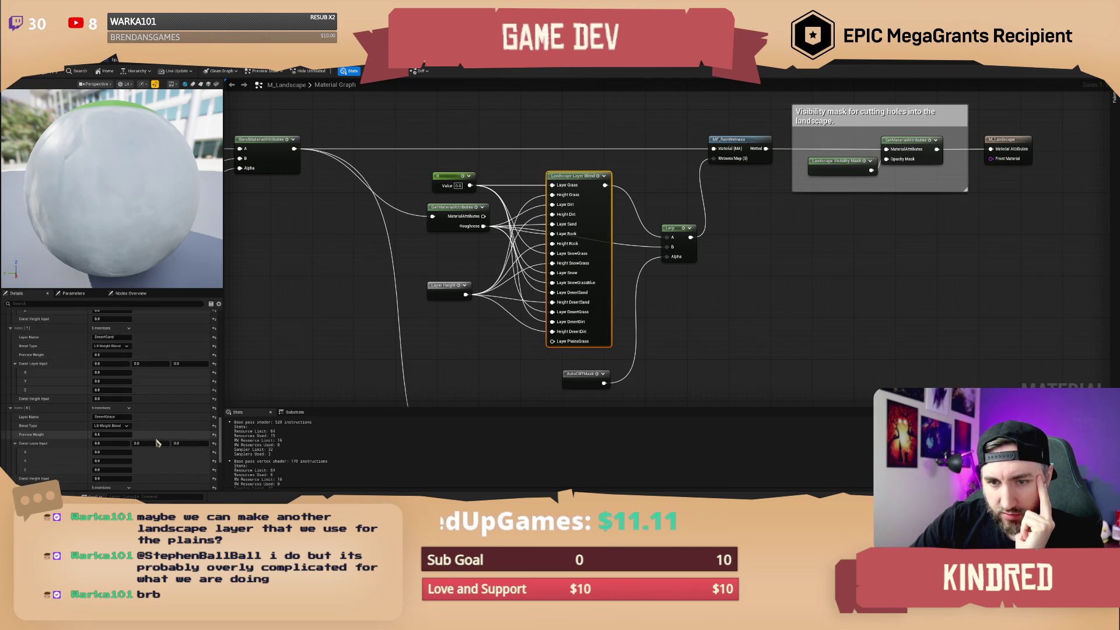
pyautogui.scroll(-3, 157, 442)
pyautogui.scroll(-3, 157, 443)
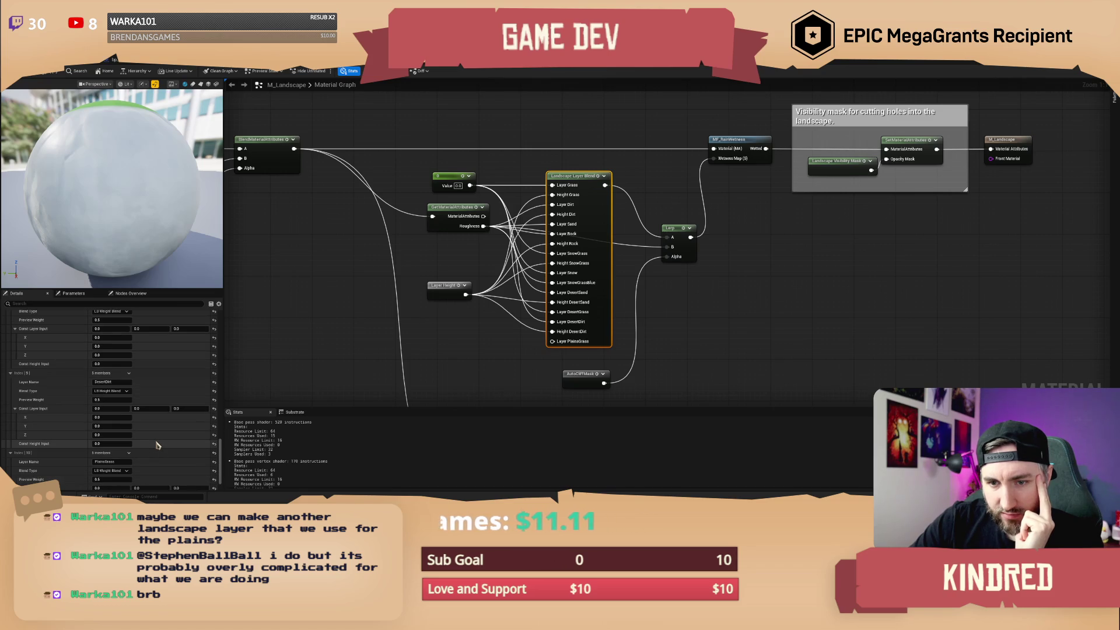
pyautogui.scroll(-2, 157, 445)
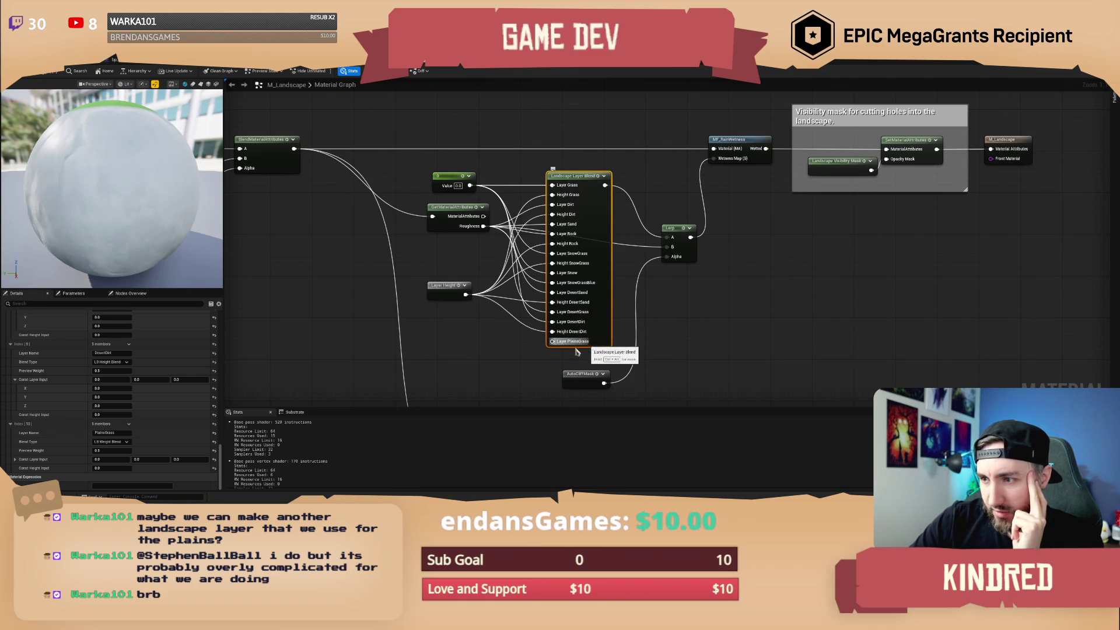
pyautogui.click(15, 460)
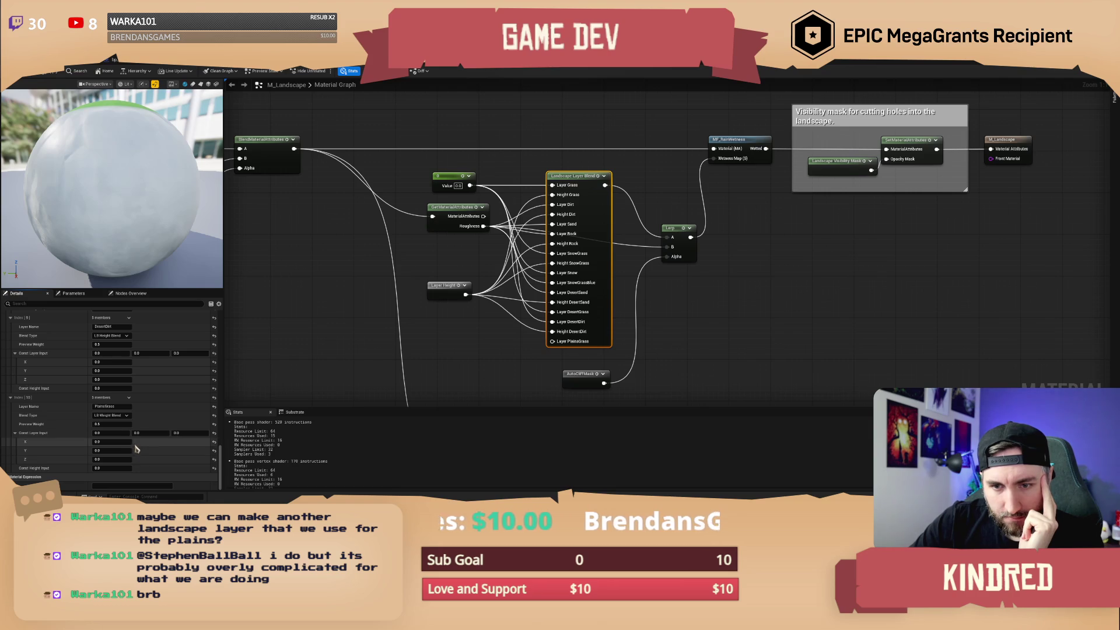
pyautogui.click(127, 416)
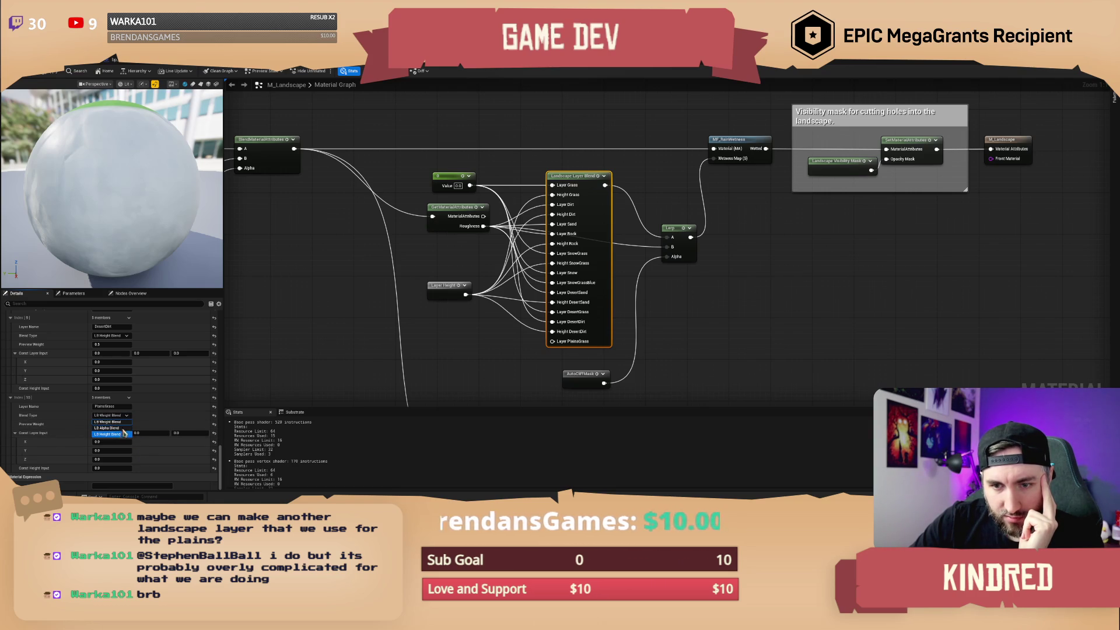
pyautogui.click(124, 434)
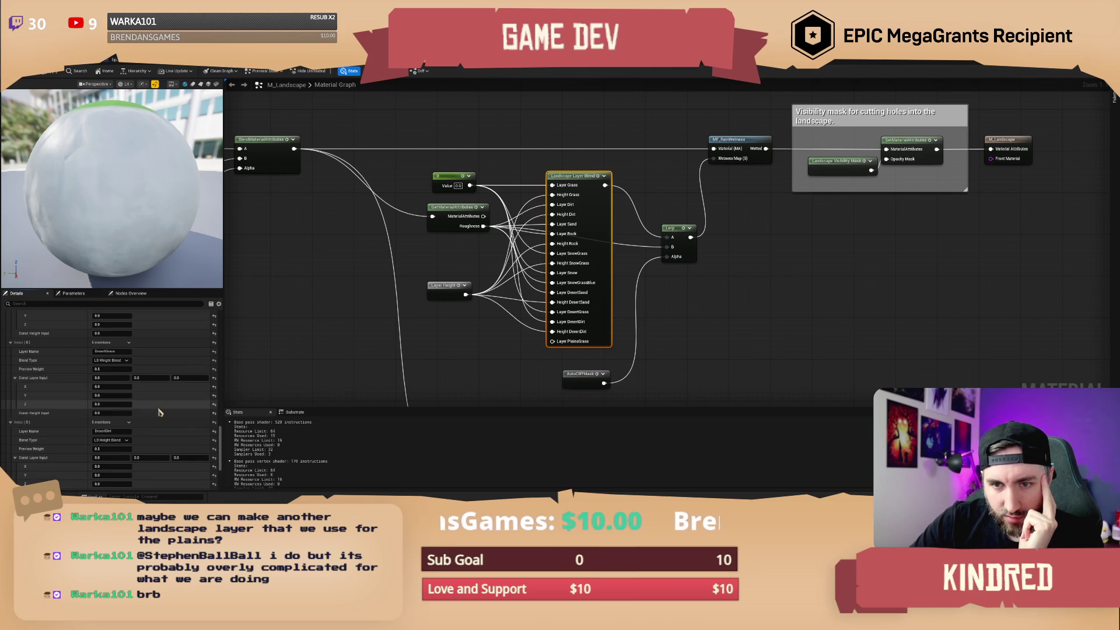
# Wire the Constant node's output into the Layer PlainsGrass input.
pyautogui.scroll(4, 159, 412)
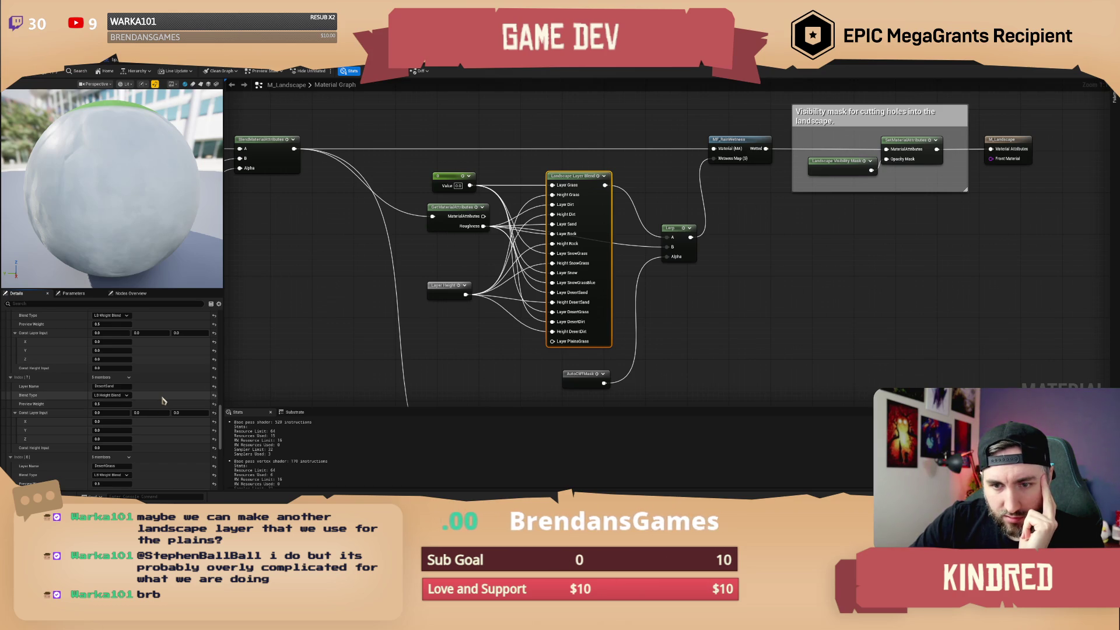
pyautogui.scroll(6, 168, 429)
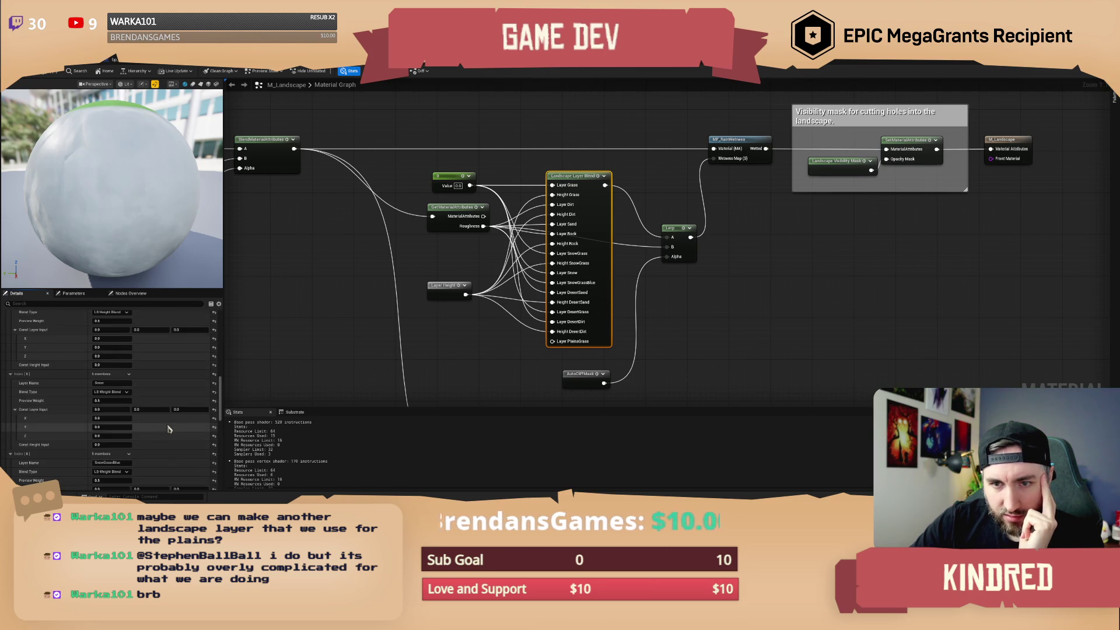
pyautogui.scroll(10, 168, 429)
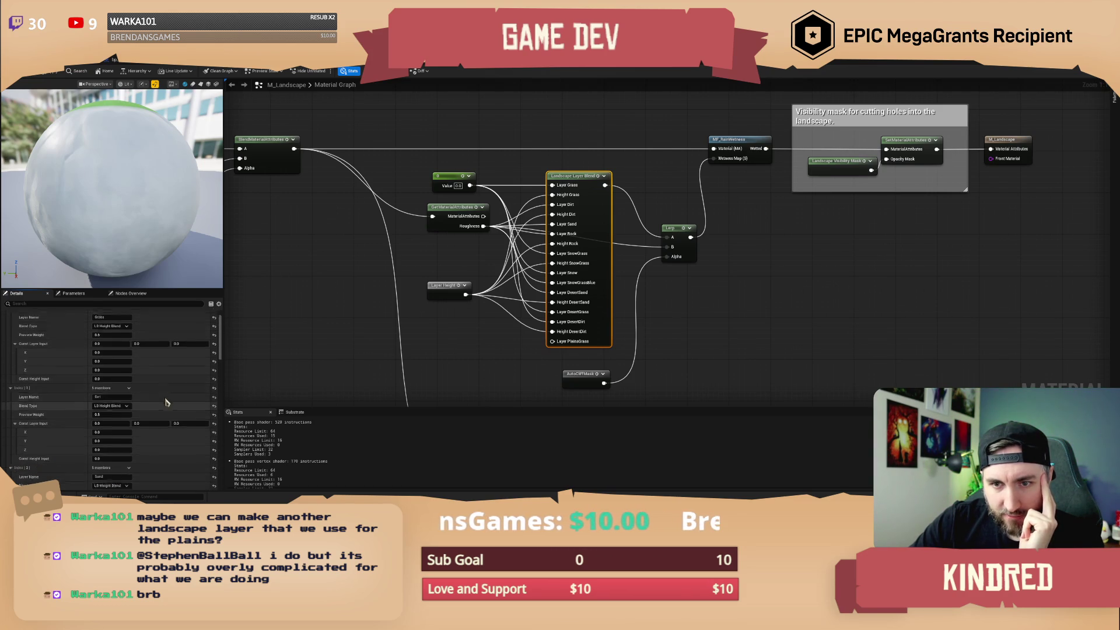
pyautogui.scroll(1, 166, 403)
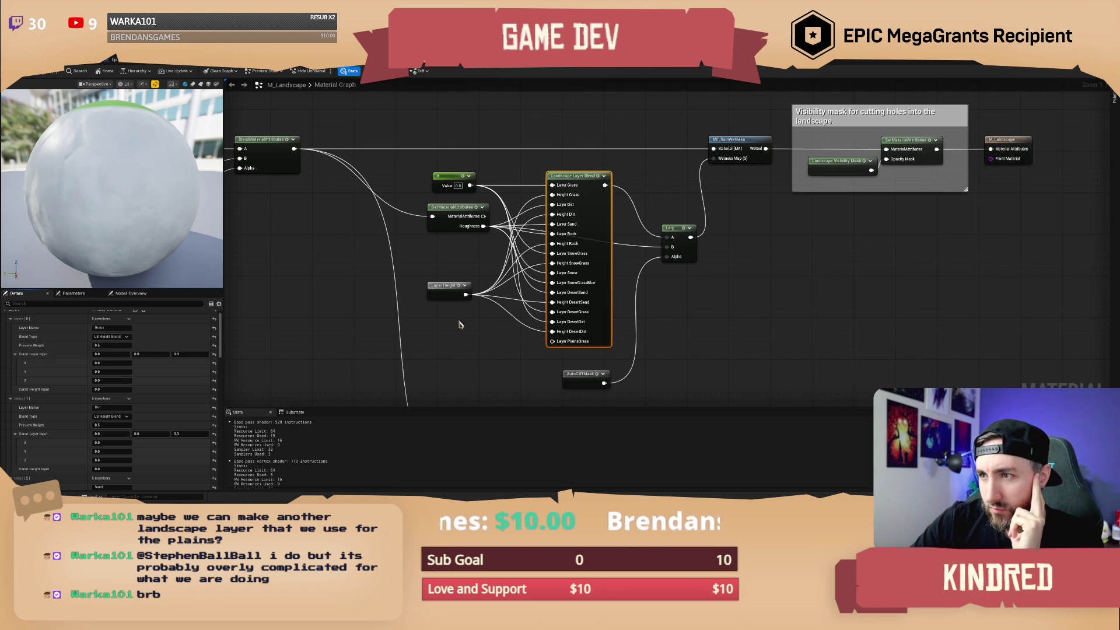
pyautogui.click(444, 261)
pyautogui.moveTo(445, 261); pyautogui.dragTo(453, 266)
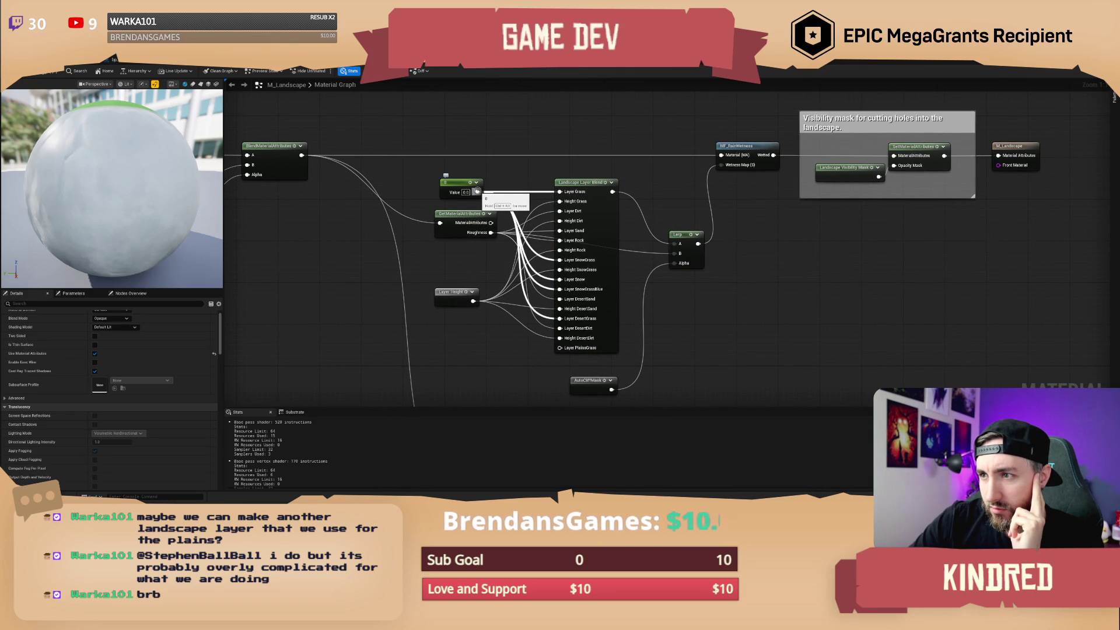
pyautogui.click(490, 191)
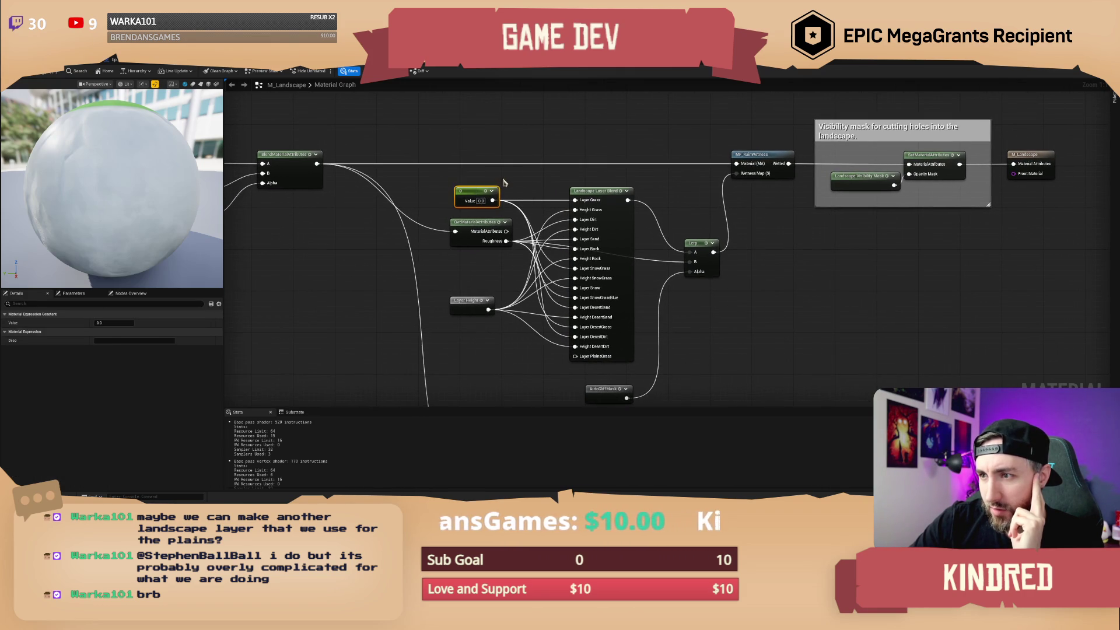
pyautogui.click(505, 183)
pyautogui.moveTo(464, 198)
pyautogui.mouseDown()
pyautogui.moveTo(549, 344)
pyautogui.moveTo(535, 354)
pyautogui.moveTo(546, 353)
pyautogui.mouseUp()
pyautogui.moveTo(473, 363)
pyautogui.mouseDown()
pyautogui.moveTo(483, 341)
pyautogui.moveTo(480, 357)
pyautogui.mouseUp()
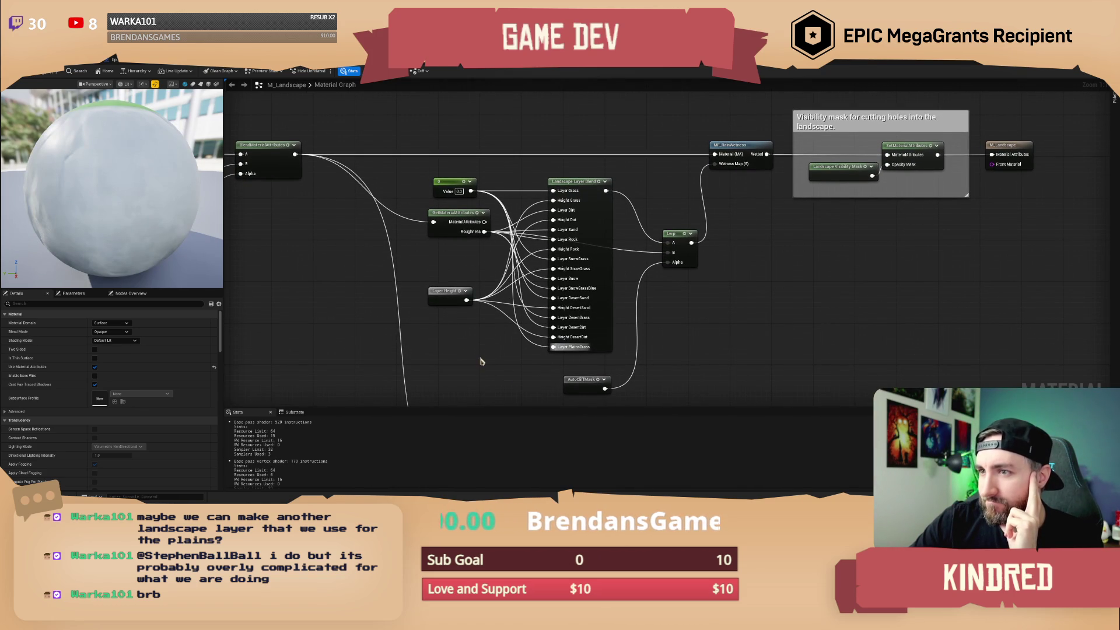
pyautogui.scroll(-2, 482, 358)
# Select the main Landscape Layer Blend node in the purple layers block.
pyautogui.moveTo(470, 321); pyautogui.dragTo(648, 317)
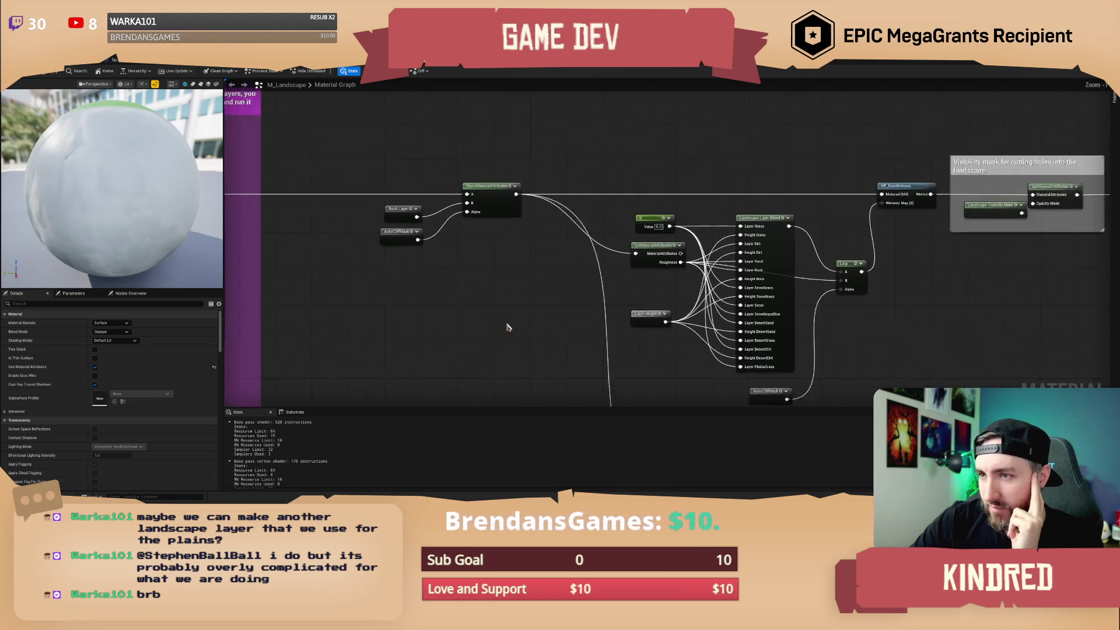
pyautogui.moveTo(461, 310); pyautogui.dragTo(674, 305)
pyautogui.scroll(2, 675, 305)
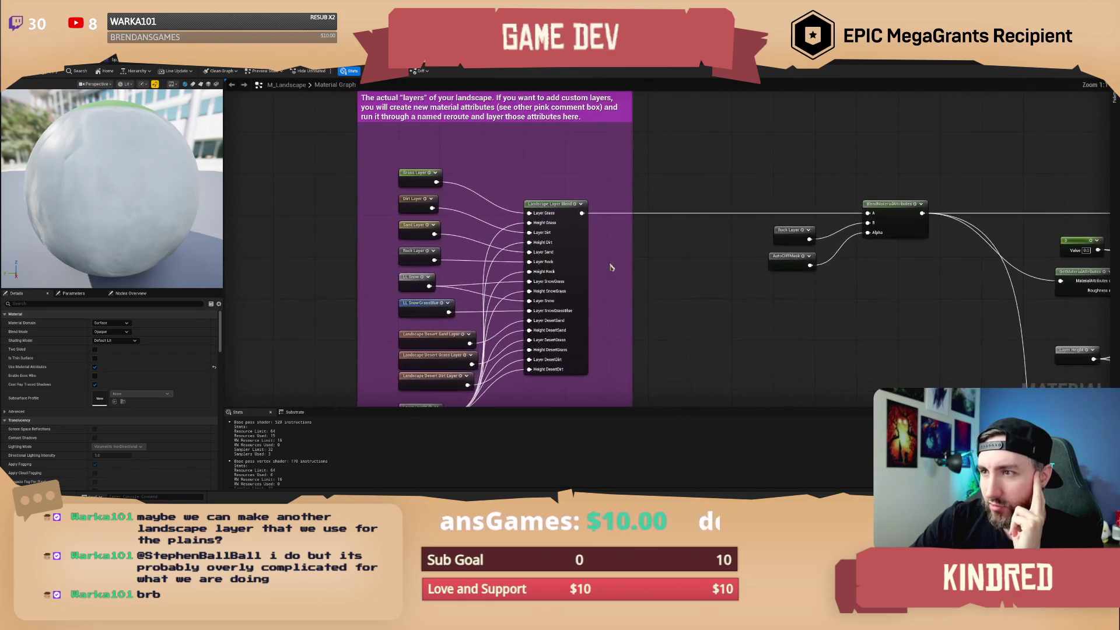
pyautogui.moveTo(585, 209)
pyautogui.mouseDown()
pyautogui.moveTo(573, 182)
pyautogui.moveTo(555, 185)
pyautogui.mouseUp()
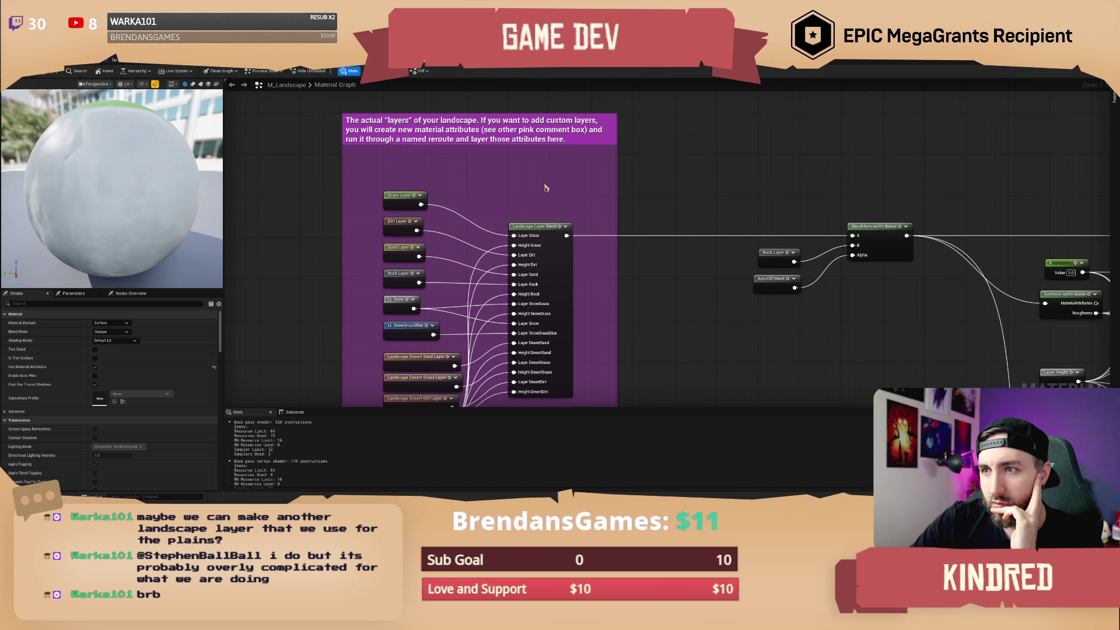
pyautogui.moveTo(536, 201); pyautogui.dragTo(544, 168)
pyautogui.click(551, 199)
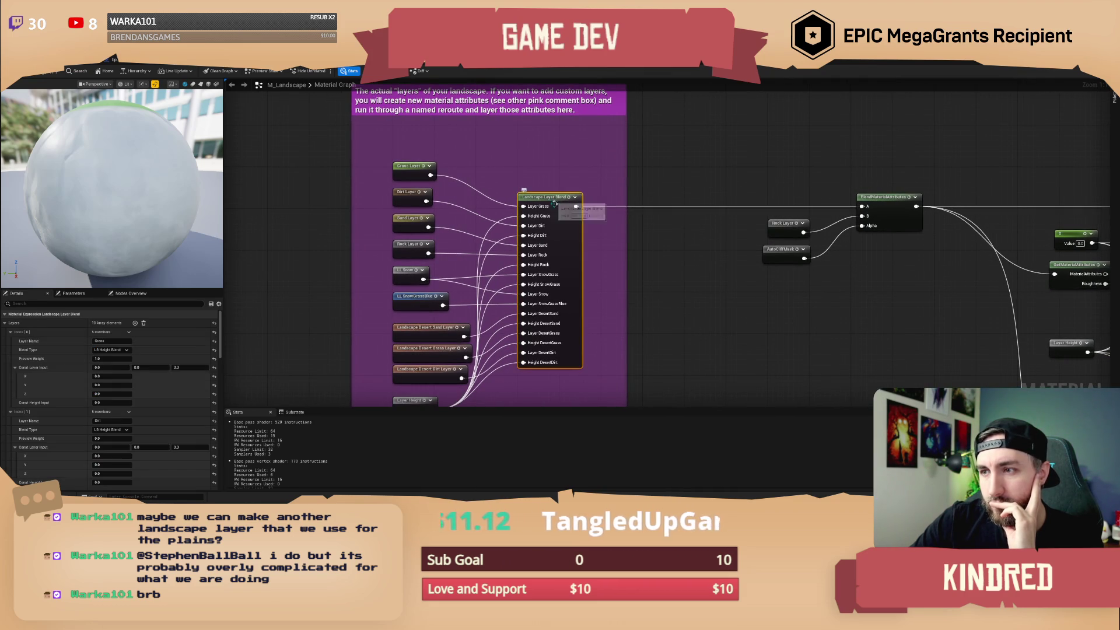
pyautogui.moveTo(584, 292); pyautogui.dragTo(603, 262)
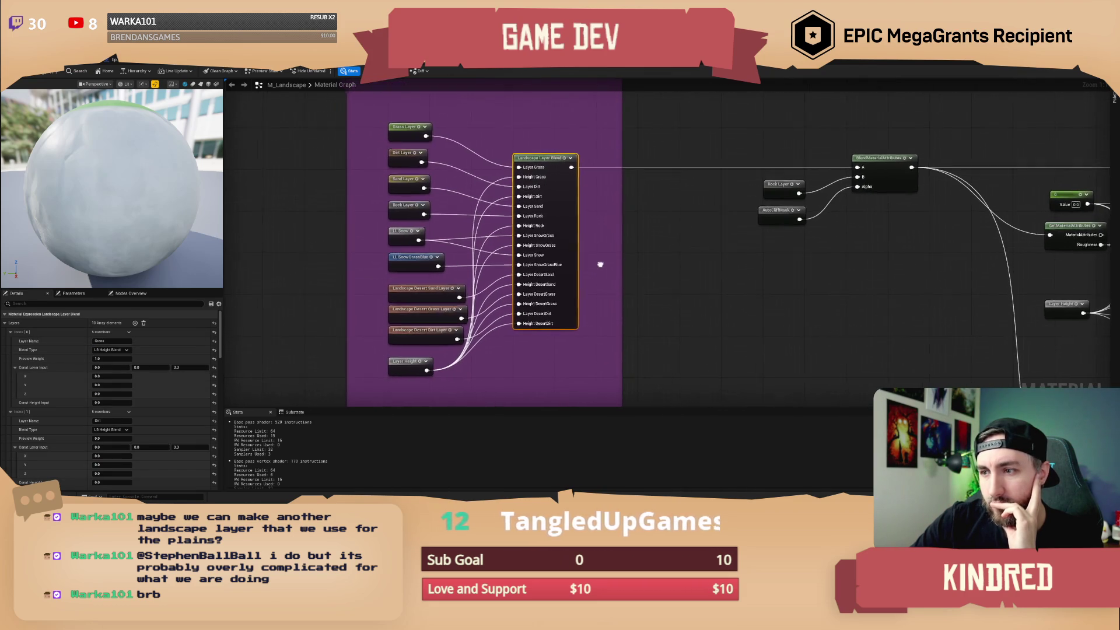
# Add a new Layers entry named PlainsGrass, then jump to the Grass Layer declaration.
pyautogui.click(135, 322)
pyautogui.scroll(-5, 156, 432)
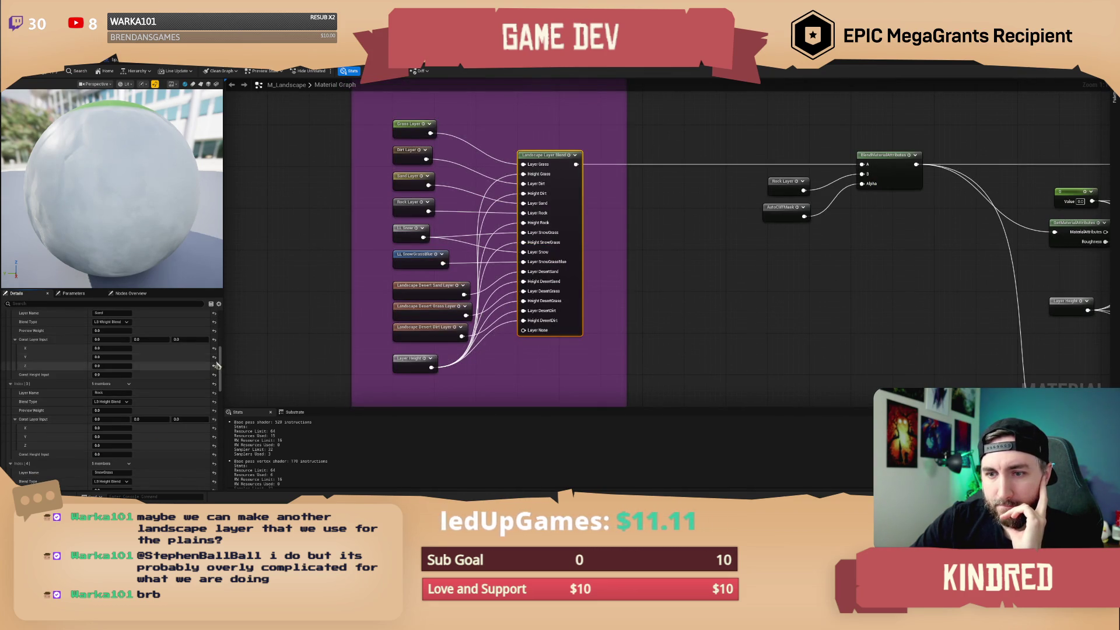
pyautogui.scroll(-8, 157, 432)
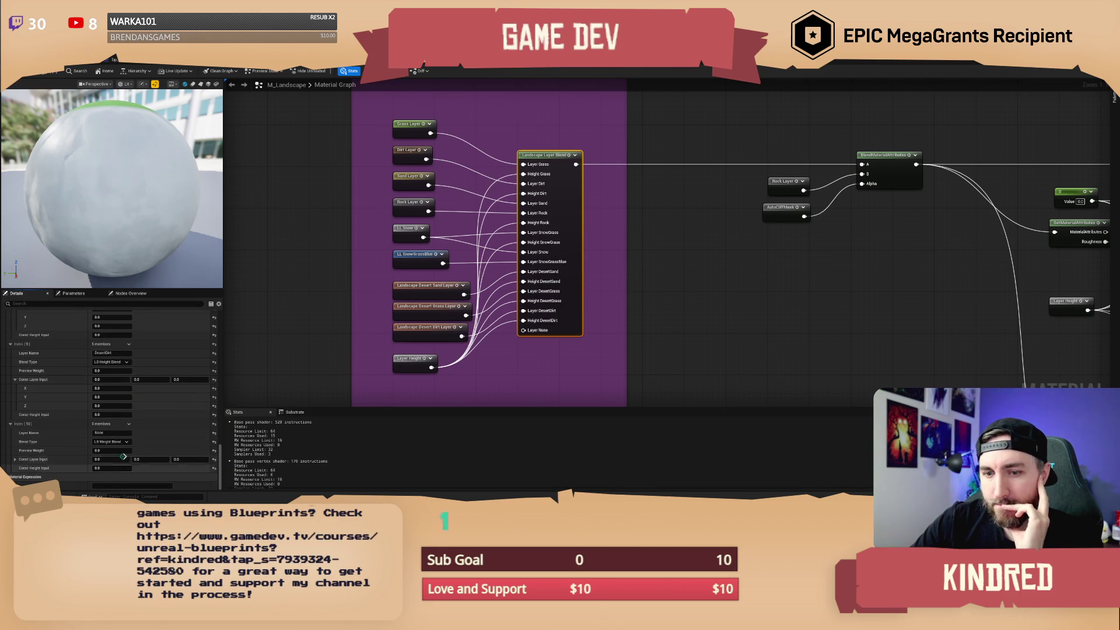
pyautogui.write('PlainsGrass')
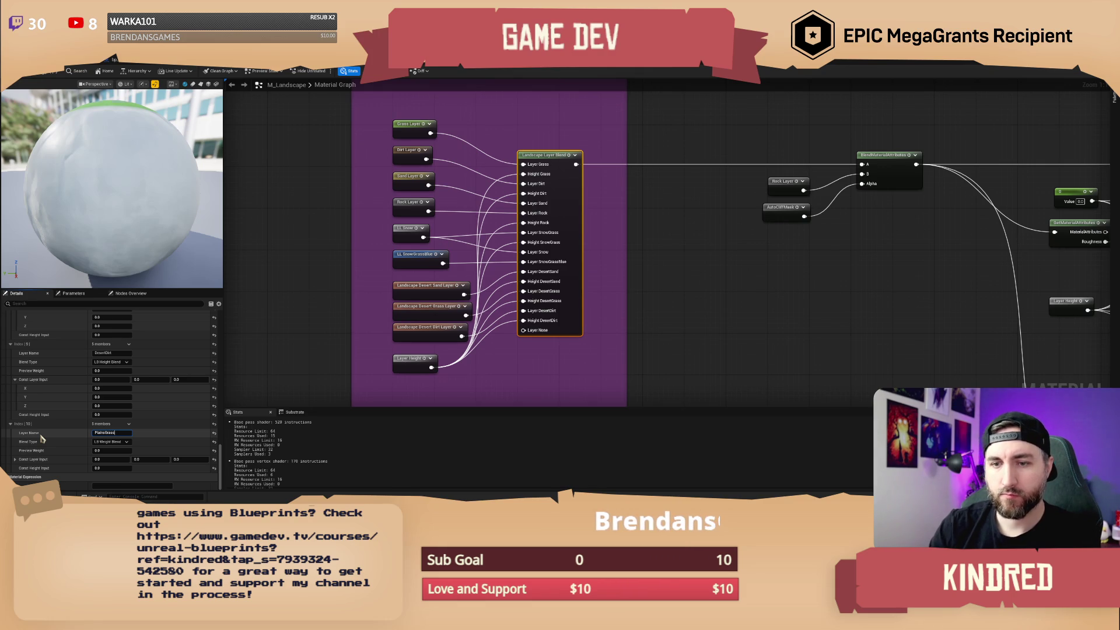
pyautogui.press('Return')
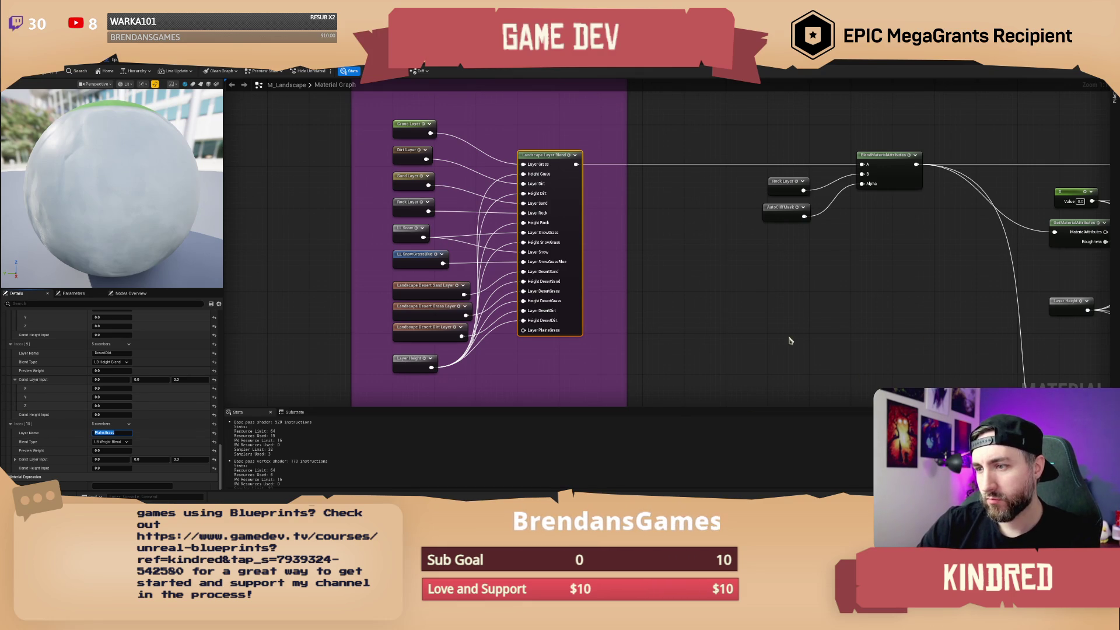
pyautogui.click(577, 360)
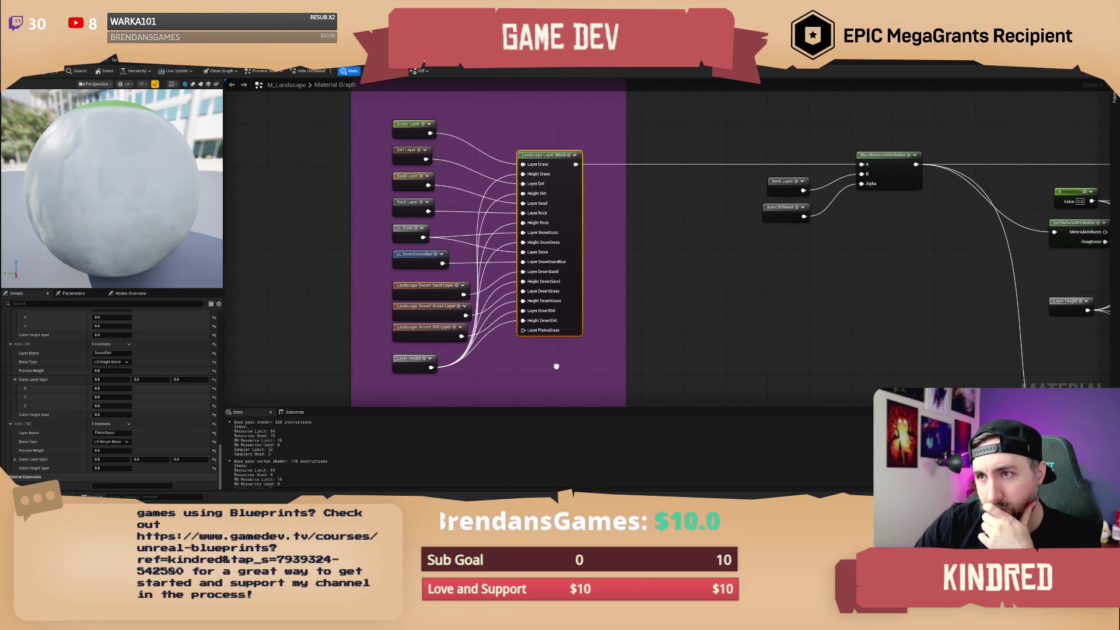
pyautogui.doubleClick(410, 135)
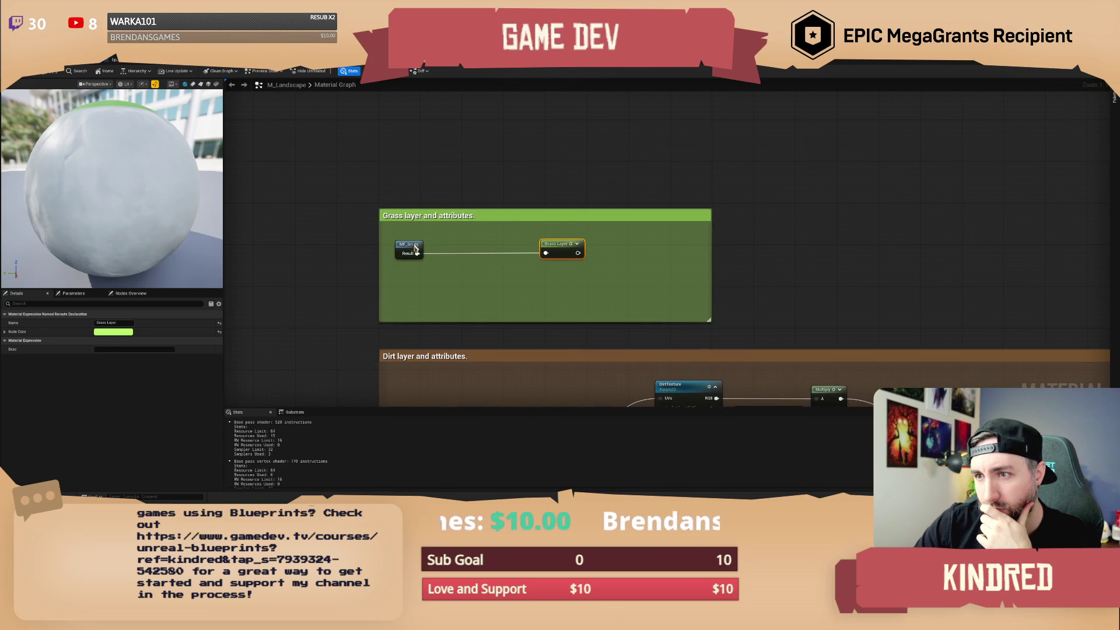
# Inspect the MF_Grass Texture Sample and Grass Color Texture nodes.
pyautogui.click(416, 249)
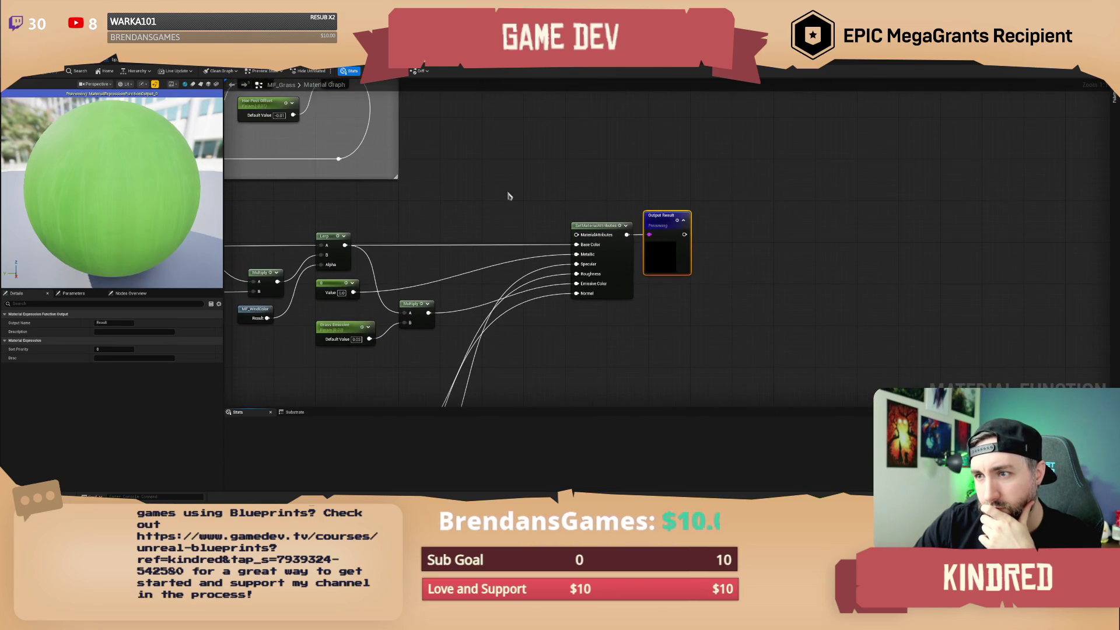
pyautogui.rightClick(359, 201)
pyautogui.scroll(-6, 359, 200)
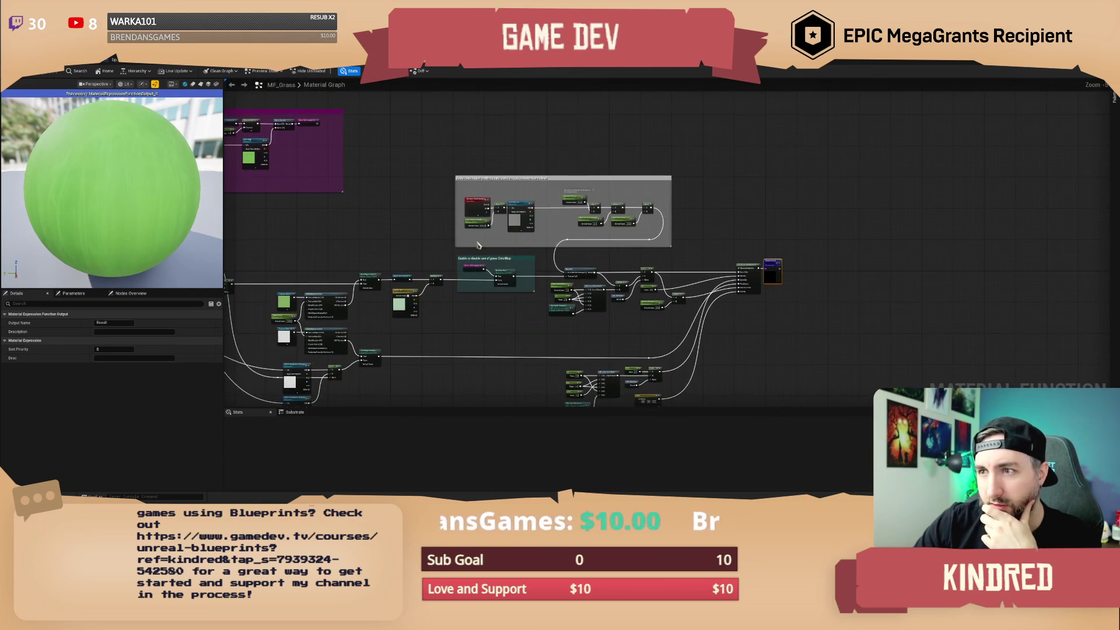
pyautogui.moveTo(458, 220)
pyautogui.mouseDown()
pyautogui.moveTo(497, 210)
pyautogui.moveTo(546, 254)
pyautogui.moveTo(560, 170)
pyautogui.moveTo(635, 169)
pyautogui.mouseUp()
pyautogui.scroll(4, 402, 209)
pyautogui.click(458, 338)
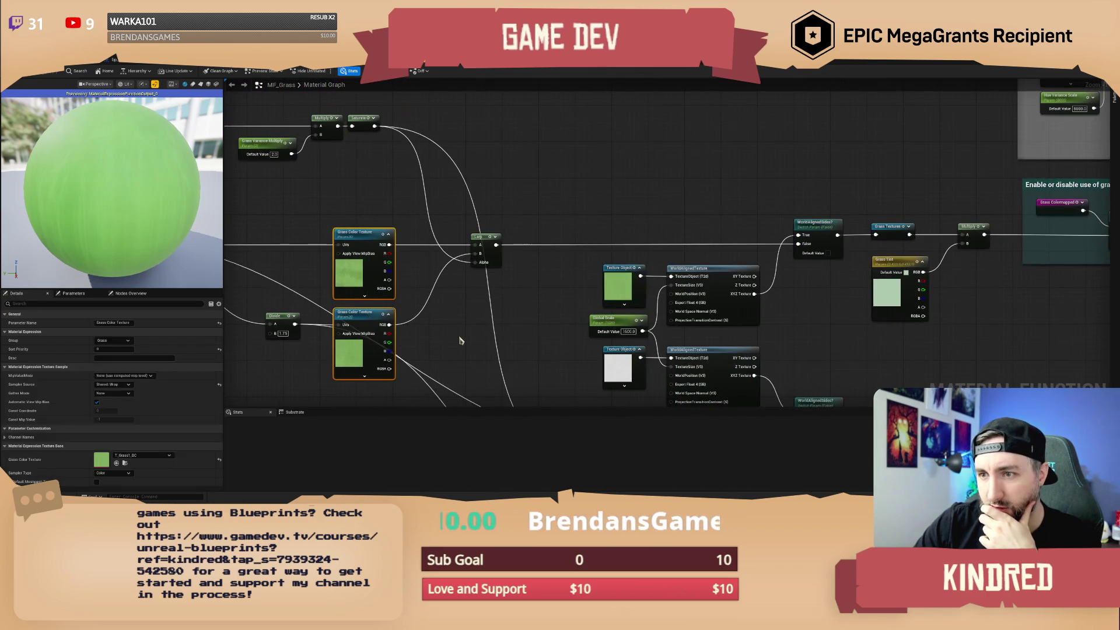
pyautogui.moveTo(459, 338); pyautogui.dragTo(583, 321)
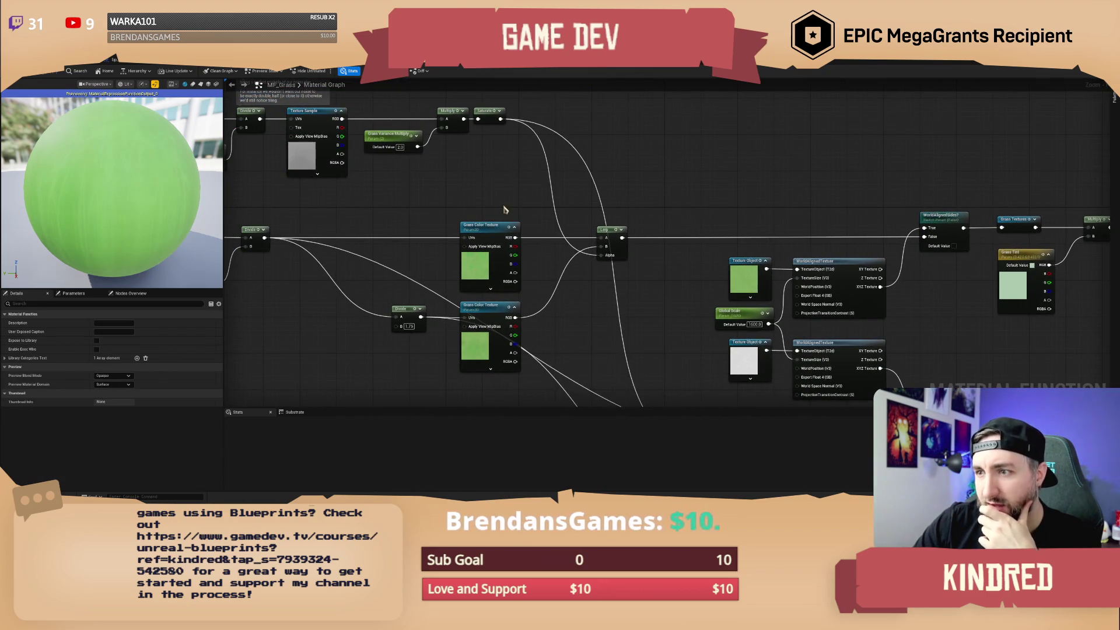
pyautogui.moveTo(505, 210); pyautogui.dragTo(575, 200)
pyautogui.moveTo(546, 172)
pyautogui.mouseDown()
pyautogui.moveTo(563, 298)
pyautogui.moveTo(649, 318)
pyautogui.mouseUp()
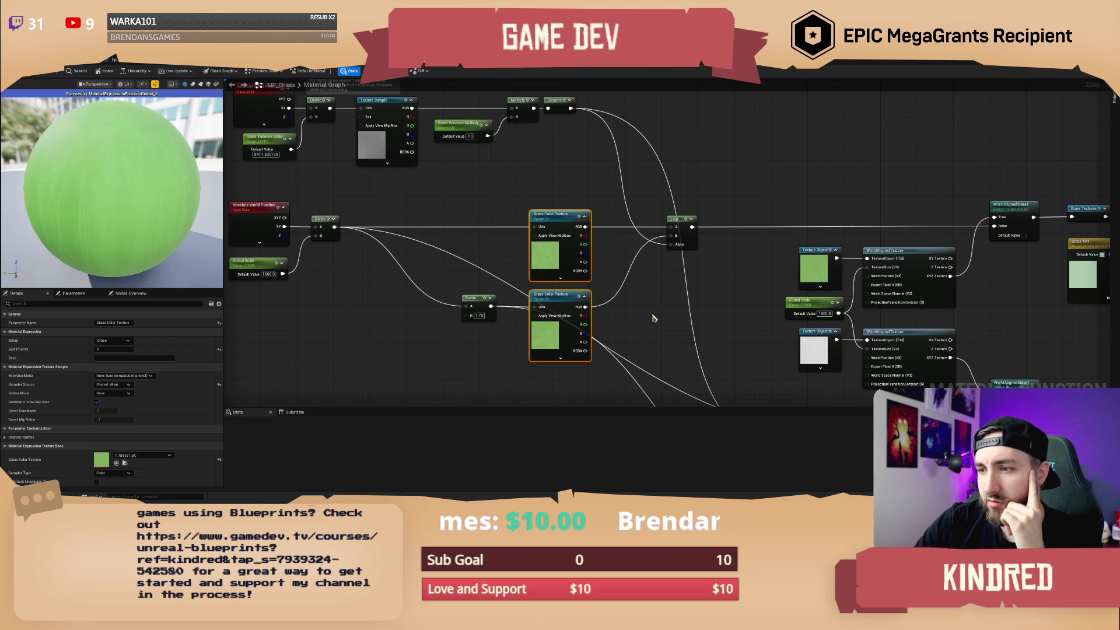
pyautogui.click(653, 318)
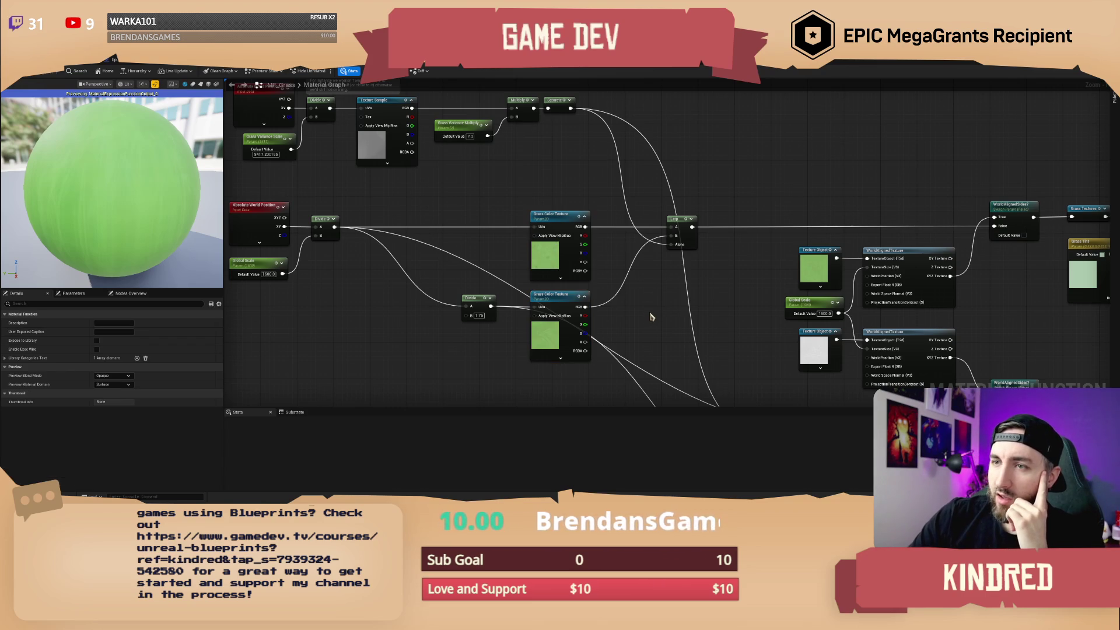
pyautogui.moveTo(452, 249); pyautogui.dragTo(409, 206)
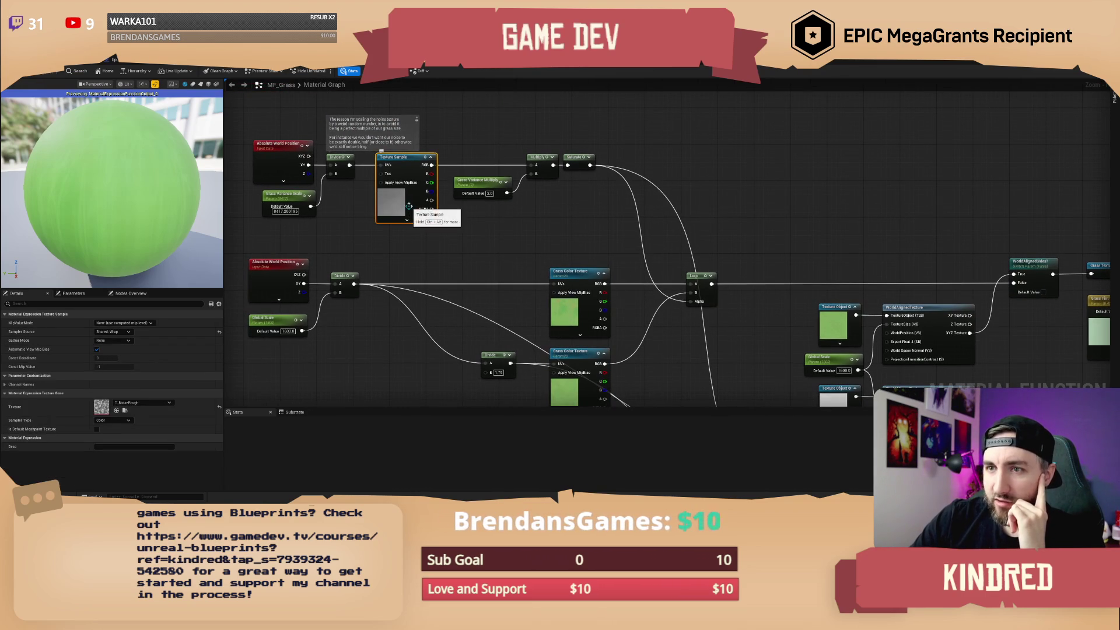
pyautogui.moveTo(542, 189)
pyautogui.mouseDown()
pyautogui.moveTo(572, 321)
pyautogui.moveTo(663, 332)
pyautogui.mouseUp()
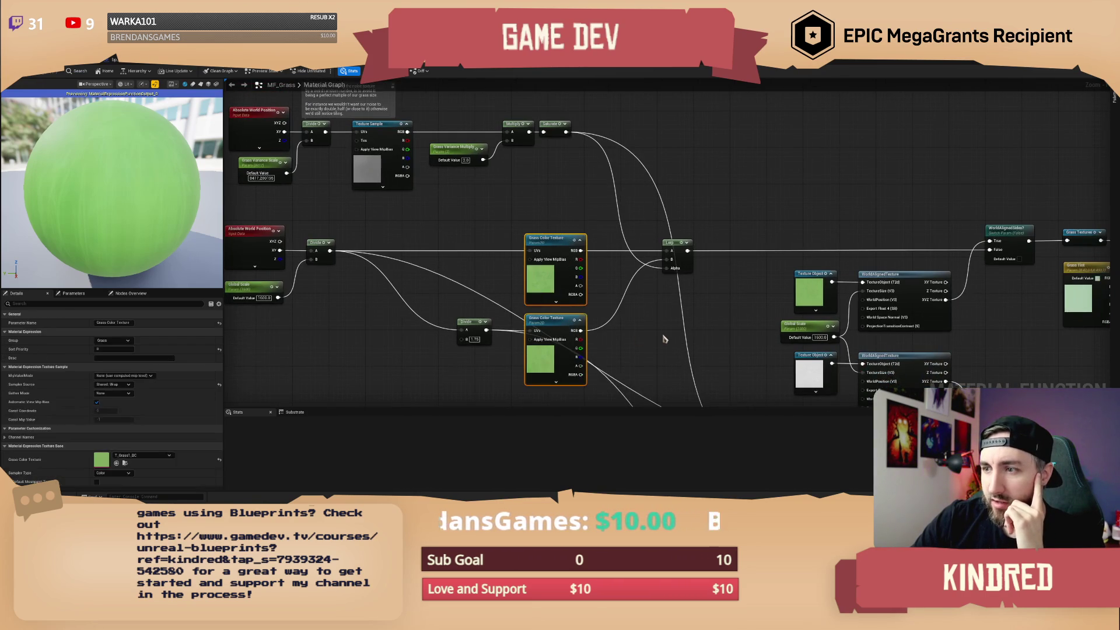
pyautogui.click(575, 193)
pyautogui.moveTo(546, 208); pyautogui.dragTo(521, 186)
pyautogui.click(530, 225)
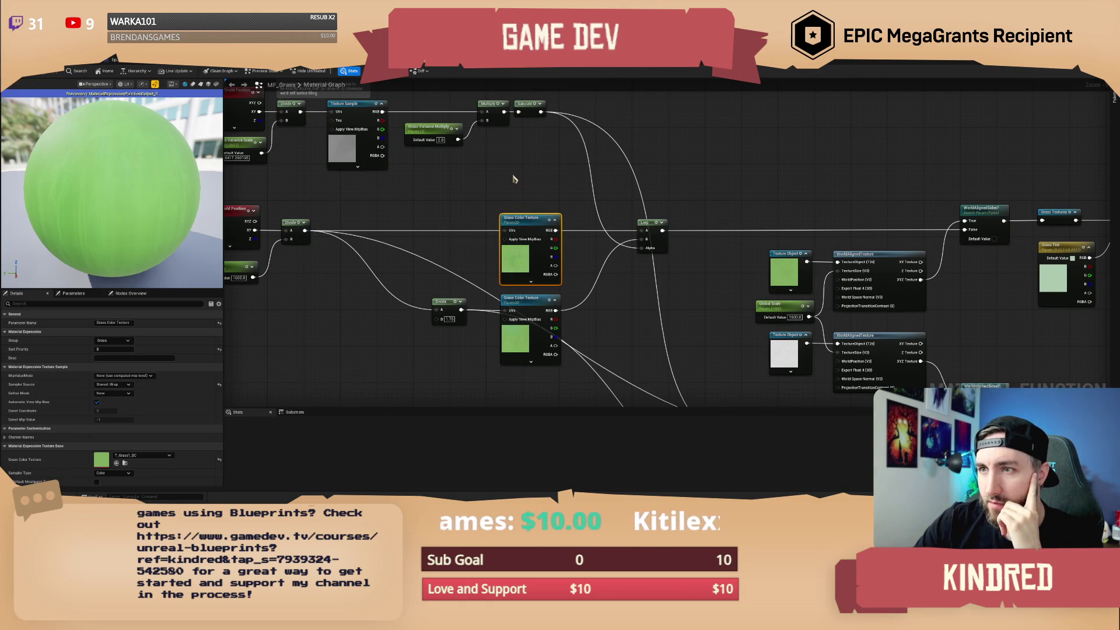
# Check the Grass Tint parameter and grass ColorMap comment, then return to the level editor.
pyautogui.moveTo(513, 179); pyautogui.dragTo(369, 178)
pyautogui.click(909, 279)
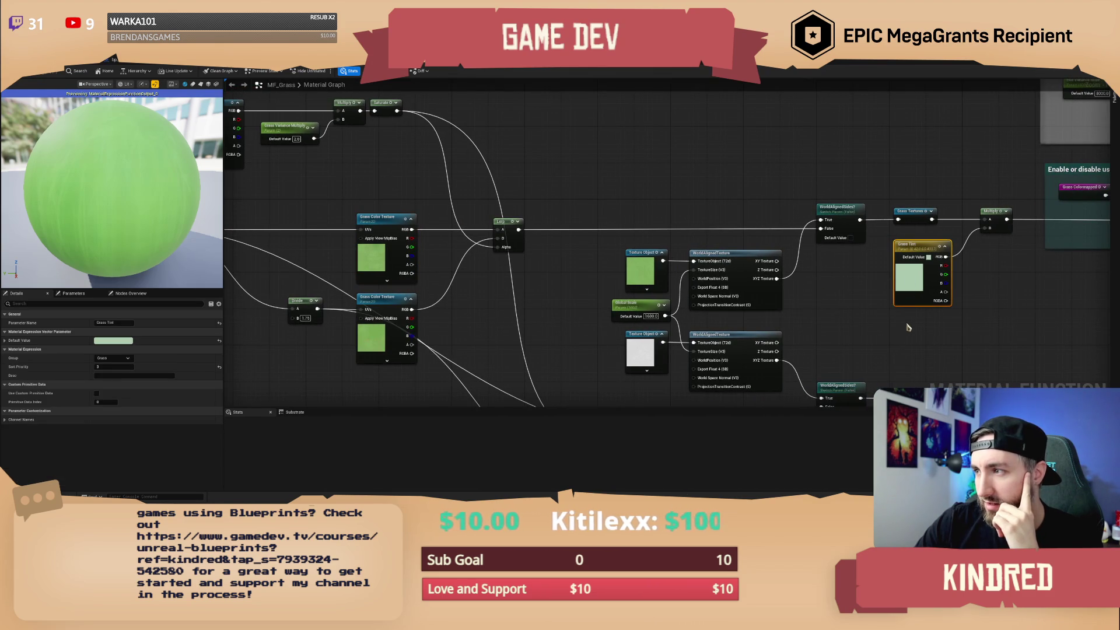
pyautogui.click(925, 324)
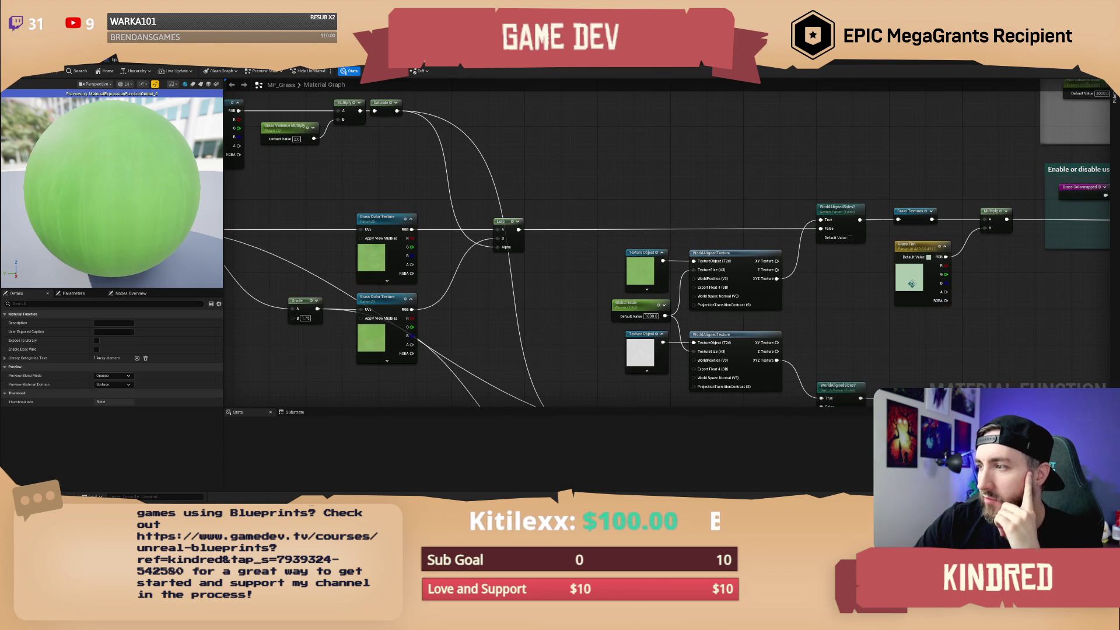
pyautogui.moveTo(911, 284)
pyautogui.mouseDown()
pyautogui.moveTo(765, 275)
pyautogui.moveTo(857, 313)
pyautogui.mouseUp()
pyautogui.scroll(-2, 857, 313)
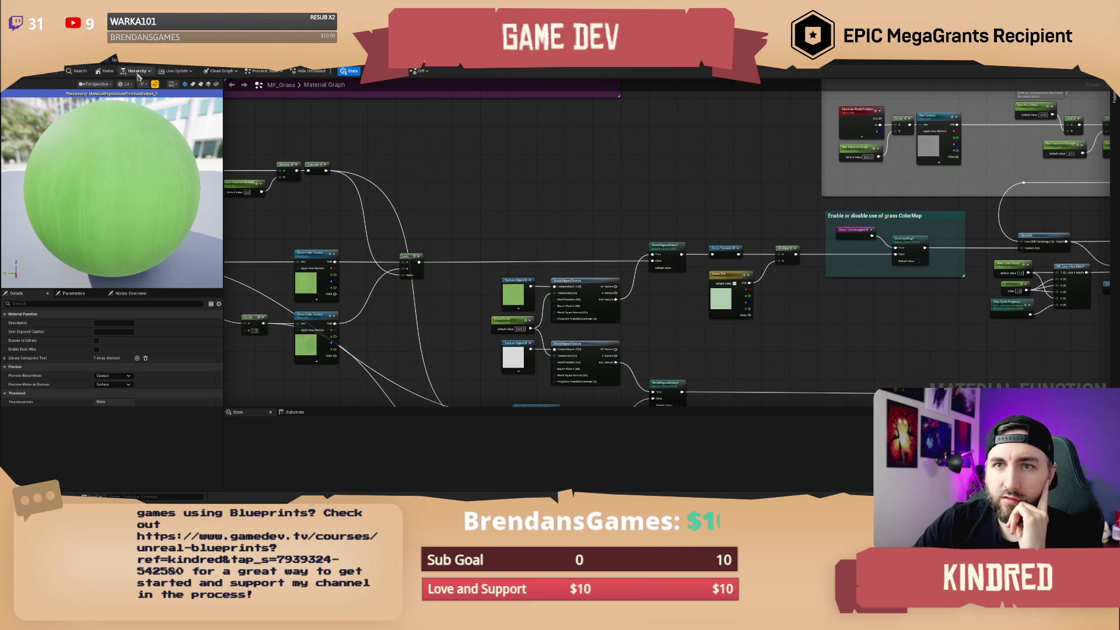
pyautogui.moveTo(459, 147); pyautogui.dragTo(481, 158)
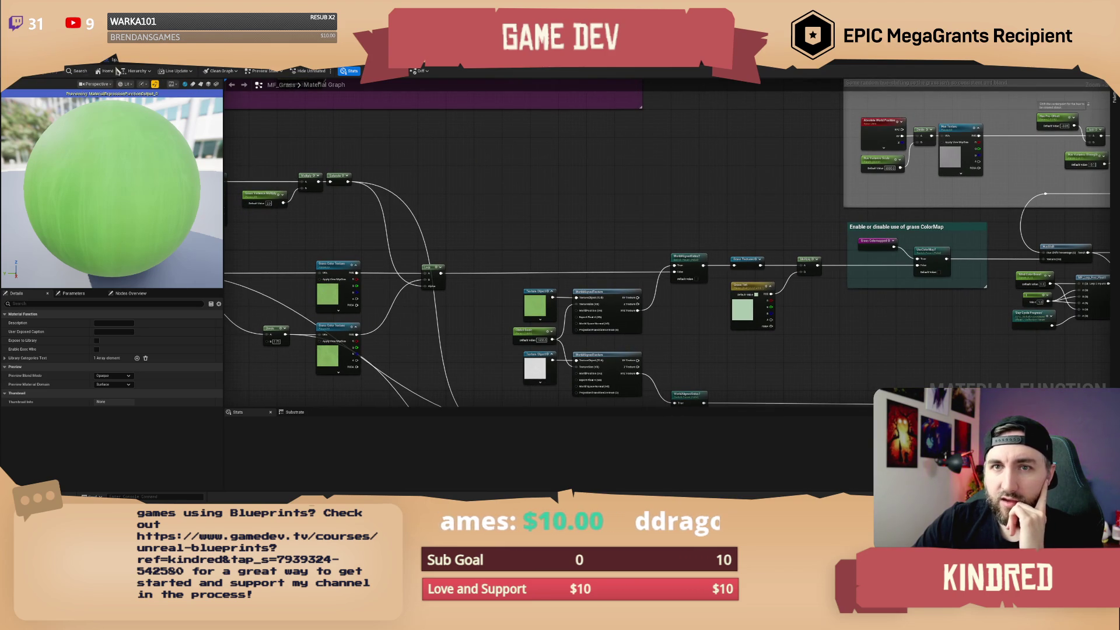
pyautogui.click(22, 81)
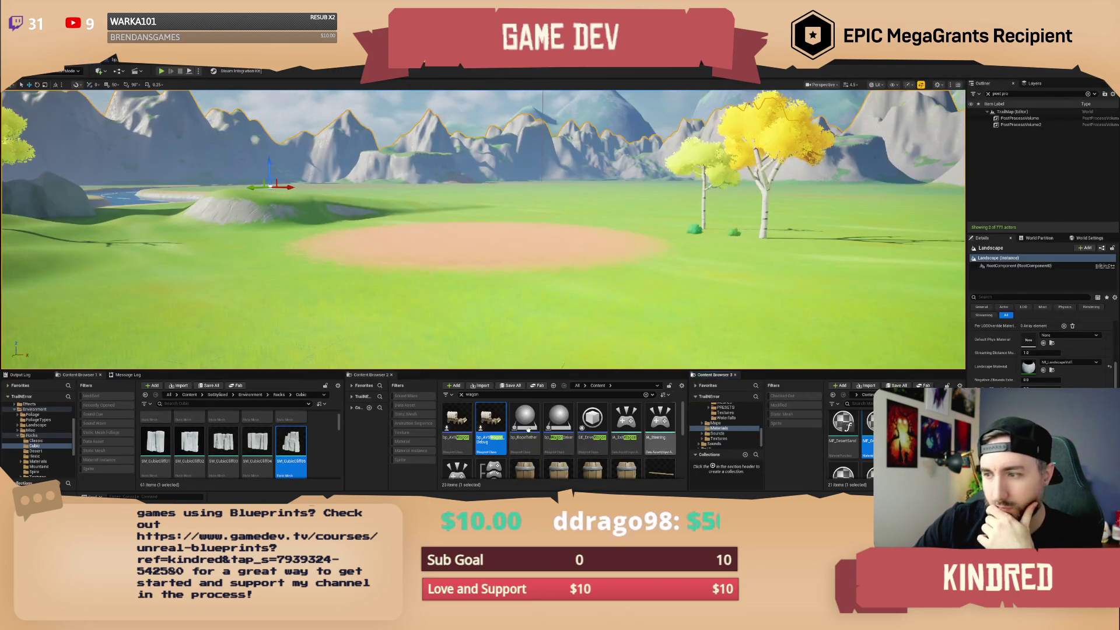
# Save the grass material function asset from Content Browser 3 and bring up MF_Grass_Plains.
pyautogui.rightClick(875, 423)
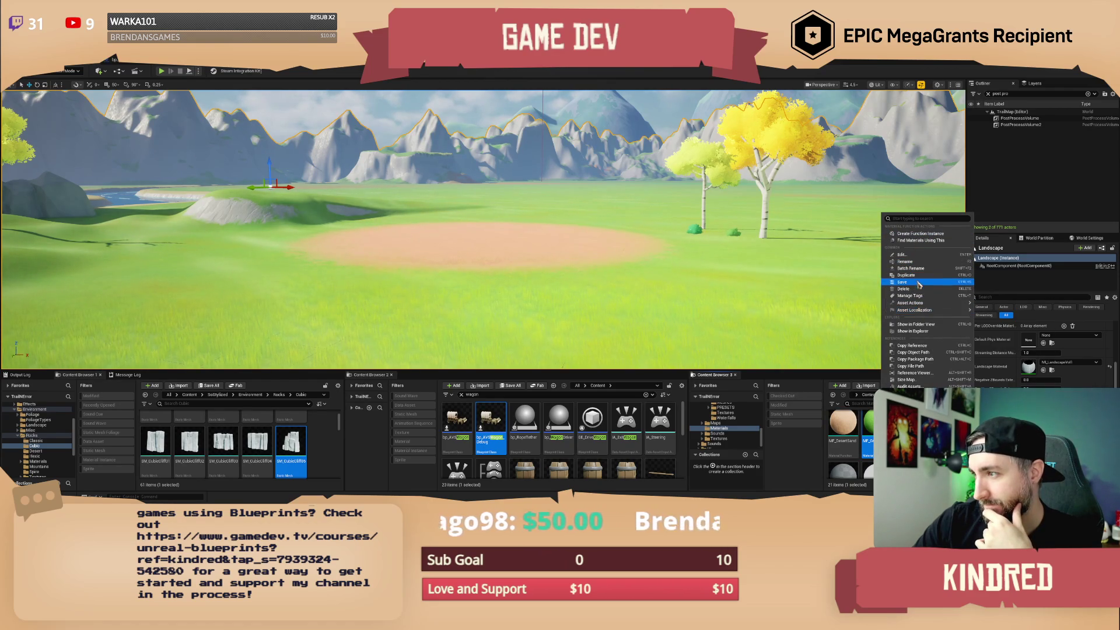
pyautogui.click(917, 283)
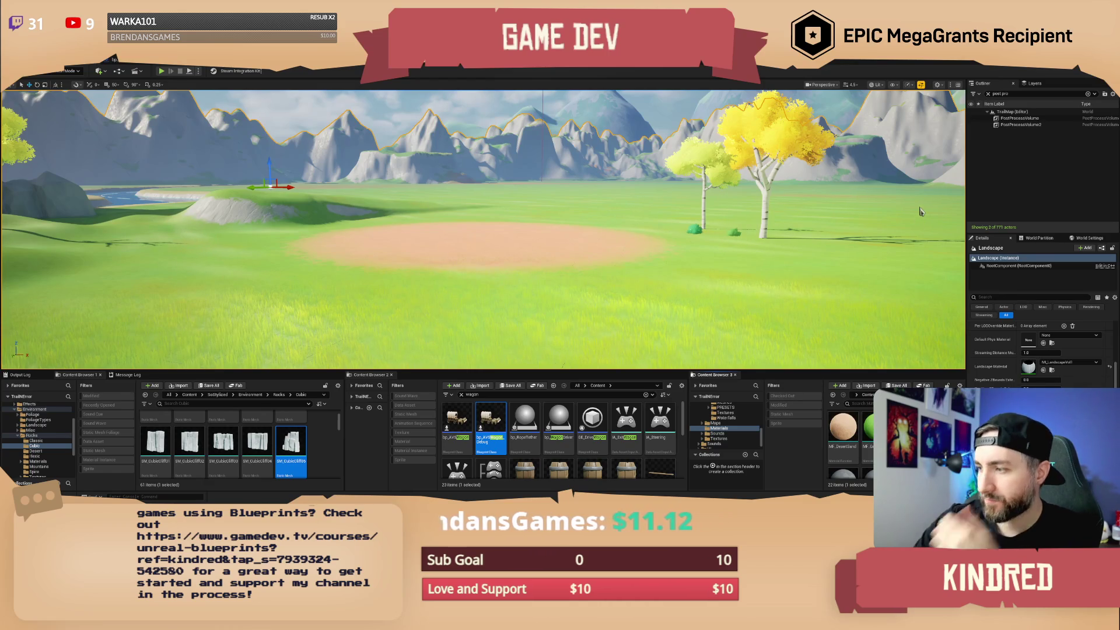
pyautogui.scroll(1, 849, 438)
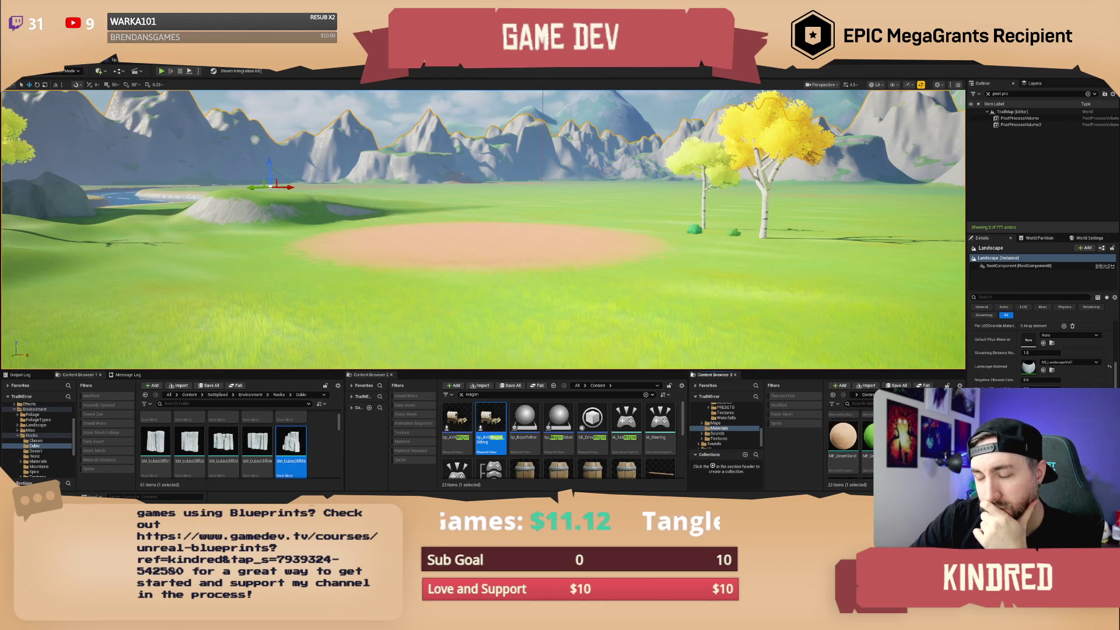
pyautogui.hotkey('alt', 'Tab')
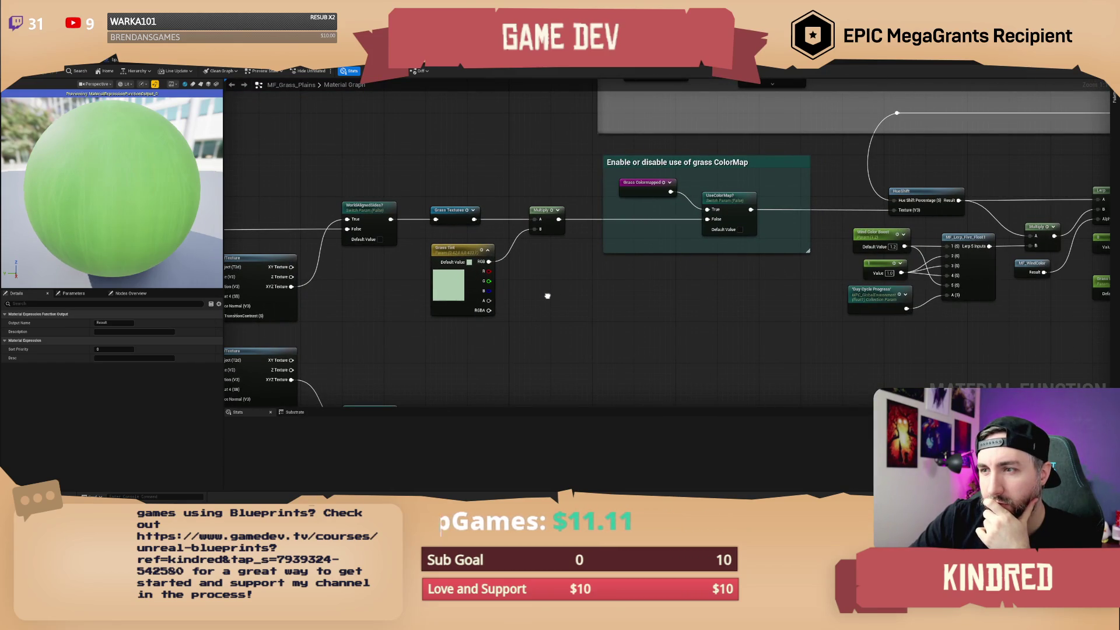
# Rename the Grass Tint parameter to Plains Grass Tint, then return to M_Landscape.
pyautogui.click(448, 249)
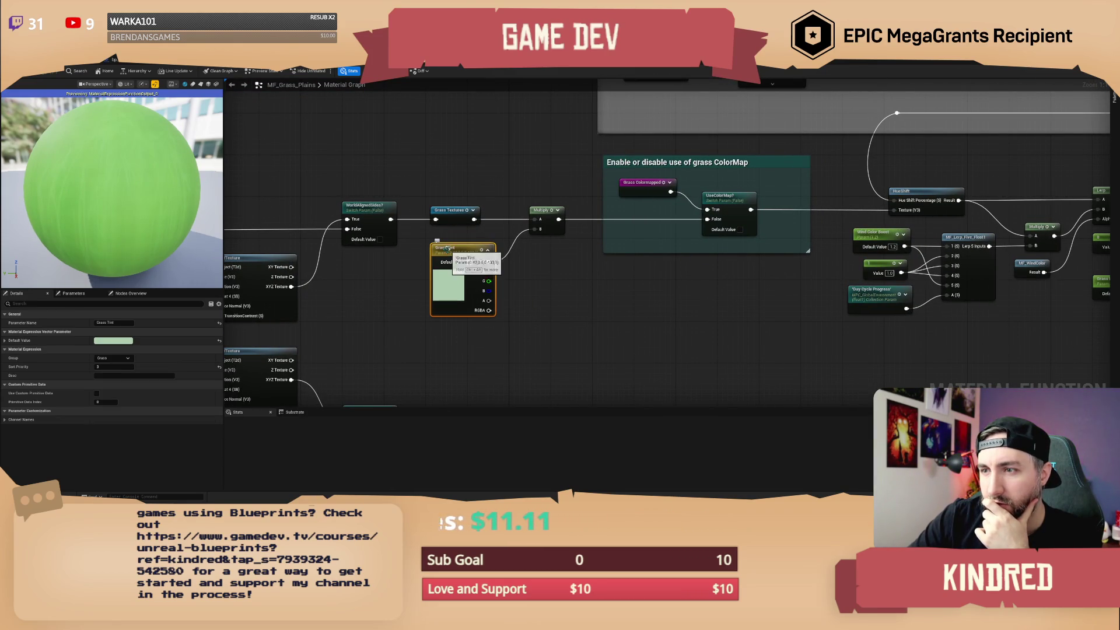
pyautogui.click(459, 253)
pyautogui.press('Home')
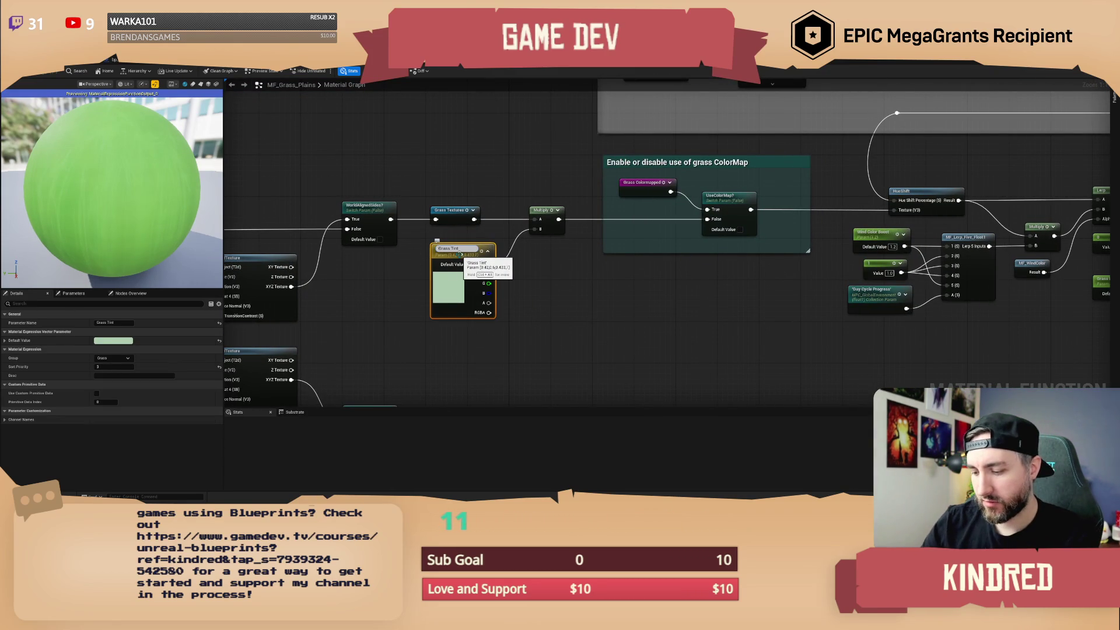
pyautogui.write('Plains')
pyautogui.press('Return')
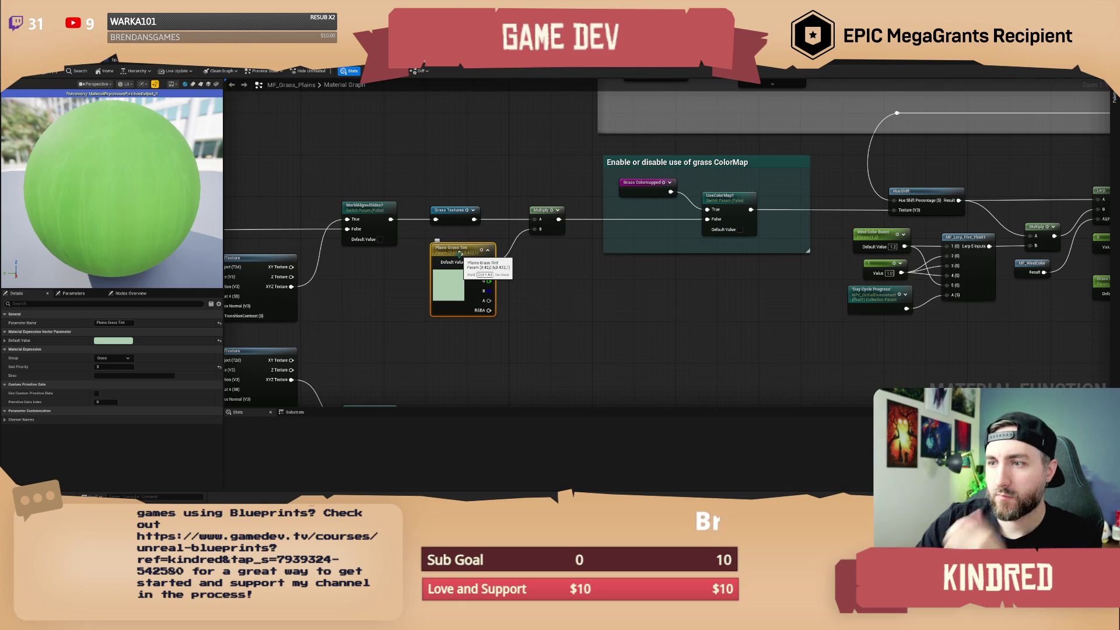
pyautogui.scroll(-5, 646, 225)
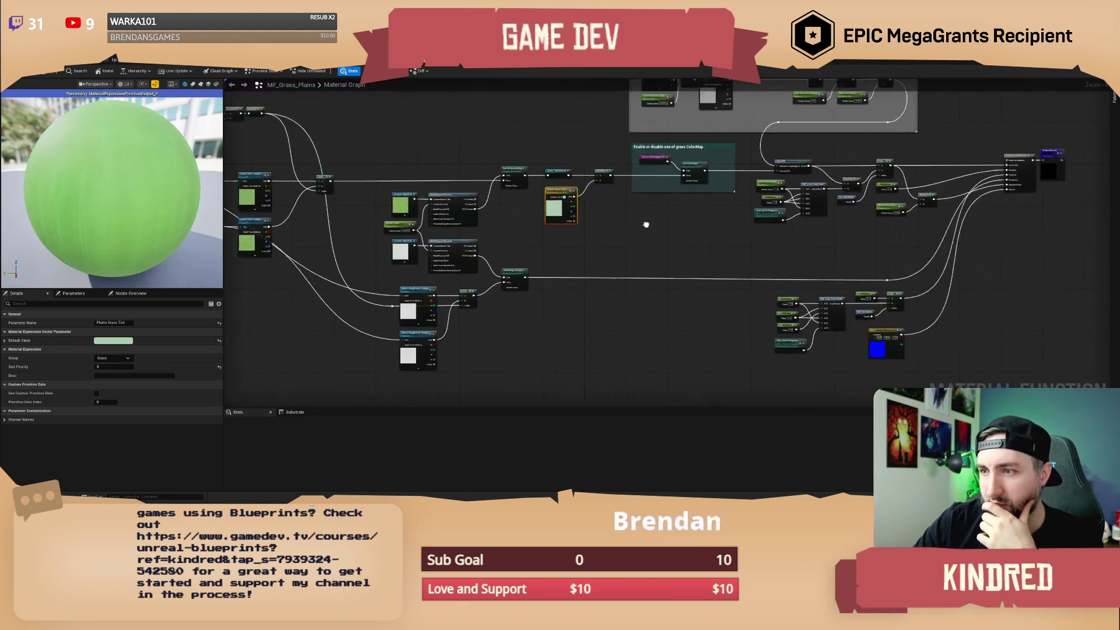
pyautogui.scroll(-2, 645, 225)
pyautogui.scroll(2, 269, 126)
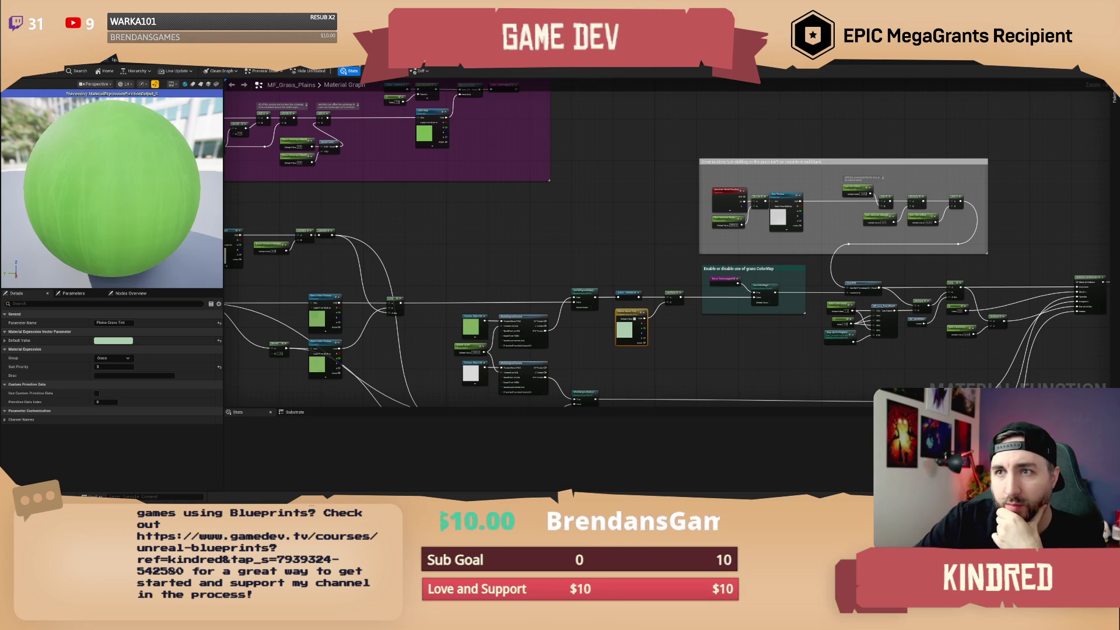
pyautogui.click(543, 61)
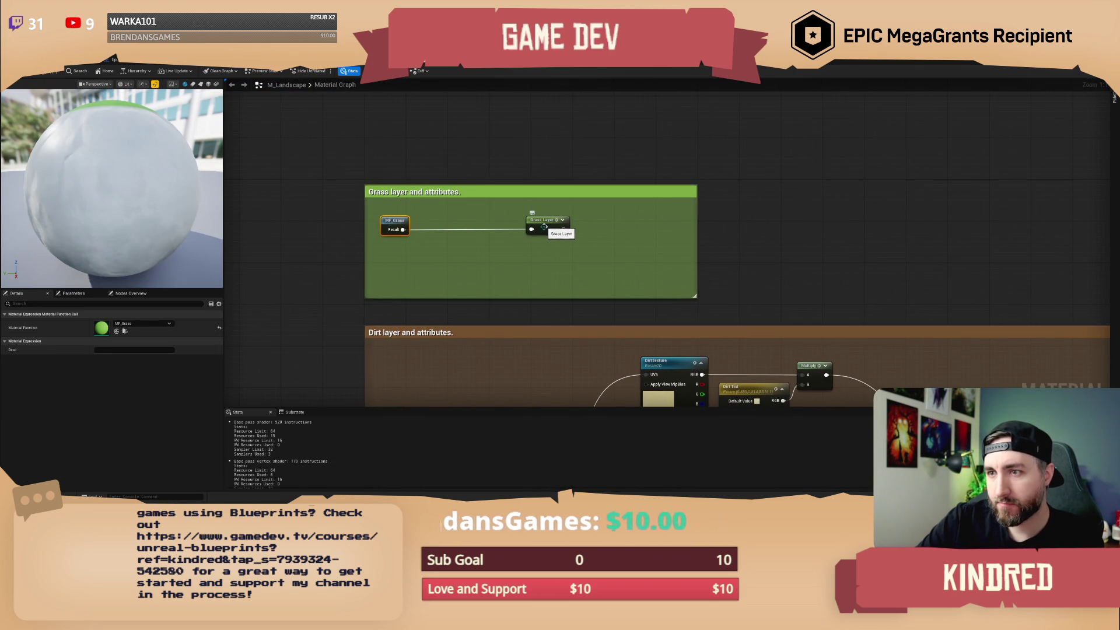
# Duplicate the MF_Grass and Grass Layer nodes and switch the copy's function to MF_Grass_Plains.
pyautogui.click(543, 221)
pyautogui.moveTo(571, 265); pyautogui.dragTo(376, 212)
pyautogui.hotkey('ctrl', 'd')
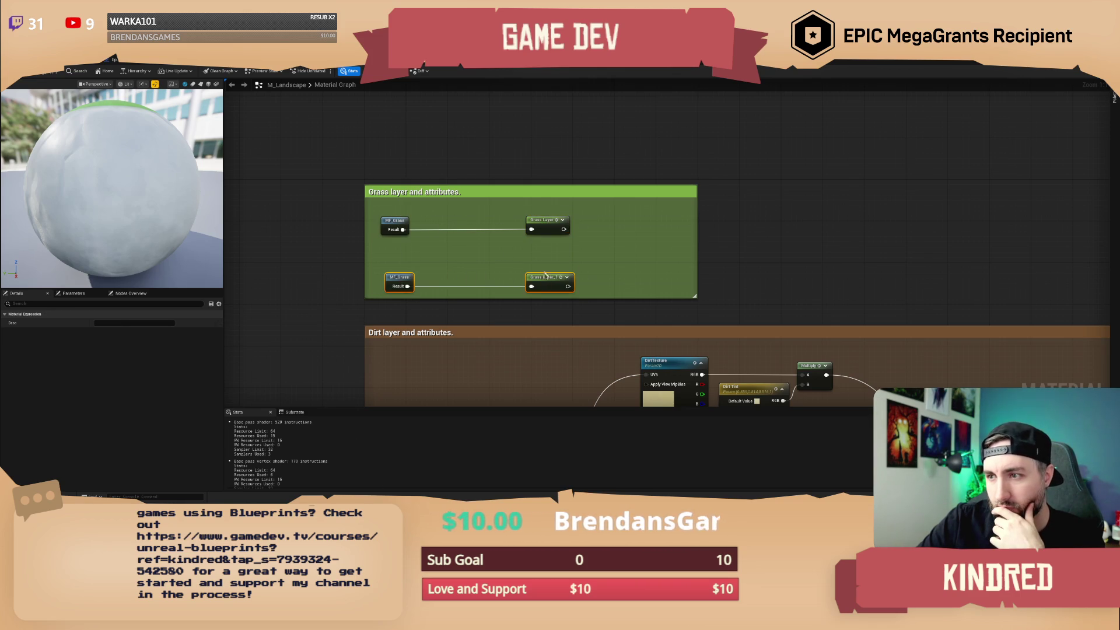
pyautogui.moveTo(545, 274); pyautogui.dragTo(545, 258)
pyautogui.click(399, 262)
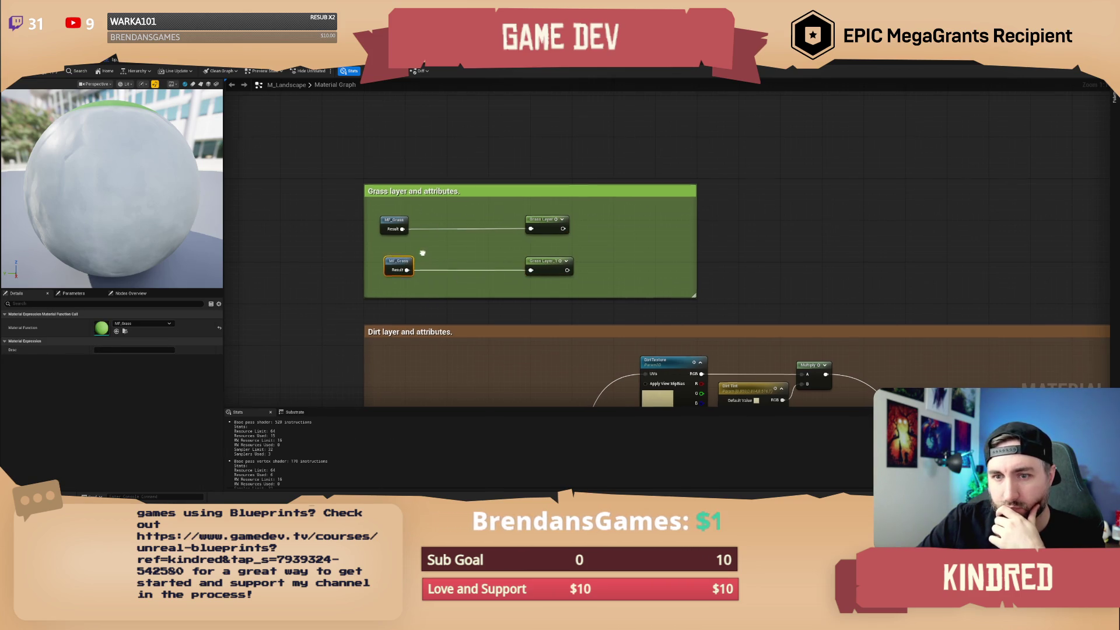
pyautogui.click(143, 323)
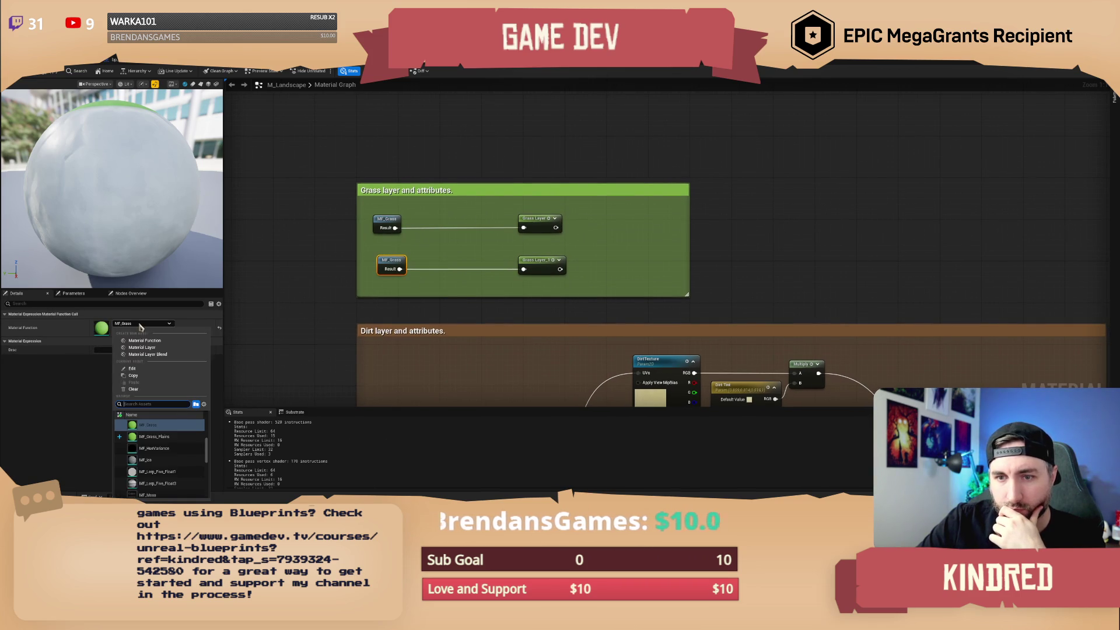
pyautogui.click(165, 441)
pyautogui.moveTo(540, 264); pyautogui.dragTo(440, 264)
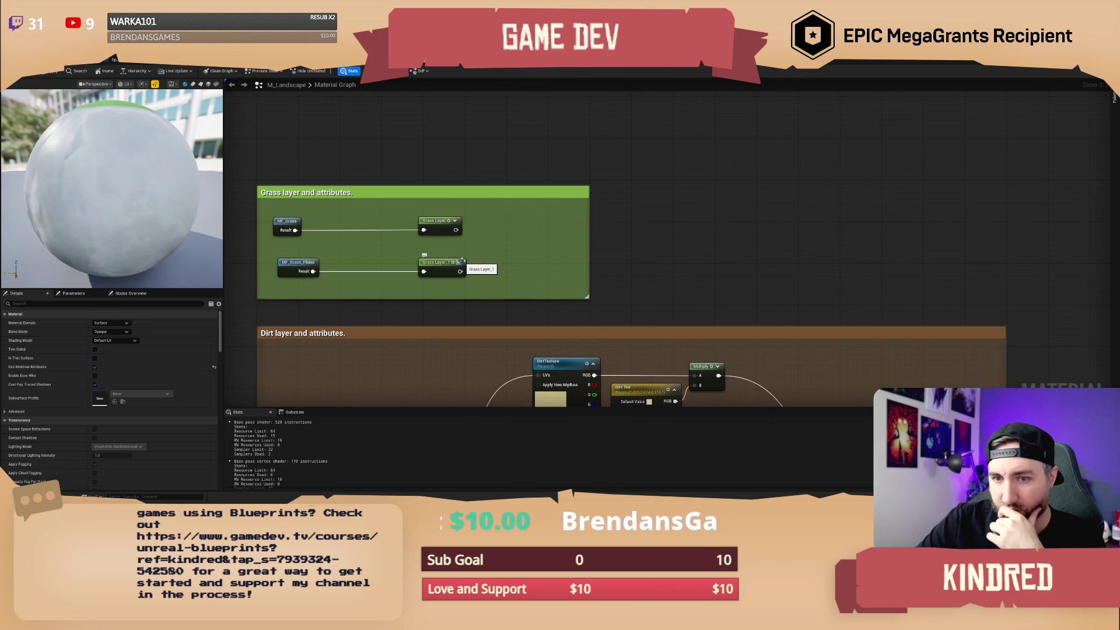
# Rename the Grass Layer_1 reroute to Plains Grass Layer, preview its output and save.
pyautogui.click(443, 259)
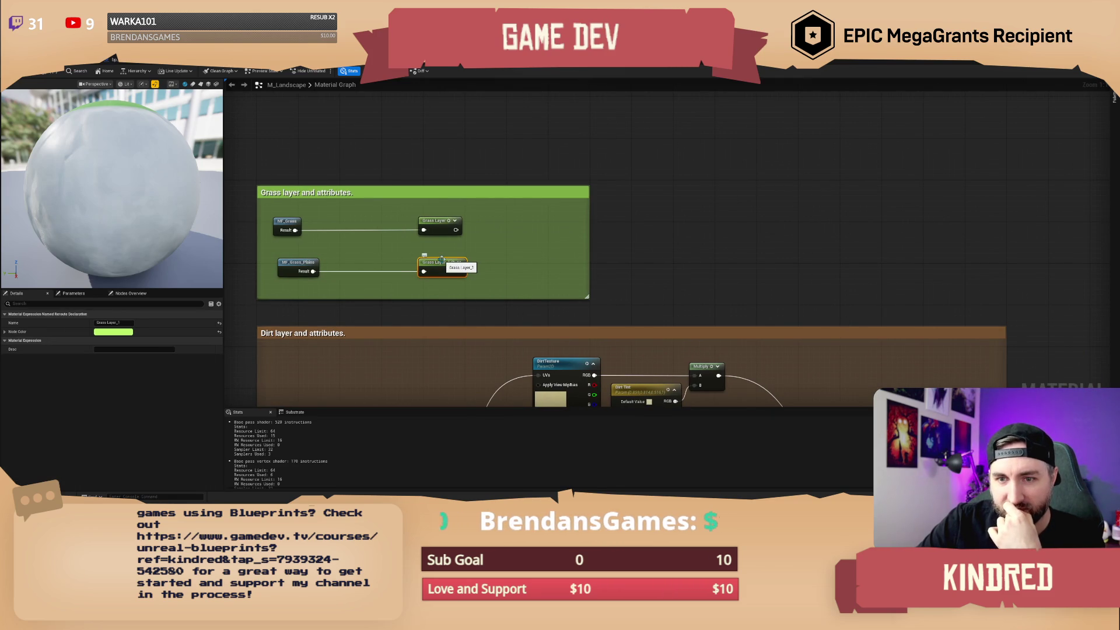
pyautogui.click(120, 322)
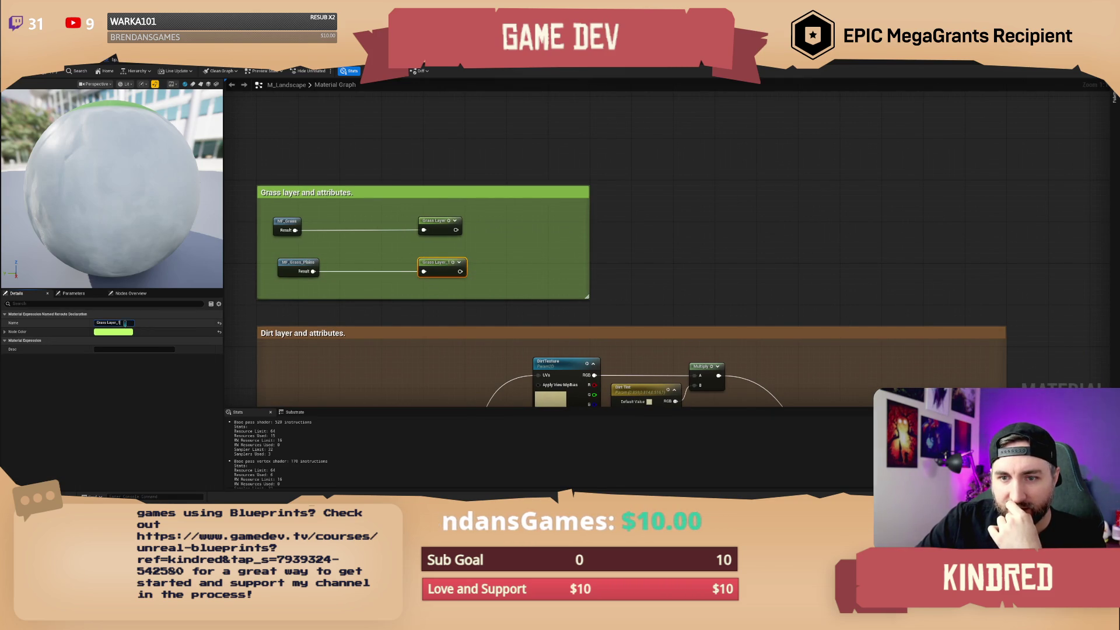
pyautogui.write('Plains')
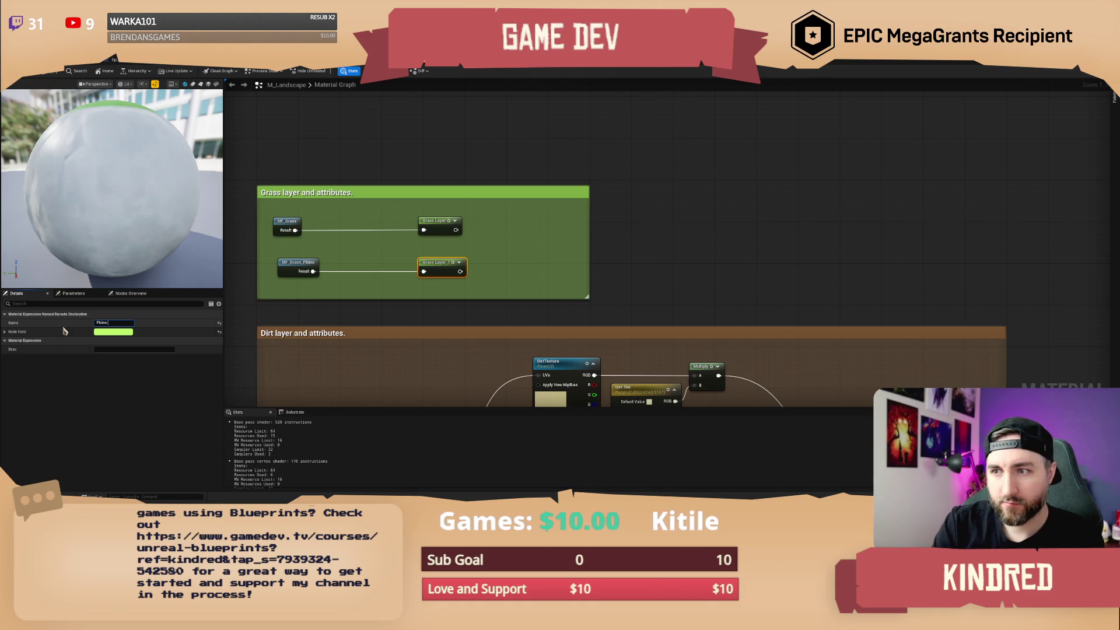
pyautogui.write('rass Laye')
pyautogui.press('Return')
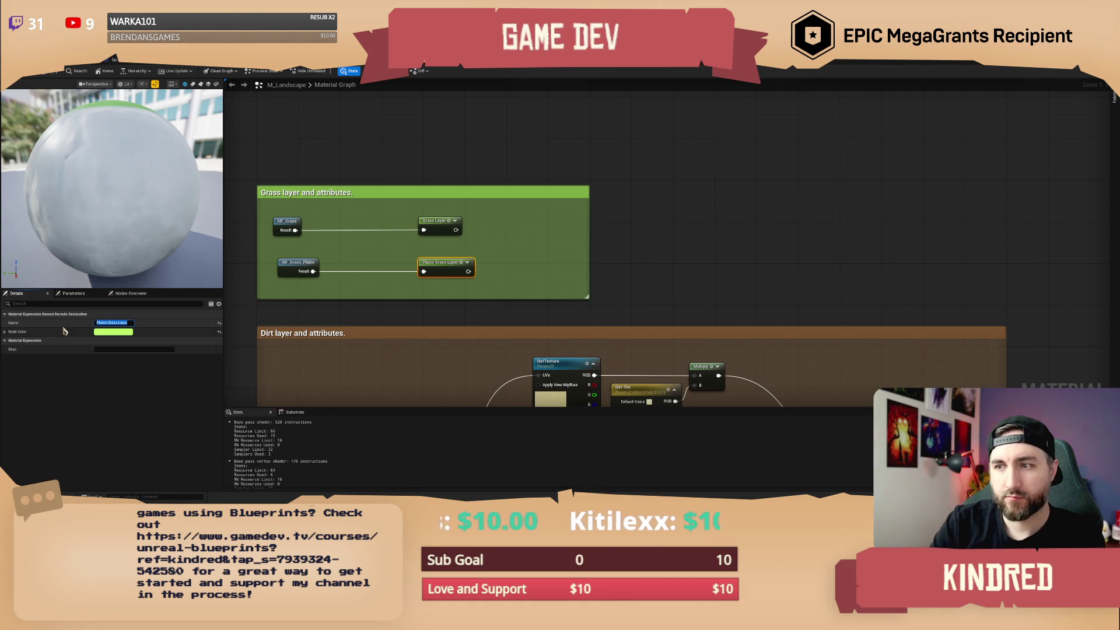
pyautogui.click(464, 266)
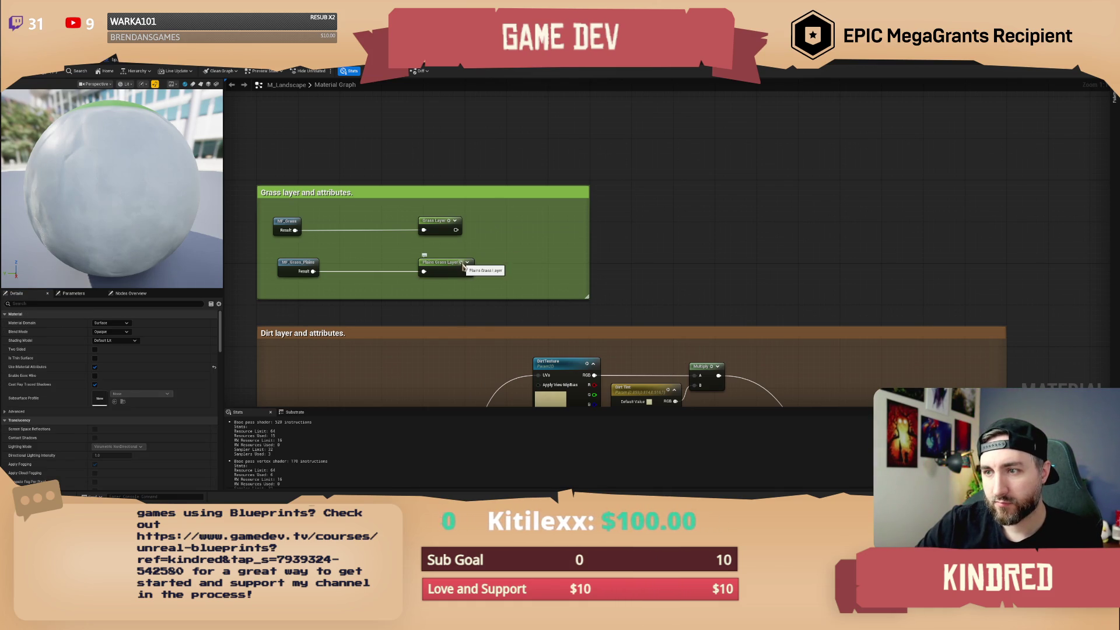
pyautogui.press('space')
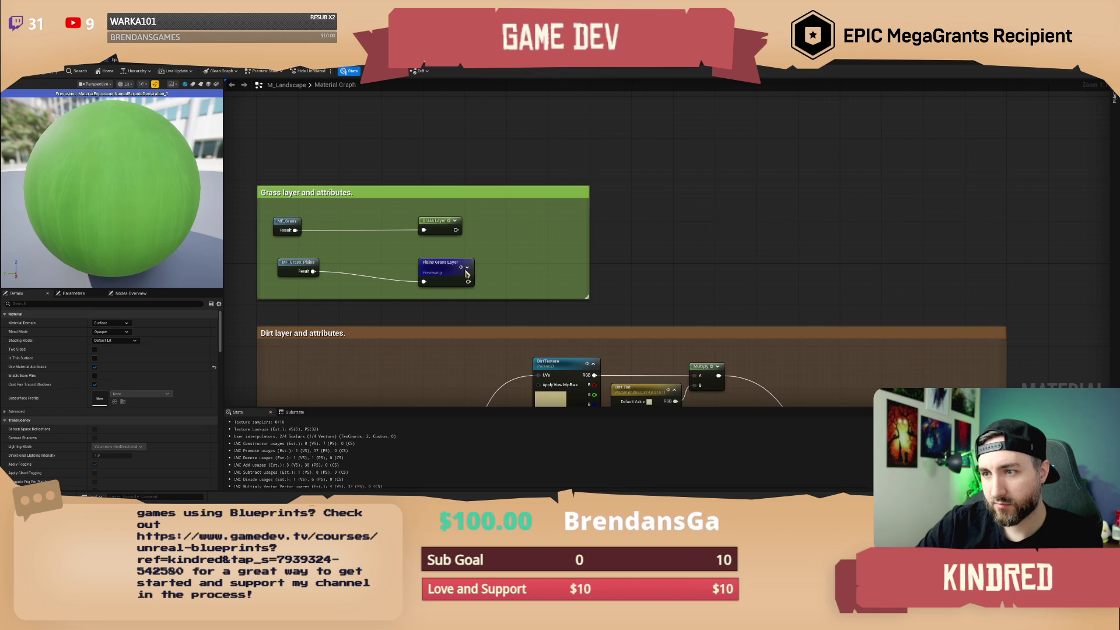
pyautogui.hotkey('ctrl', 's')
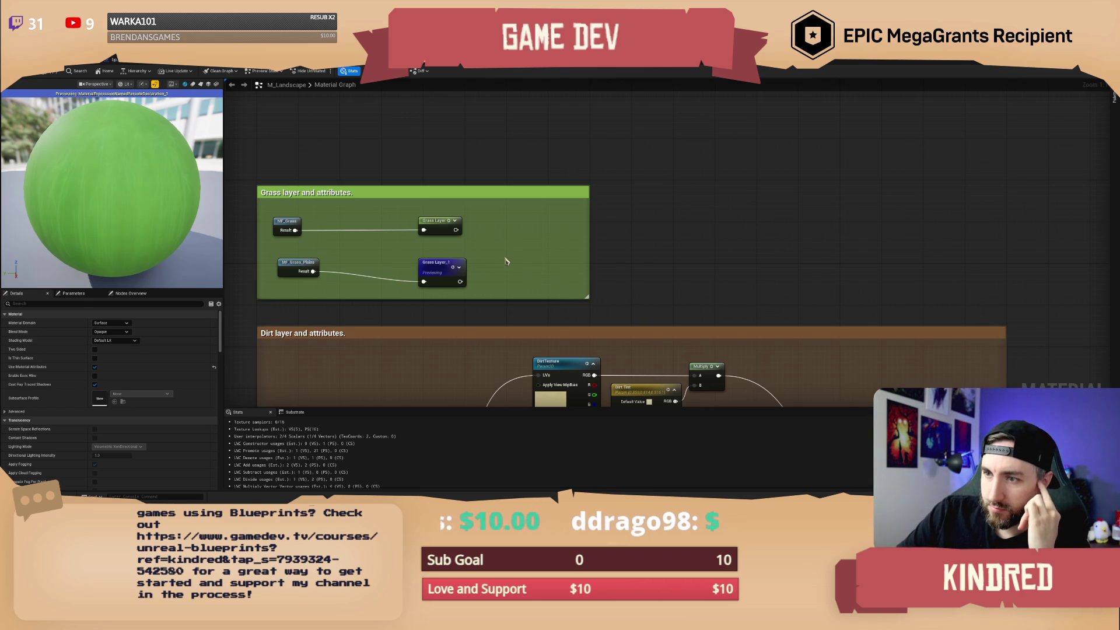
# Undo the rename, stop the preview, and rename the second grass reroute again.
pyautogui.hotkey('ctrl', 'z')
pyautogui.press('space')
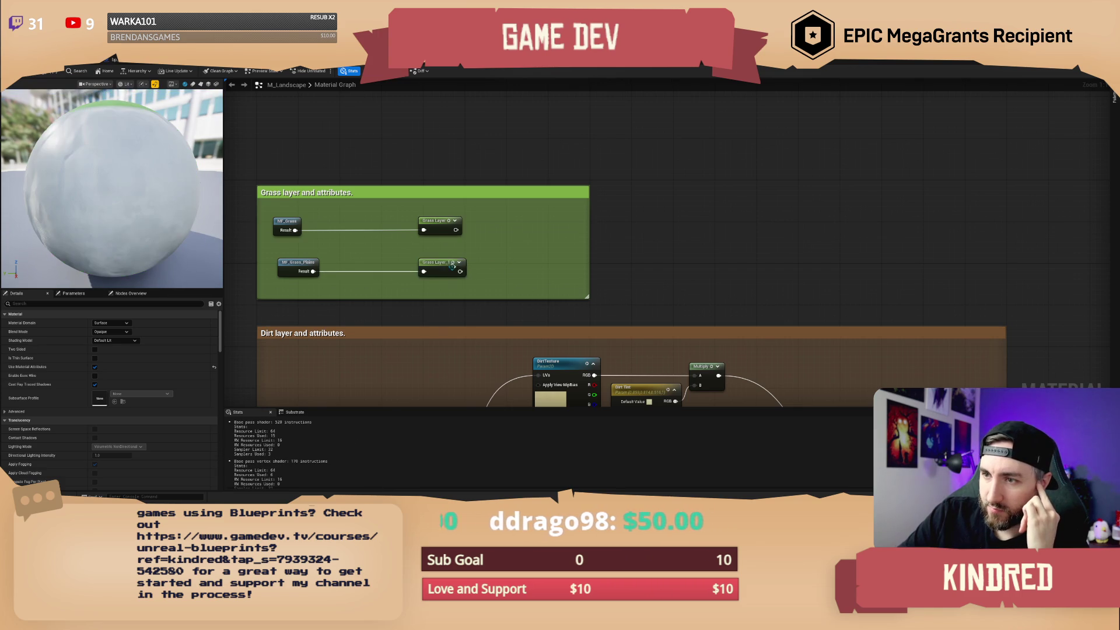
pyautogui.click(449, 263)
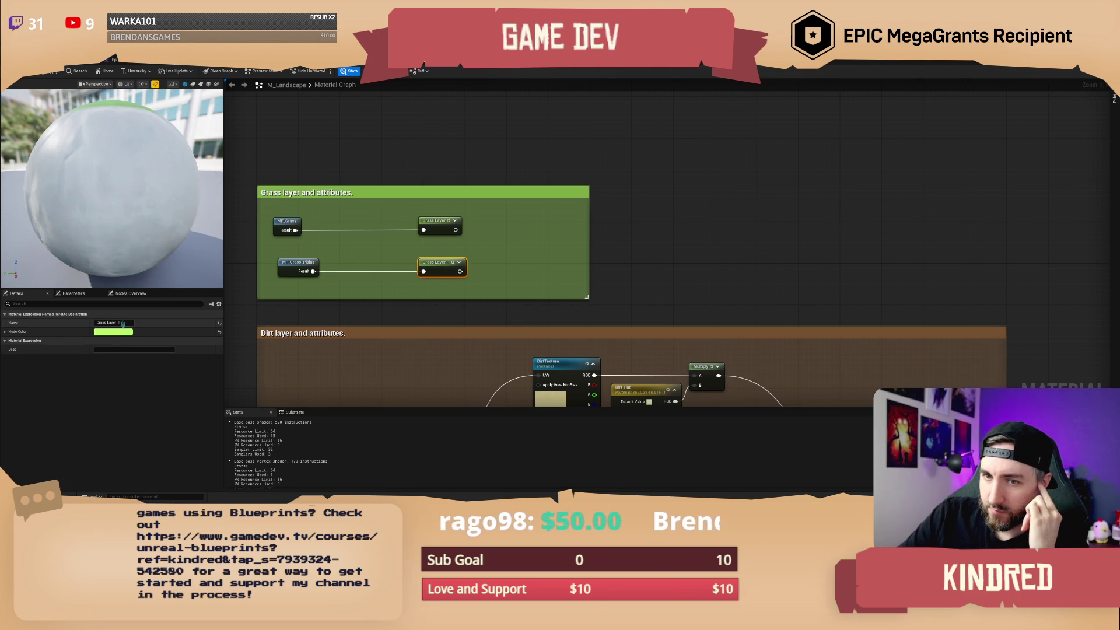
pyautogui.click(115, 323)
pyautogui.write('Plains_')
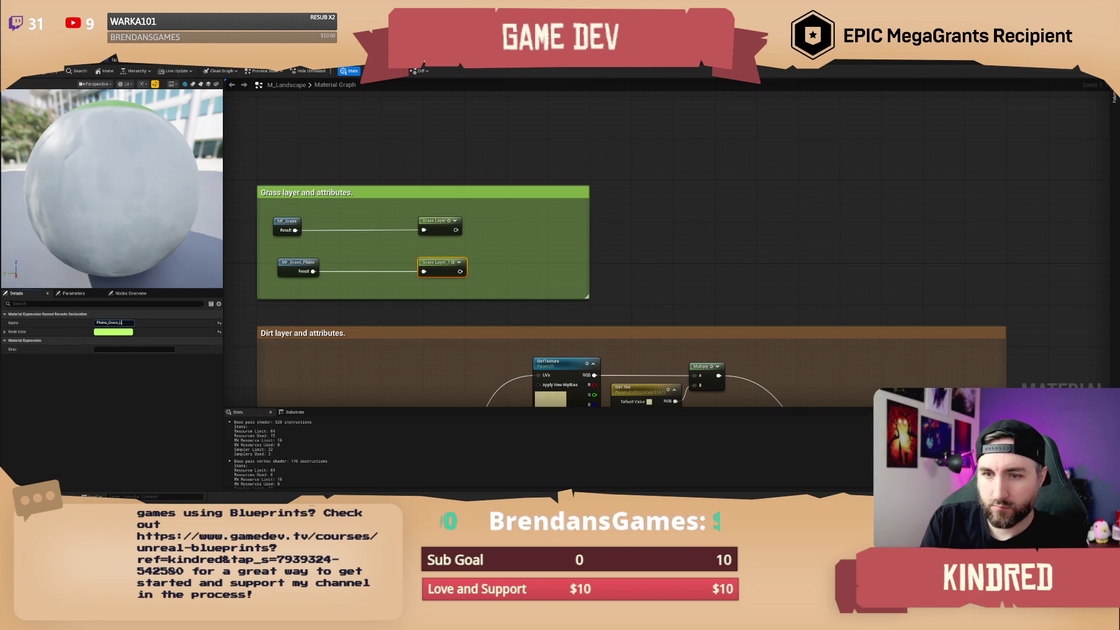
pyautogui.press('Return')
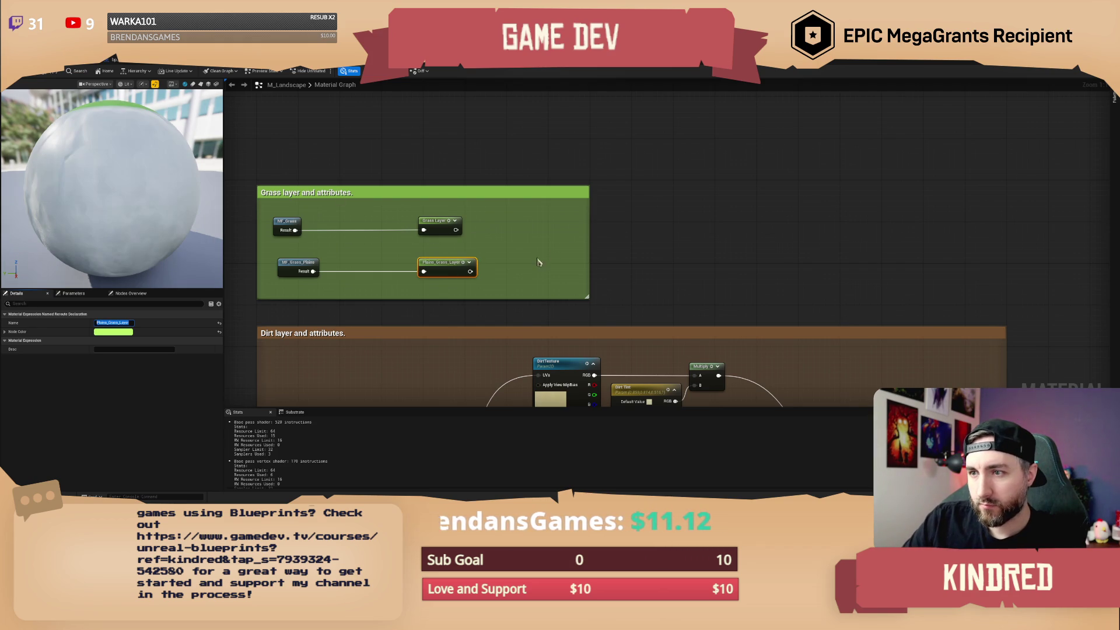
# Correct the reroute's name so it reads Plains Grass Layer.
pyautogui.click(437, 225)
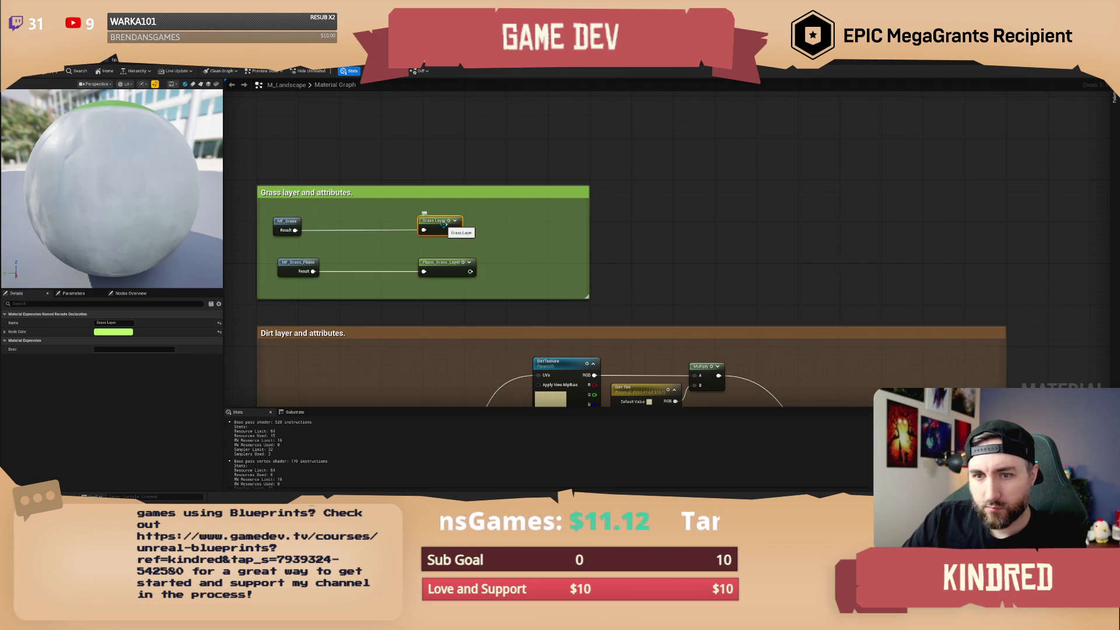
pyautogui.click(450, 261)
pyautogui.click(125, 323)
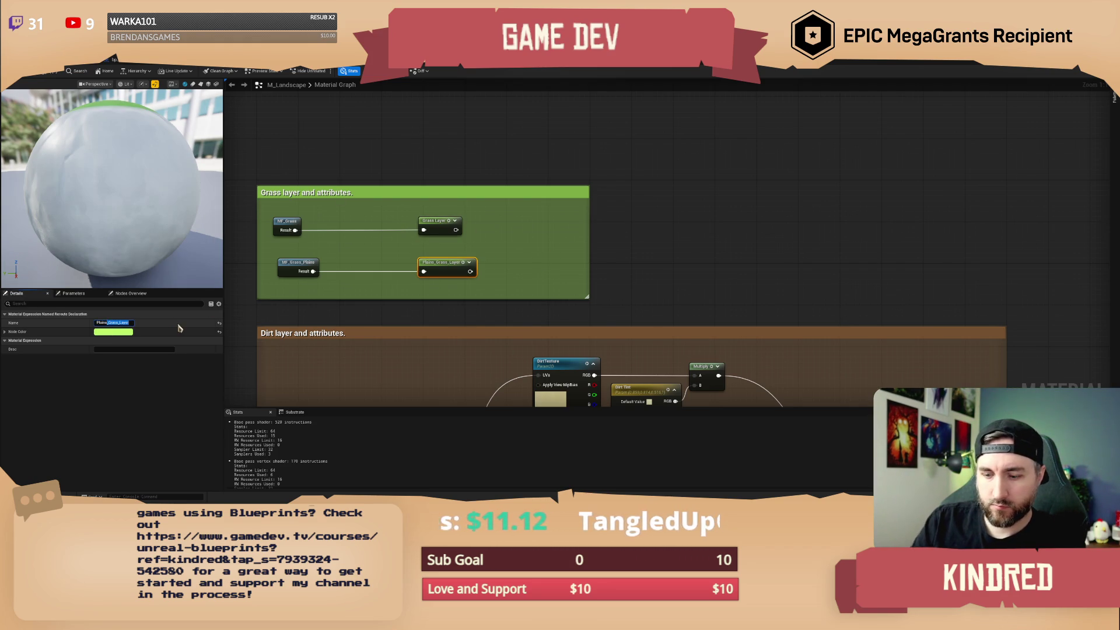
pyautogui.press('BackSpace')
pyautogui.press('BackSpace')
pyautogui.press('BackSpace')
pyautogui.write('er')
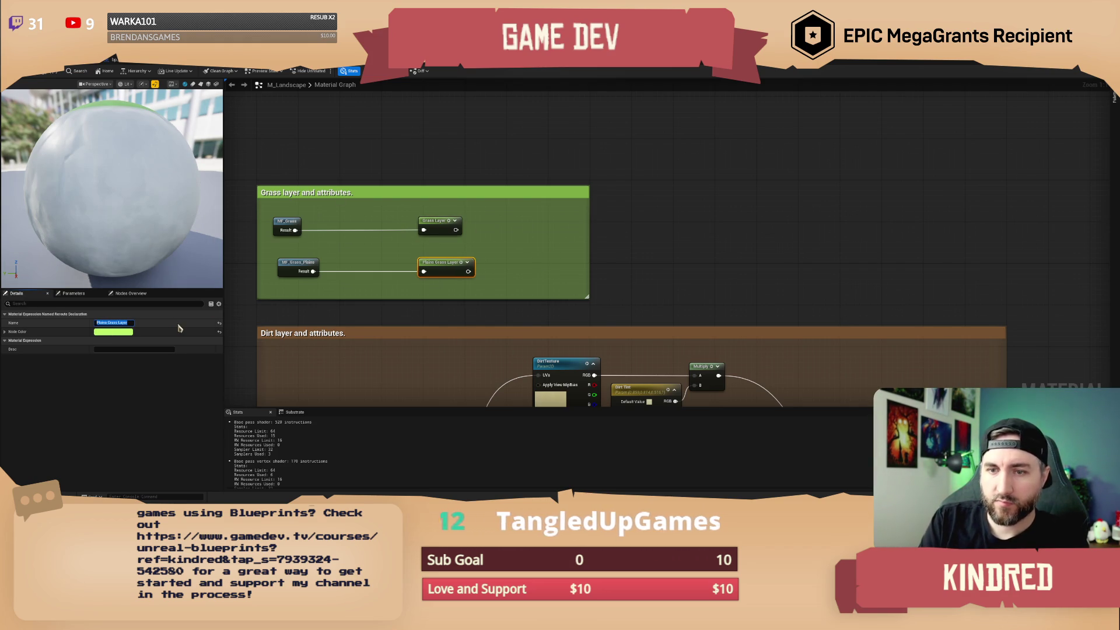
pyautogui.press('Return')
# List every usage of the Grass Layer named reroute in Find Results.
pyautogui.click(705, 283)
pyautogui.moveTo(705, 282)
pyautogui.mouseDown()
pyautogui.moveTo(658, 265)
pyautogui.moveTo(555, 182)
pyautogui.mouseUp()
pyautogui.scroll(-3, 658, 265)
pyautogui.scroll(2, 554, 183)
pyautogui.doubleClick(384, 194)
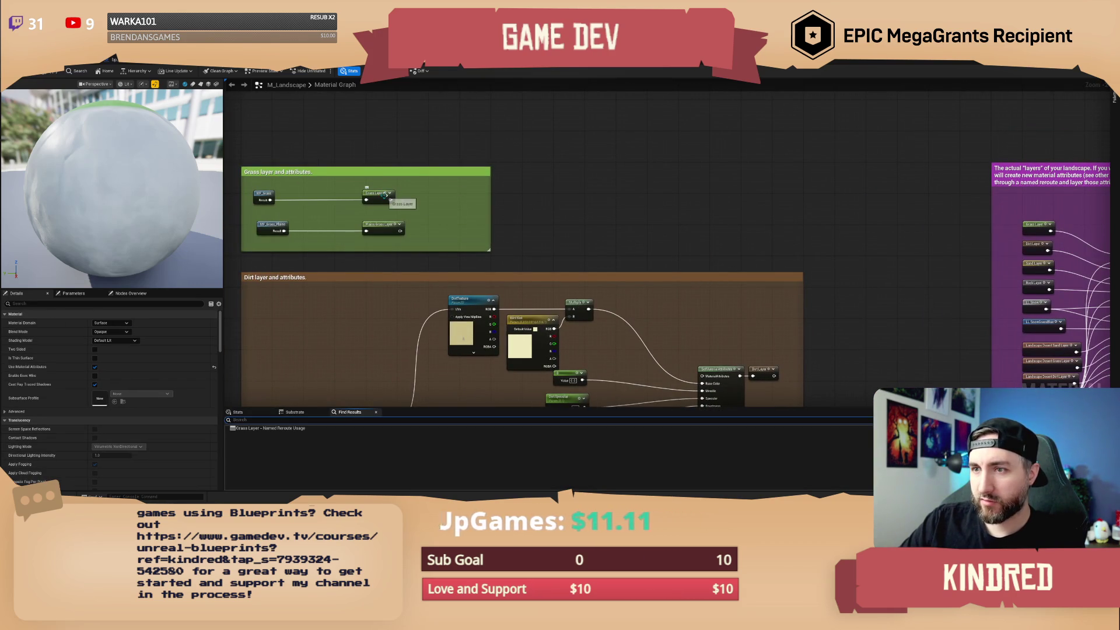
pyautogui.click(657, 217)
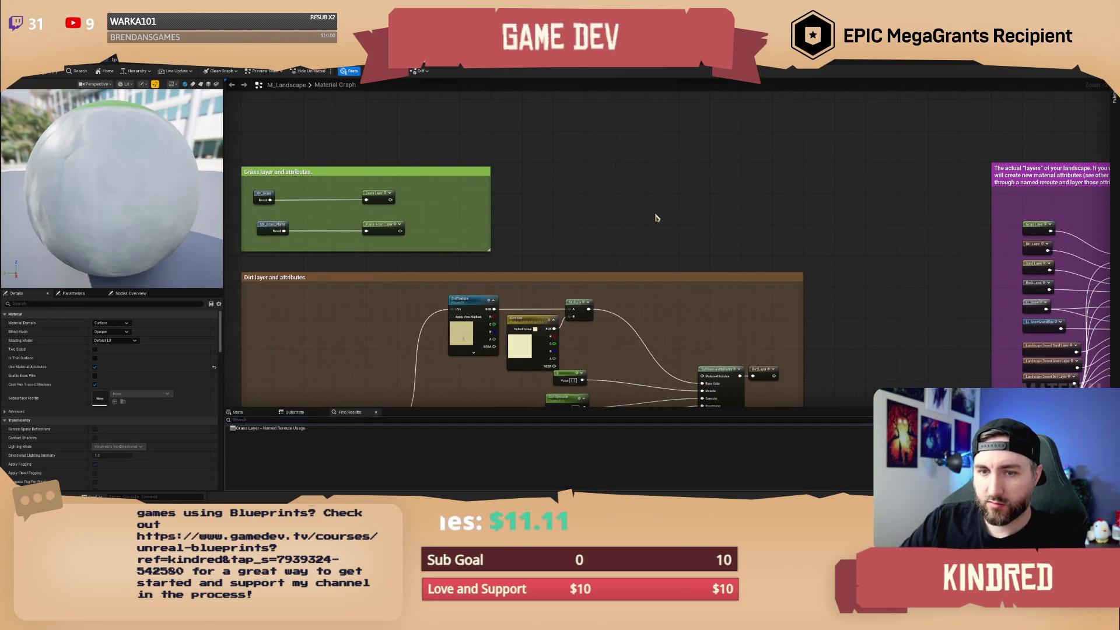
pyautogui.moveTo(578, 215)
pyautogui.mouseDown()
pyautogui.moveTo(552, 218)
pyautogui.moveTo(590, 212)
pyautogui.mouseUp()
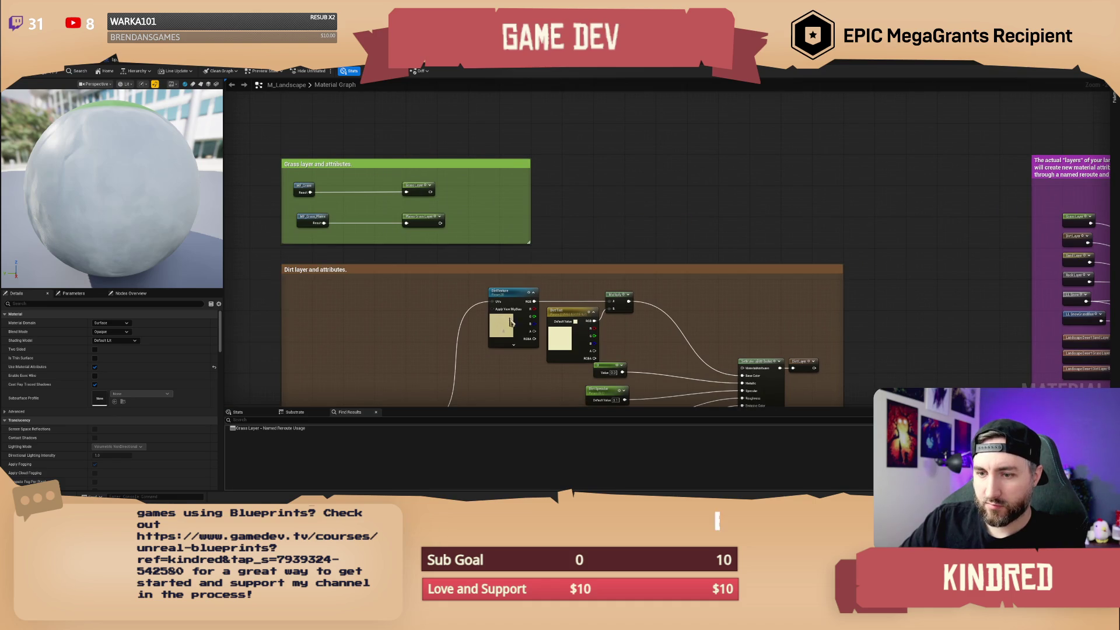
# Duplicate the Grass Layer usage below Layer Height and wire it to Layer PlainsGrass.
pyautogui.doubleClick(274, 428)
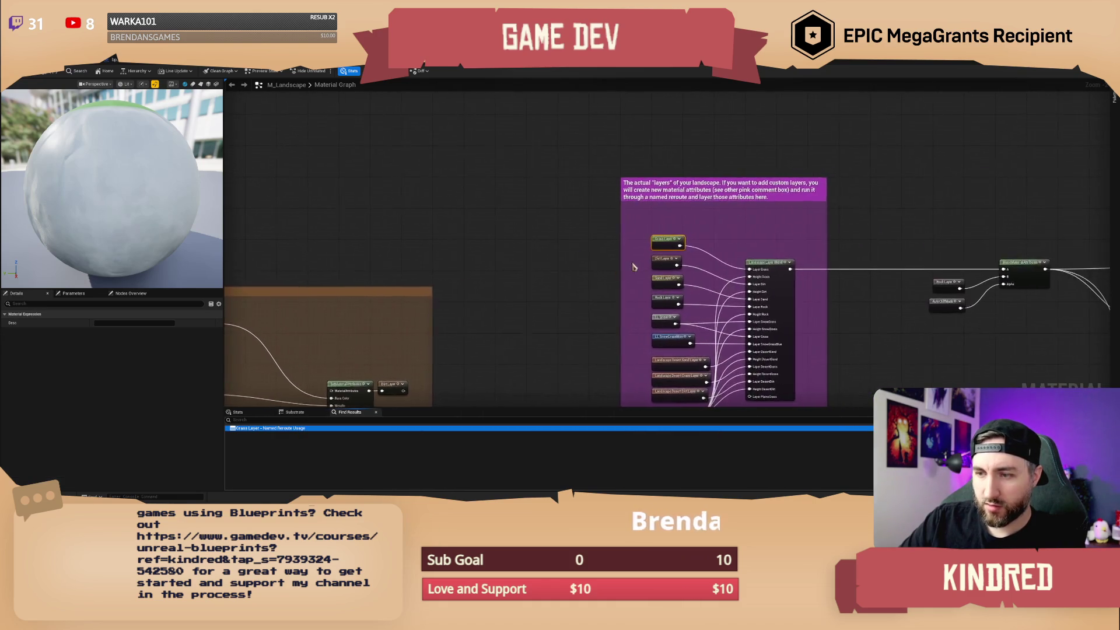
pyautogui.scroll(1, 446, 271)
pyautogui.scroll(-1, 487, 266)
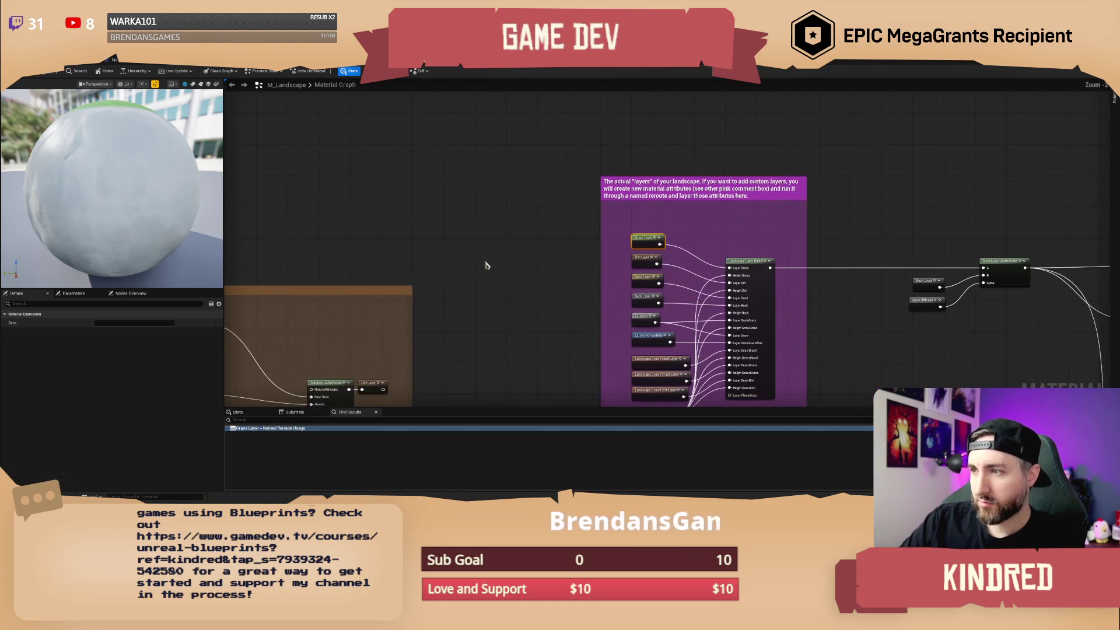
pyautogui.moveTo(487, 265)
pyautogui.mouseDown()
pyautogui.moveTo(463, 253)
pyautogui.moveTo(518, 305)
pyautogui.moveTo(510, 286)
pyautogui.mouseUp()
pyautogui.hotkey('ctrl', 'd')
pyautogui.scroll(1, 488, 337)
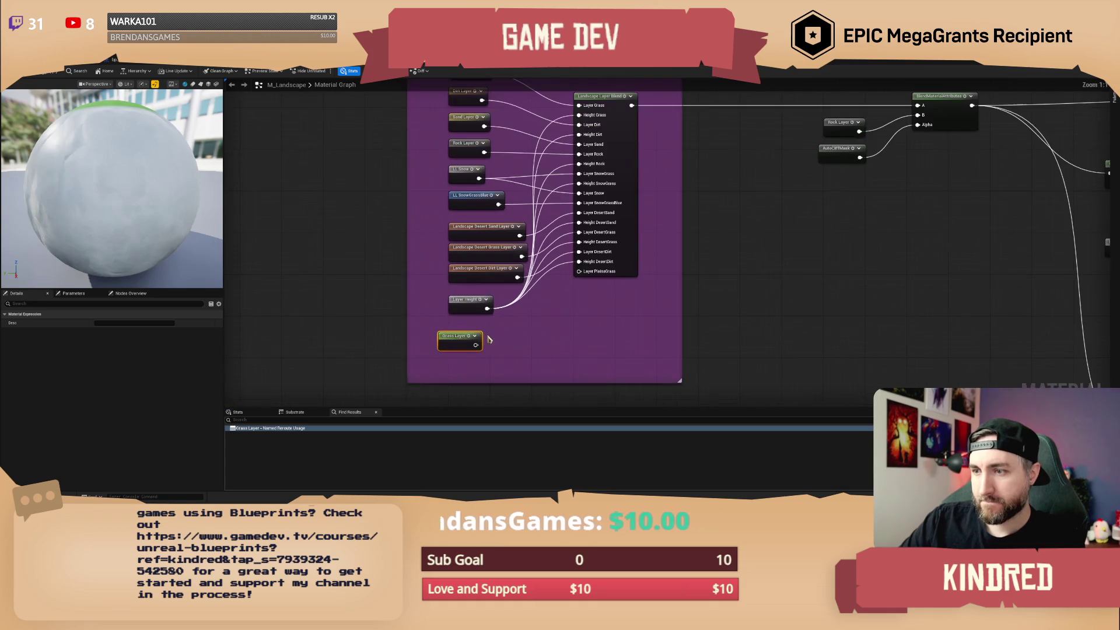
pyautogui.moveTo(466, 343)
pyautogui.mouseDown()
pyautogui.moveTo(562, 313)
pyautogui.moveTo(578, 271)
pyautogui.mouseUp()
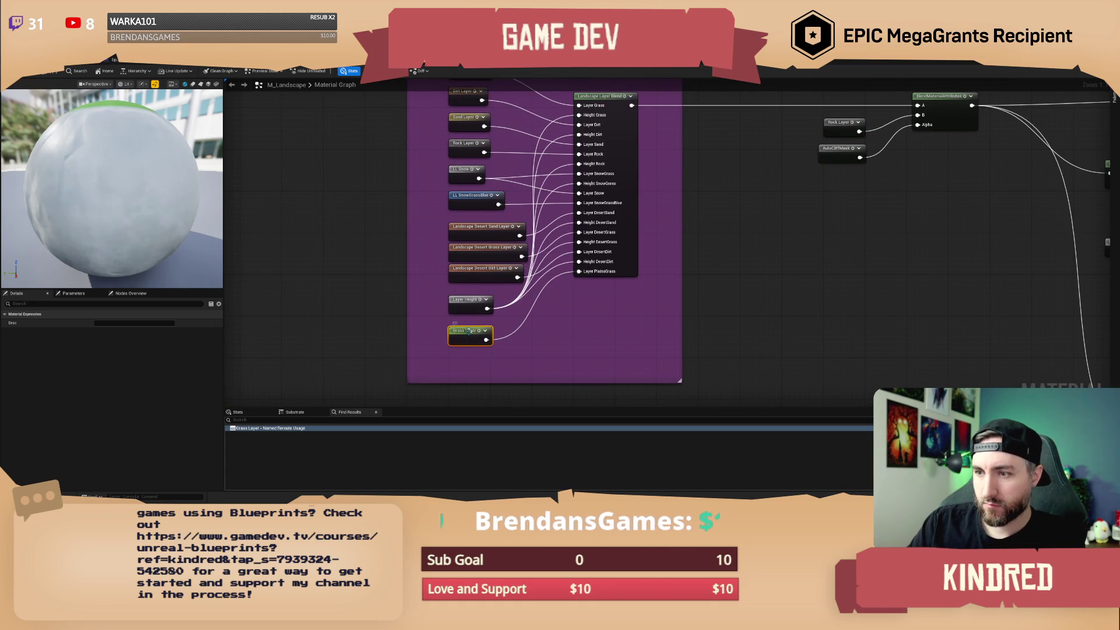
# Go back to the grass layer declarations and select Plains Grass Layer.
pyautogui.doubleClick(456, 331)
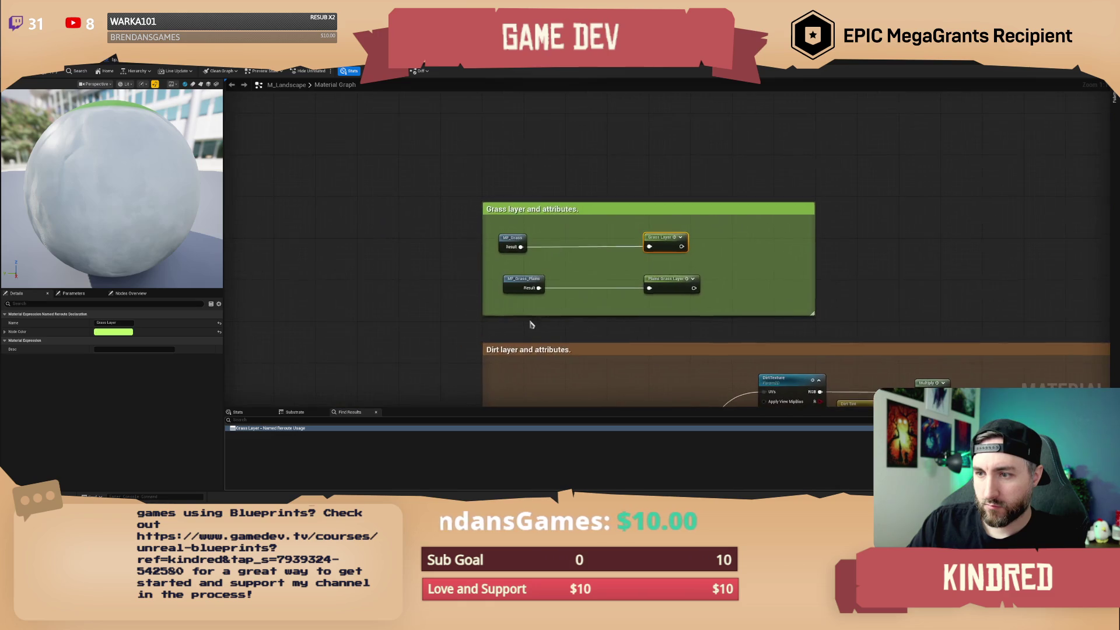
pyautogui.scroll(-4, 626, 225)
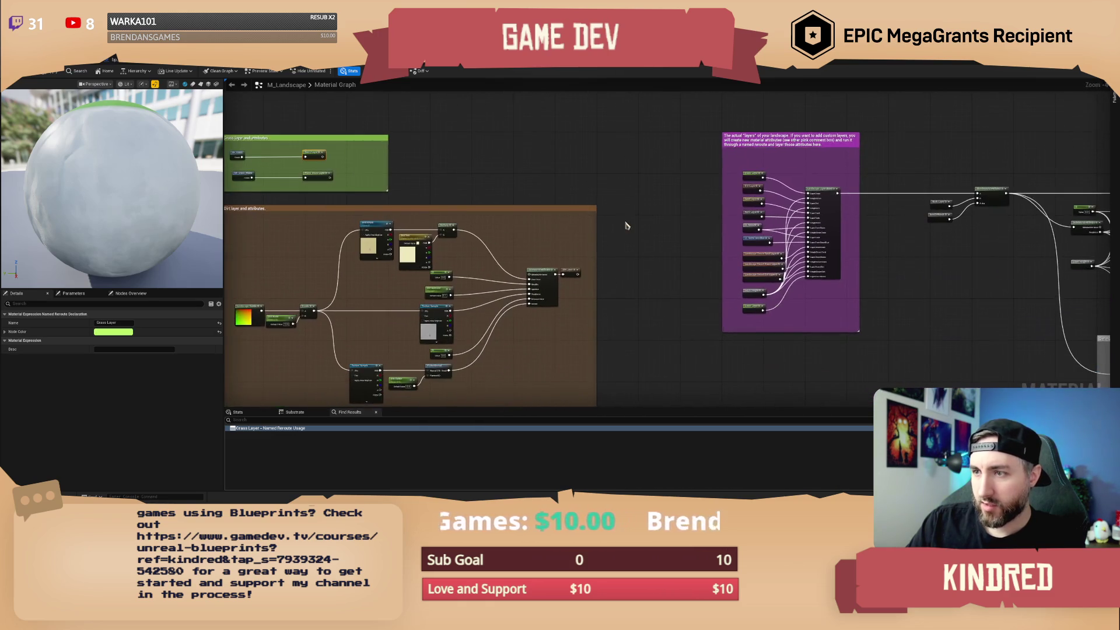
pyautogui.scroll(3, 726, 326)
pyautogui.click(767, 308)
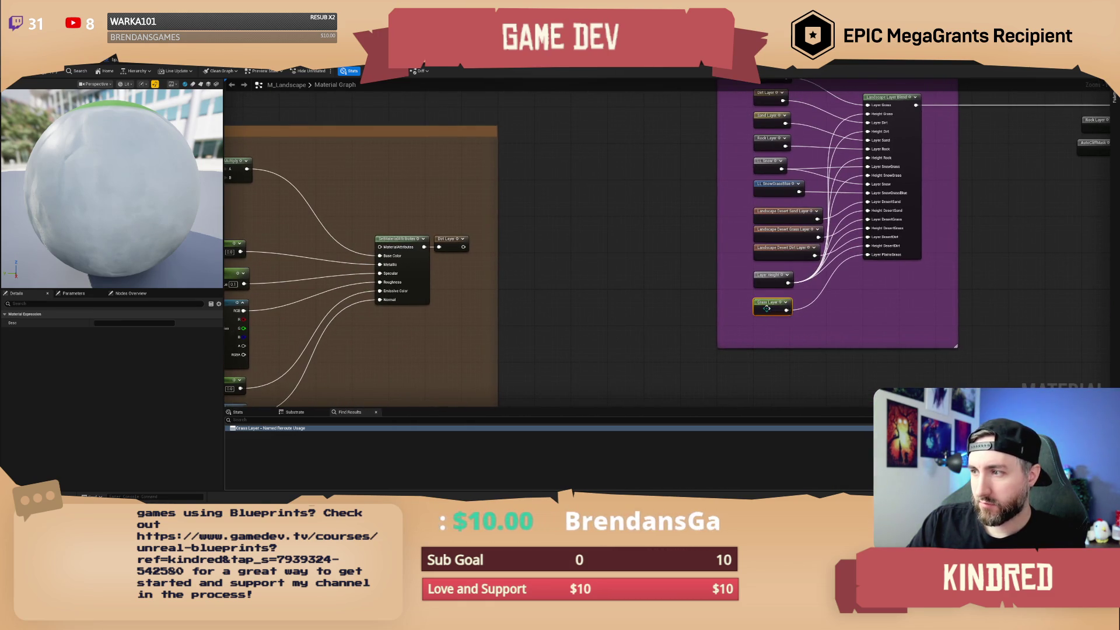
pyautogui.click(675, 305)
pyautogui.scroll(-1, 675, 305)
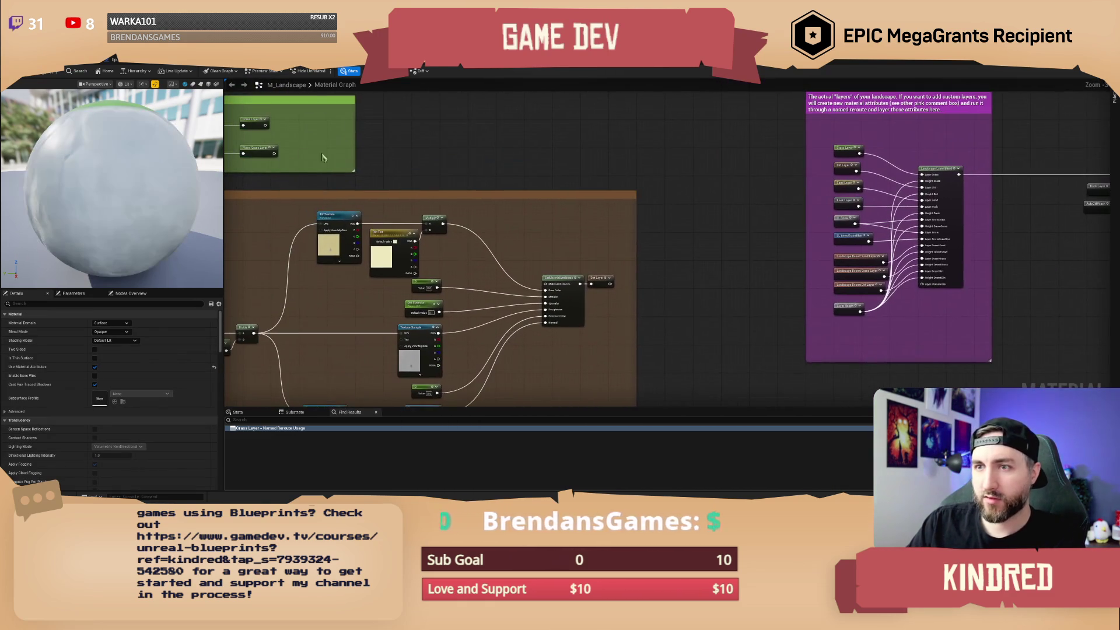
pyautogui.click(257, 151)
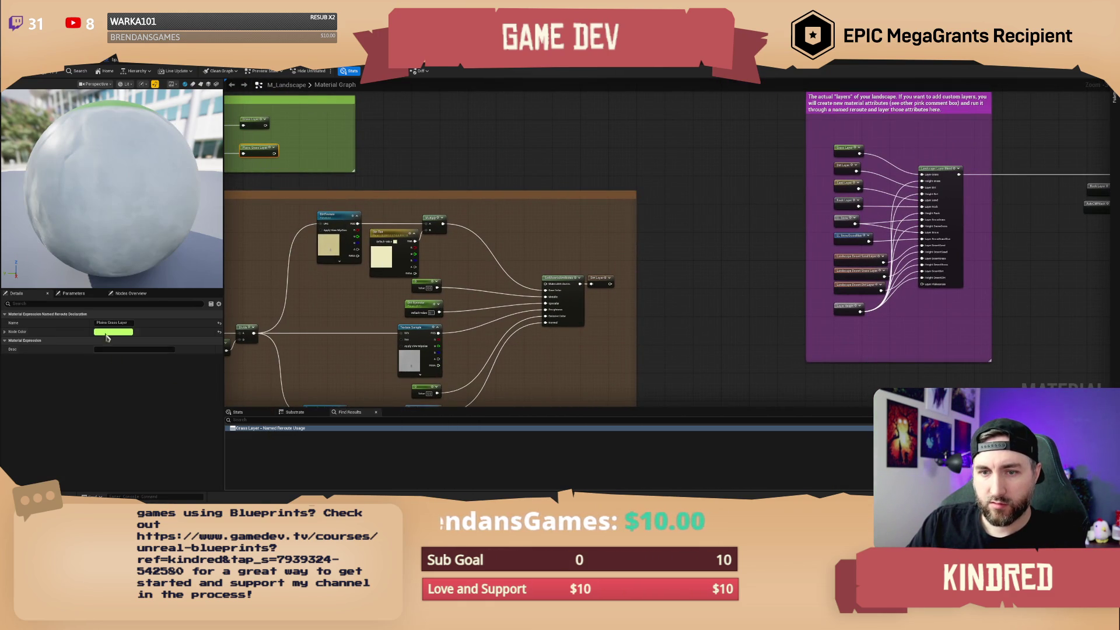
pyautogui.doubleClick(302, 432)
# Create a Plains Grass Layer usage in the layers box and wire it into Layer PlainsGrass.
pyautogui.rightClick(421, 219)
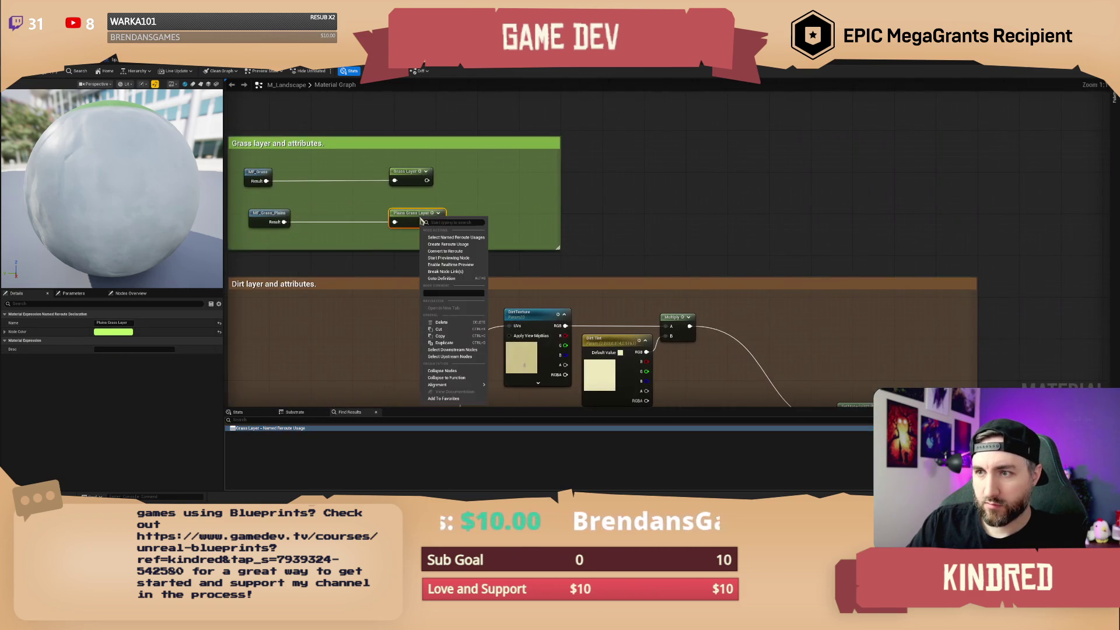
pyautogui.click(464, 245)
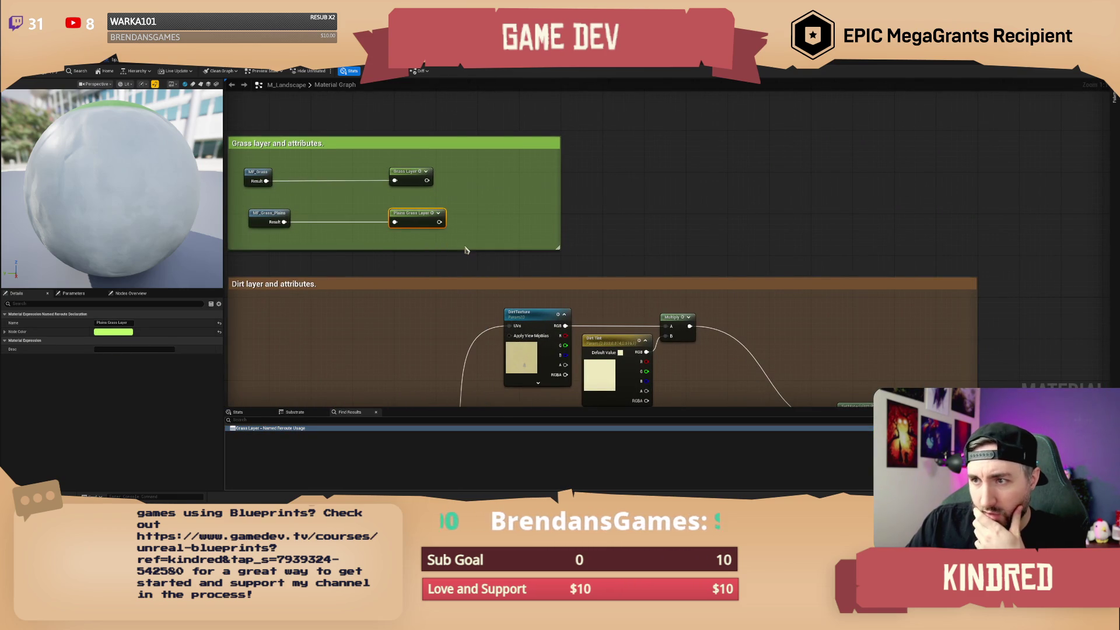
pyautogui.moveTo(459, 211); pyautogui.dragTo(708, 213)
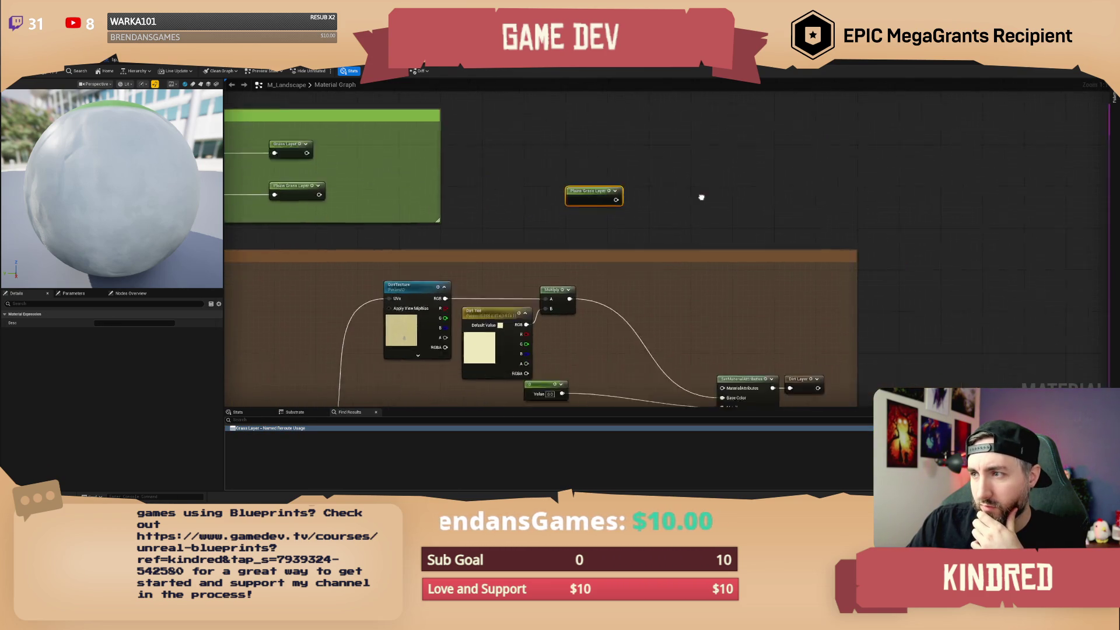
pyautogui.scroll(-5, 700, 199)
pyautogui.moveTo(627, 284); pyautogui.dragTo(707, 305)
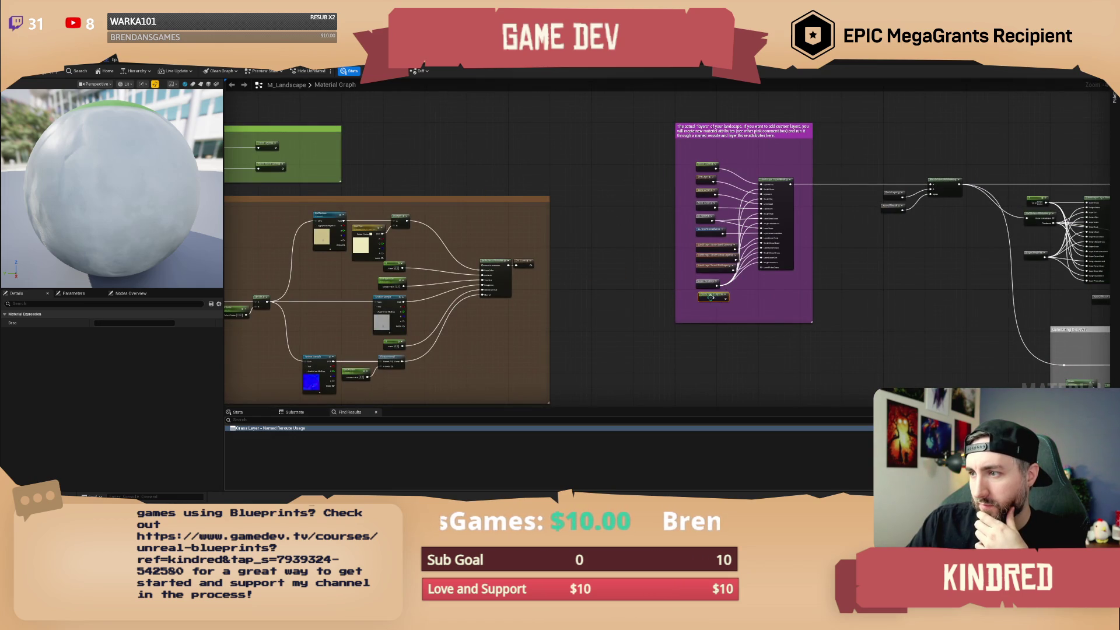
pyautogui.scroll(4, 707, 304)
pyautogui.moveTo(624, 283)
pyautogui.mouseDown()
pyautogui.moveTo(697, 292)
pyautogui.moveTo(752, 233)
pyautogui.moveTo(732, 224)
pyautogui.mouseUp()
# Give the Plains Grass Layer declaration a yellow-green node colour.
pyautogui.scroll(-1, 688, 280)
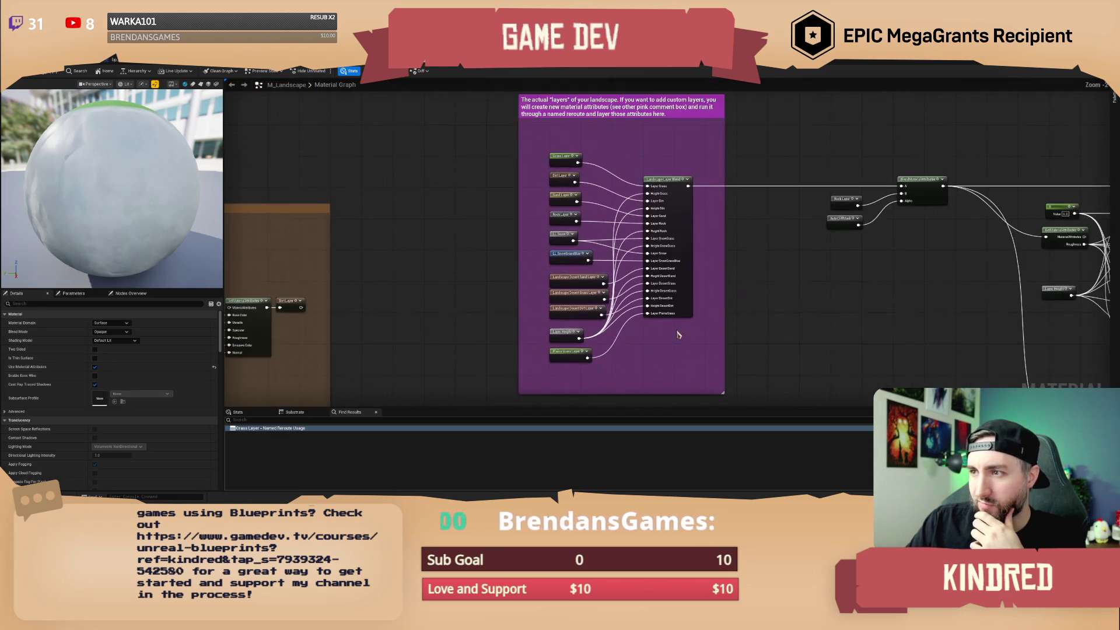
pyautogui.moveTo(639, 330); pyautogui.dragTo(636, 345)
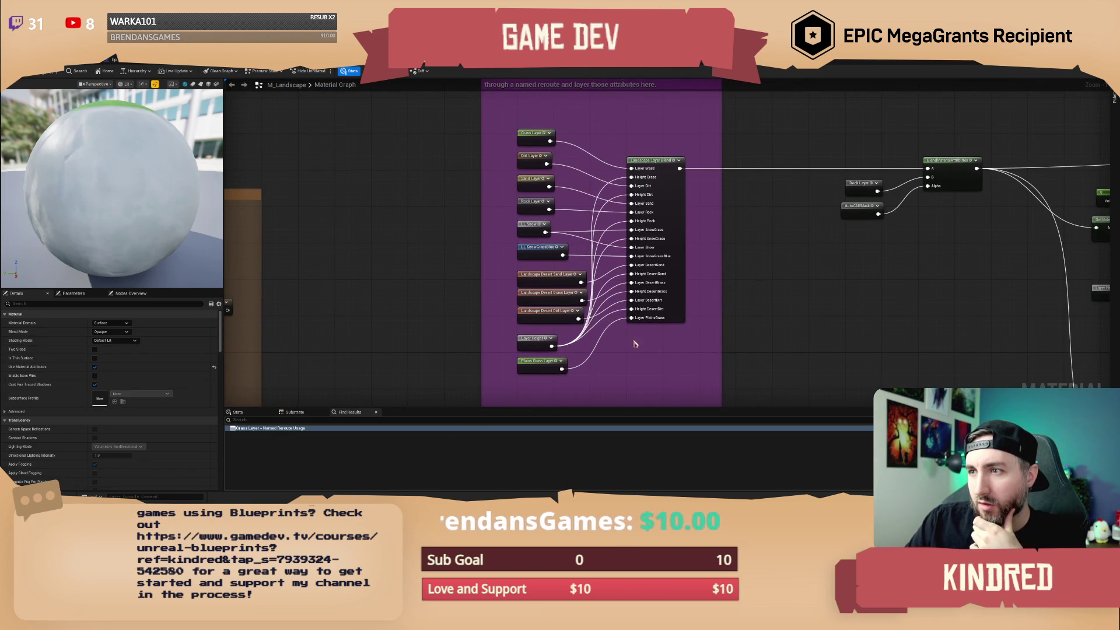
pyautogui.click(532, 161)
pyautogui.click(533, 187)
pyautogui.click(541, 364)
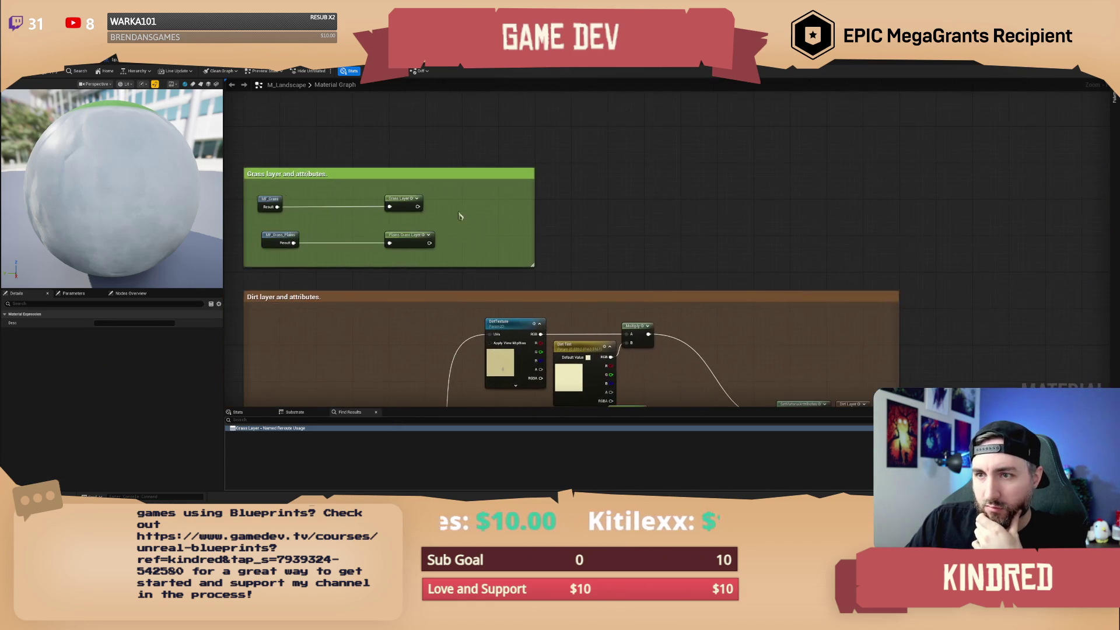
pyautogui.click(399, 234)
pyautogui.click(113, 332)
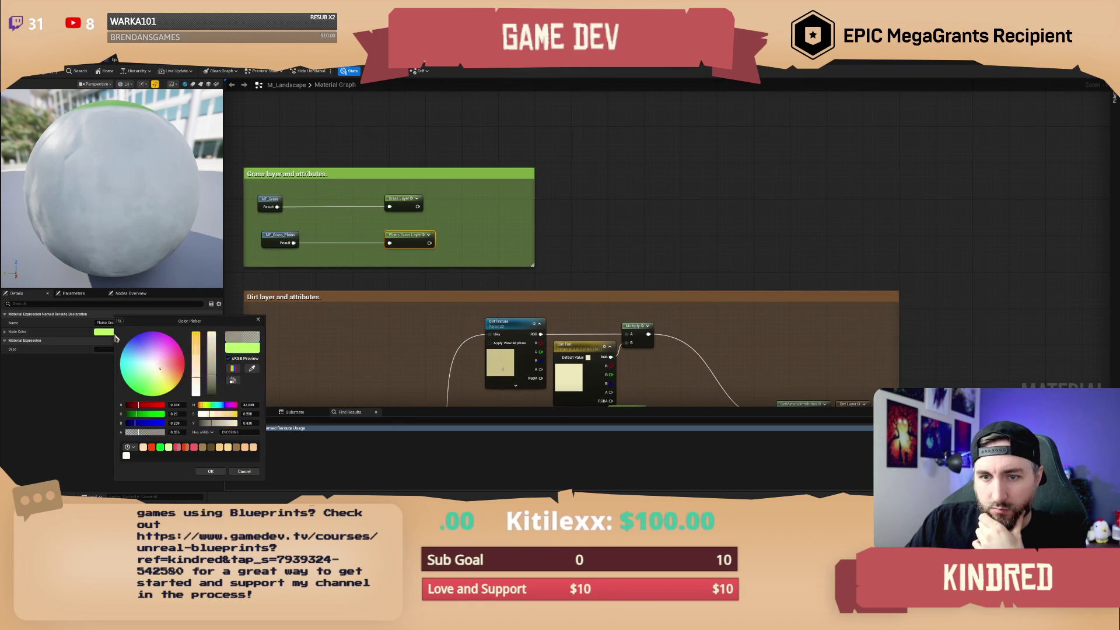
pyautogui.click(160, 388)
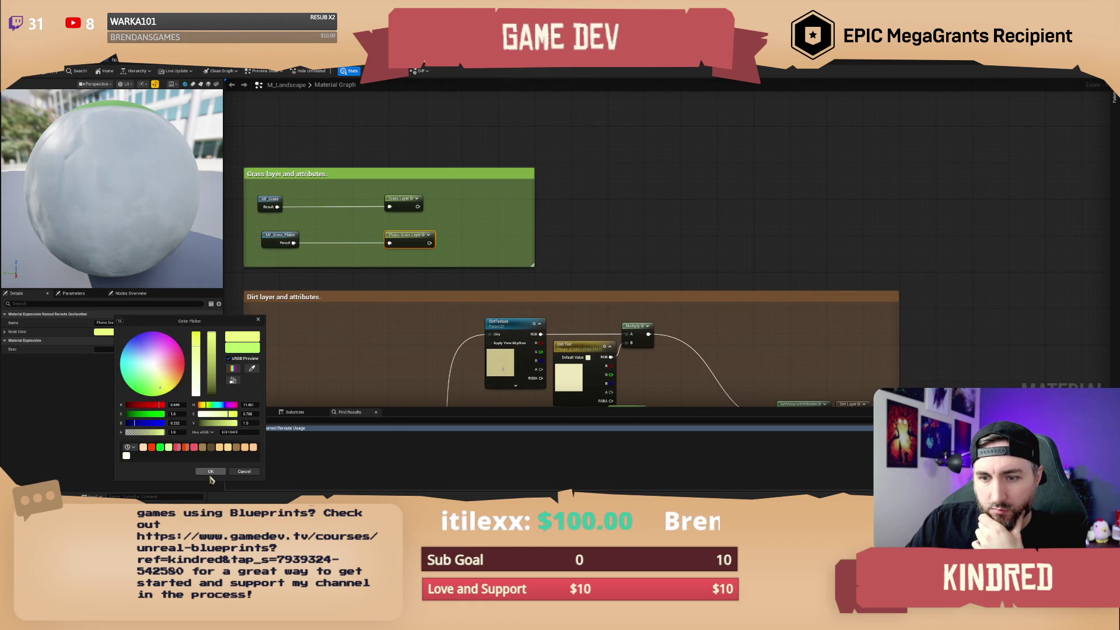
pyautogui.click(211, 472)
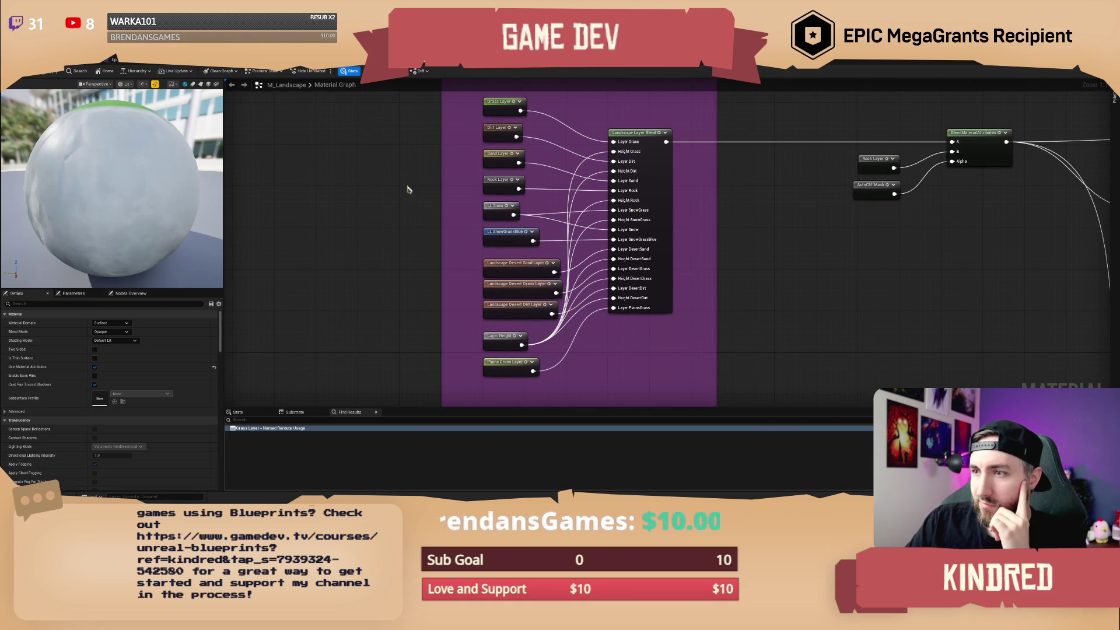
# Save and check out M_Landscape, then bring the purple custom-layers note into view.
pyautogui.hotkey('ctrl', 's')
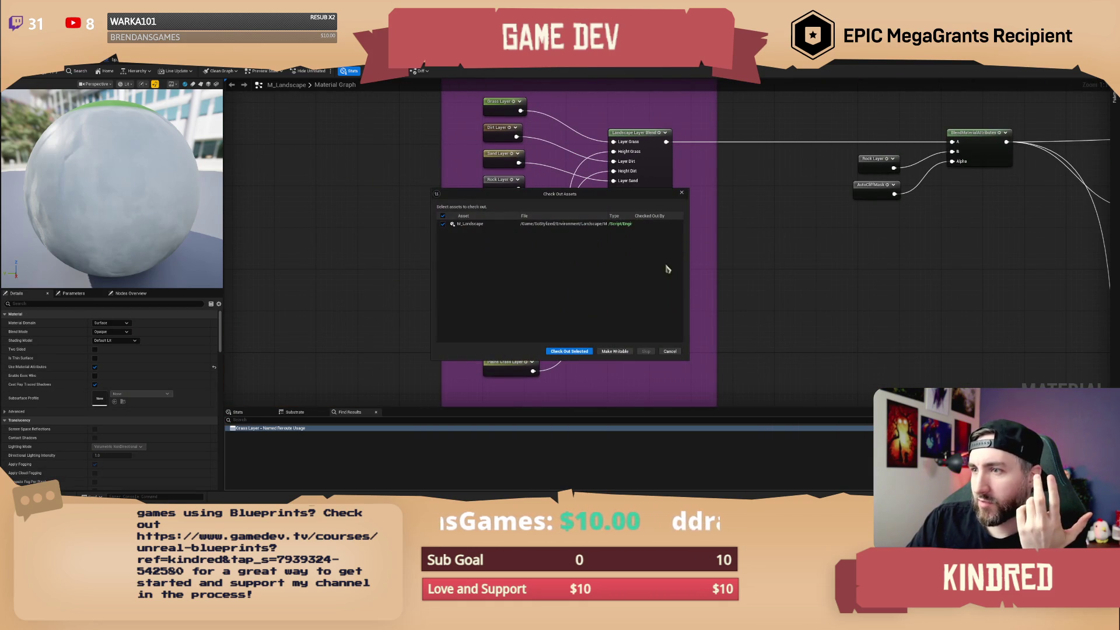
pyautogui.click(569, 352)
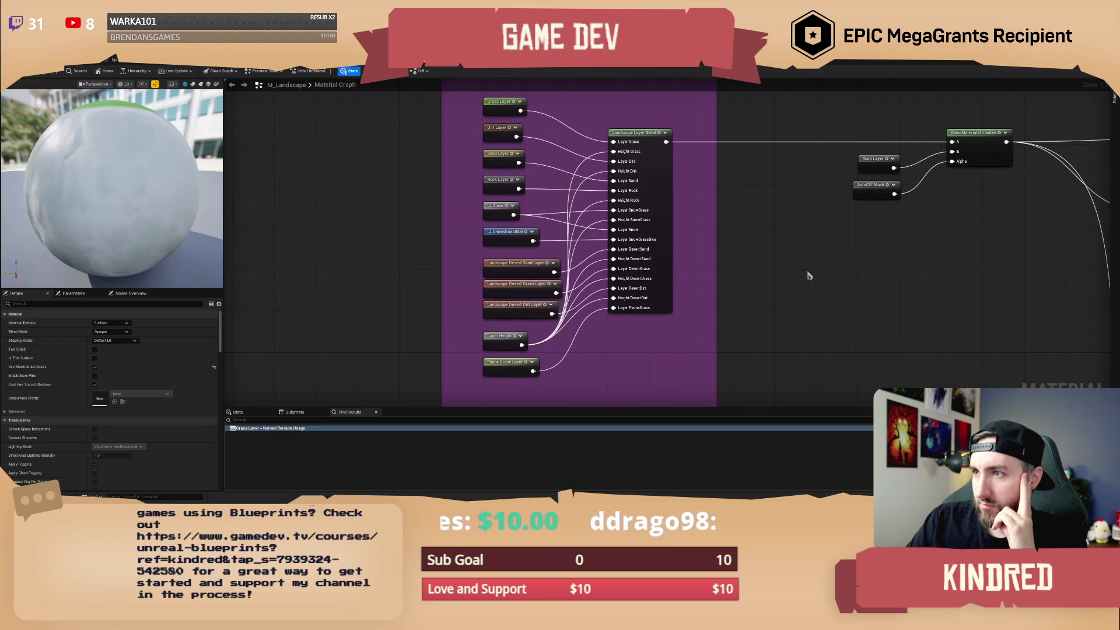
pyautogui.scroll(-8, 797, 273)
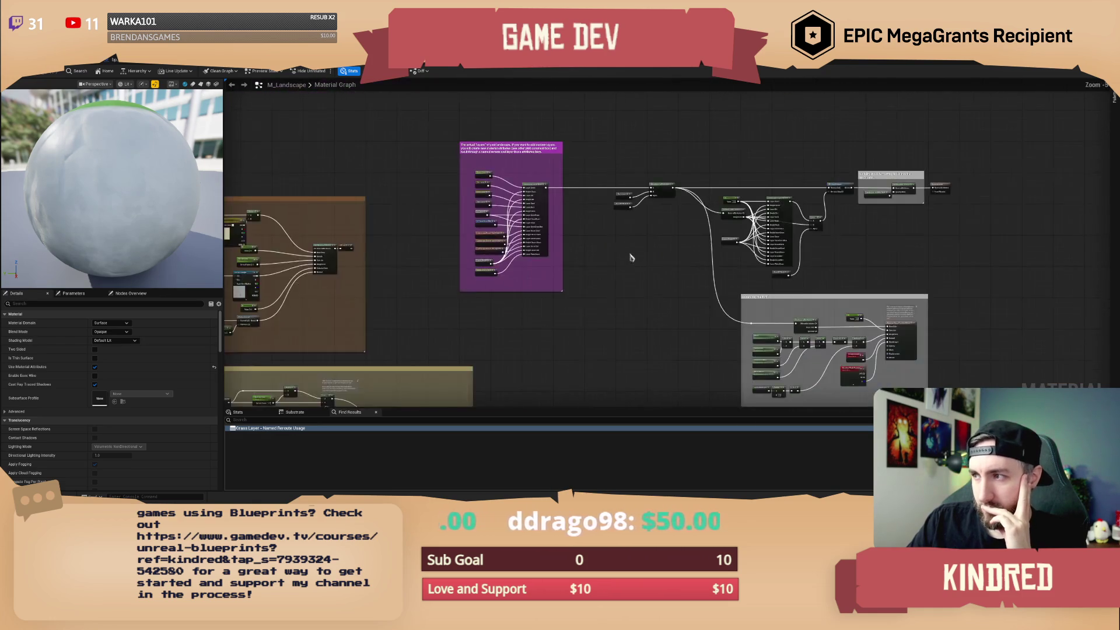
pyautogui.moveTo(765, 211)
pyautogui.mouseDown()
pyautogui.moveTo(1119, 193)
pyautogui.moveTo(1006, 136)
pyautogui.moveTo(895, 98)
pyautogui.moveTo(869, 0)
pyautogui.mouseUp()
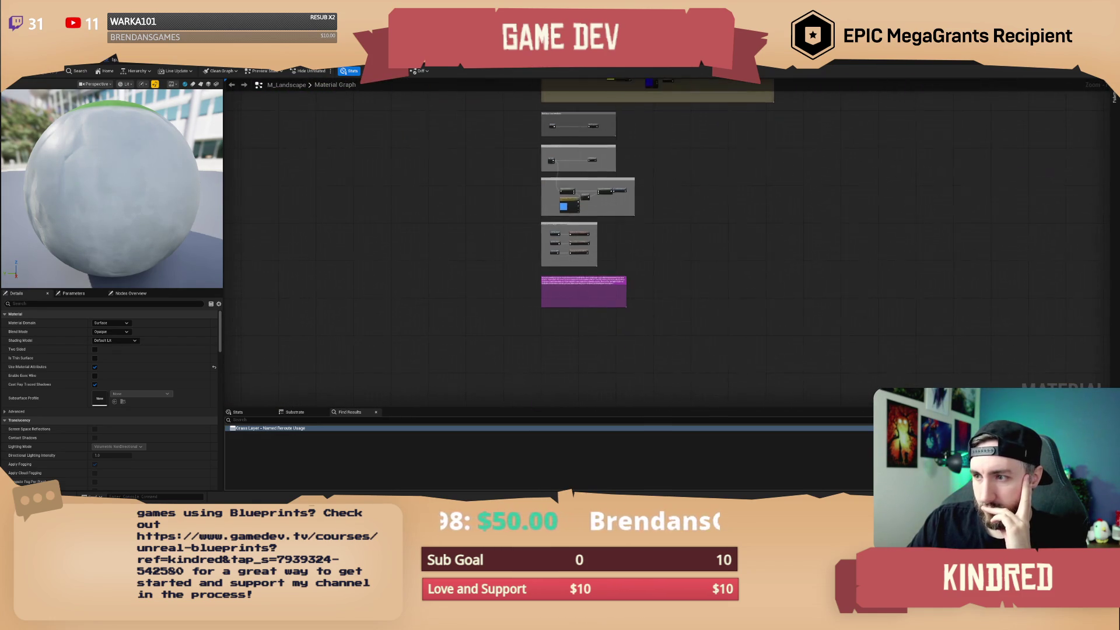
pyautogui.scroll(6, 650, 313)
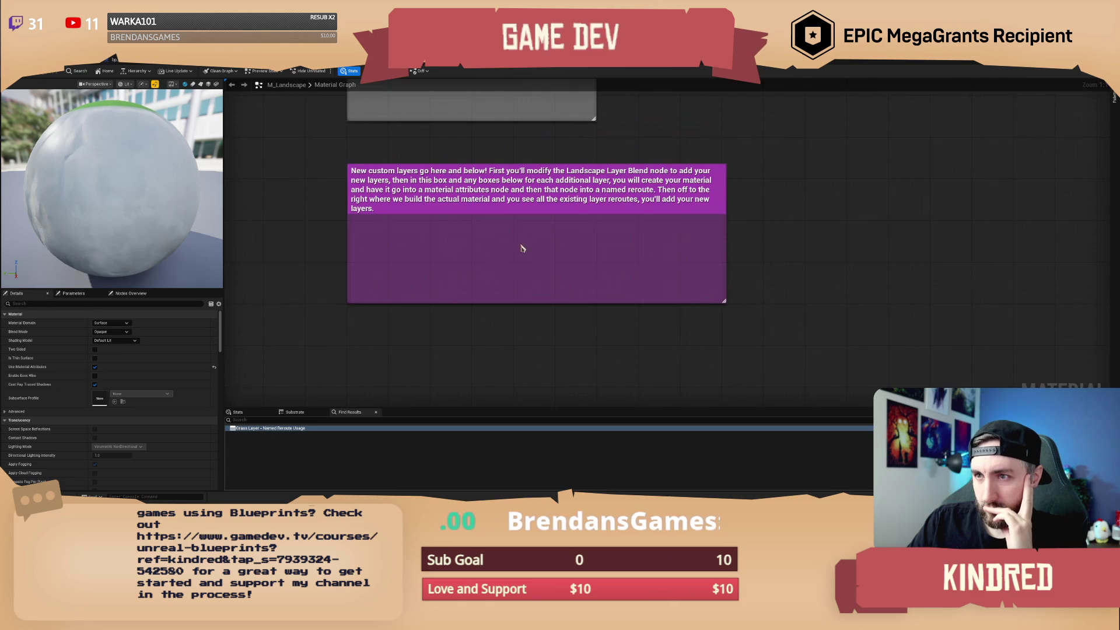
pyautogui.moveTo(523, 249); pyautogui.dragTo(482, 295)
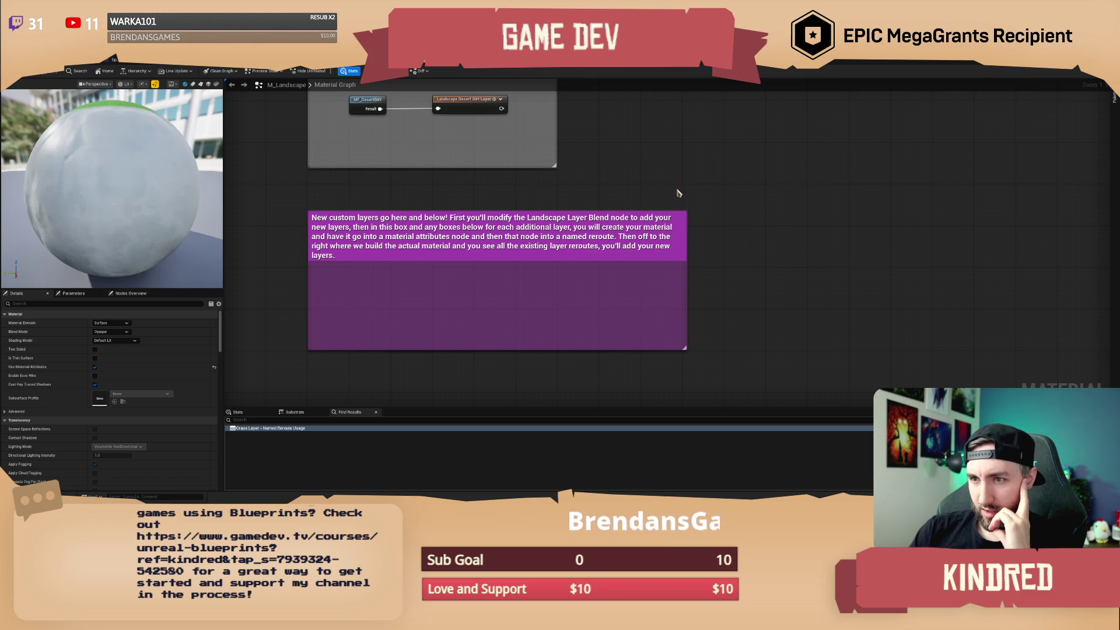
pyautogui.moveTo(674, 177); pyautogui.dragTo(655, 211)
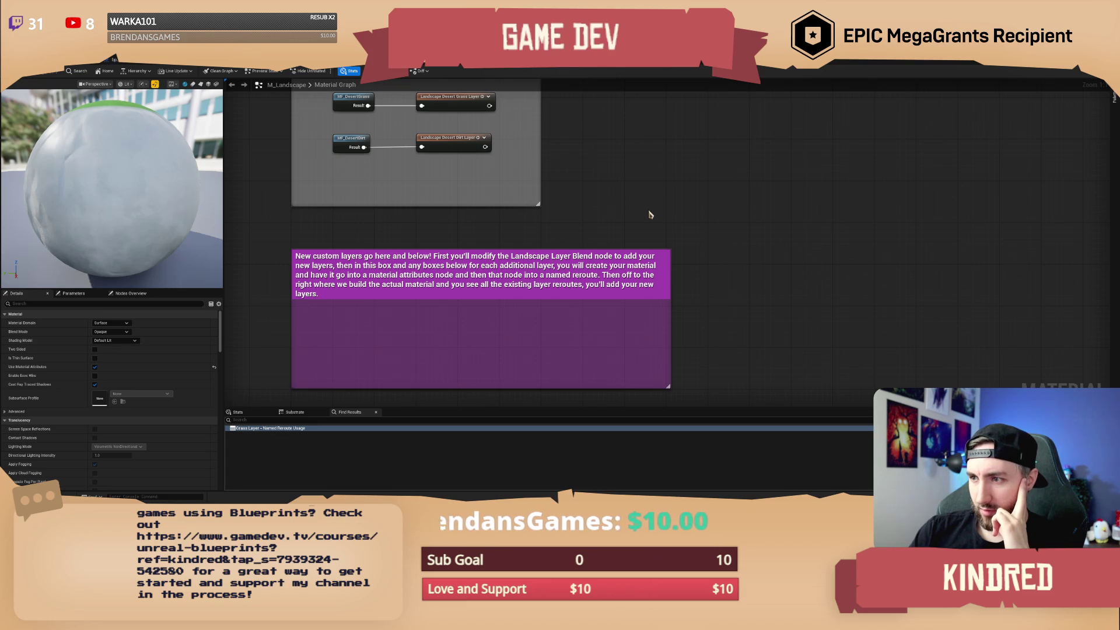
# Bring the Generating the RVT group with its four layer samples into view.
pyautogui.scroll(-6, 651, 215)
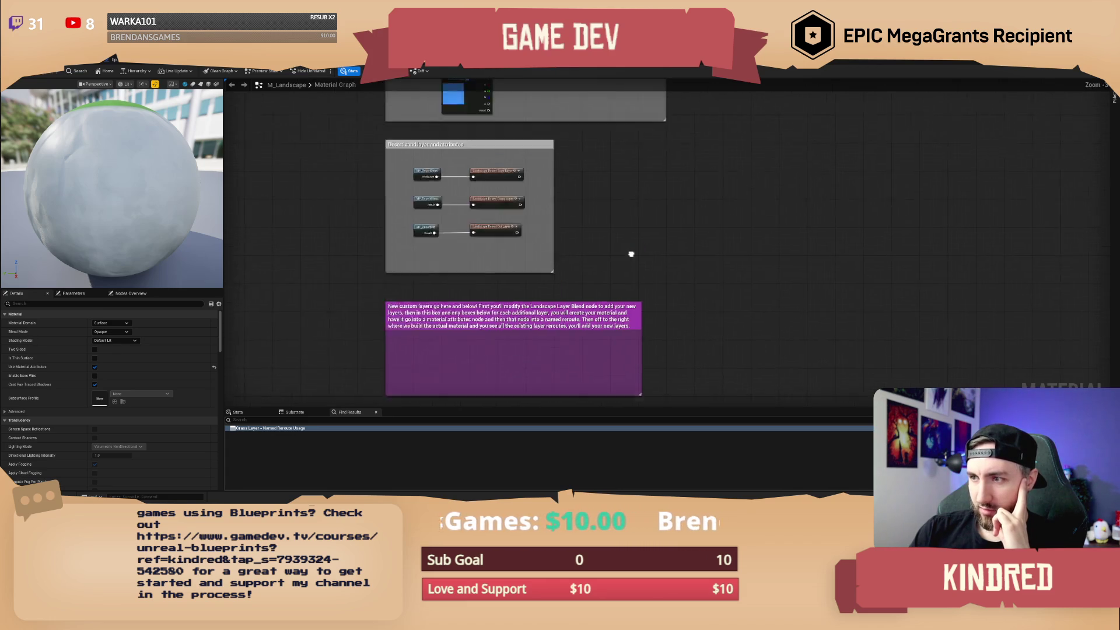
pyautogui.moveTo(655, 268); pyautogui.dragTo(595, 329)
pyautogui.scroll(5, 595, 329)
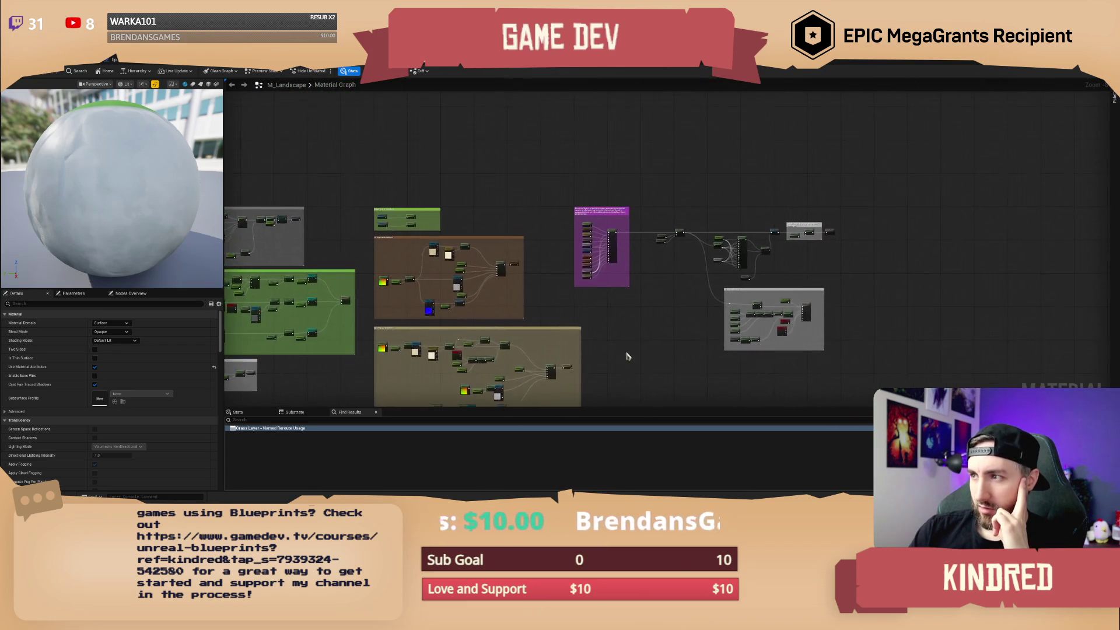
pyautogui.scroll(3, 622, 289)
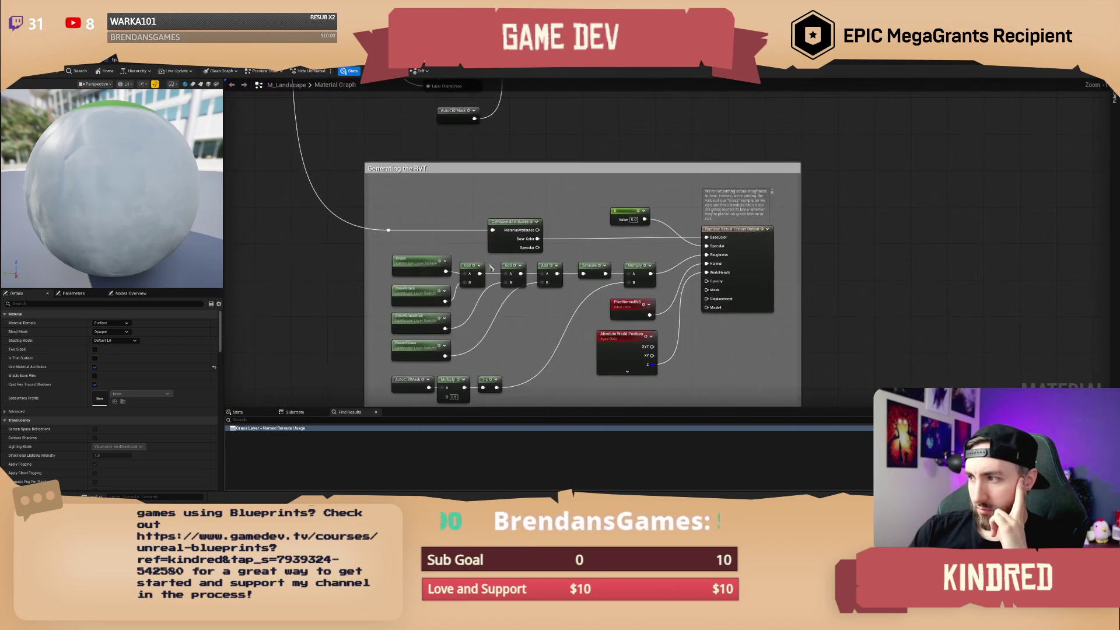
pyautogui.click(756, 251)
pyautogui.click(723, 362)
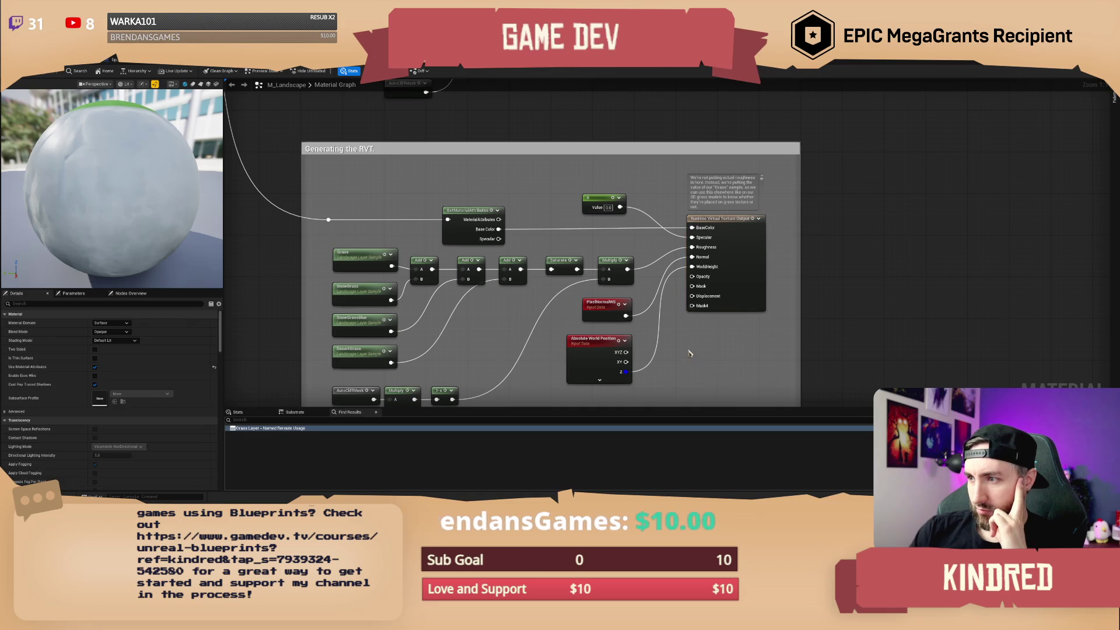
pyautogui.moveTo(687, 349); pyautogui.dragTo(700, 305)
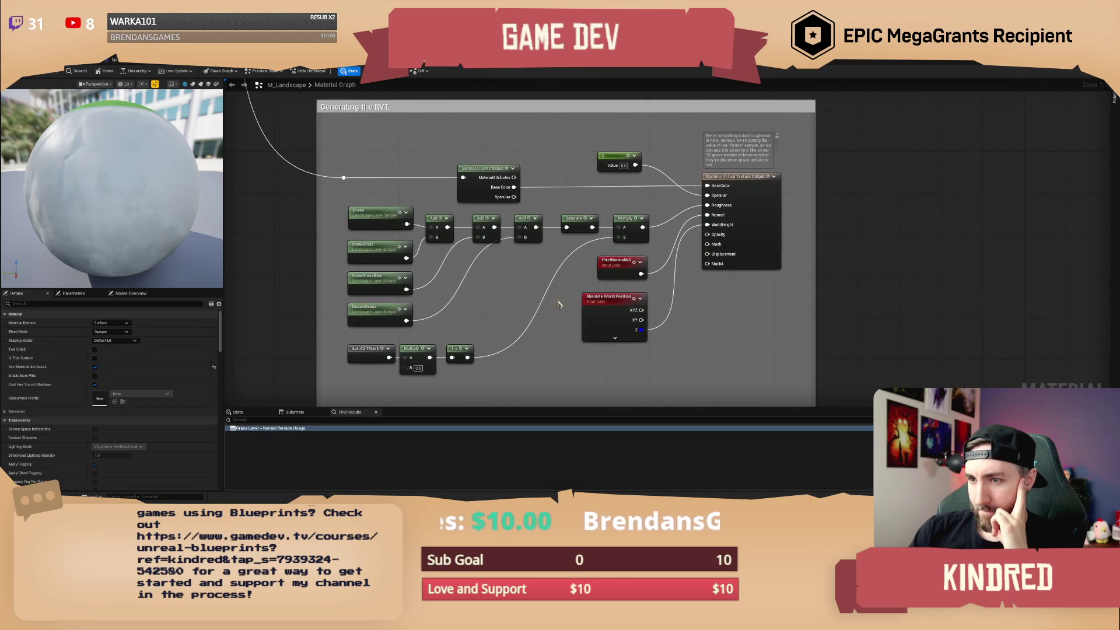
pyautogui.click(376, 280)
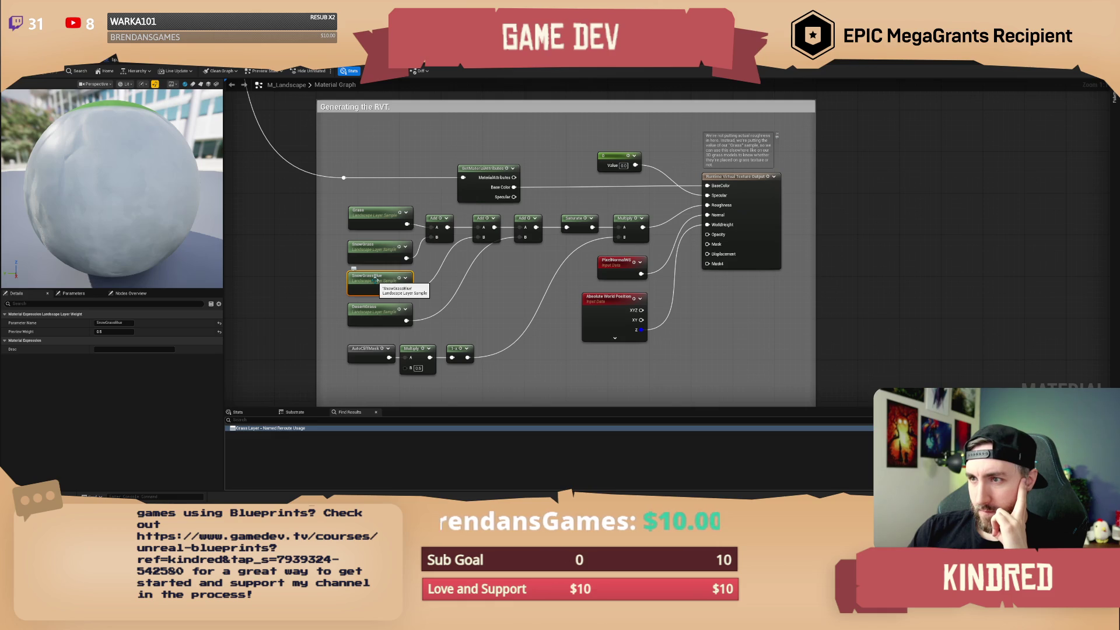
pyautogui.moveTo(467, 270); pyautogui.dragTo(458, 273)
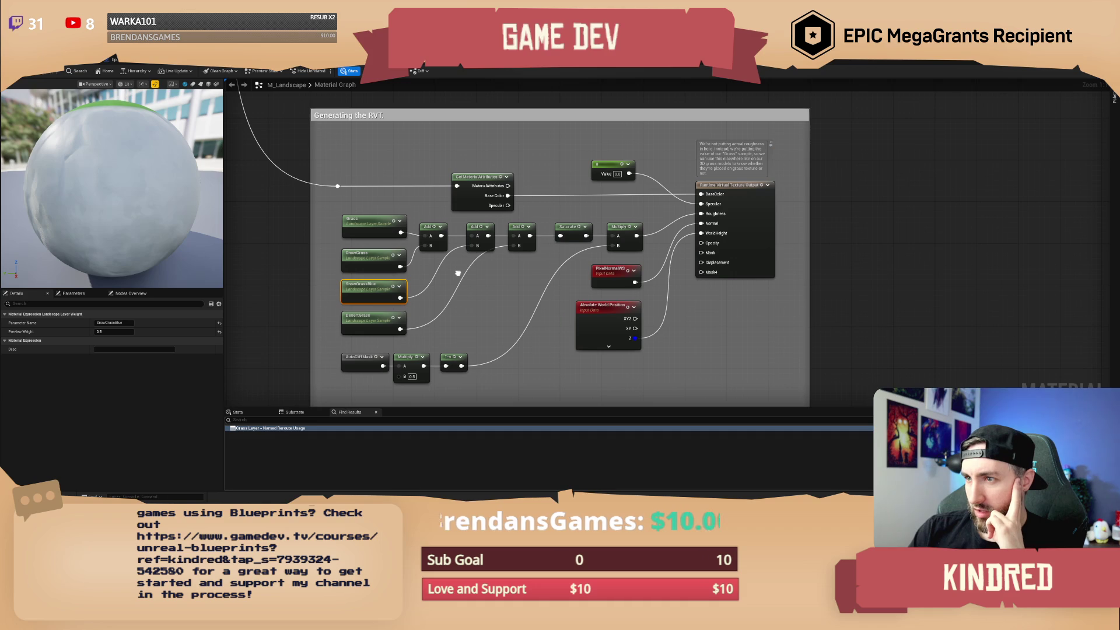
pyautogui.moveTo(458, 273); pyautogui.dragTo(474, 271)
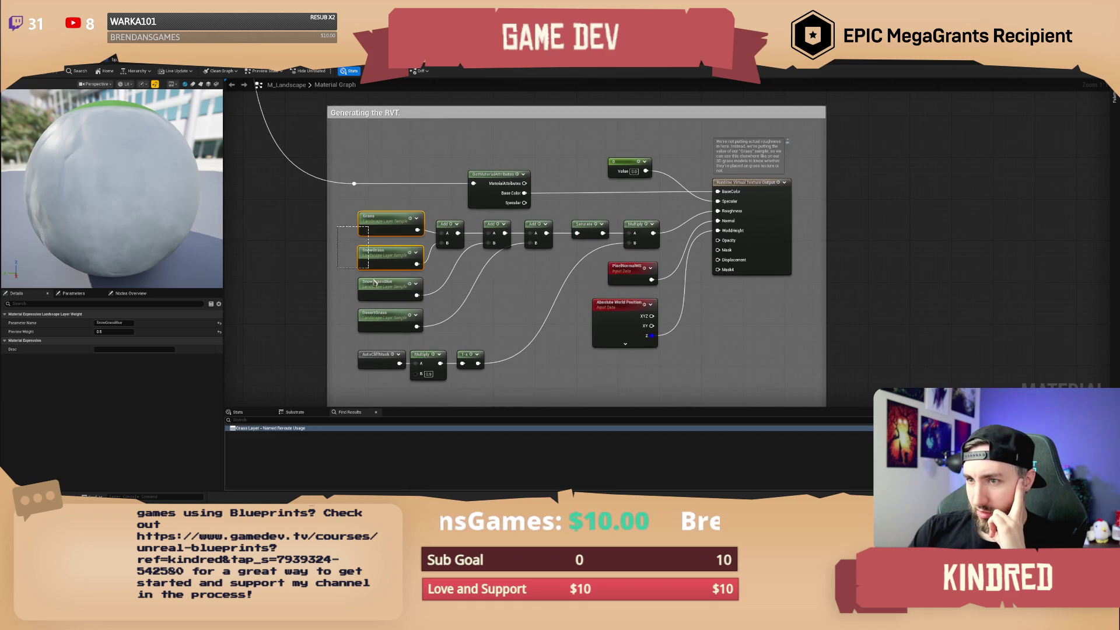
pyautogui.click(483, 320)
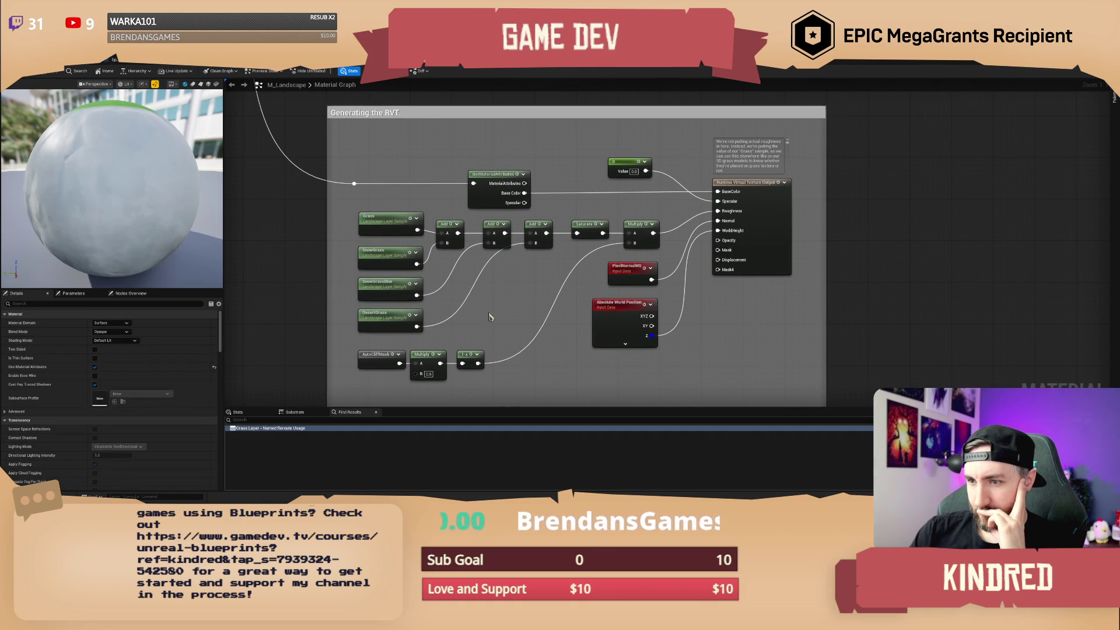
# Move the AutoCliffMask, Multiply and 1-x nodes down to make room below DesertGrass.
pyautogui.moveTo(490, 316); pyautogui.dragTo(470, 263)
pyautogui.moveTo(500, 350); pyautogui.dragTo(333, 305)
pyautogui.moveTo(411, 308); pyautogui.dragTo(413, 341)
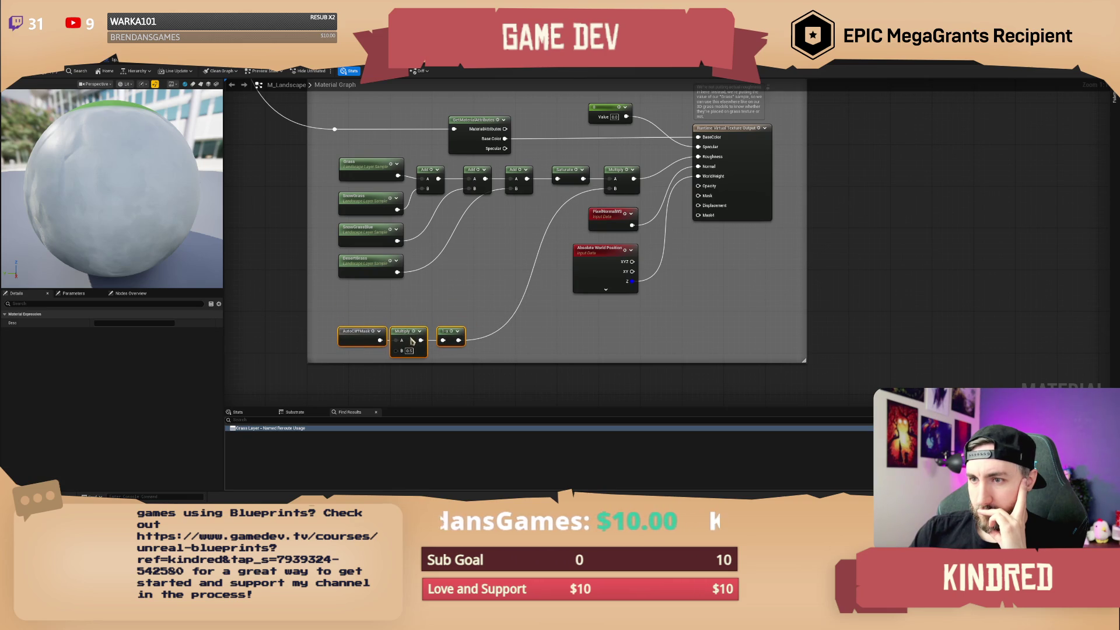
pyautogui.click(372, 276)
pyautogui.moveTo(360, 298); pyautogui.dragTo(392, 299)
# Add a LandscapeLayerSample named PlainsGrass beneath DesertGrass.
pyautogui.rightClick(386, 303)
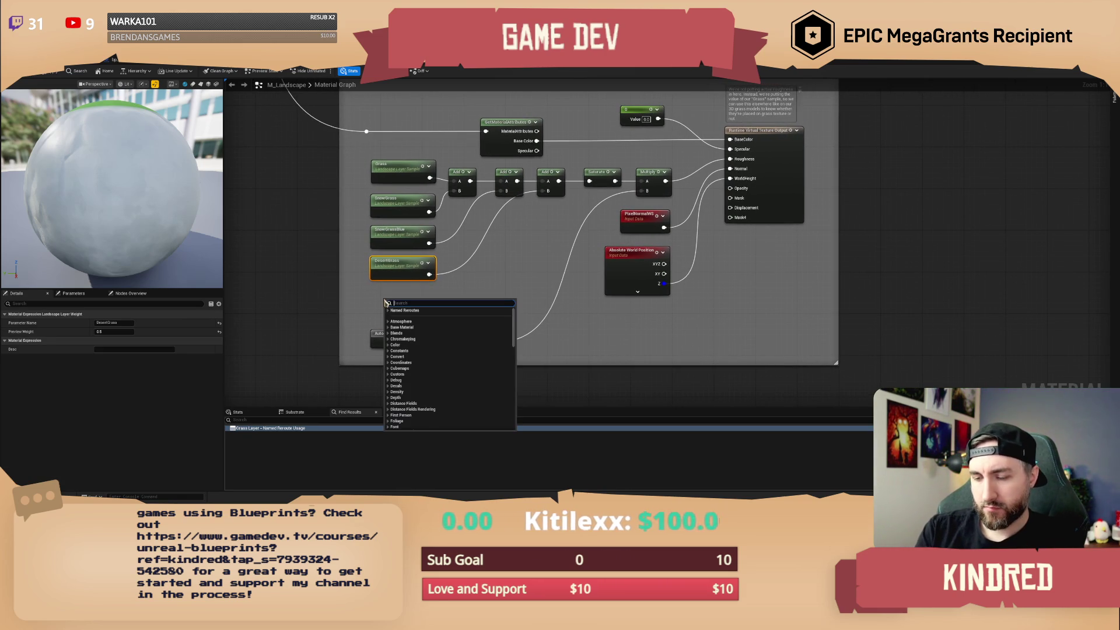
pyautogui.write('layer samp')
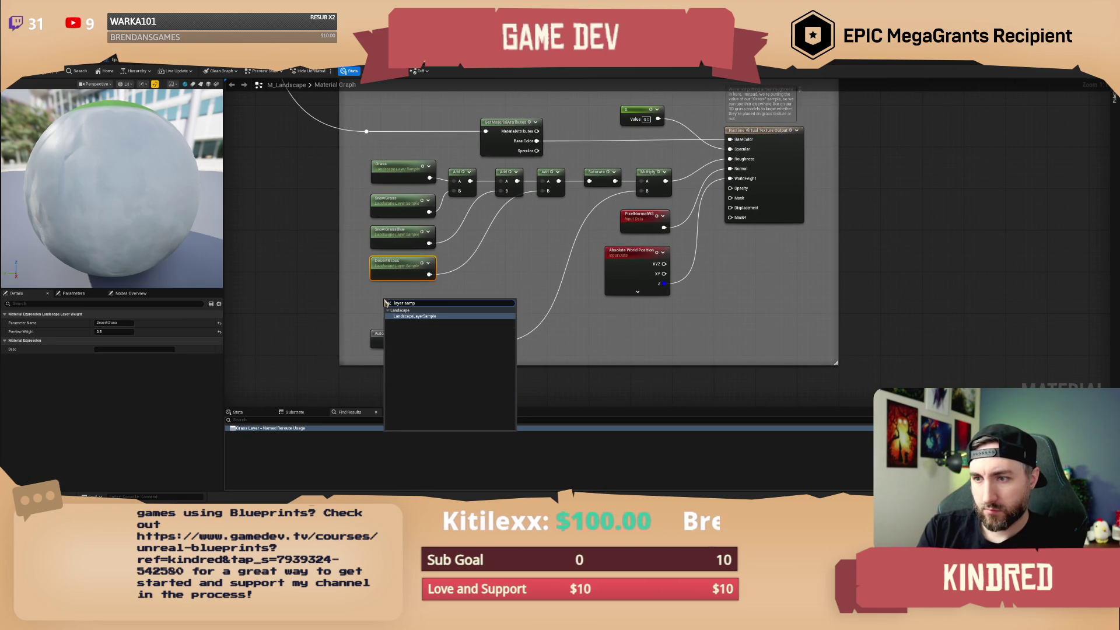
pyautogui.press('Return')
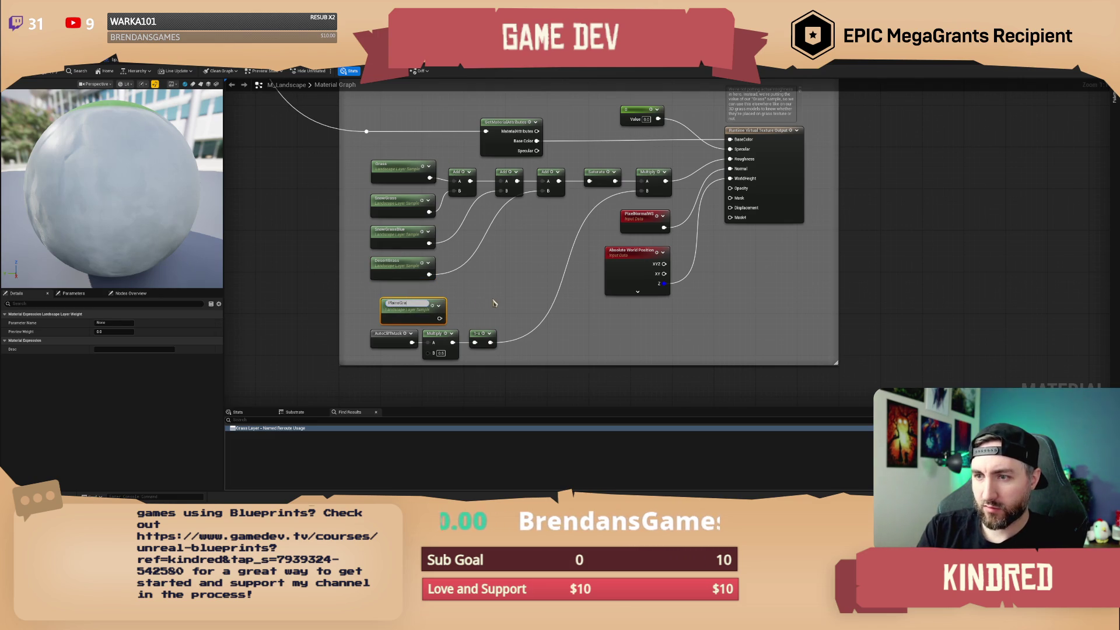
pyautogui.write('ss')
pyautogui.press('Return')
pyautogui.moveTo(403, 318); pyautogui.dragTo(394, 312)
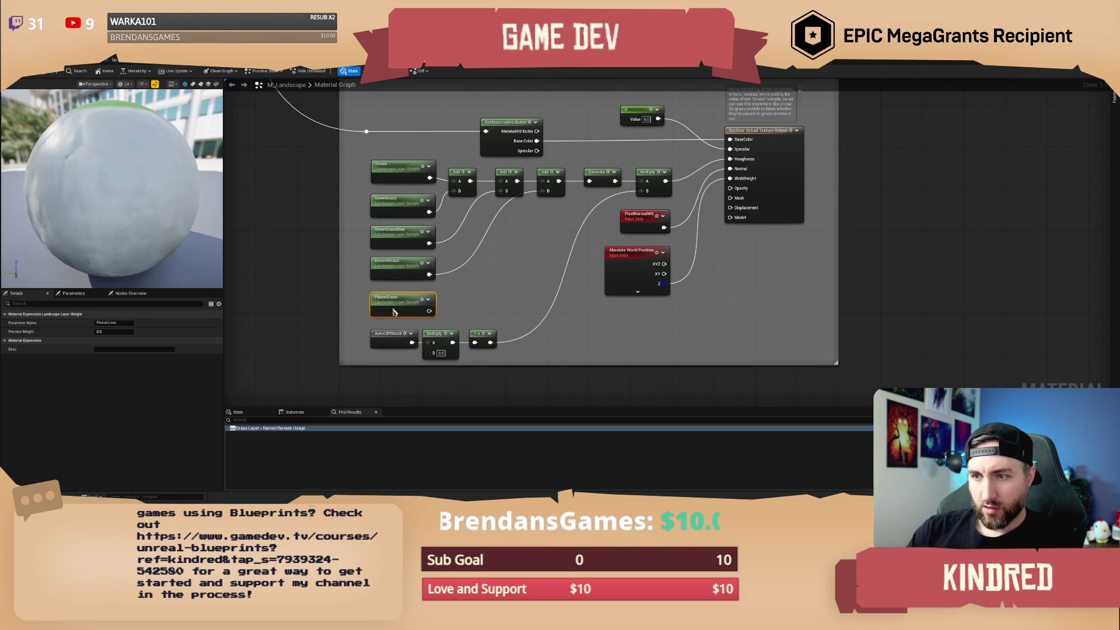
pyautogui.click(482, 300)
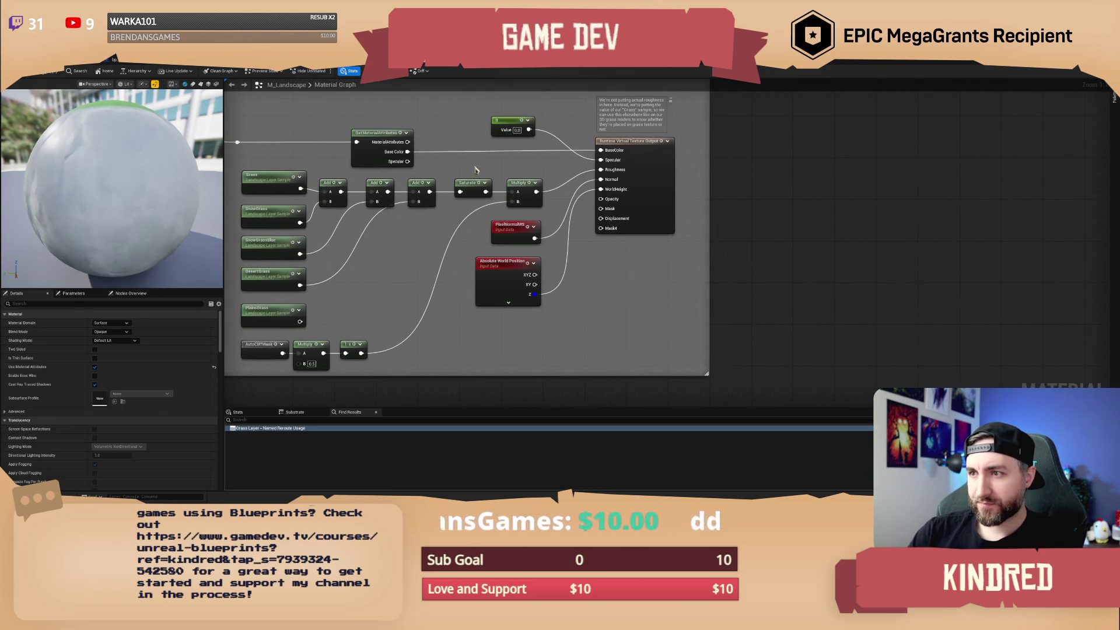
# Shift the Saturate, Multiply and output nodes to the right to make room.
pyautogui.moveTo(475, 165); pyautogui.dragTo(538, 200)
pyautogui.keyDown('ctrl'); pyautogui.click(635, 141); pyautogui.keyUp('ctrl')
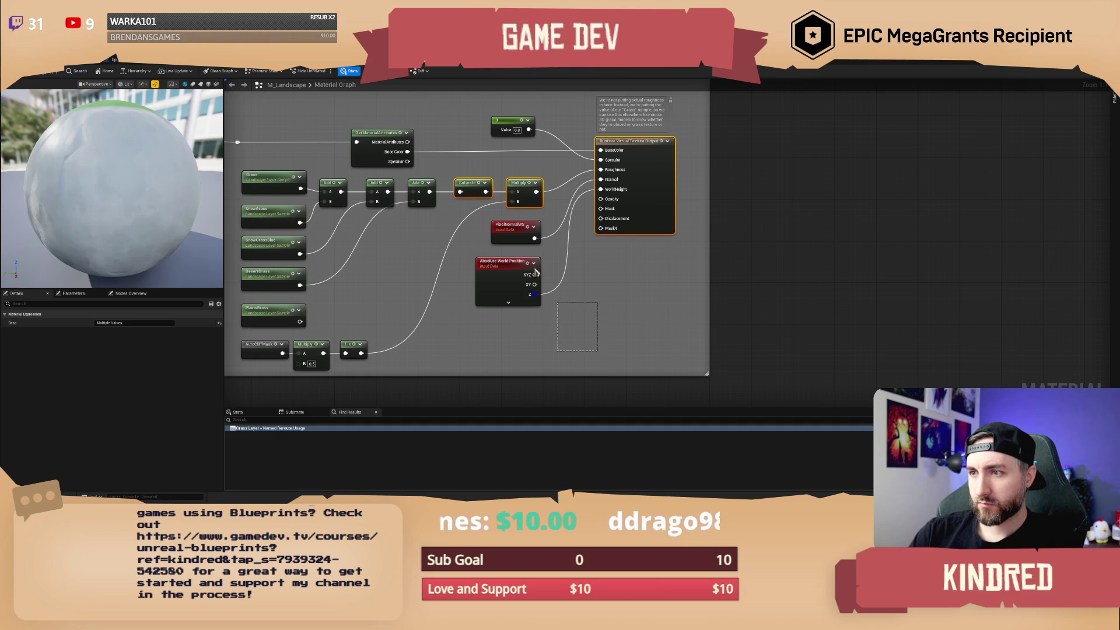
pyautogui.moveTo(607, 340)
pyautogui.mouseDown()
pyautogui.moveTo(507, 139)
pyautogui.moveTo(501, 99)
pyautogui.mouseUp()
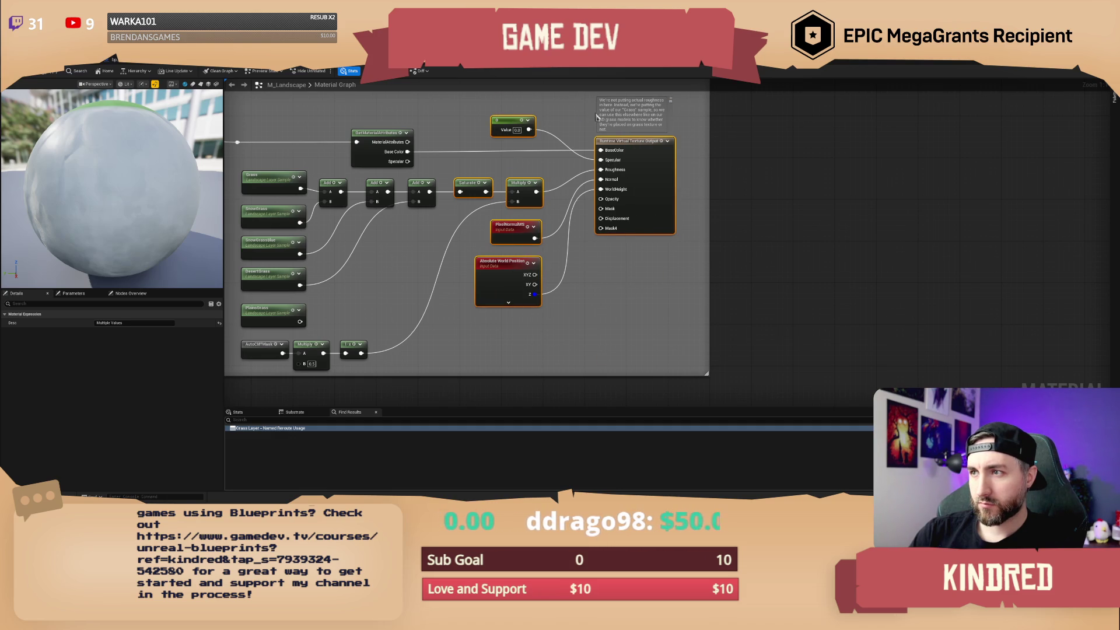
pyautogui.moveTo(626, 140); pyautogui.dragTo(725, 140)
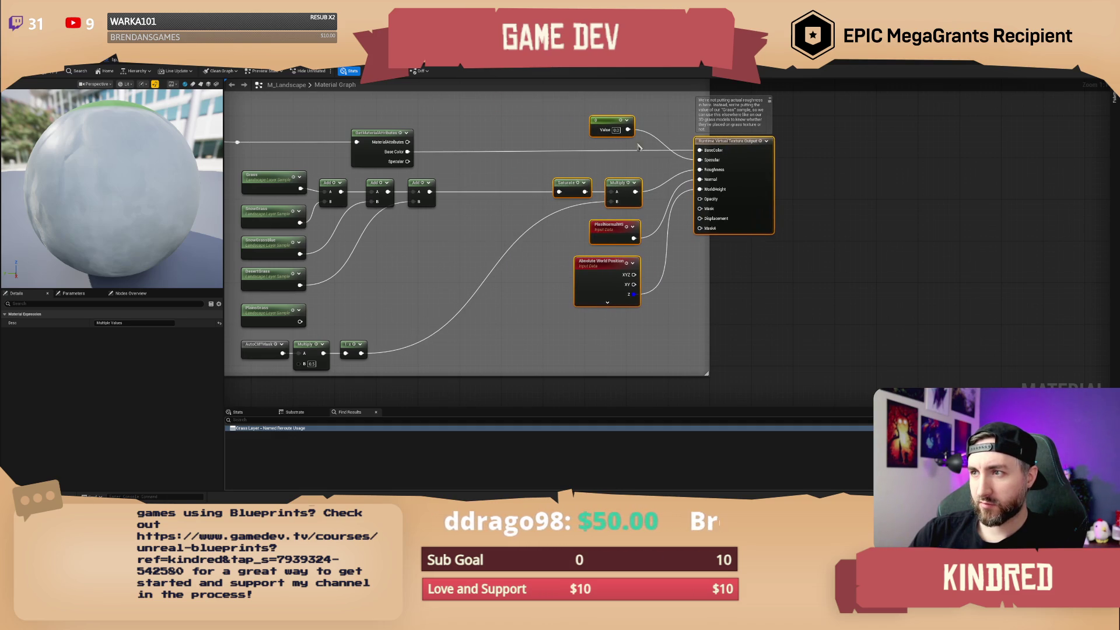
pyautogui.click(502, 161)
# Duplicate the last Add node into the gap and wire PlainsGrass into it.
pyautogui.click(432, 182)
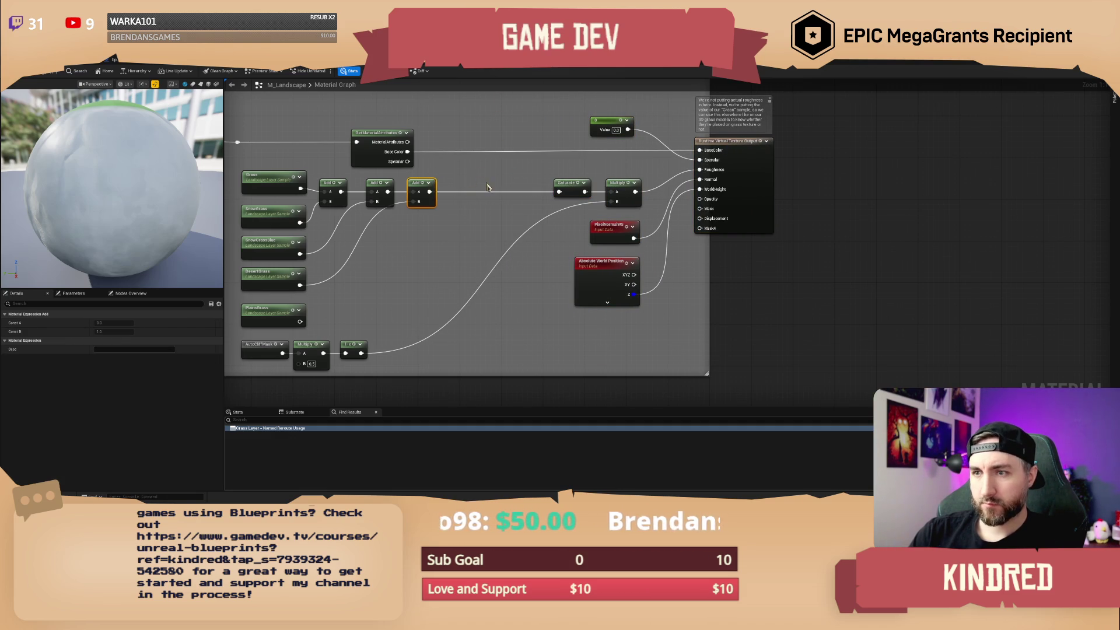
pyautogui.hotkey('ctrl', 'd')
pyautogui.moveTo(488, 187)
pyautogui.mouseDown()
pyautogui.moveTo(430, 192)
pyautogui.moveTo(320, 315)
pyautogui.moveTo(300, 321)
pyautogui.mouseUp()
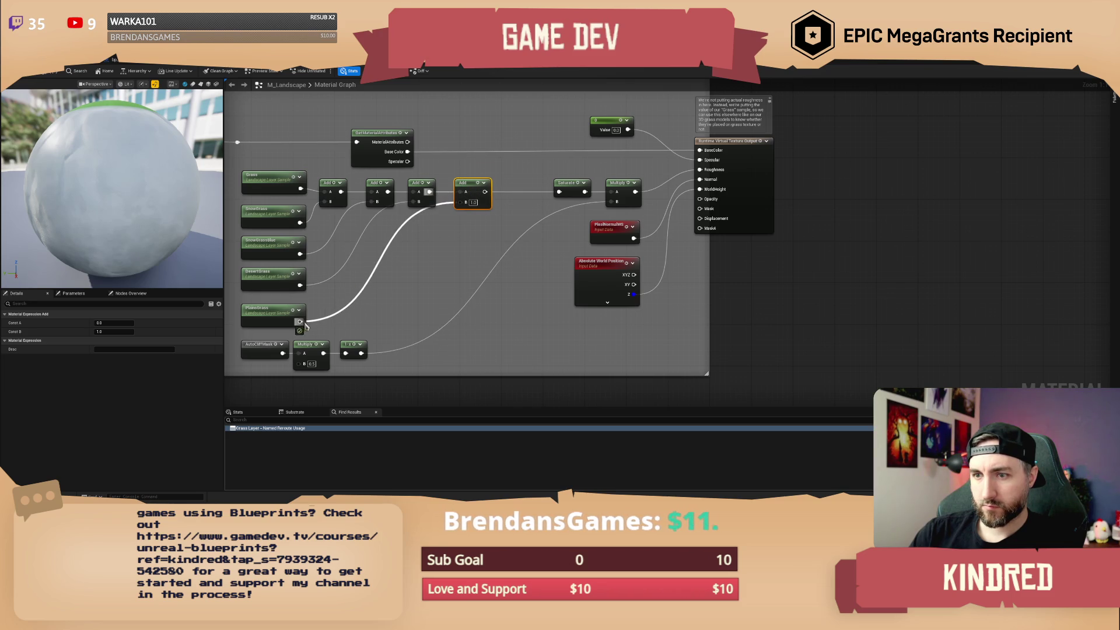
pyautogui.moveTo(476, 192); pyautogui.dragTo(559, 196)
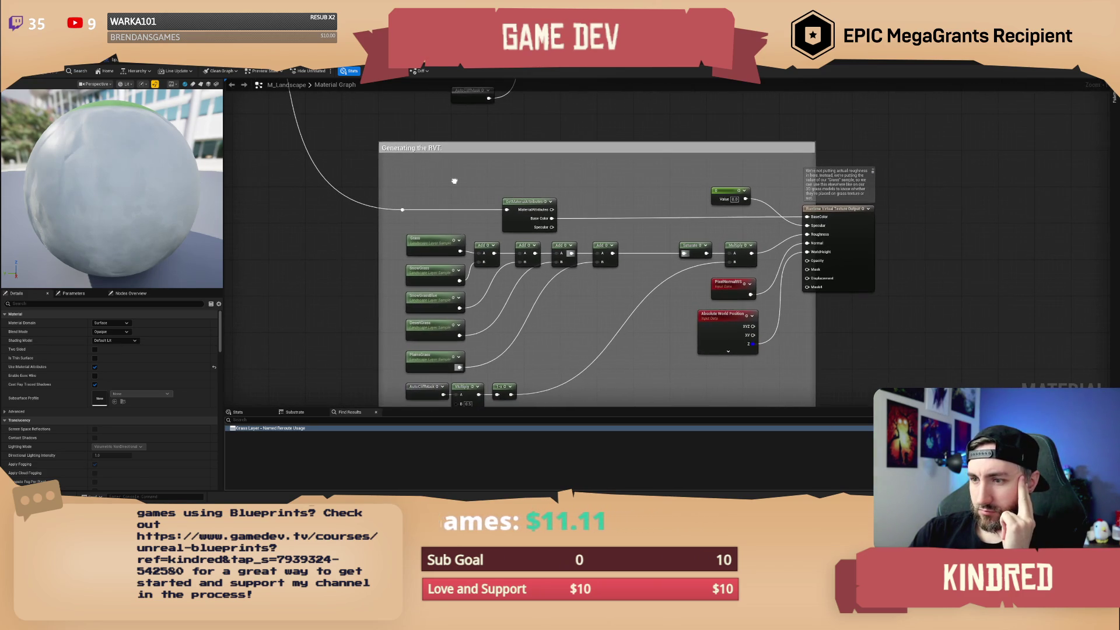
pyautogui.scroll(-4, 433, 229)
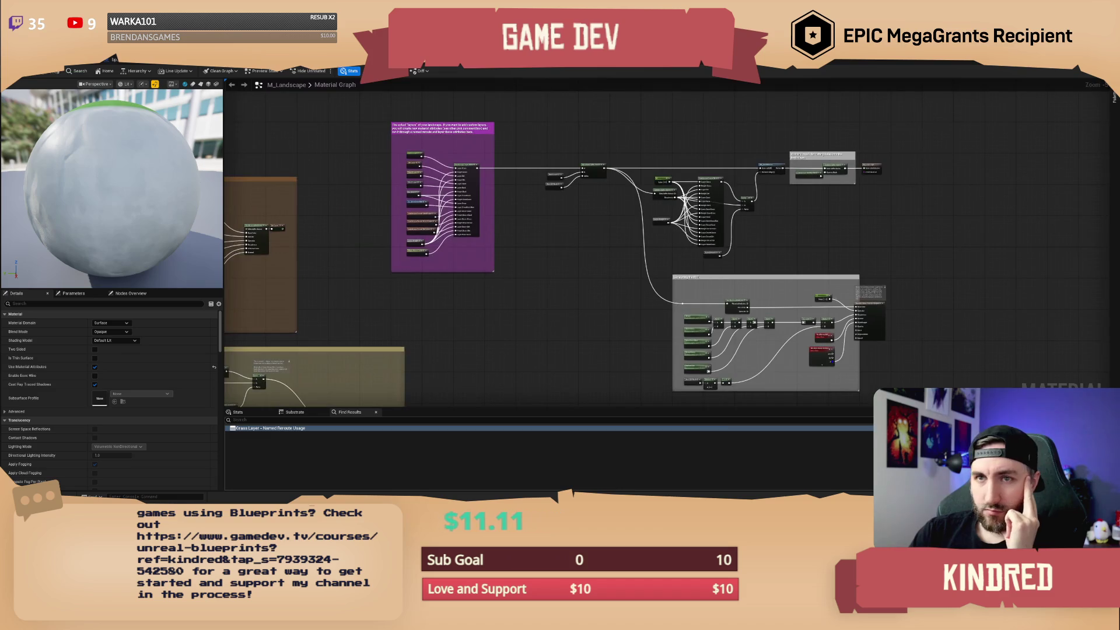
# In the level editor, switch to Landscape mode and add a new target layer below DesertGrass.
pyautogui.hotkey('alt', 'Tab')
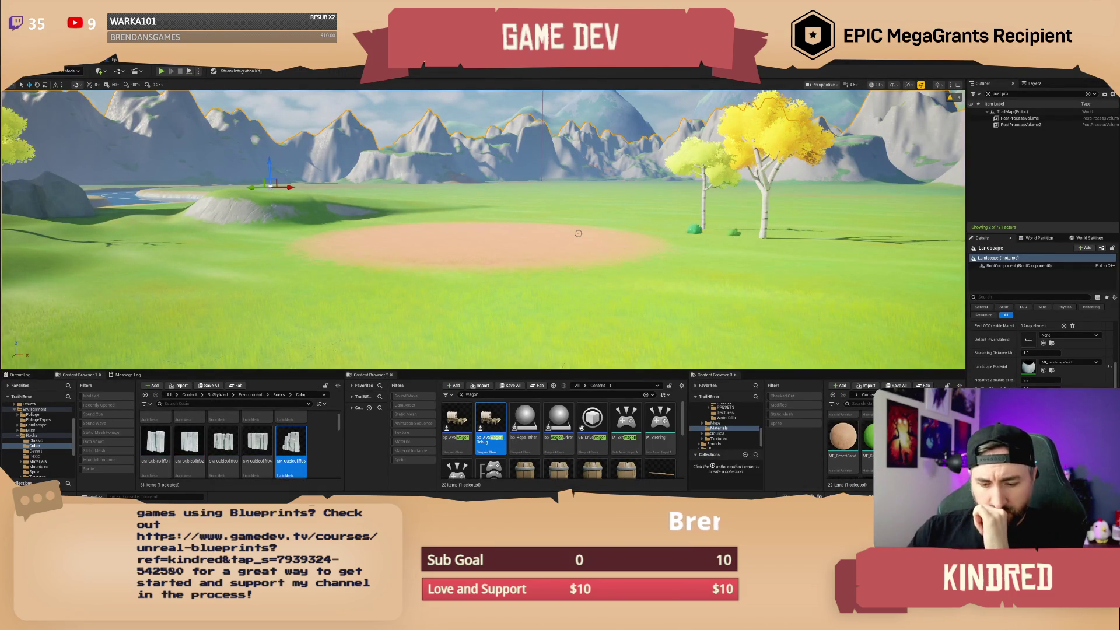
pyautogui.moveTo(578, 234)
pyautogui.mouseDown()
pyautogui.moveTo(549, 231)
pyautogui.moveTo(542, 256)
pyautogui.mouseUp()
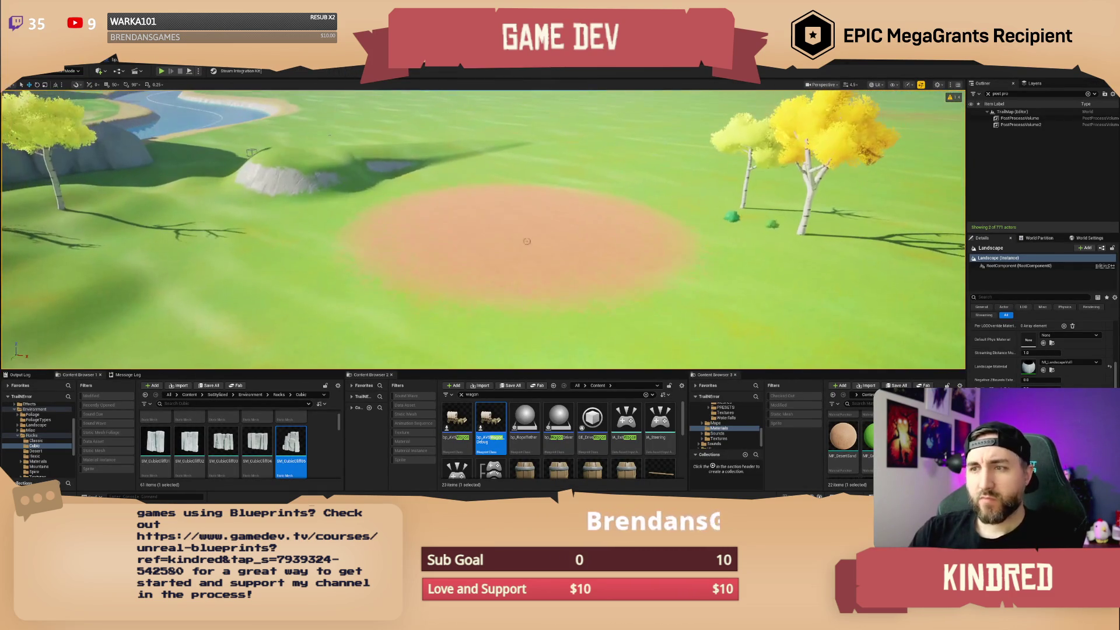
pyautogui.click(69, 72)
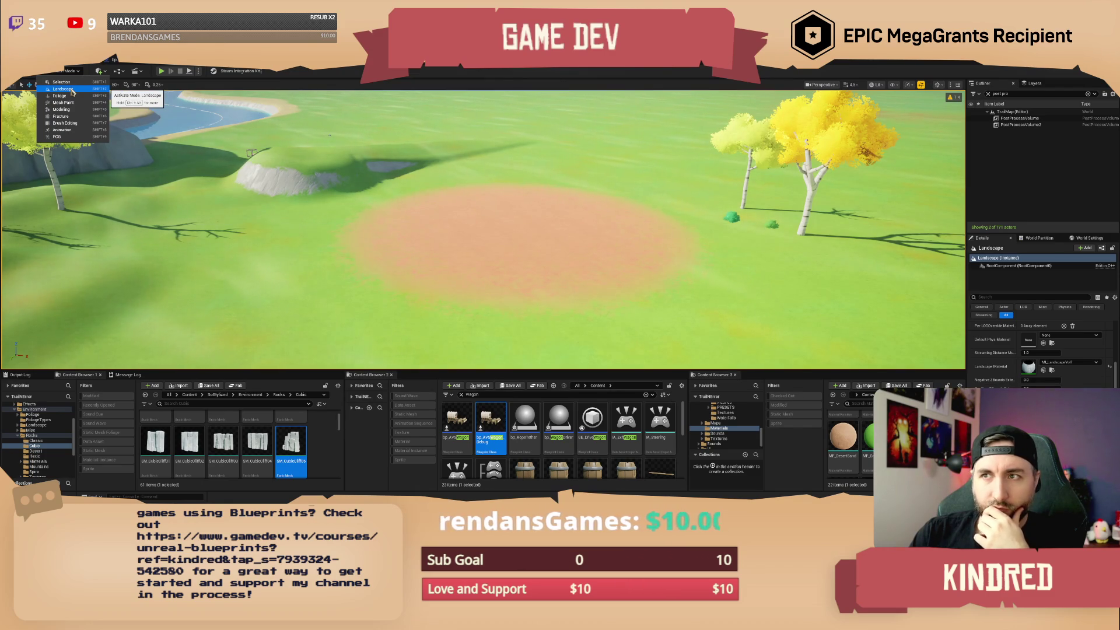
pyautogui.click(72, 92)
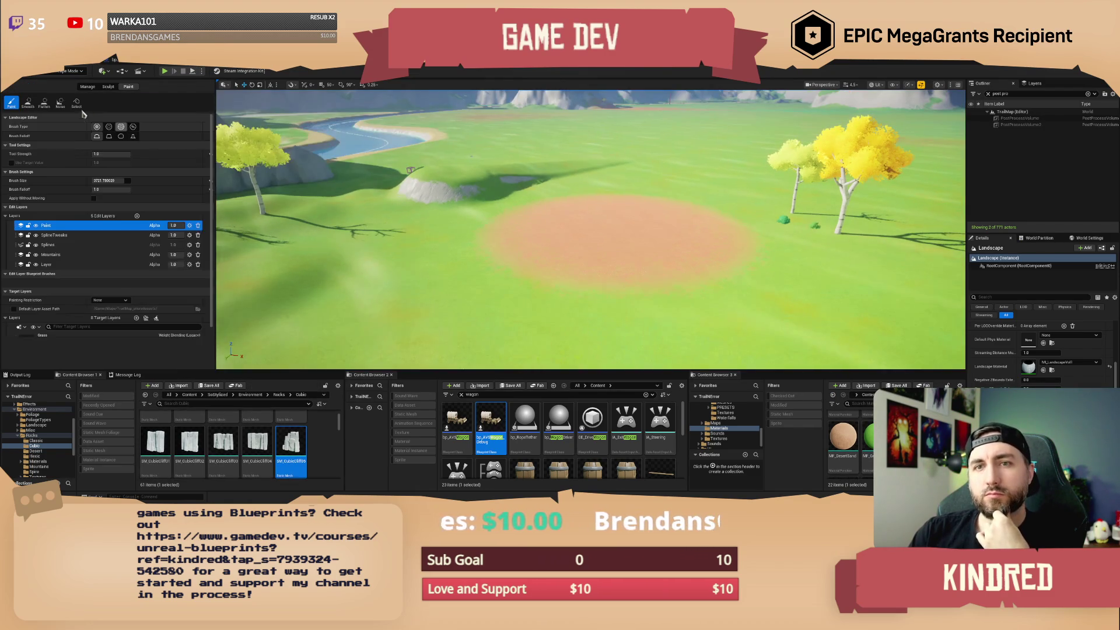
pyautogui.scroll(-5, 67, 348)
pyautogui.click(36, 338)
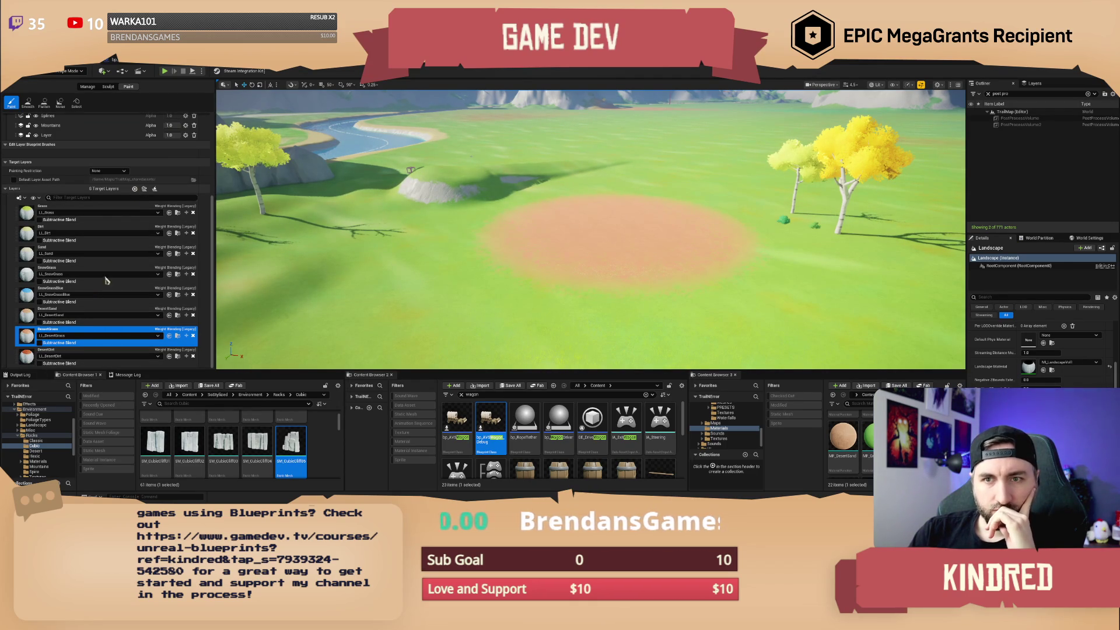
pyautogui.click(135, 188)
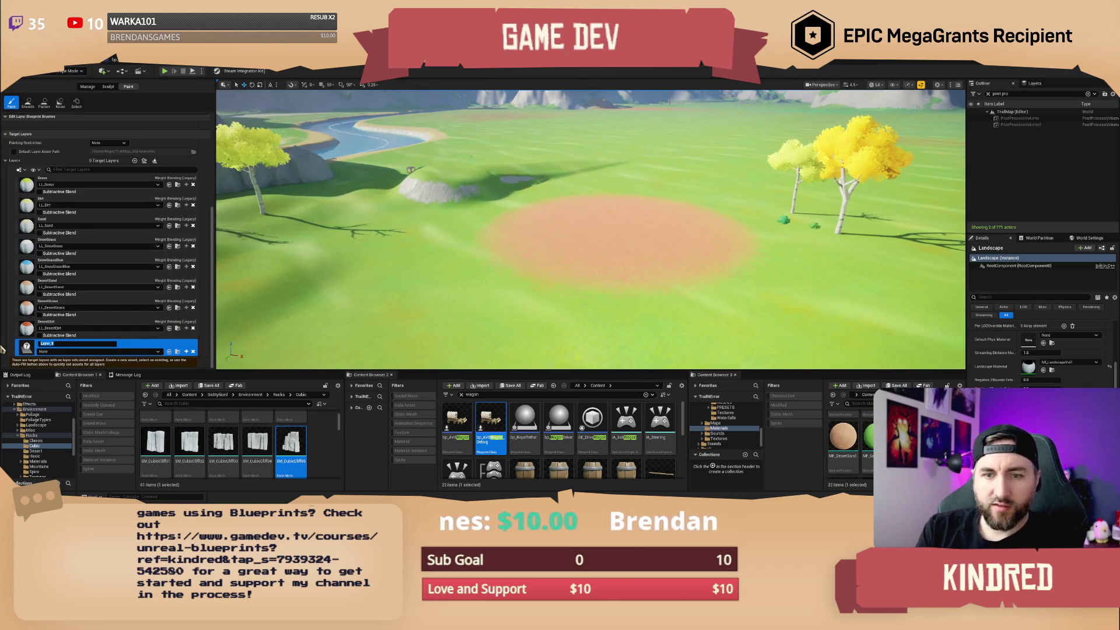
# Create and save the LL_PlainsGrass layer info asset for Layer_8.
pyautogui.click(53, 351)
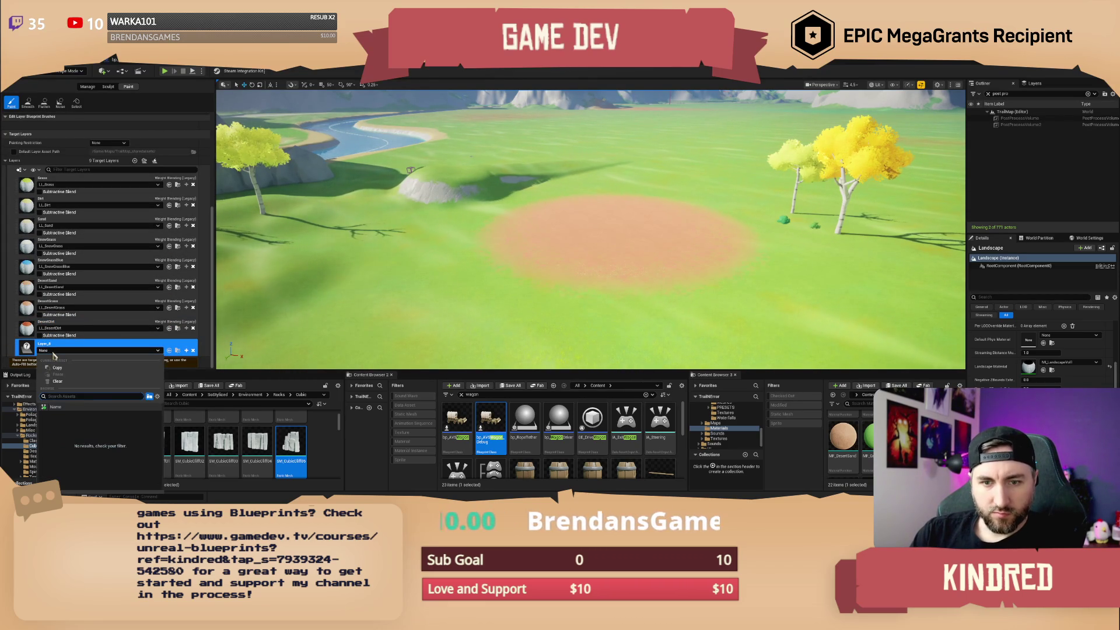
pyautogui.click(53, 354)
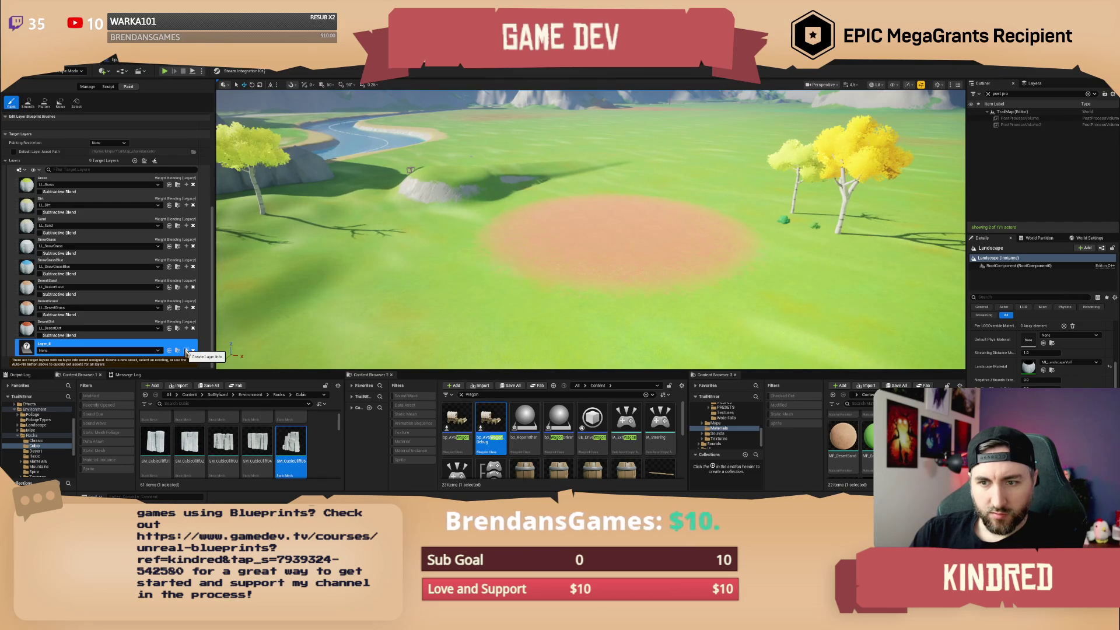
pyautogui.click(187, 353)
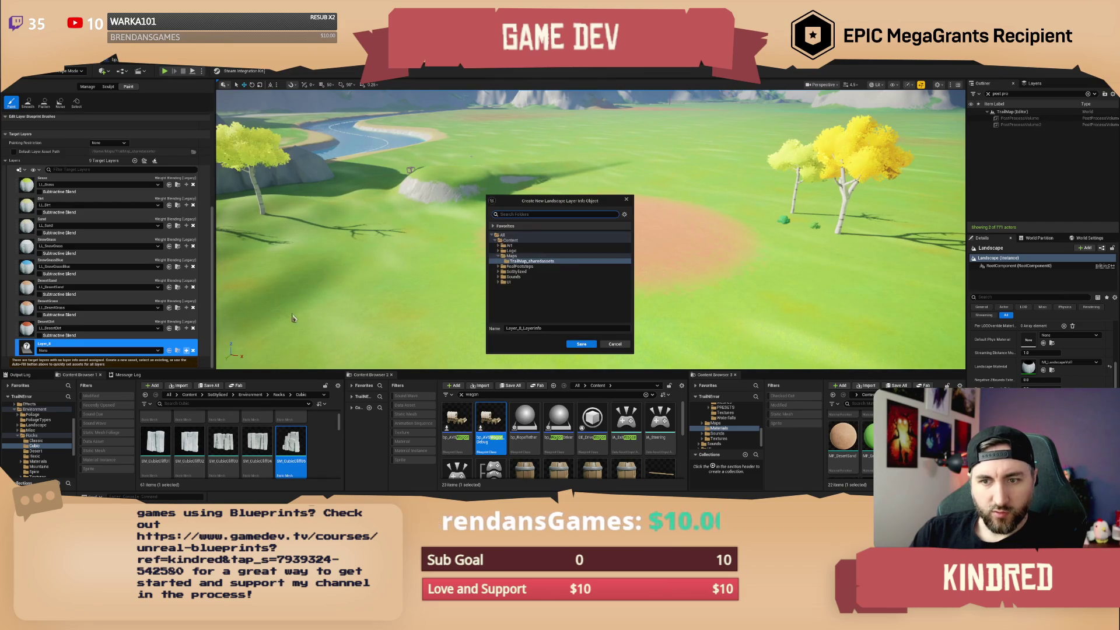
pyautogui.click(555, 328)
pyautogui.write('LL_PlainsGrass')
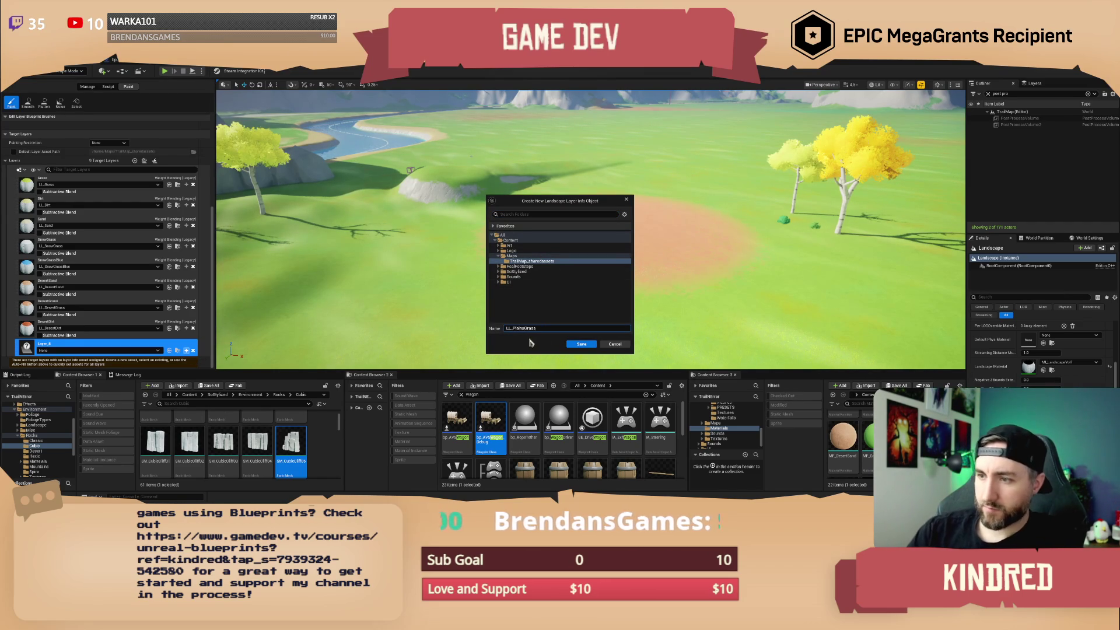
pyautogui.click(578, 343)
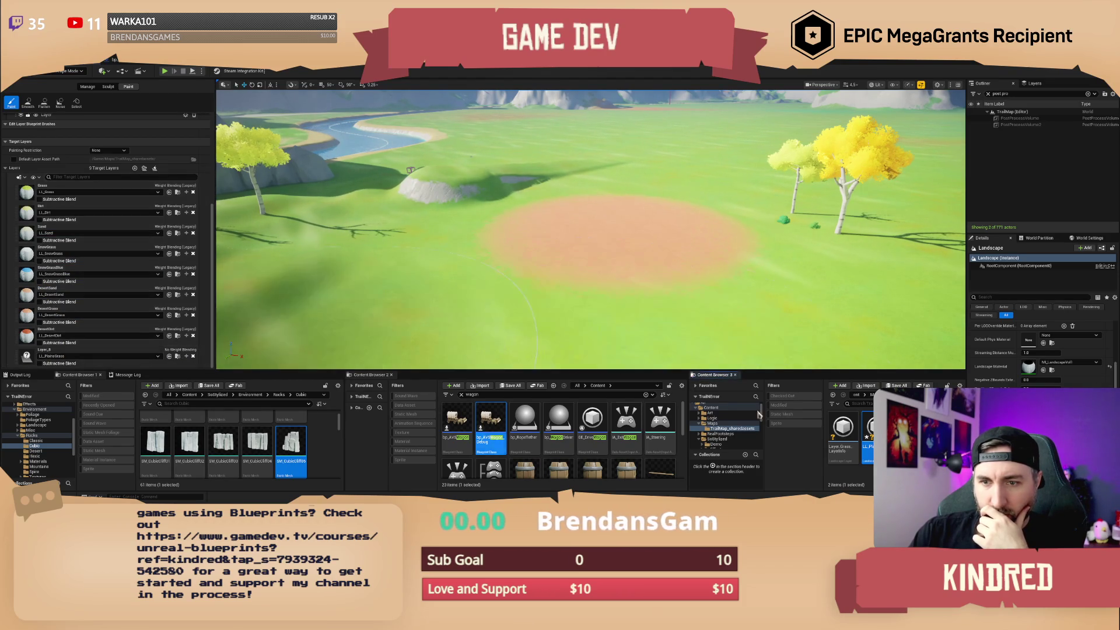
pyautogui.doubleClick(868, 431)
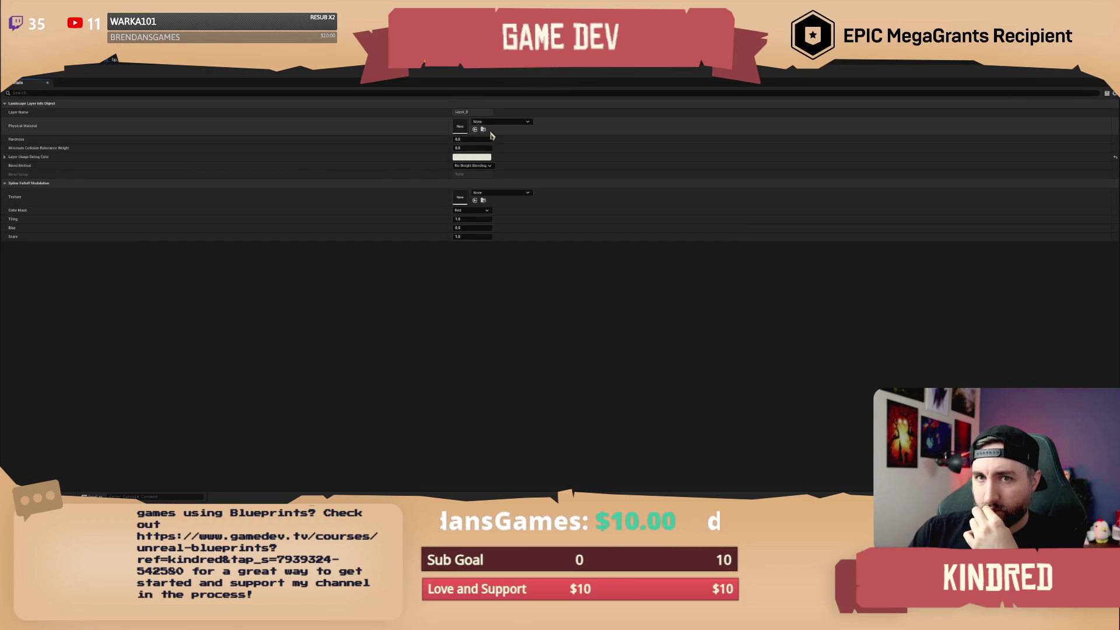
pyautogui.click(481, 112)
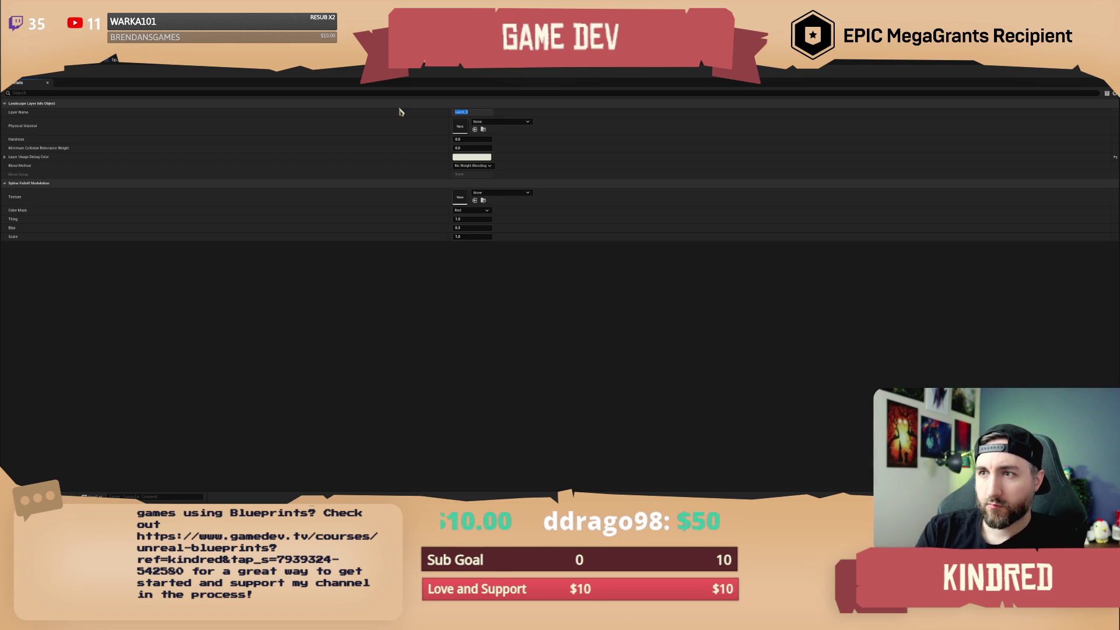
pyautogui.click(525, 283)
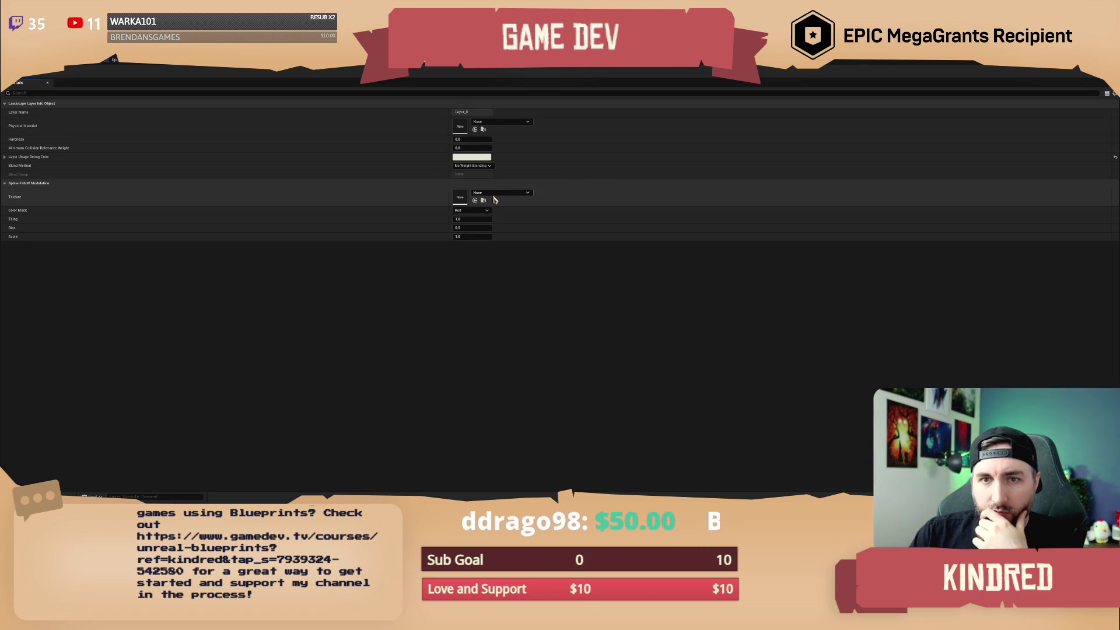
pyautogui.click(5, 158)
pyautogui.click(4, 158)
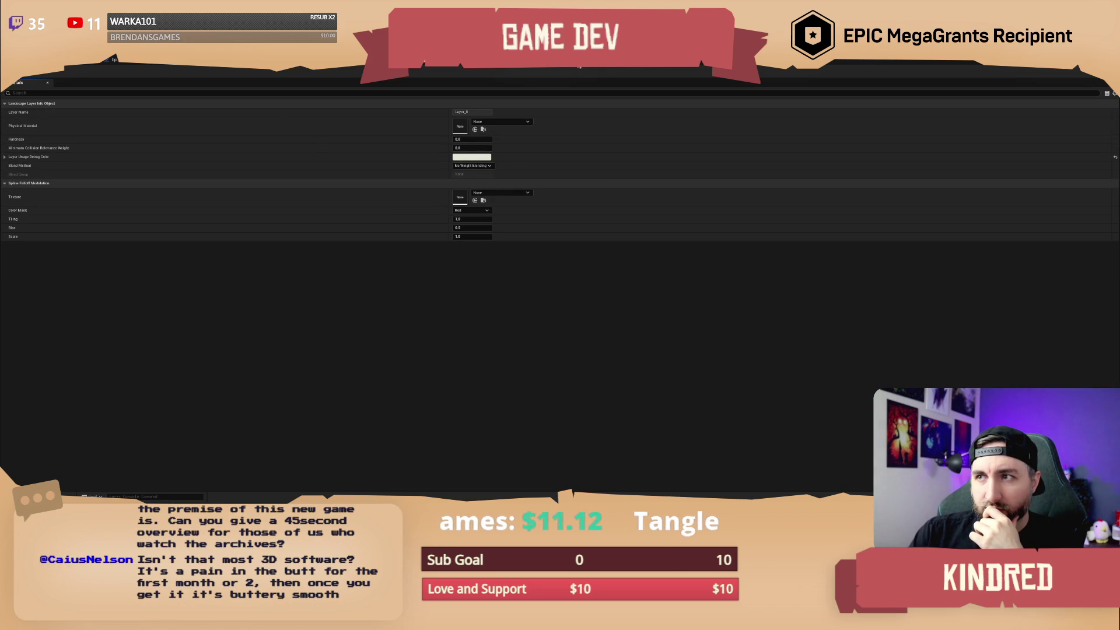
pyautogui.click(593, 70)
pyautogui.hotkey('alt', 'Tab')
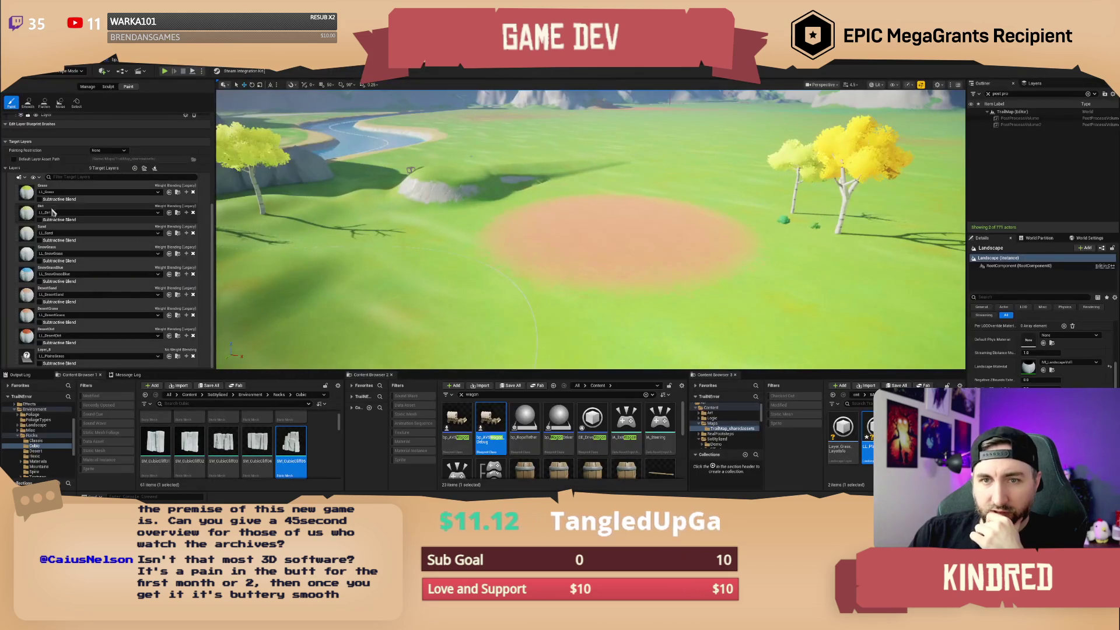
pyautogui.click(185, 192)
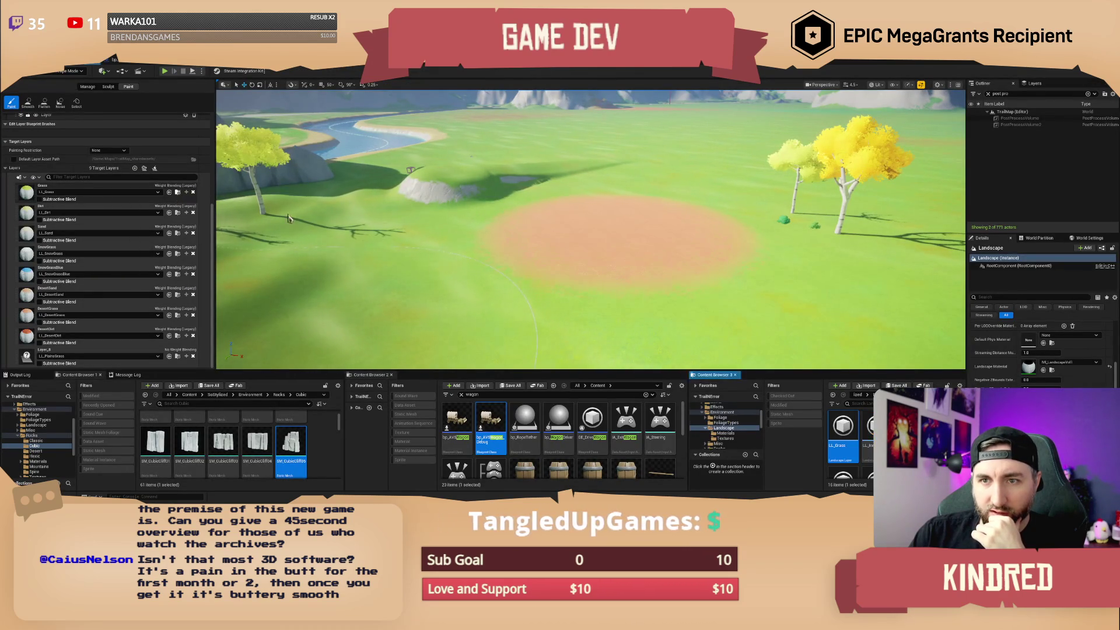
pyautogui.doubleClick(847, 428)
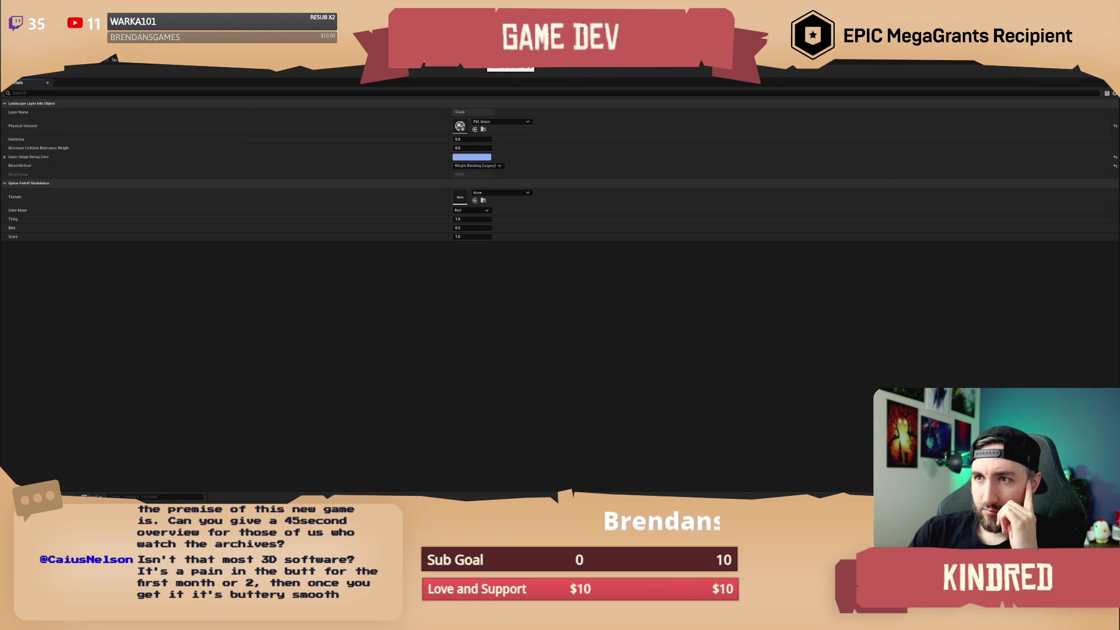
pyautogui.click(507, 59)
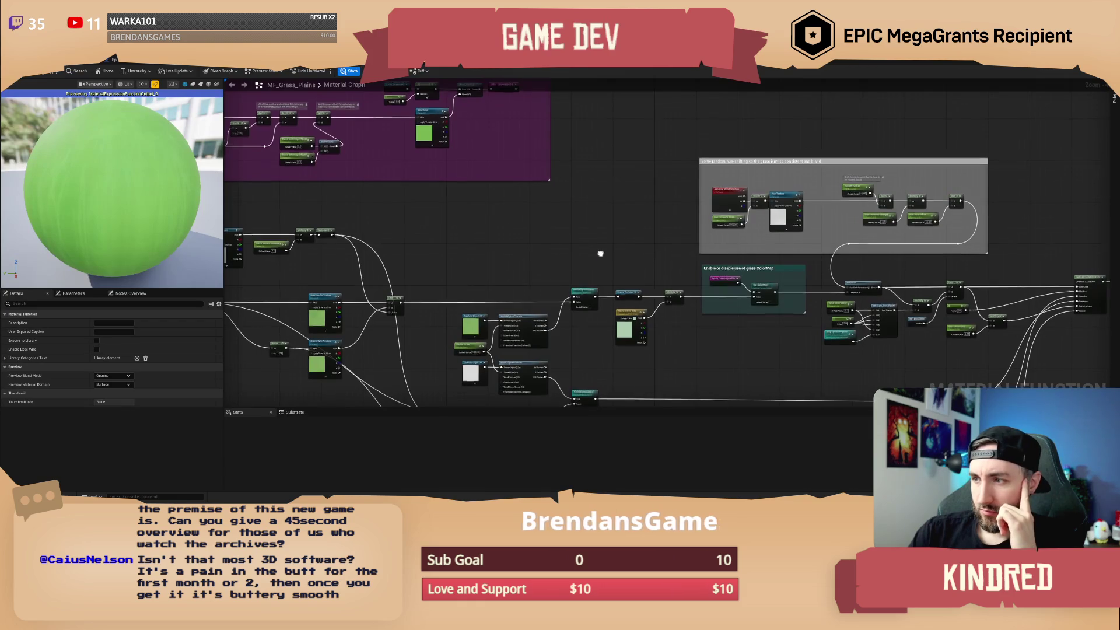
pyautogui.moveTo(569, 259); pyautogui.dragTo(493, 236)
pyautogui.click(71, 67)
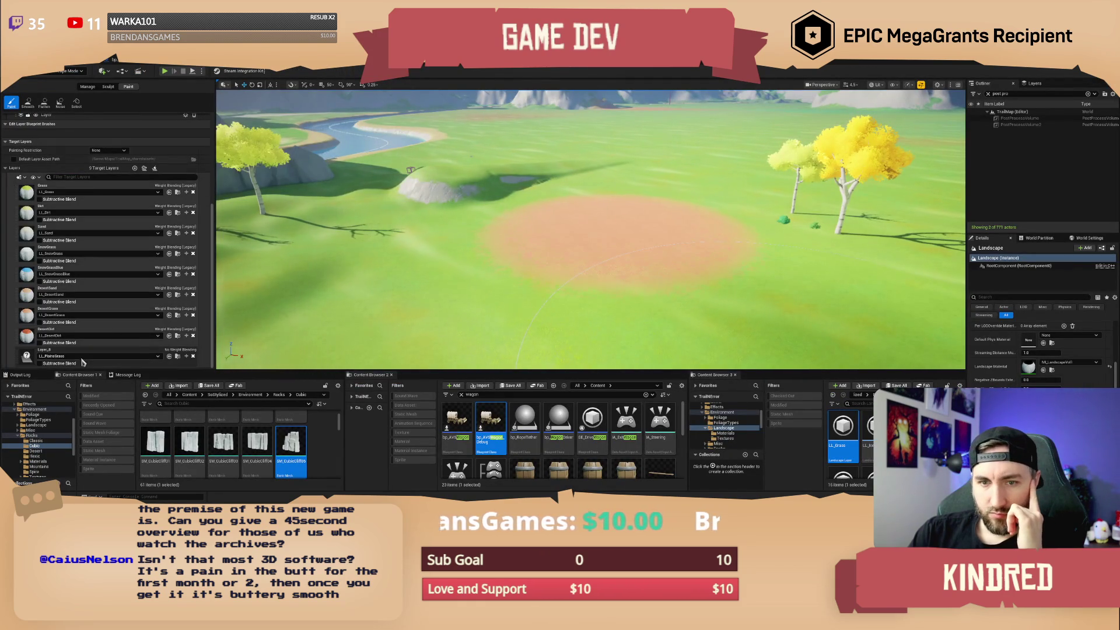
# Open the new layer info and set its Physical Material to PM_Grass.
pyautogui.click(178, 356)
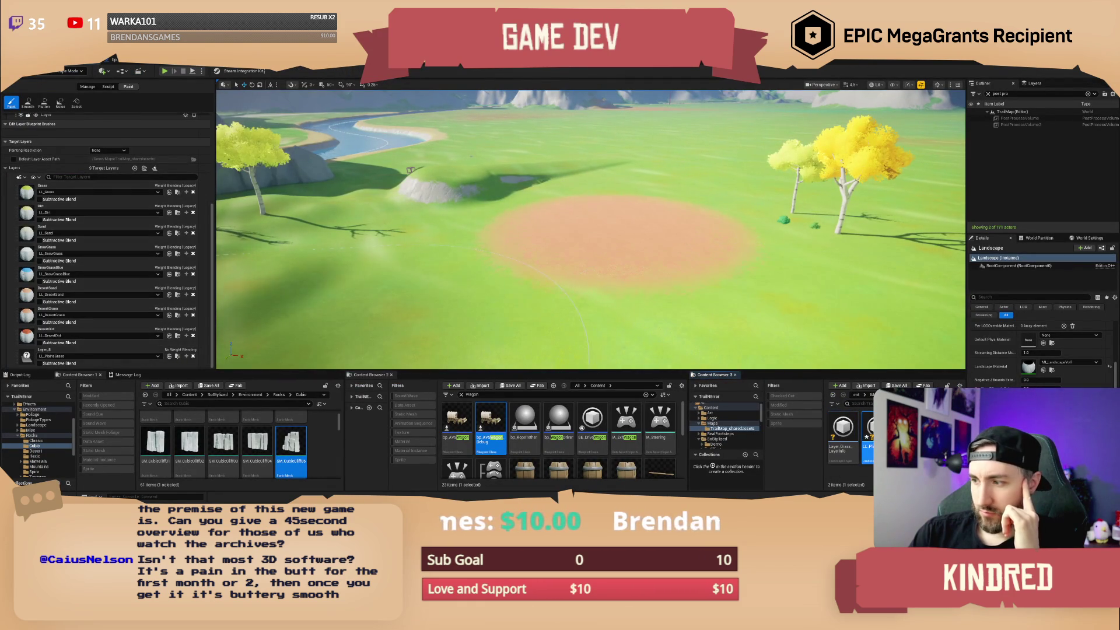
pyautogui.doubleClick(868, 435)
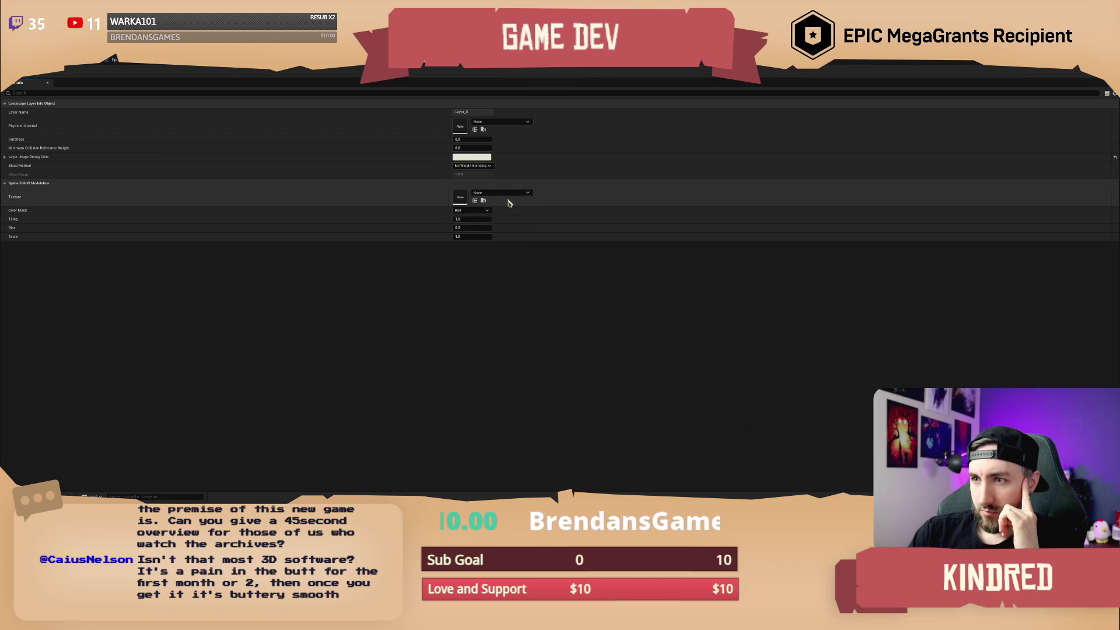
pyautogui.click(493, 123)
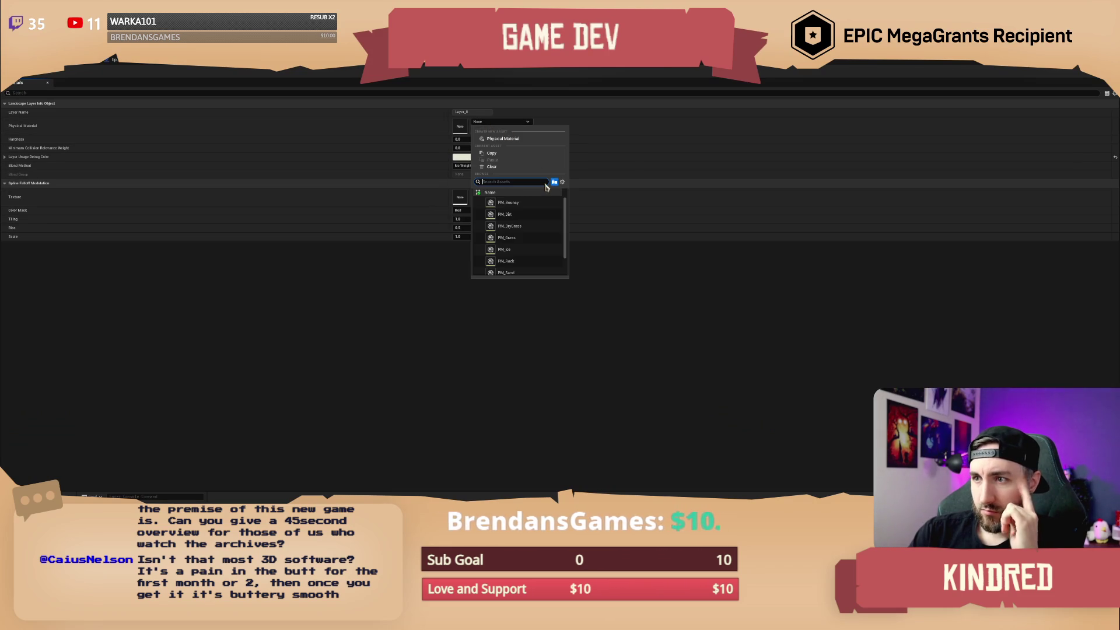
pyautogui.press('Escape')
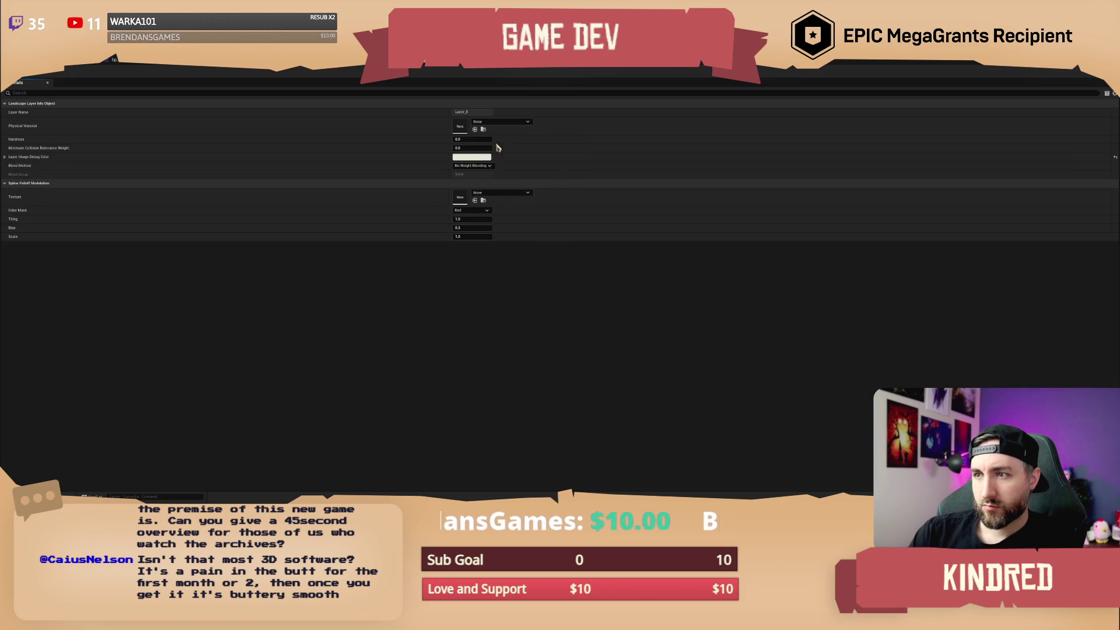
pyautogui.click(496, 122)
pyautogui.click(521, 235)
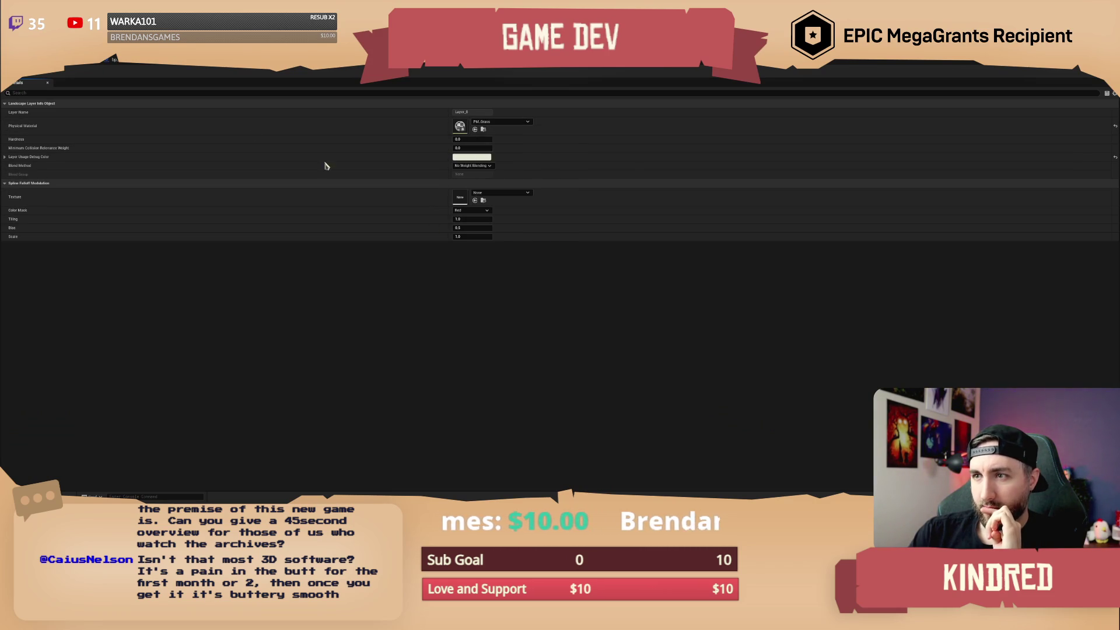
# Set the Layer Usage Debug Color to a bright yellow-green.
pyautogui.click(479, 158)
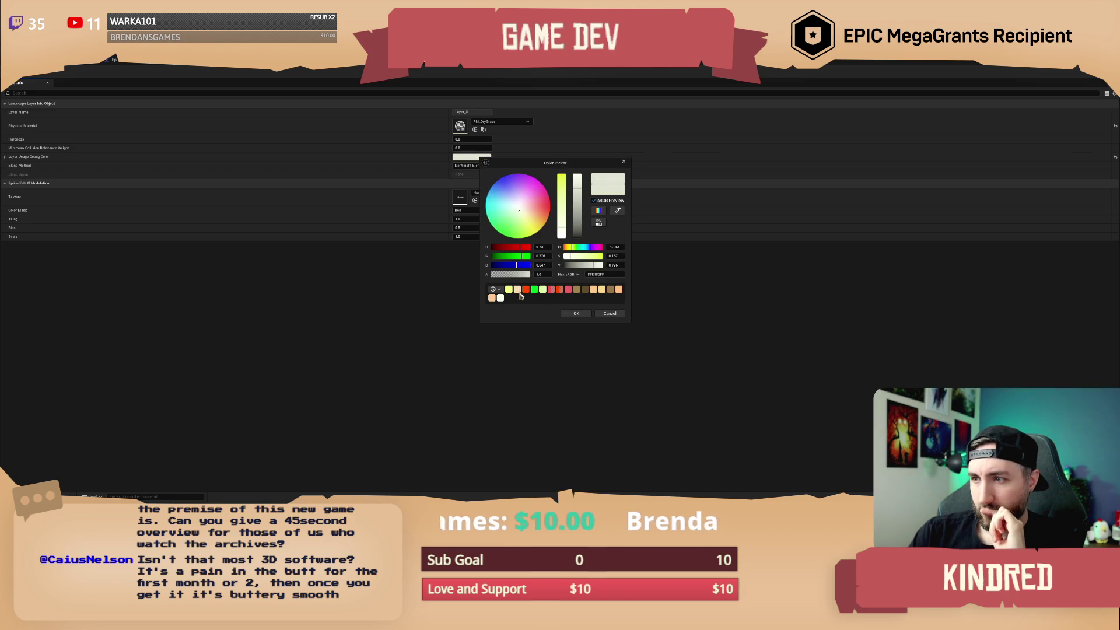
pyautogui.click(509, 289)
pyautogui.click(576, 313)
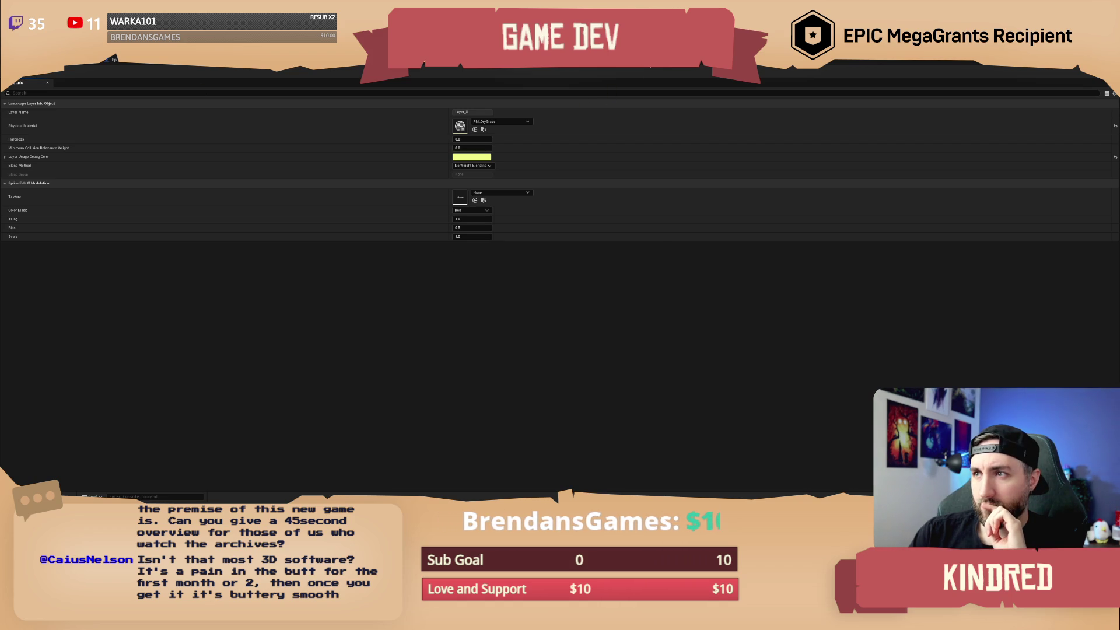
pyautogui.click(587, 67)
pyautogui.click(545, 69)
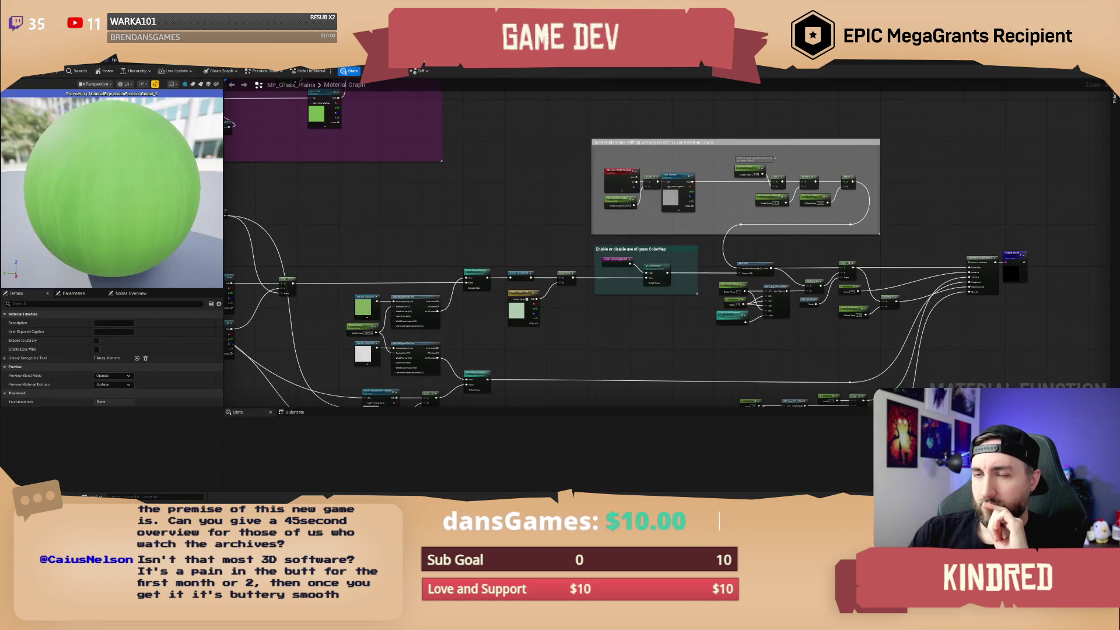
# Search the landscape material instance's parameters for the plains and grass tint settings.
pyautogui.click(315, 68)
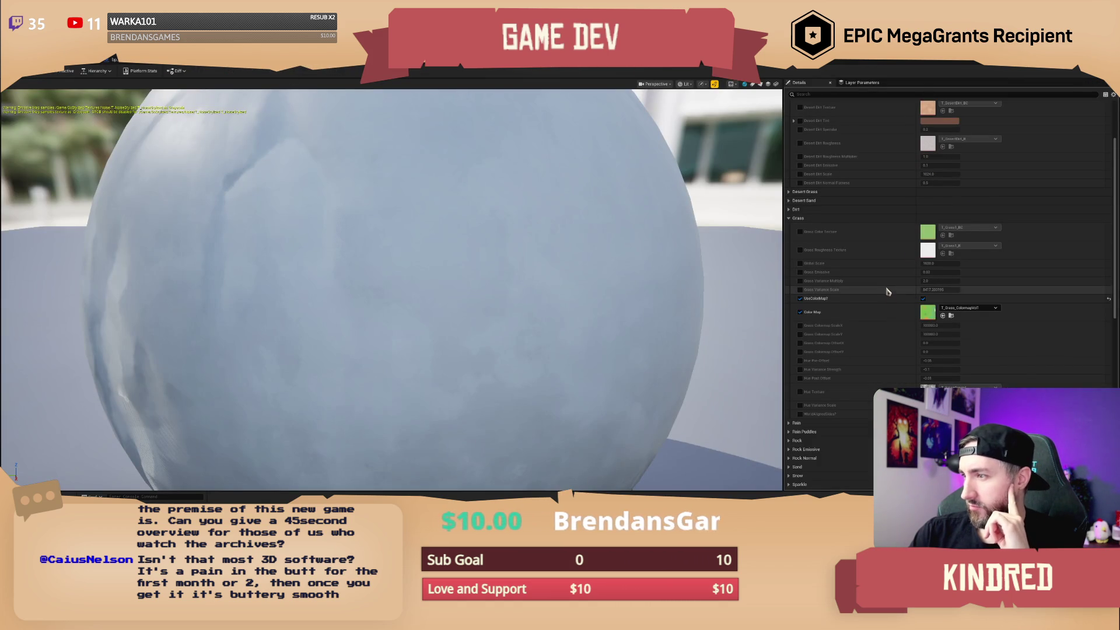
pyautogui.scroll(-2, 857, 391)
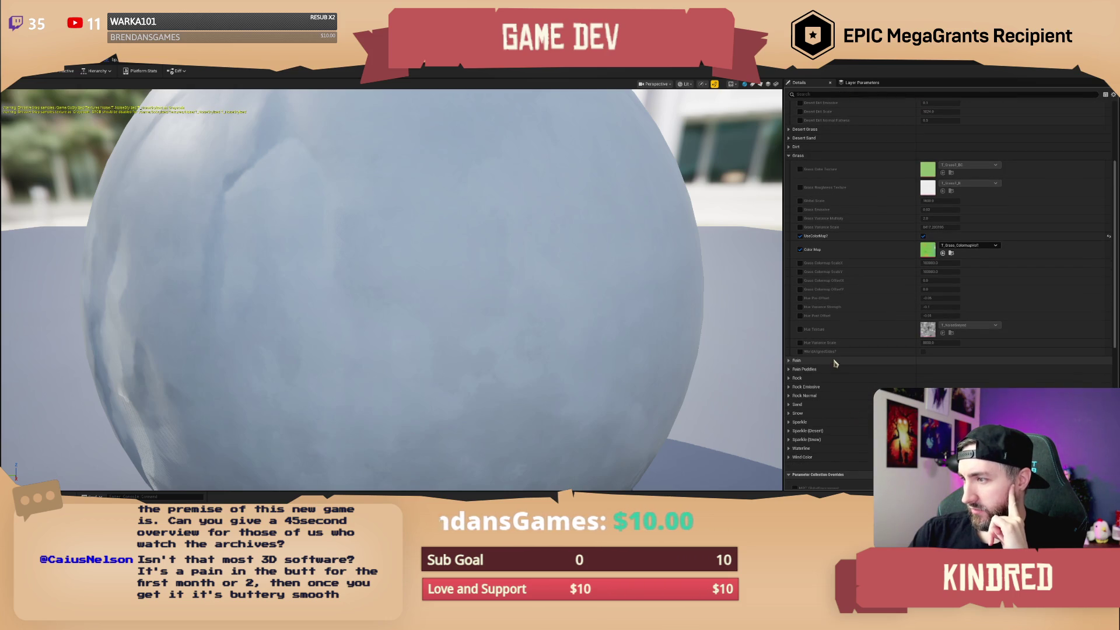
pyautogui.scroll(3, 840, 291)
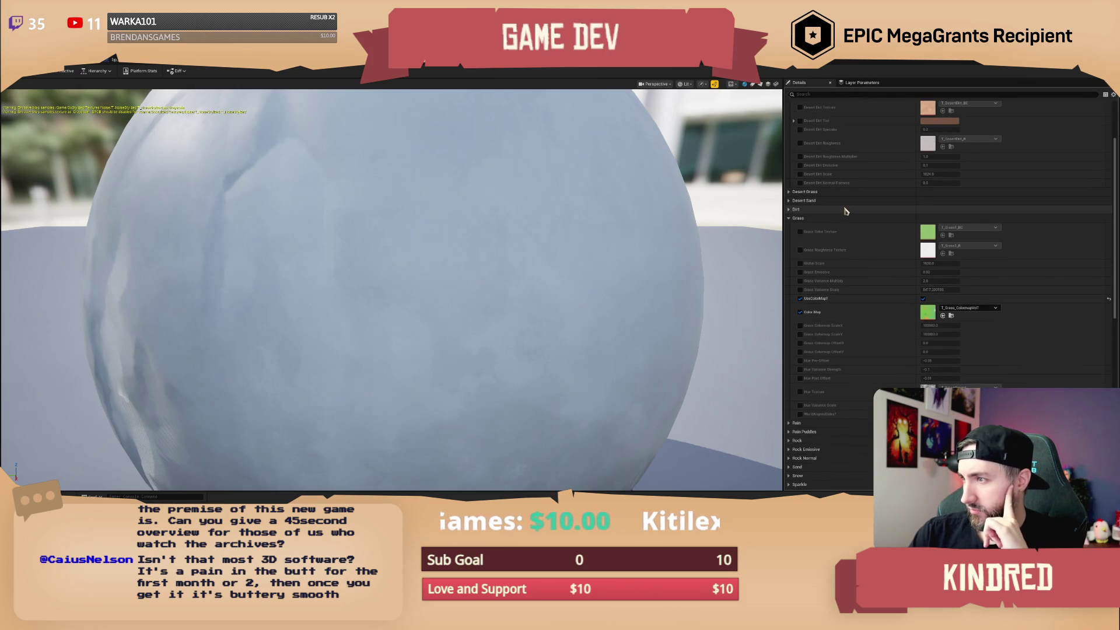
pyautogui.scroll(1, 847, 211)
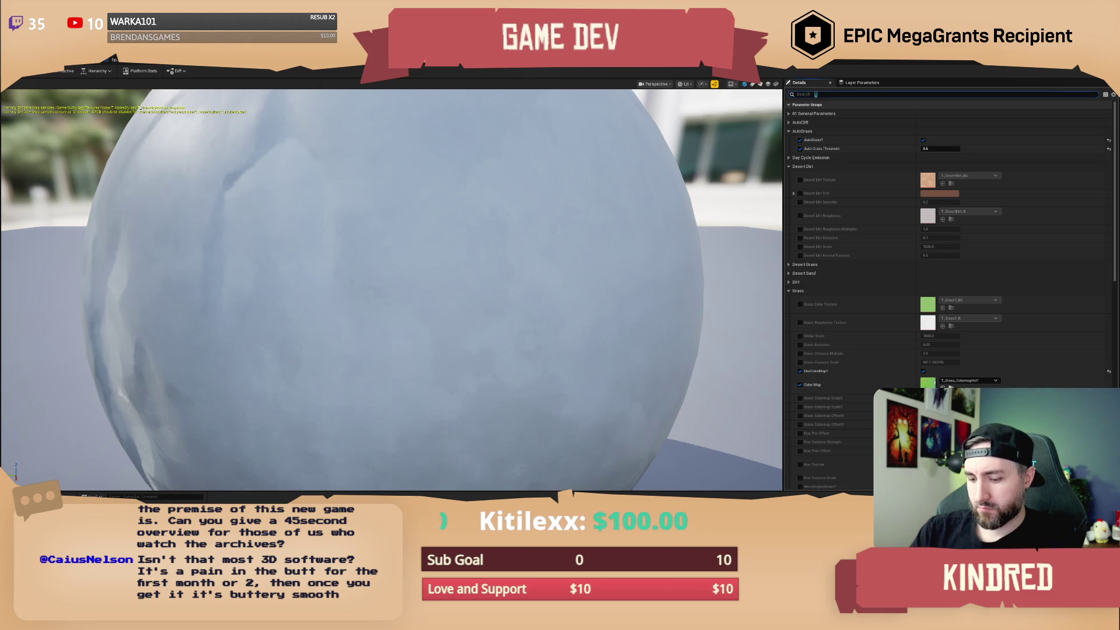
pyautogui.write('plains')
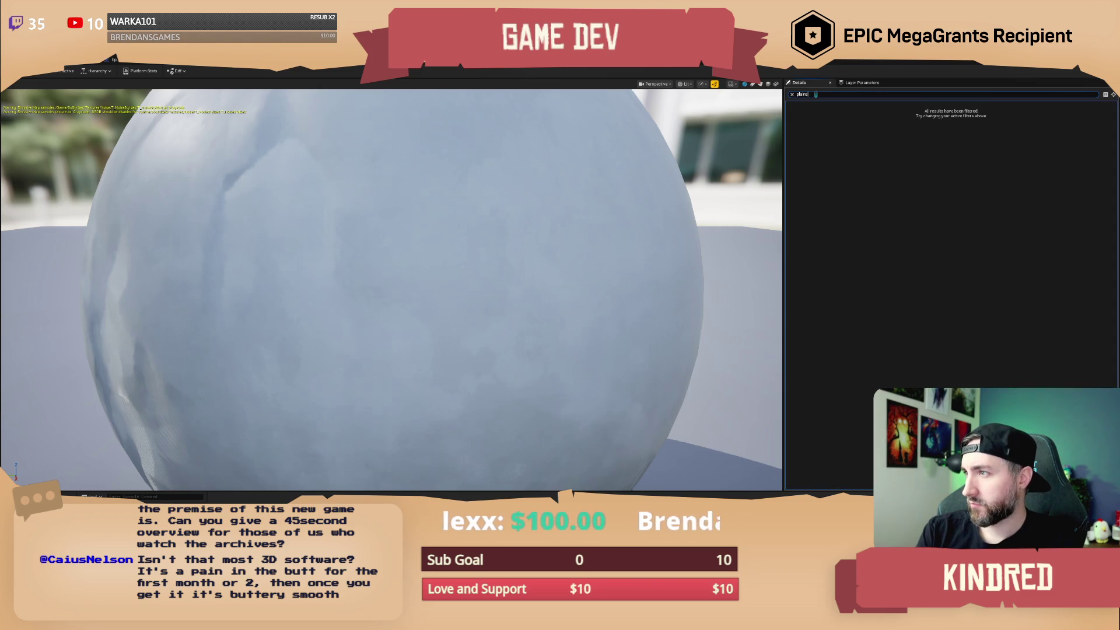
pyautogui.press('BackSpace')
pyautogui.press('BackSpace')
pyautogui.press('BackSpace')
pyautogui.write('grass t')
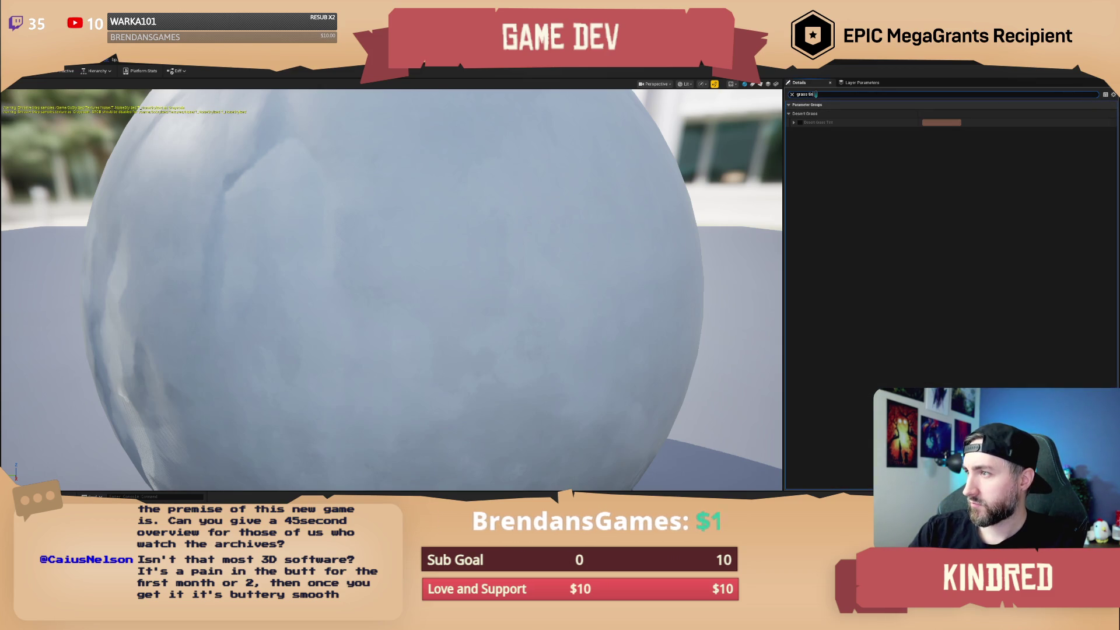
pyautogui.write('n')
pyautogui.click(792, 94)
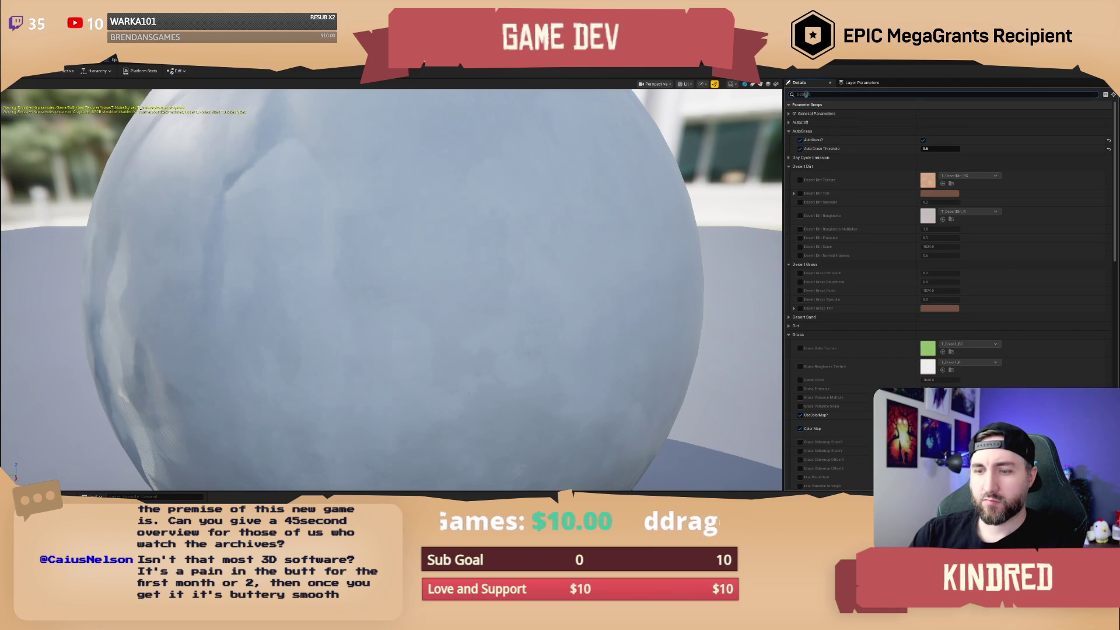
pyautogui.write('ss tint')
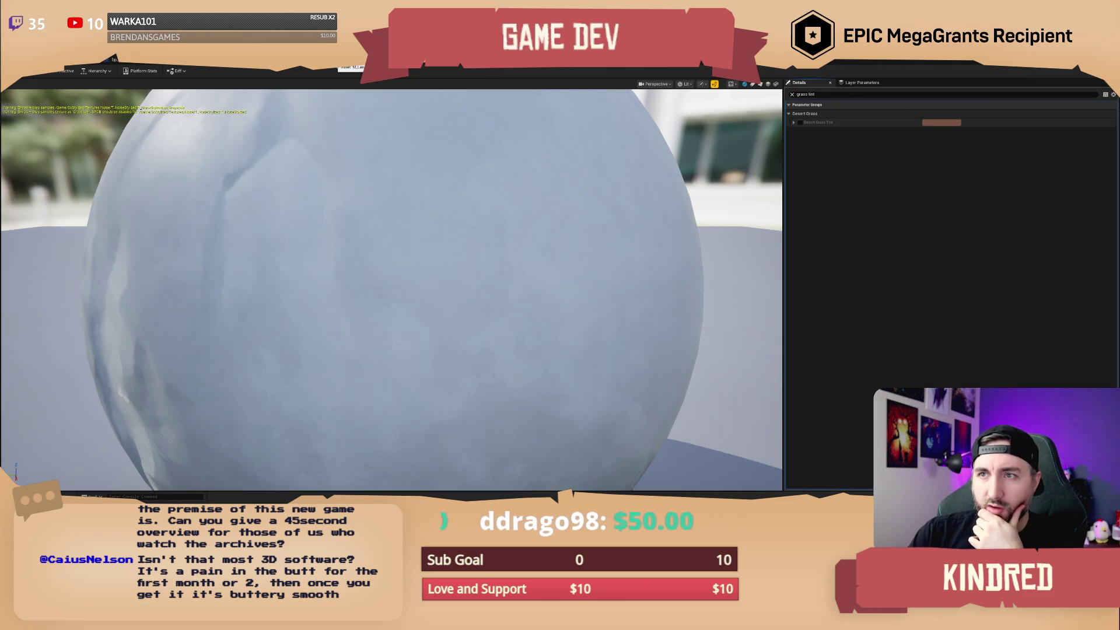
pyautogui.click(792, 95)
# Open the parent M_Landscape material from the instance's General section.
pyautogui.scroll(-10, 891, 326)
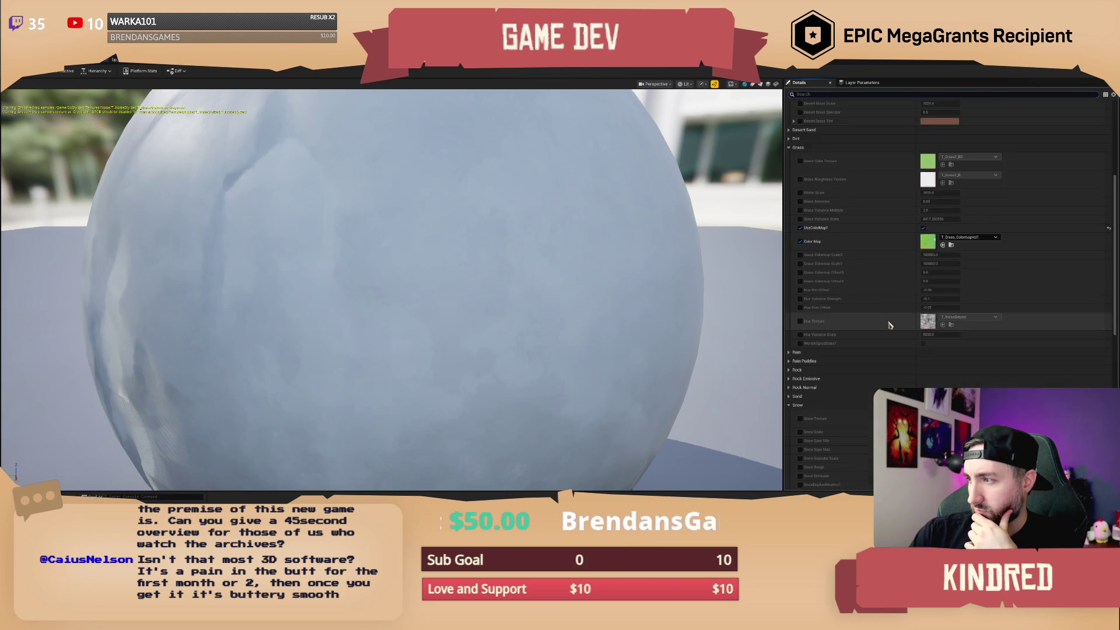
pyautogui.scroll(-8, 891, 333)
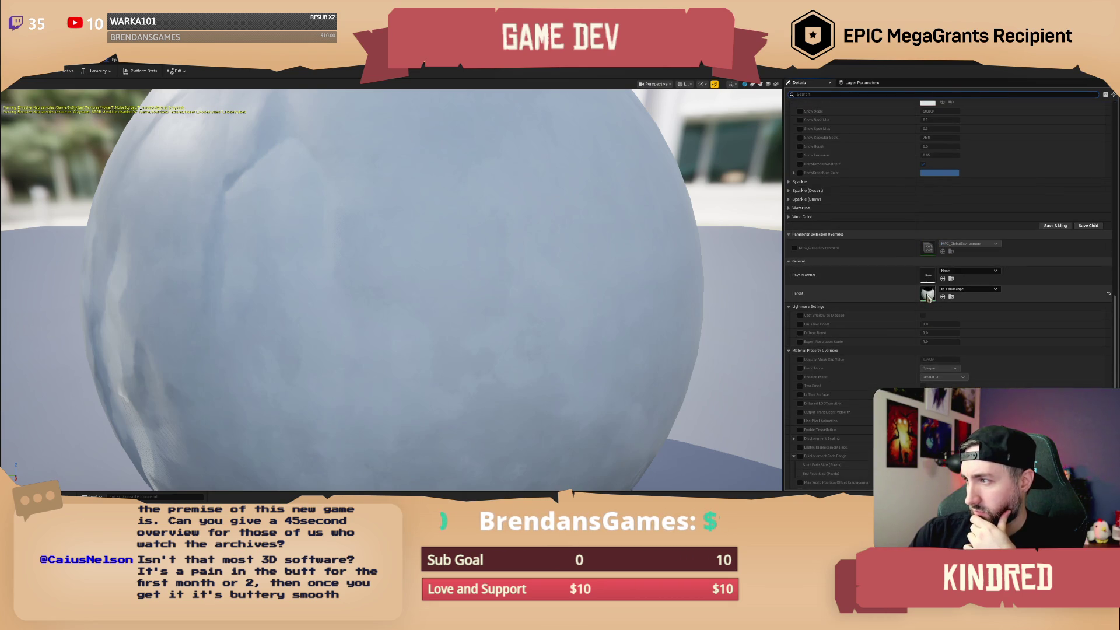
pyautogui.doubleClick(928, 296)
pyautogui.moveTo(548, 309)
pyautogui.mouseDown()
pyautogui.moveTo(587, 242)
pyautogui.moveTo(792, 235)
pyautogui.mouseUp()
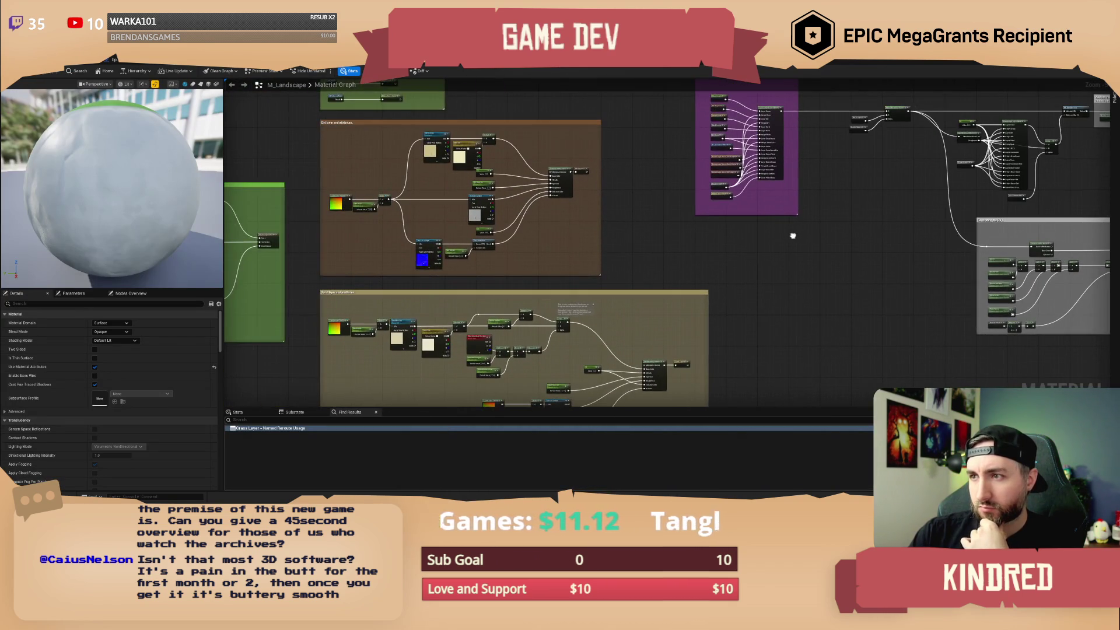
# Navigate M_Landscape to the grass nodes and open the MF_Grass_Plains function graph.
pyautogui.scroll(5, 708, 300)
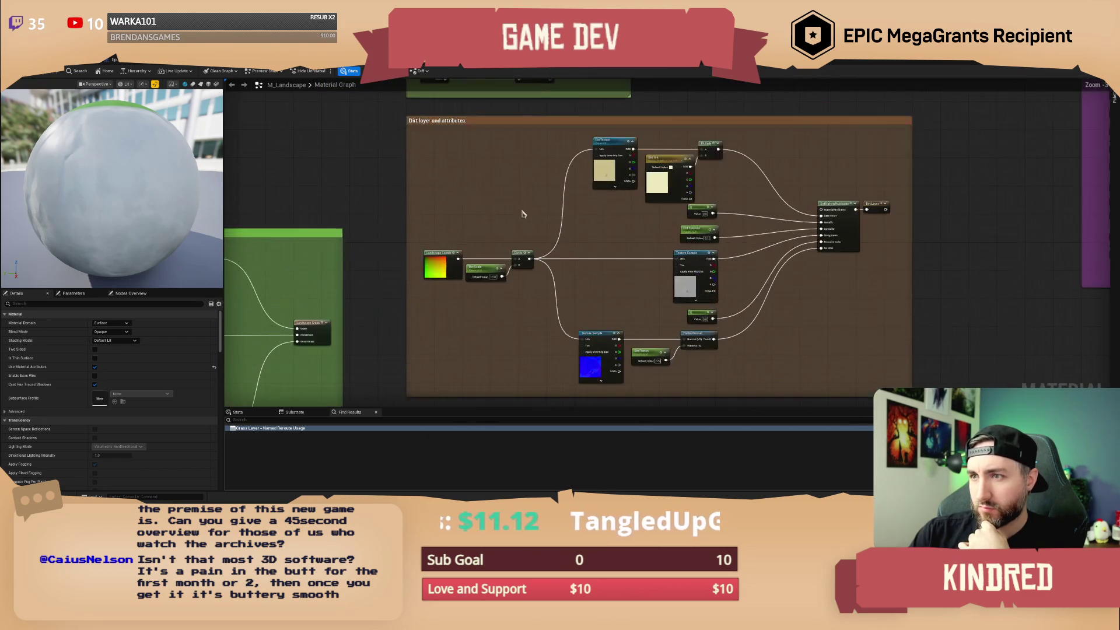
pyautogui.scroll(2, 523, 212)
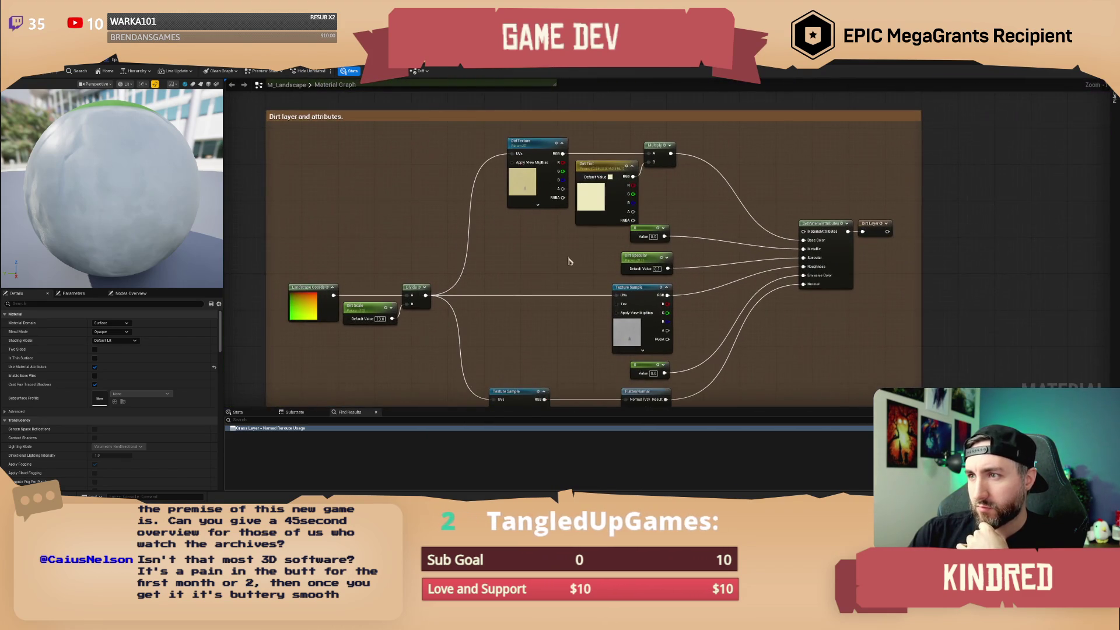
pyautogui.moveTo(569, 261)
pyautogui.mouseDown()
pyautogui.moveTo(575, 243)
pyautogui.moveTo(543, 201)
pyautogui.mouseUp()
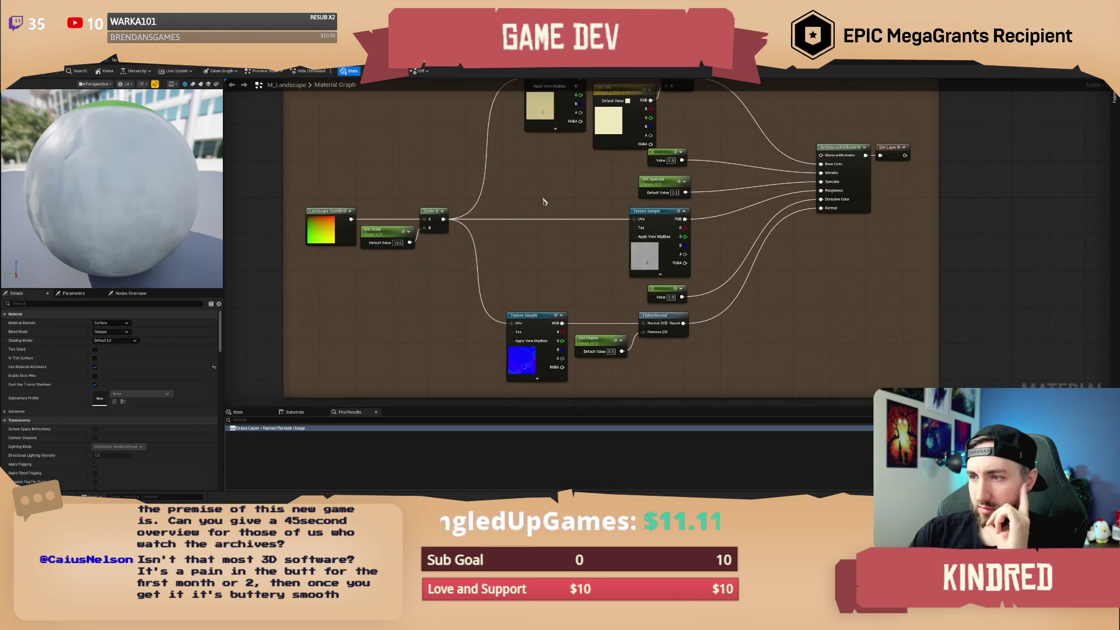
pyautogui.scroll(-5, 542, 201)
pyautogui.scroll(4, 512, 194)
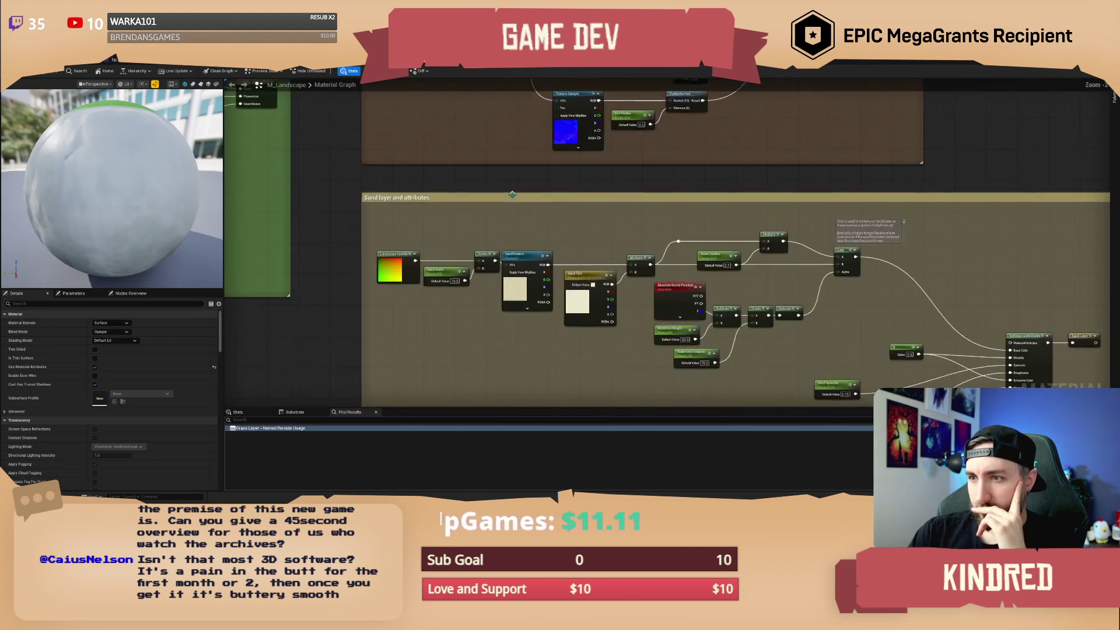
pyautogui.scroll(-4, 565, 243)
pyautogui.scroll(4, 495, 282)
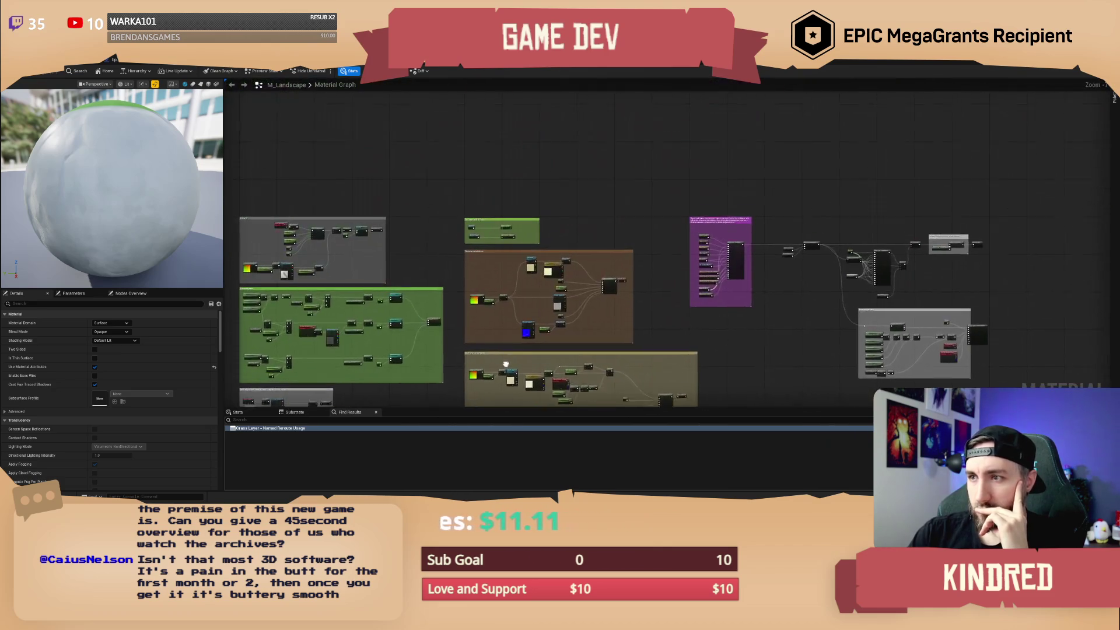
pyautogui.scroll(4, 495, 282)
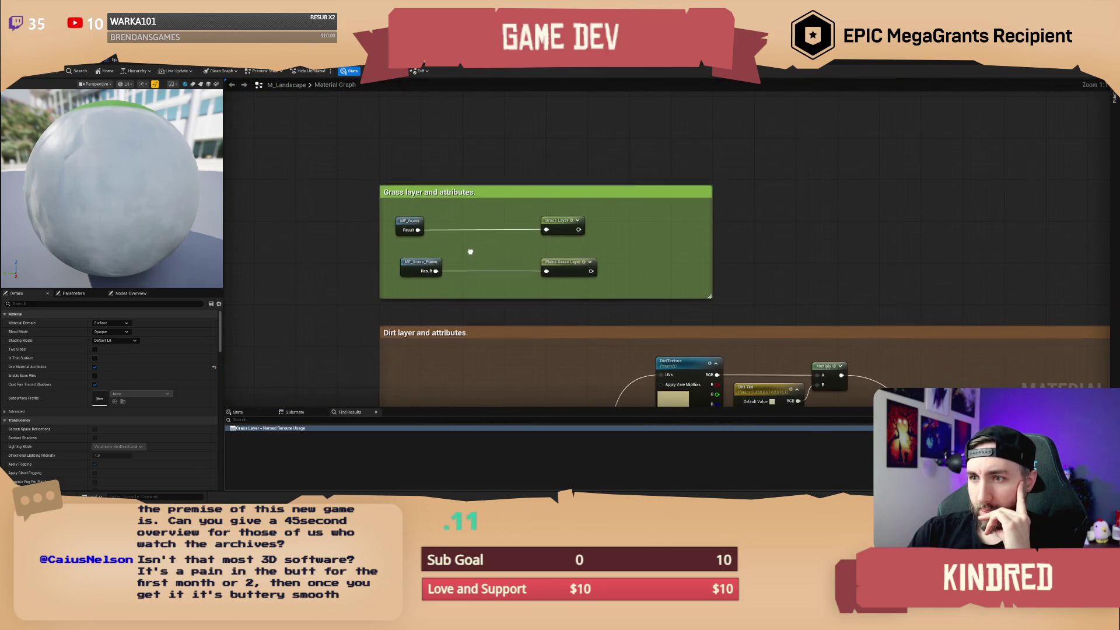
pyautogui.moveTo(414, 272); pyautogui.dragTo(412, 264)
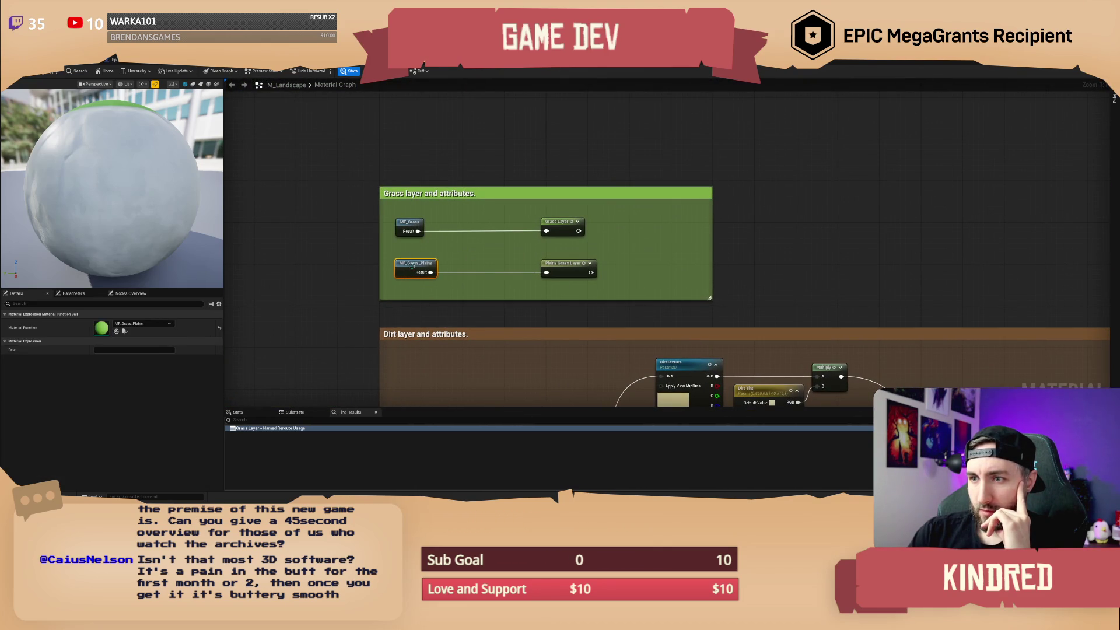
pyautogui.click(463, 255)
pyautogui.click(384, 264)
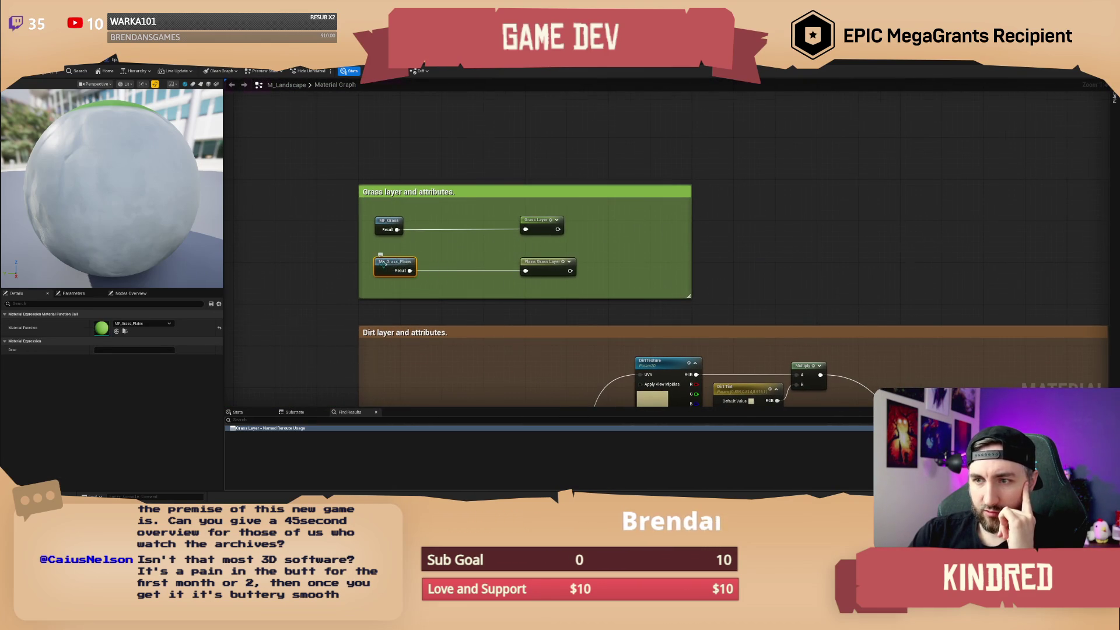
pyautogui.doubleClick(383, 264)
# Select the Plains Grass Tint parameter node and look over the function graph.
pyautogui.scroll(3, 536, 295)
pyautogui.click(505, 249)
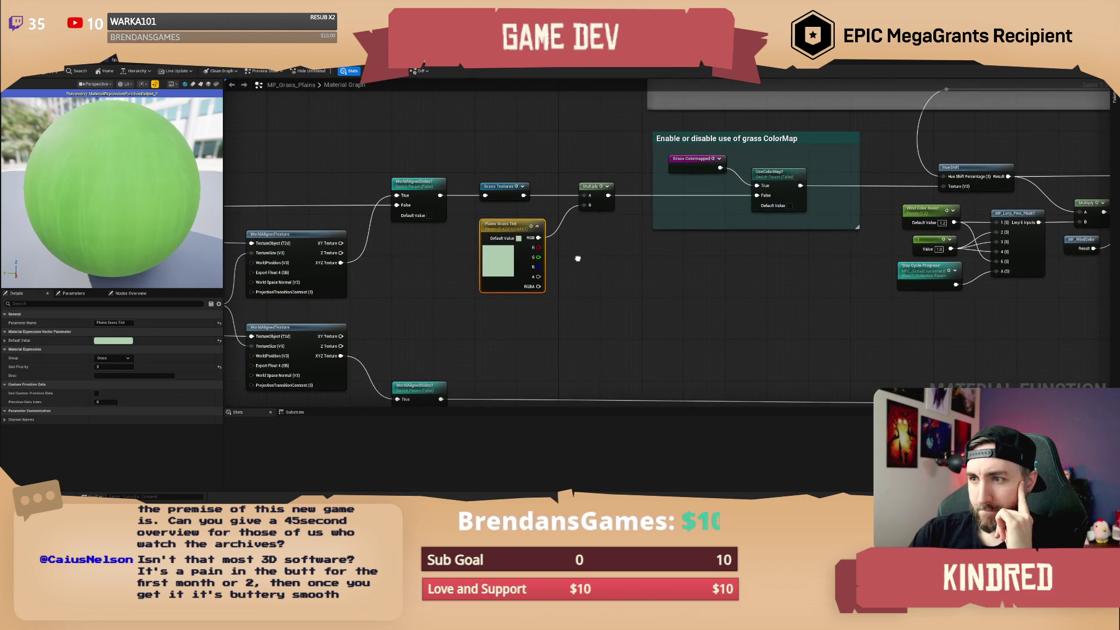
pyautogui.scroll(-4, 578, 259)
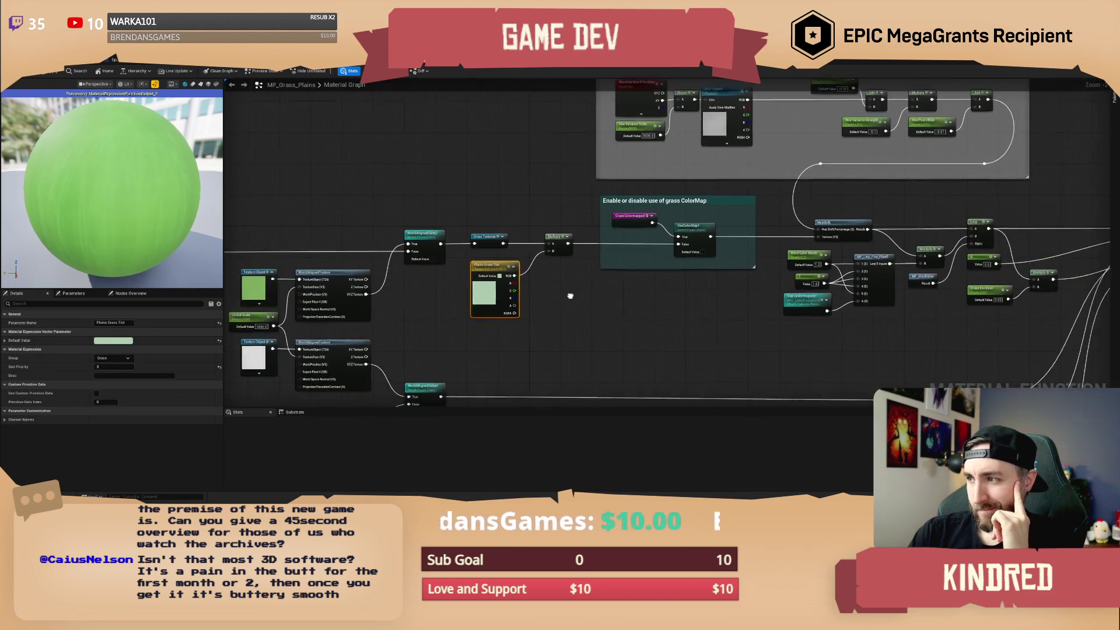
pyautogui.moveTo(571, 296)
pyautogui.mouseDown()
pyautogui.moveTo(429, 276)
pyautogui.moveTo(627, 253)
pyautogui.moveTo(591, 270)
pyautogui.moveTo(553, 266)
pyautogui.mouseUp()
pyautogui.scroll(3, 591, 270)
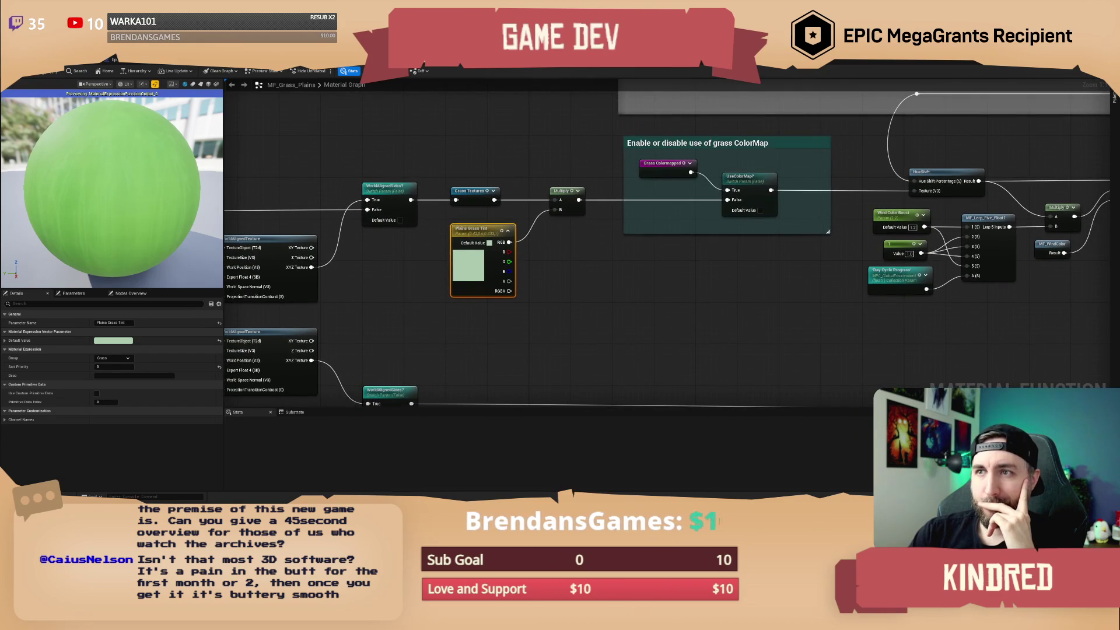
# Back in M_Landscape, select the MF_Grass and MF_Grass_Plains nodes in the Grass layer comment.
pyautogui.hotkey('ctrl', 'Tab')
pyautogui.moveTo(641, 254)
pyautogui.mouseDown()
pyautogui.moveTo(596, 242)
pyautogui.moveTo(605, 237)
pyautogui.mouseUp()
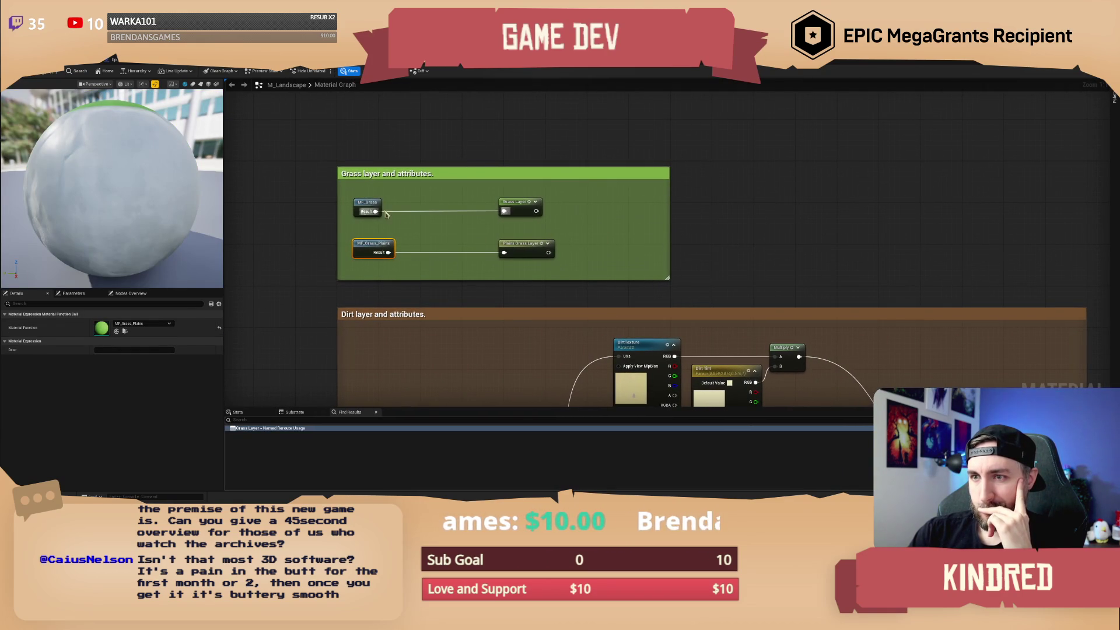
pyautogui.click(363, 209)
pyautogui.click(372, 245)
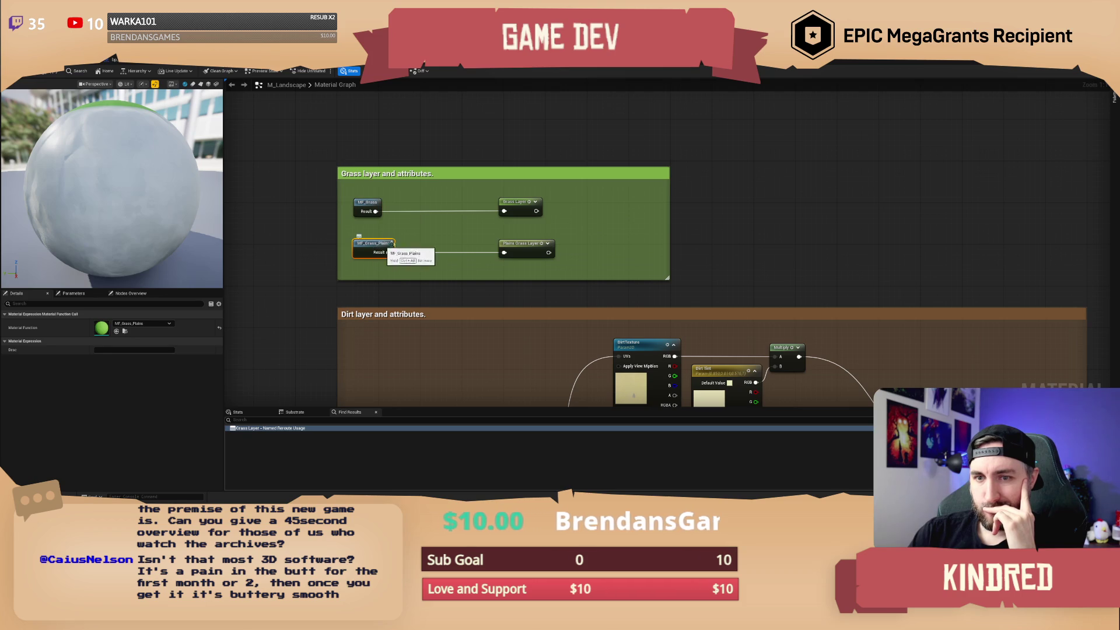
pyautogui.moveTo(610, 262); pyautogui.dragTo(574, 185)
# Pan past the Dirt layer nodes to the Desert sand layer nodes.
pyautogui.scroll(-2, 574, 189)
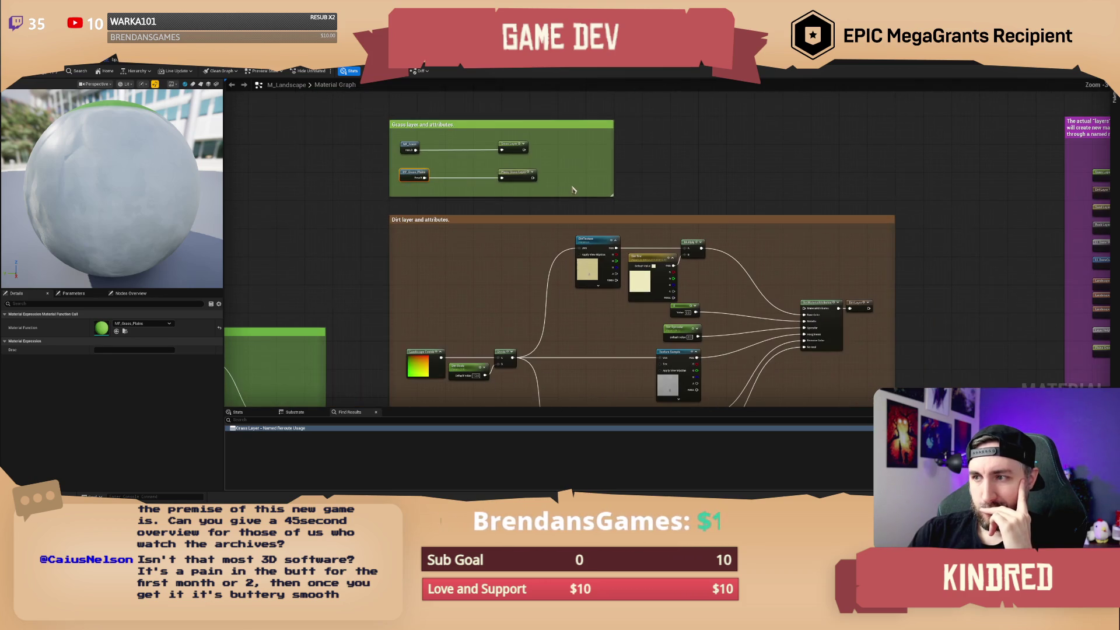
pyautogui.moveTo(571, 180); pyautogui.dragTo(551, 83)
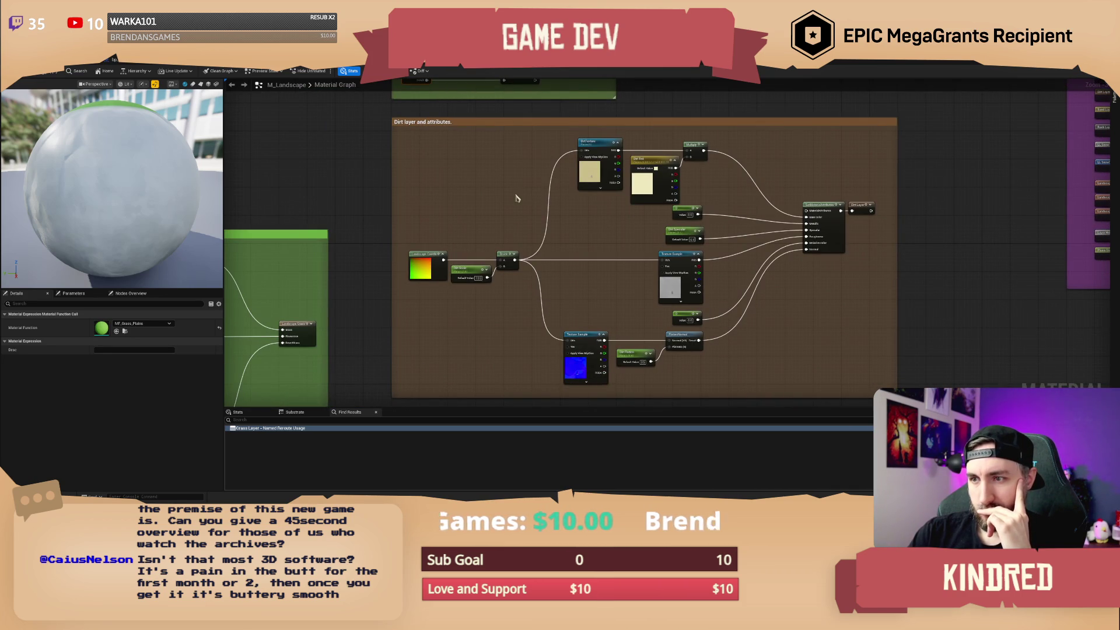
pyautogui.scroll(-5, 516, 199)
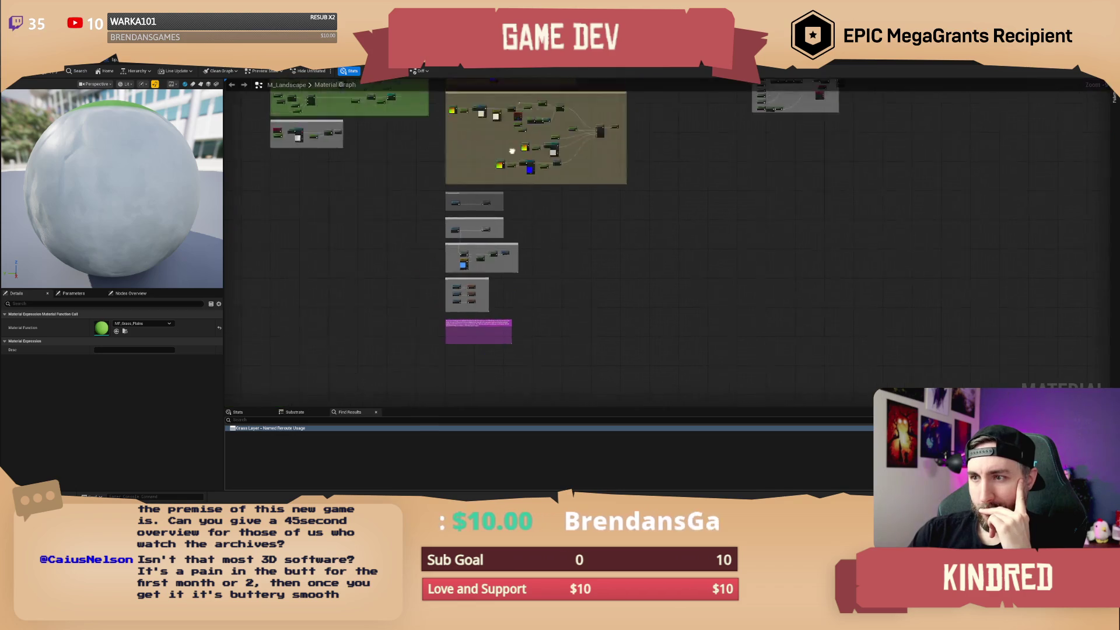
pyautogui.scroll(5, 487, 291)
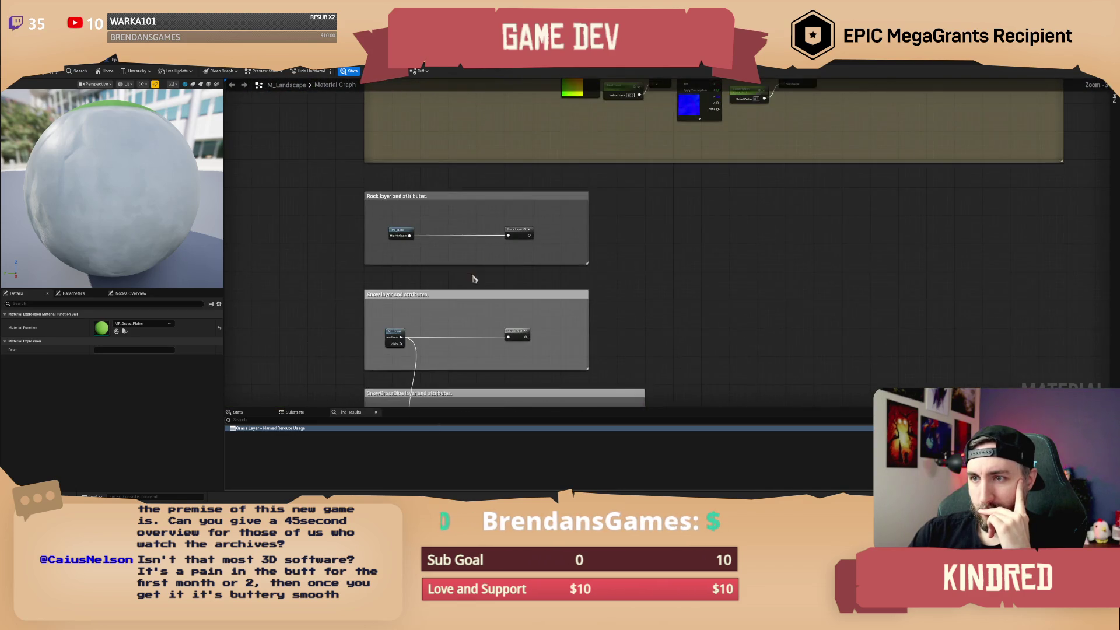
pyautogui.moveTo(473, 217); pyautogui.dragTo(478, 157)
pyautogui.moveTo(471, 239)
pyautogui.mouseDown()
pyautogui.moveTo(467, 155)
pyautogui.moveTo(518, 380)
pyautogui.moveTo(553, 212)
pyautogui.moveTo(554, 146)
pyautogui.moveTo(557, 286)
pyautogui.moveTo(584, 257)
pyautogui.mouseUp()
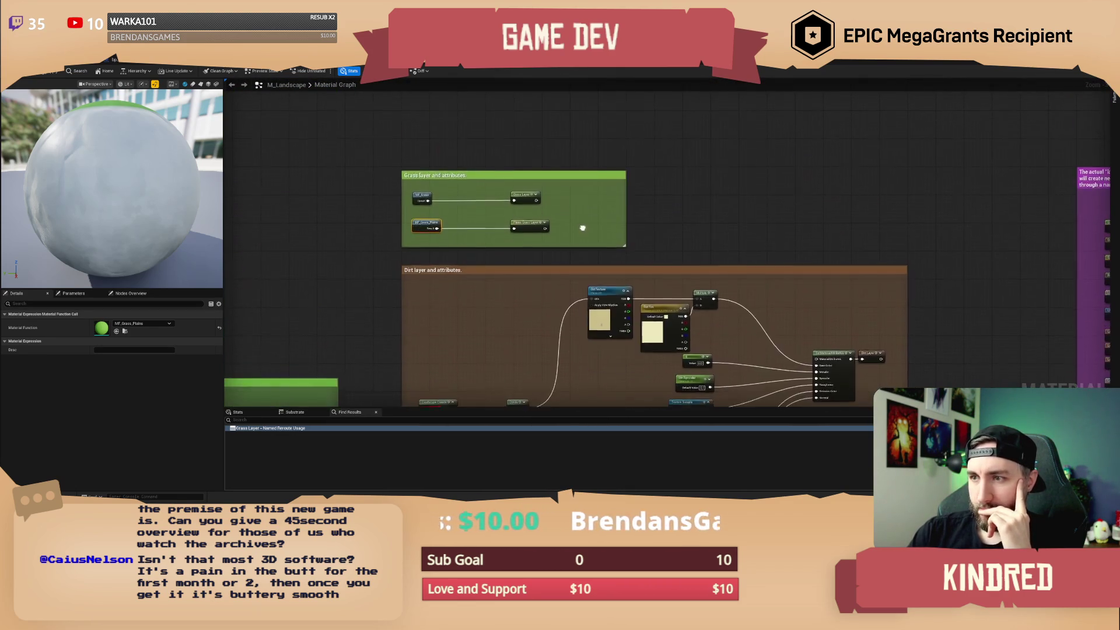
pyautogui.scroll(2, 584, 256)
# In MF_Grass_Plains, set the Plains Grass Tint default colour to red, then return to the level editor.
pyautogui.doubleClick(362, 262)
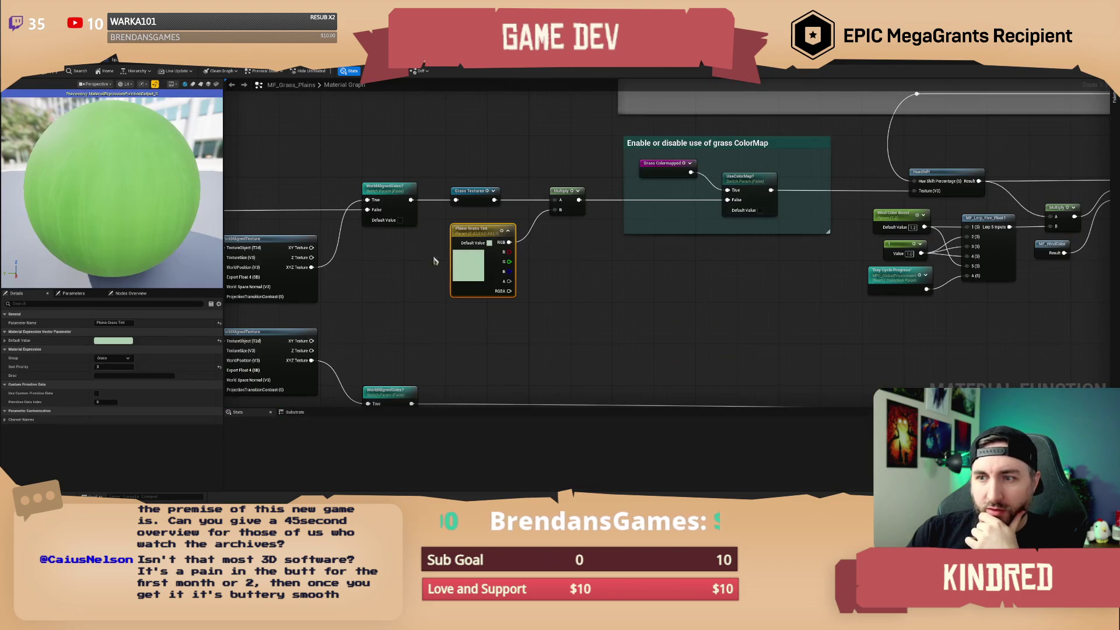
pyautogui.doubleClick(538, 279)
pyautogui.moveTo(593, 323); pyautogui.dragTo(611, 330)
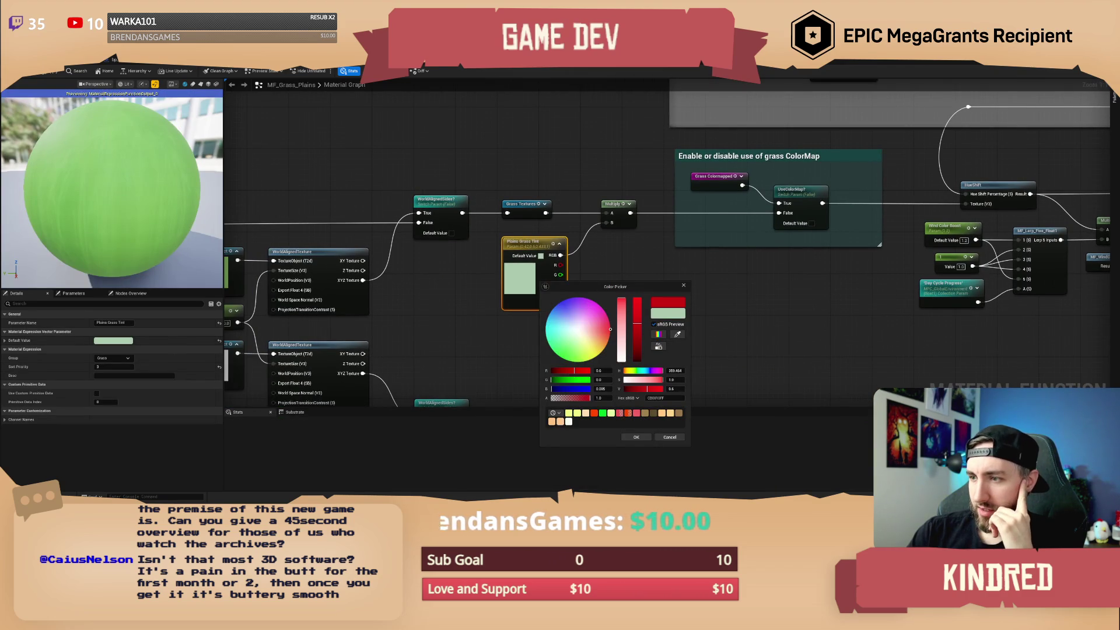
pyautogui.click(449, 315)
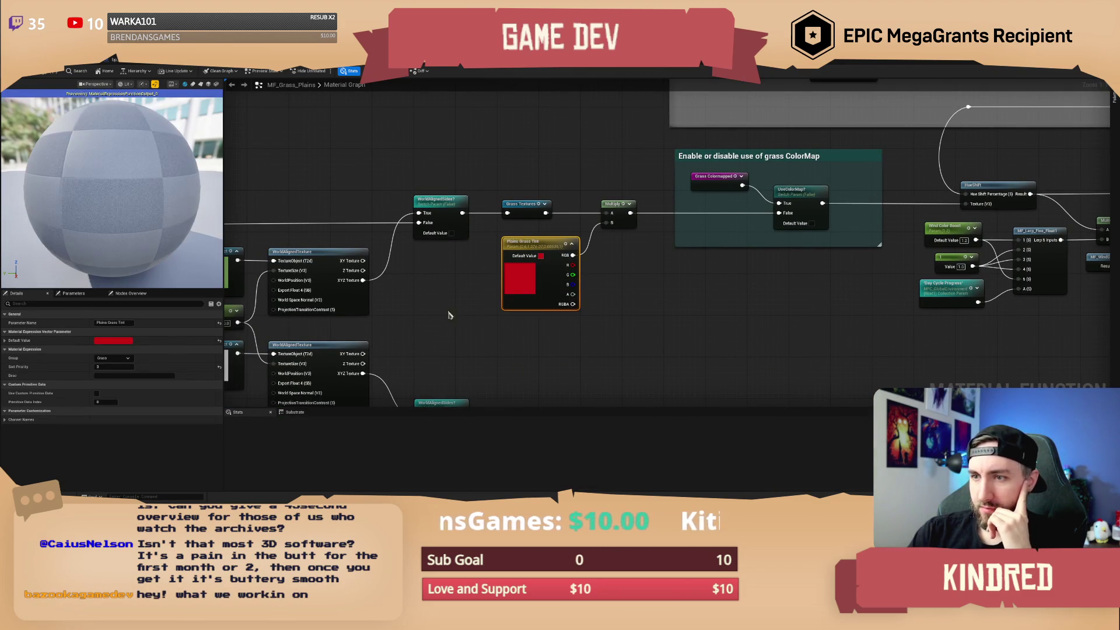
pyautogui.click(75, 67)
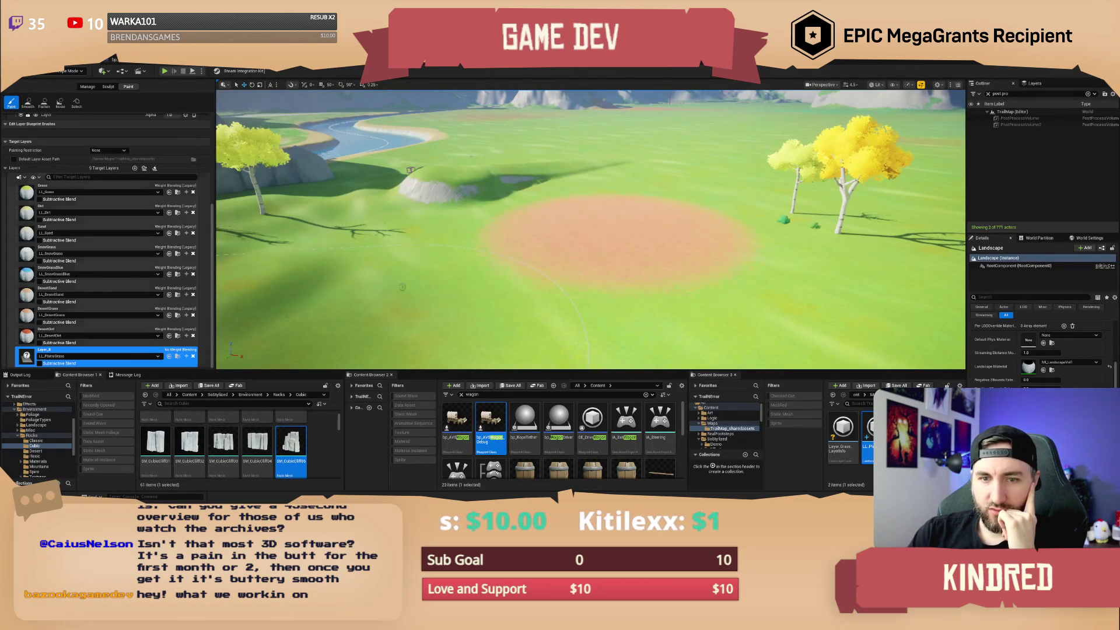
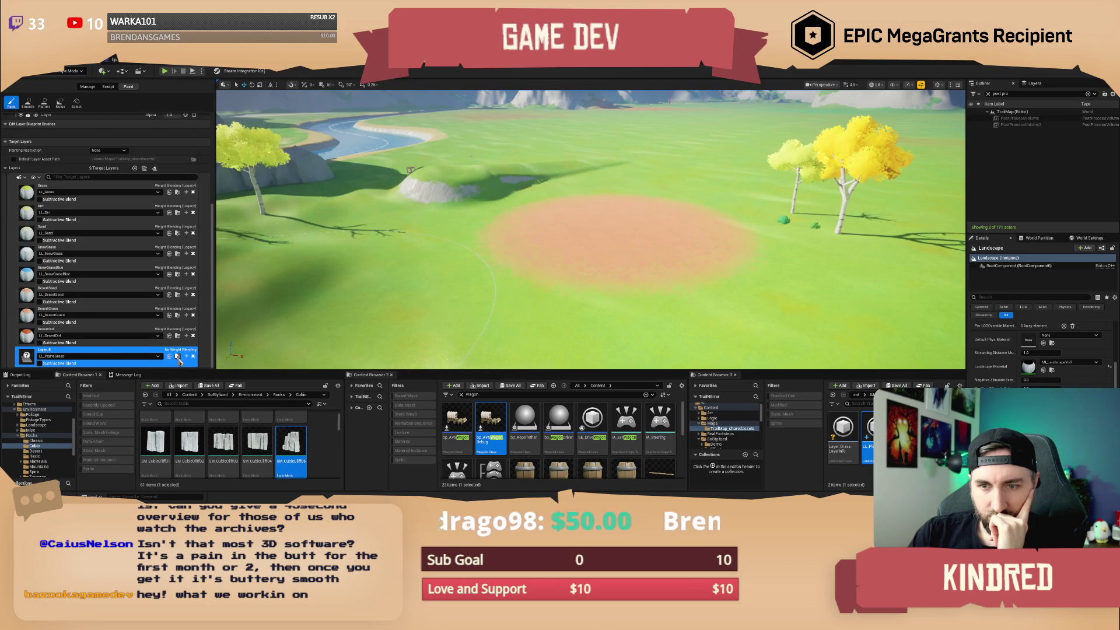
# Change the Layer_8 layer info asset's Blend Method to Weight Blending (Legacy).
pyautogui.doubleClick(868, 431)
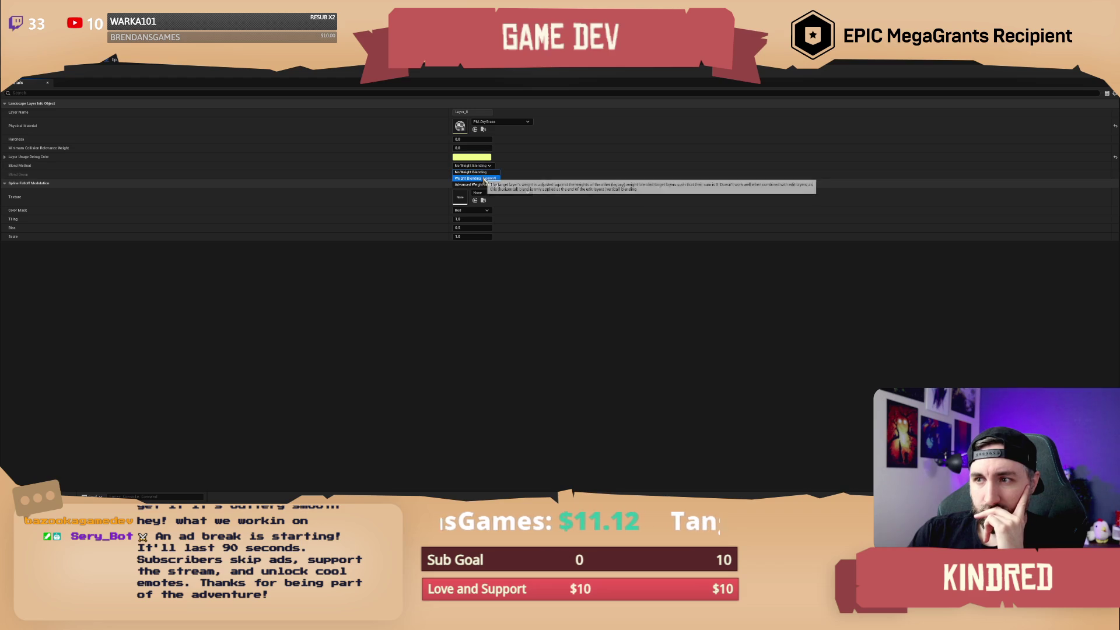
pyautogui.click(481, 178)
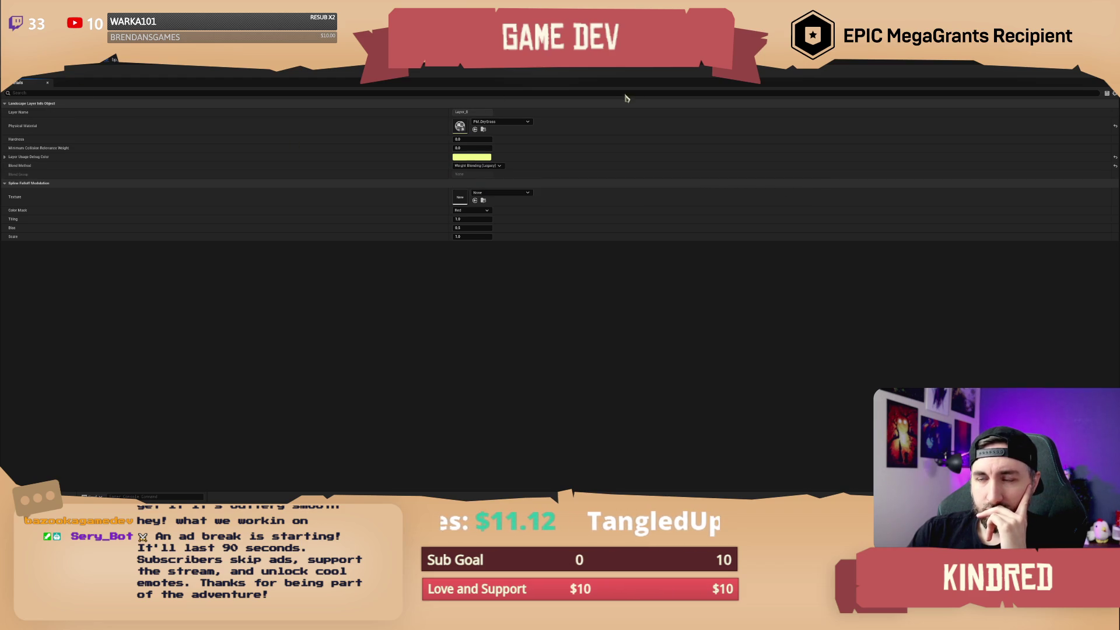
pyautogui.hotkey('alt', 'Tab')
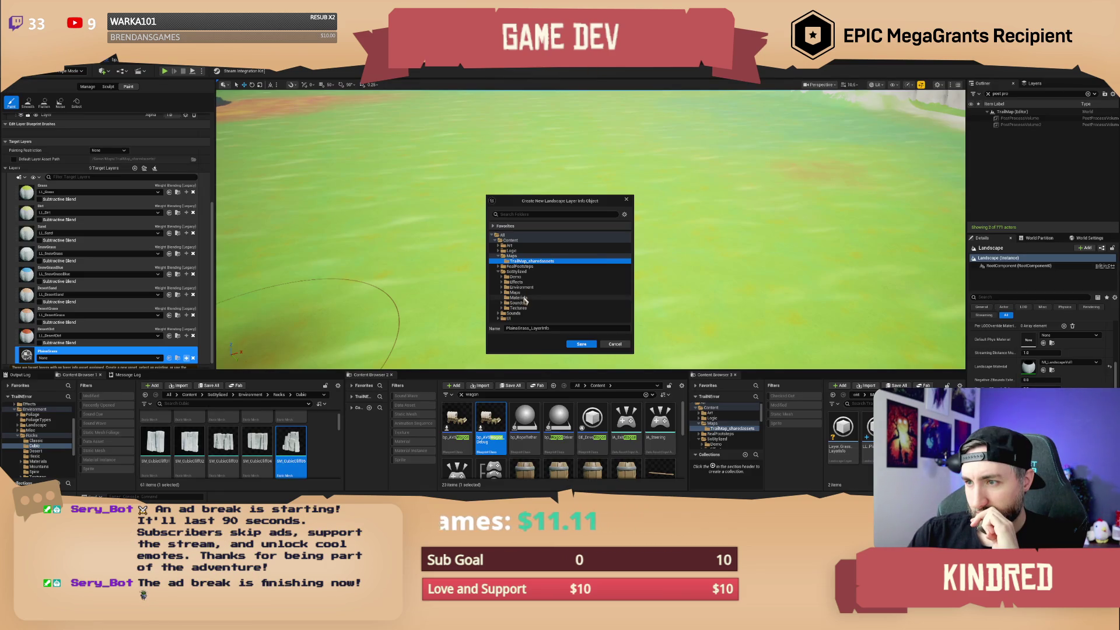